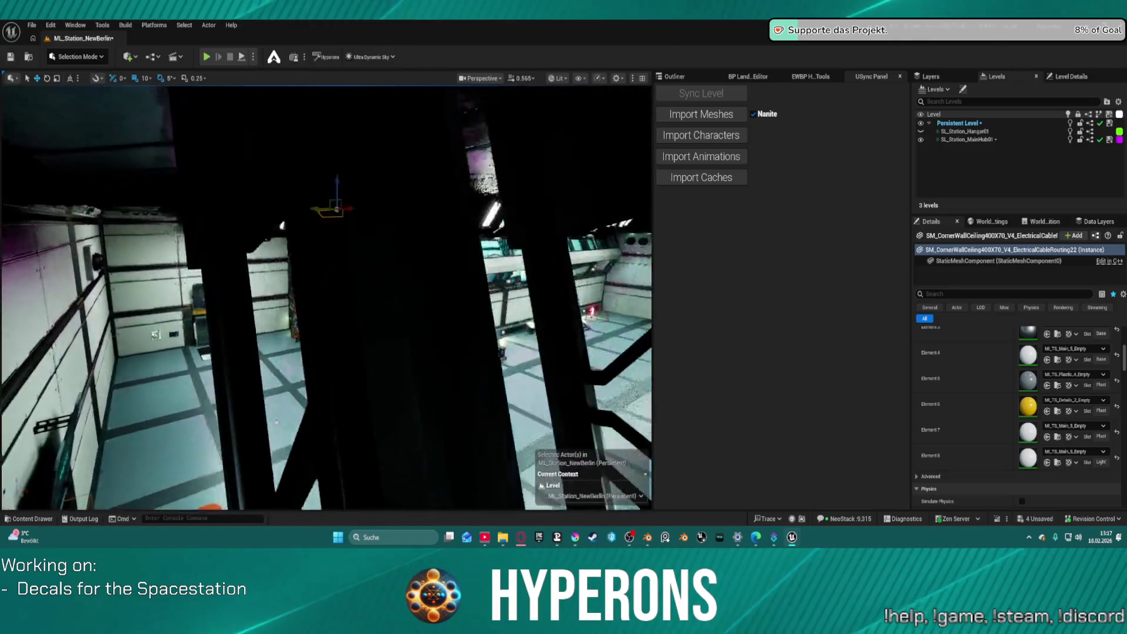
# Frame the cable piece atop the Trading wall and fly up to view the ceiling panels.
pyautogui.press('s')
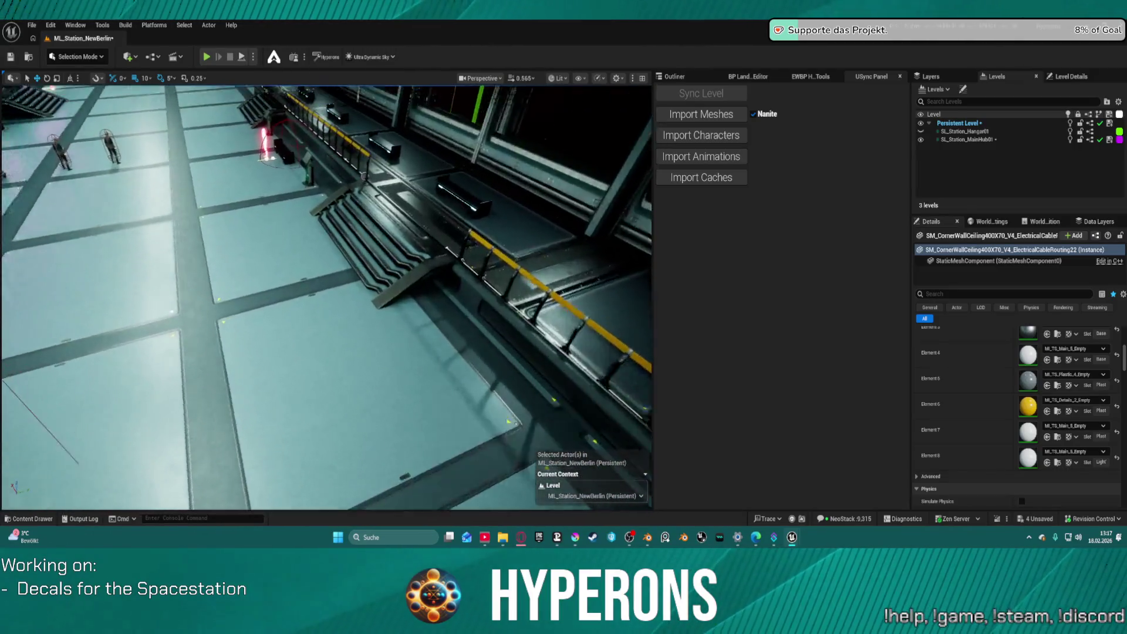
pyautogui.press('s')
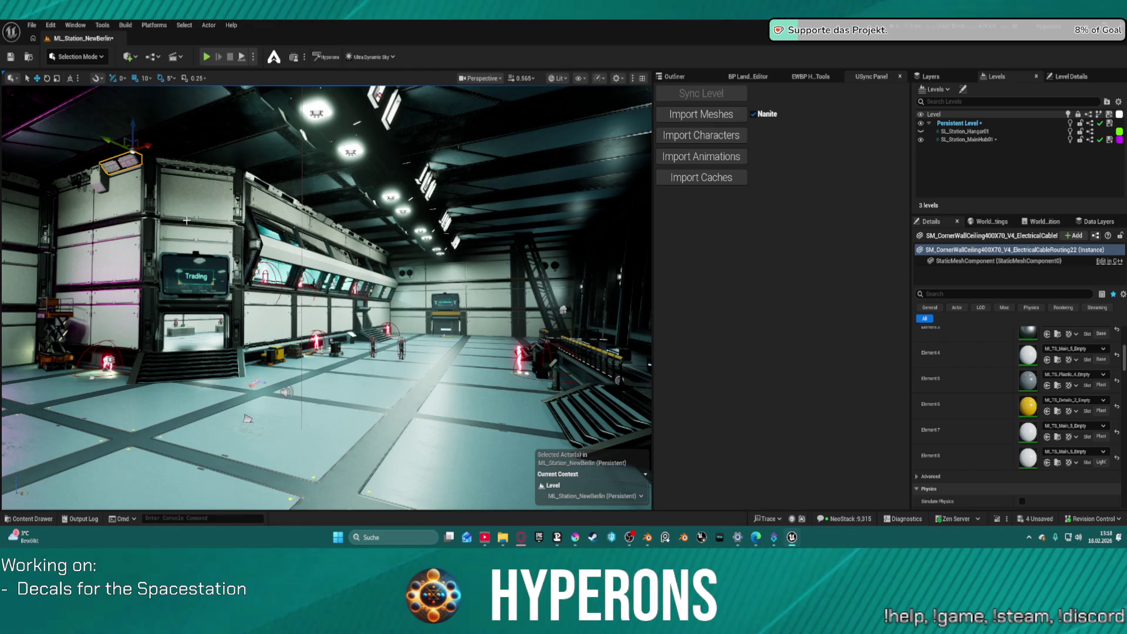
pyautogui.click(191, 160)
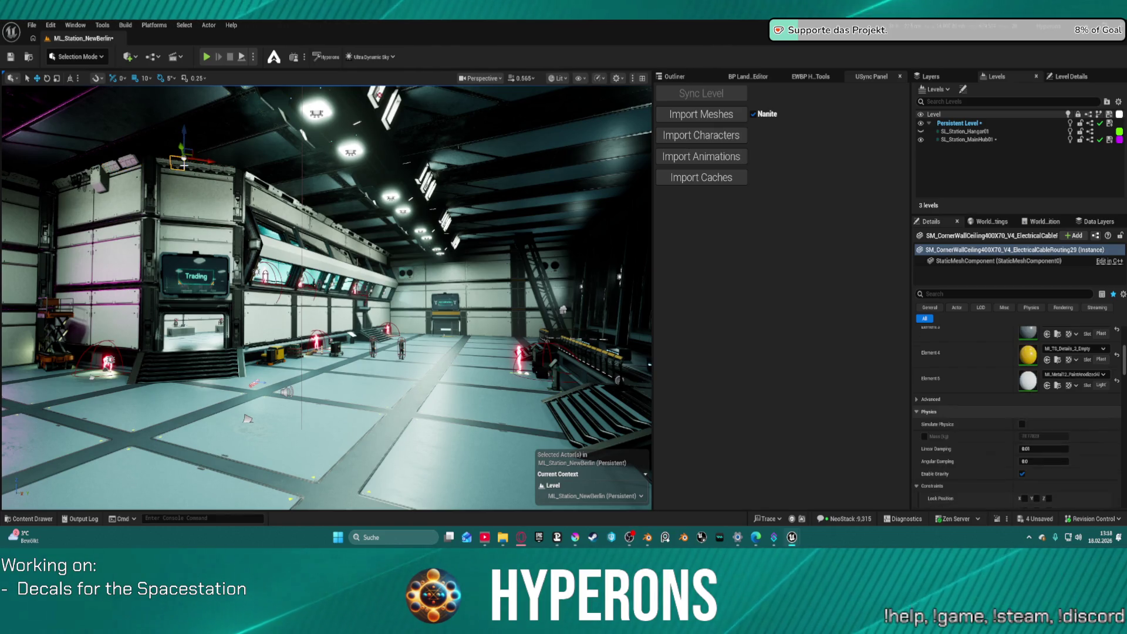
pyautogui.press('f')
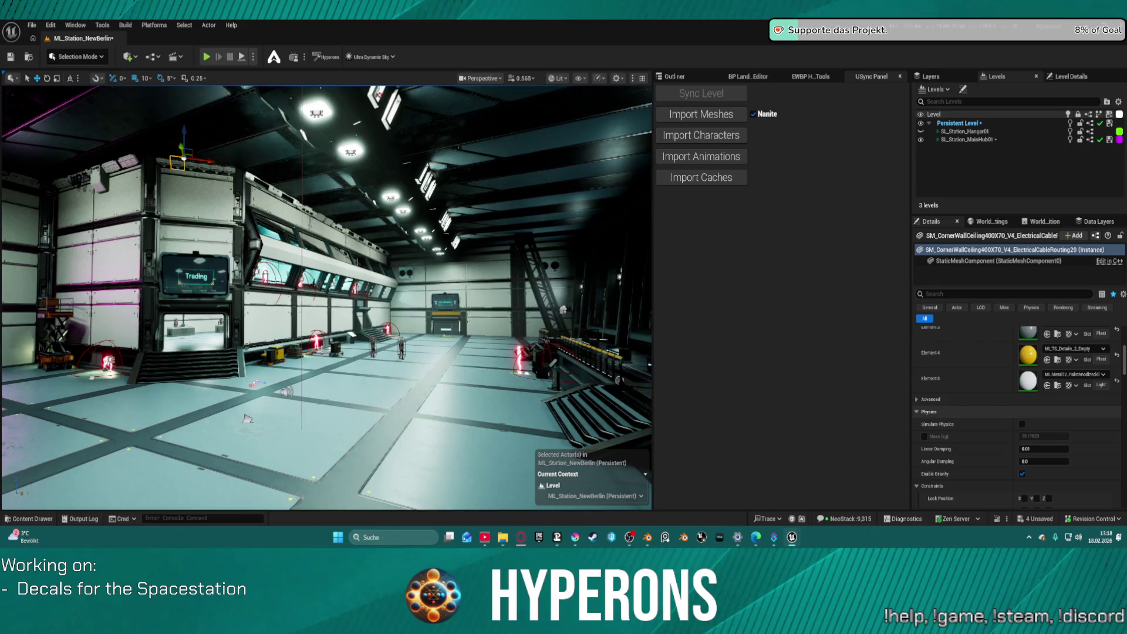
pyautogui.scroll(3, 326, 297)
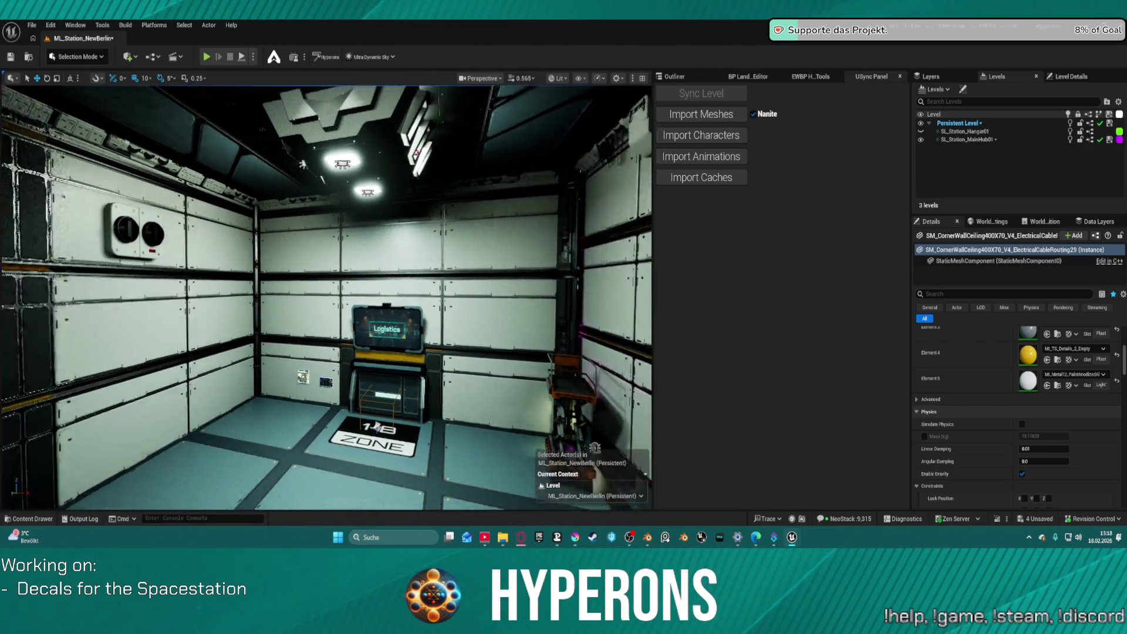
pyautogui.moveTo(326, 297)
pyautogui.mouseDown()
pyautogui.moveTo(294, 290)
pyautogui.moveTo(317, 235)
pyautogui.moveTo(282, 264)
pyautogui.moveTo(276, 276)
pyautogui.moveTo(288, 281)
pyautogui.moveTo(264, 259)
pyautogui.moveTo(226, 276)
pyautogui.moveTo(252, 267)
pyautogui.moveTo(232, 273)
pyautogui.moveTo(293, 368)
pyautogui.mouseUp()
# Close the Content Drawer and Ctrl+select four pieces in the ceiling row, including the rightmost.
pyautogui.hotkey('ctrl', 'space')
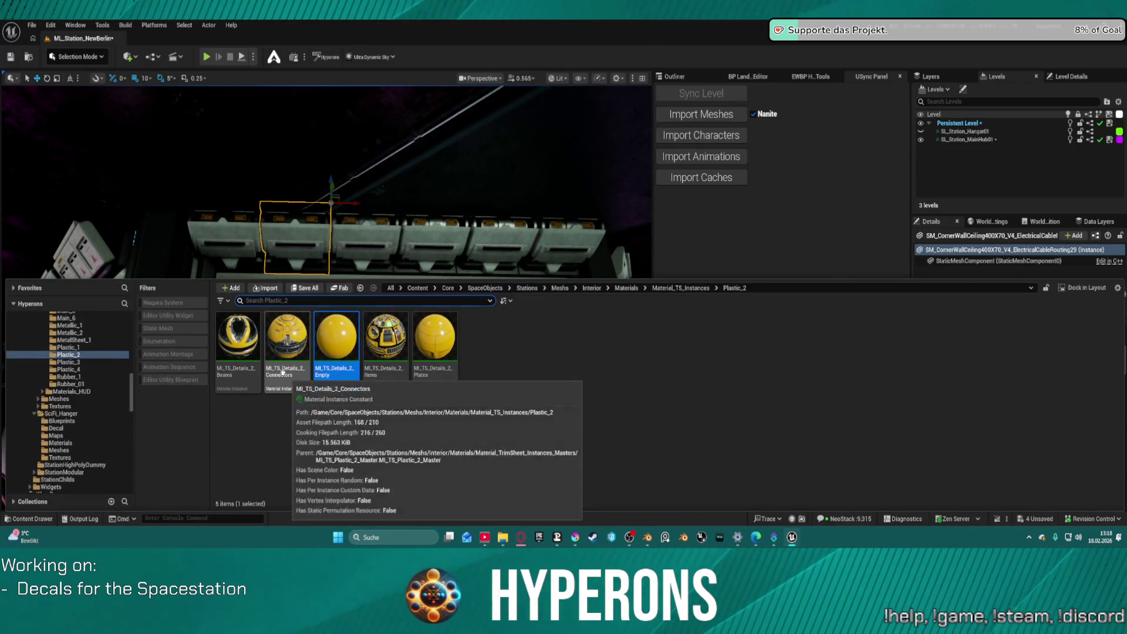
pyautogui.click(229, 238)
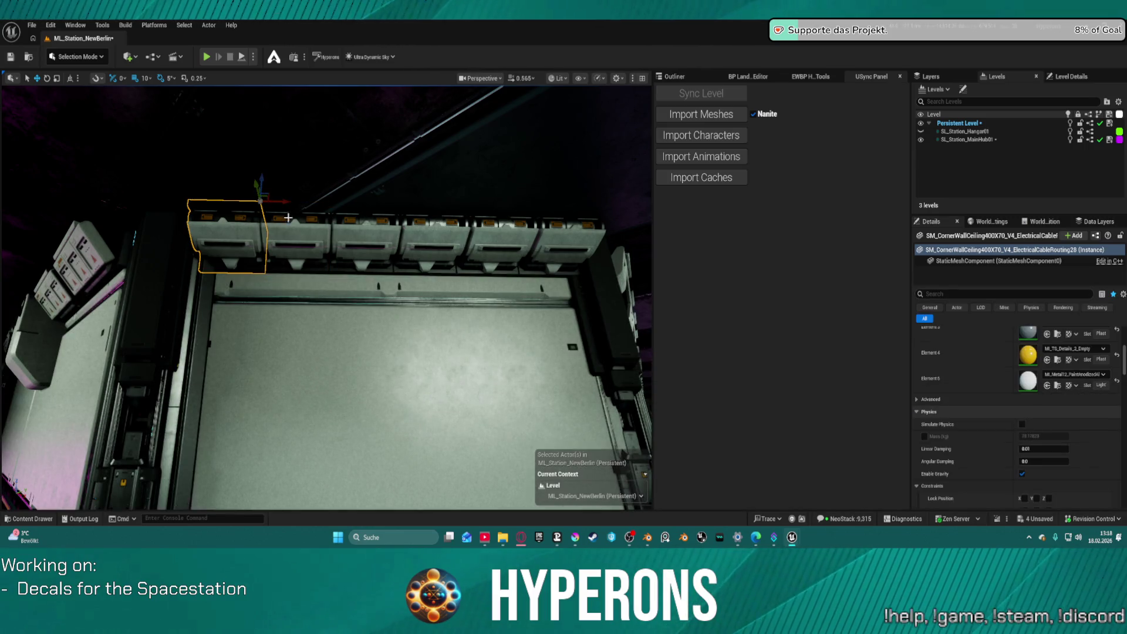
pyautogui.keyDown('ctrl'); pyautogui.click(302, 231); pyautogui.keyUp('ctrl')
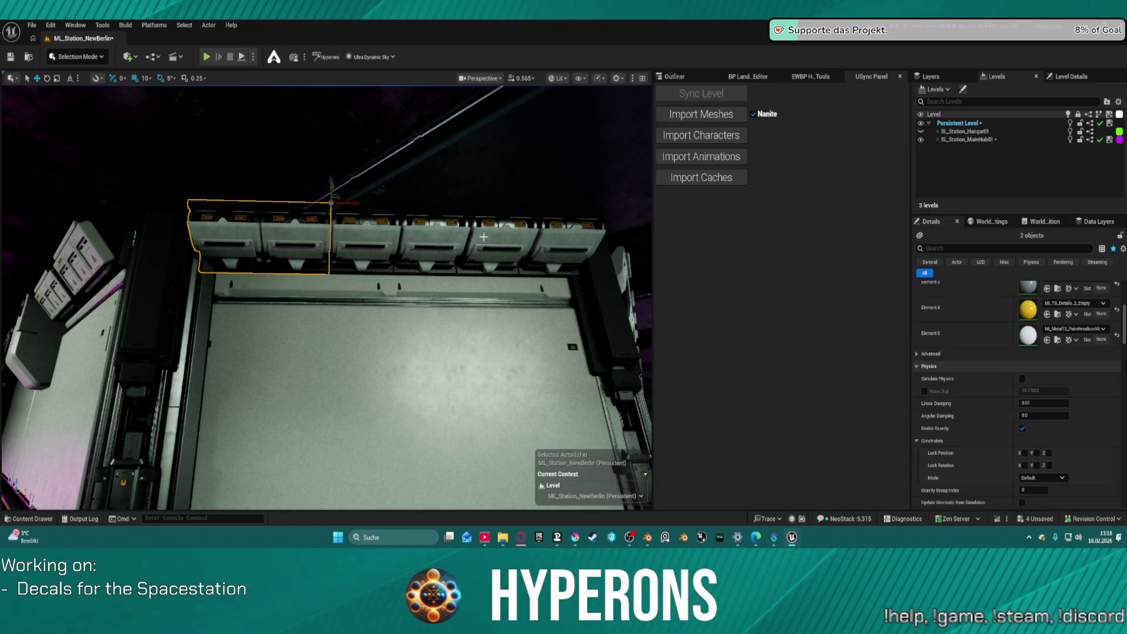
pyautogui.keyDown('ctrl'); pyautogui.click(505, 235); pyautogui.keyUp('ctrl')
pyautogui.keyDown('ctrl'); pyautogui.click(300, 222); pyautogui.keyUp('ctrl')
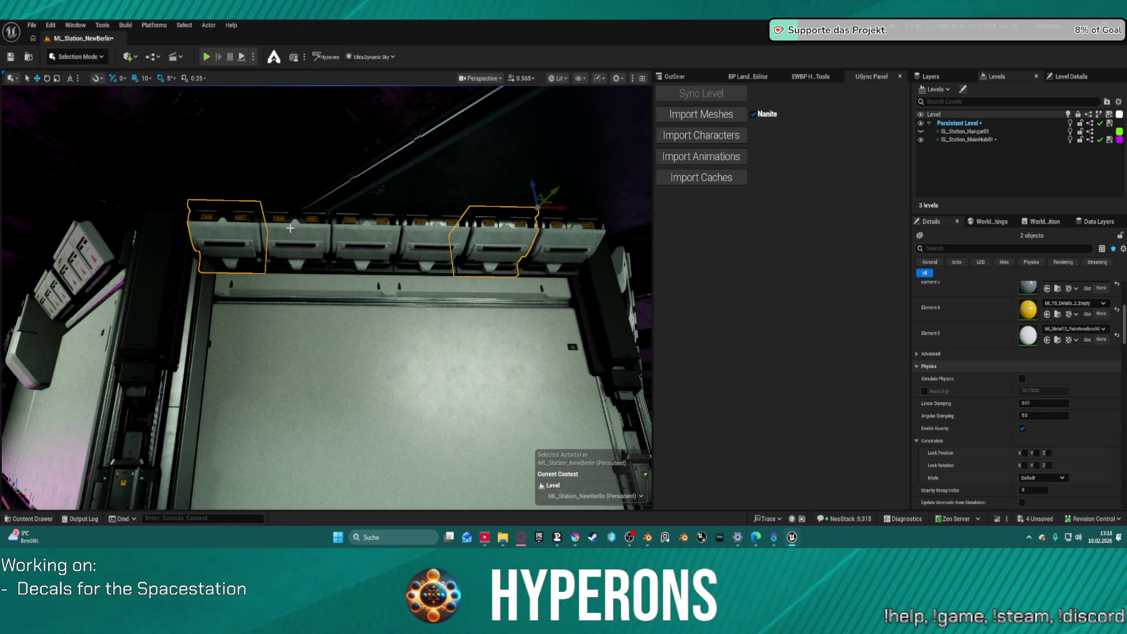
pyautogui.keyDown('ctrl'); pyautogui.click(361, 235); pyautogui.keyUp('ctrl')
pyautogui.keyDown('ctrl'); pyautogui.click(434, 235); pyautogui.keyUp('ctrl')
pyautogui.keyDown('ctrl'); pyautogui.click(504, 250); pyautogui.keyUp('ctrl')
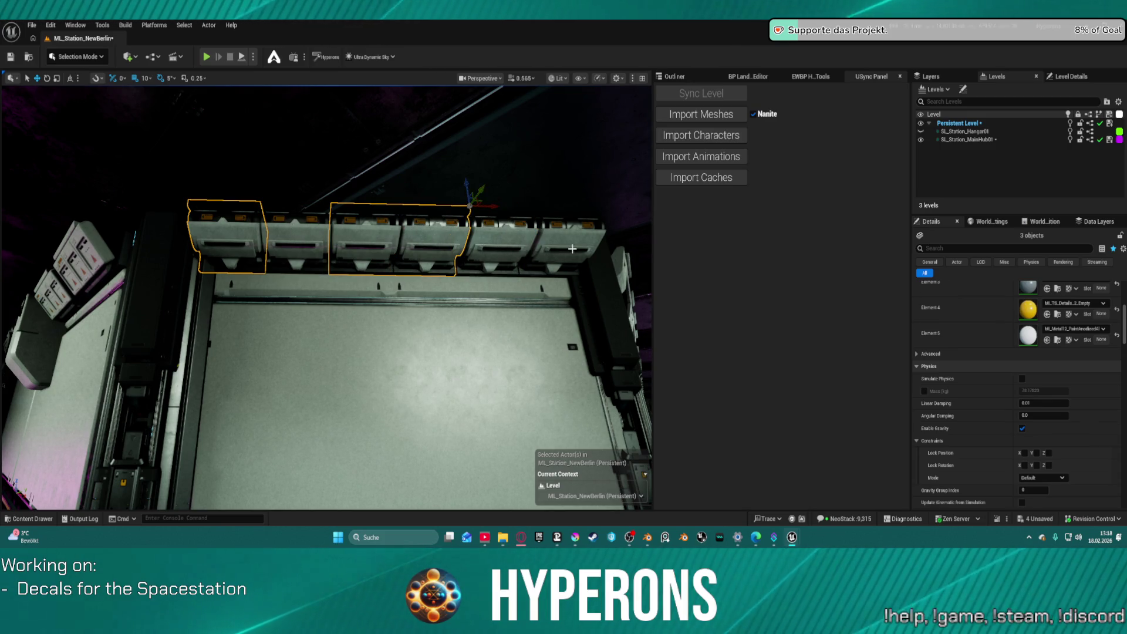
pyautogui.keyDown('ctrl'); pyautogui.click(569, 244); pyautogui.keyUp('ctrl')
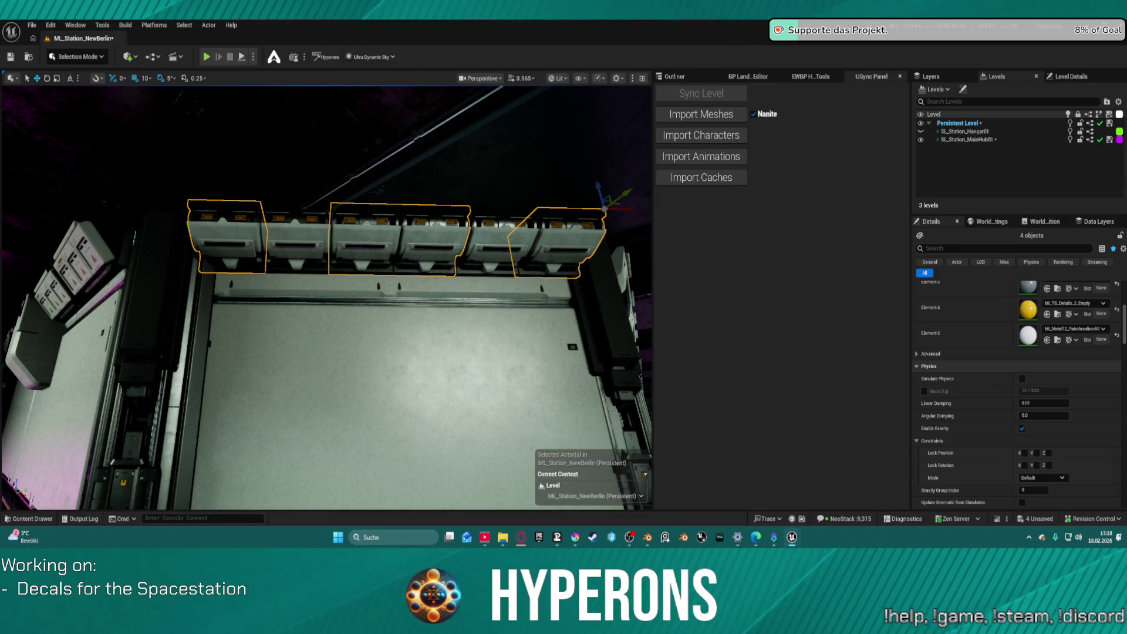
pyautogui.rightClick(377, 220)
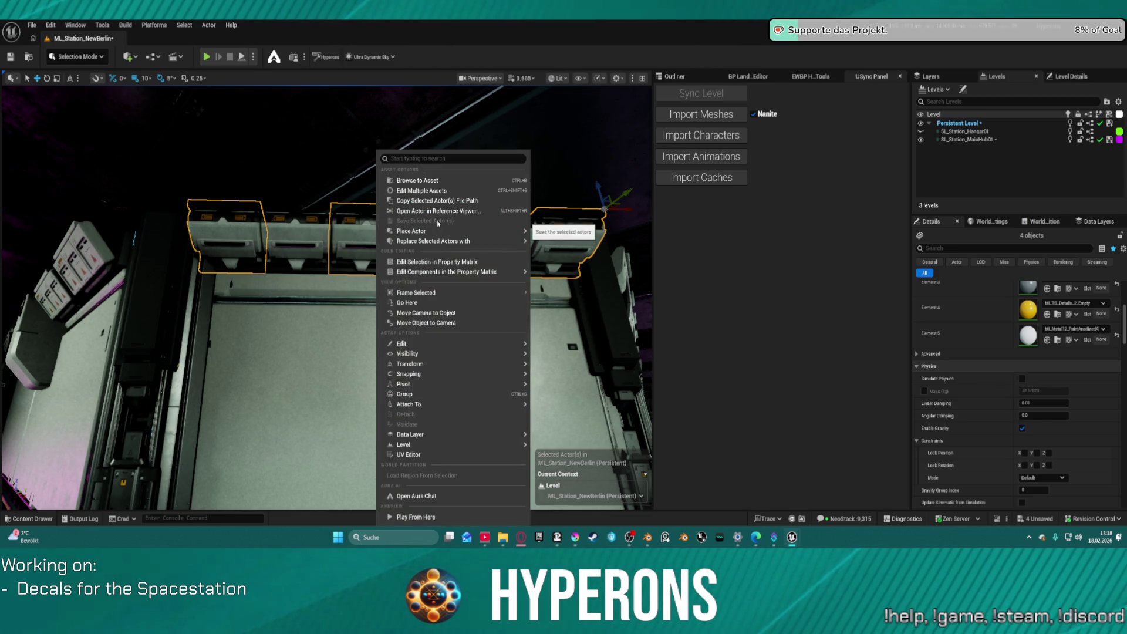
# Swap the selection for the SM_CornerWallCeiling100X70_V2_SmartStorageUnit static mesh, then view the wall above Trading.
pyautogui.moveTo(517, 240)
pyautogui.moveTo(646, 289)
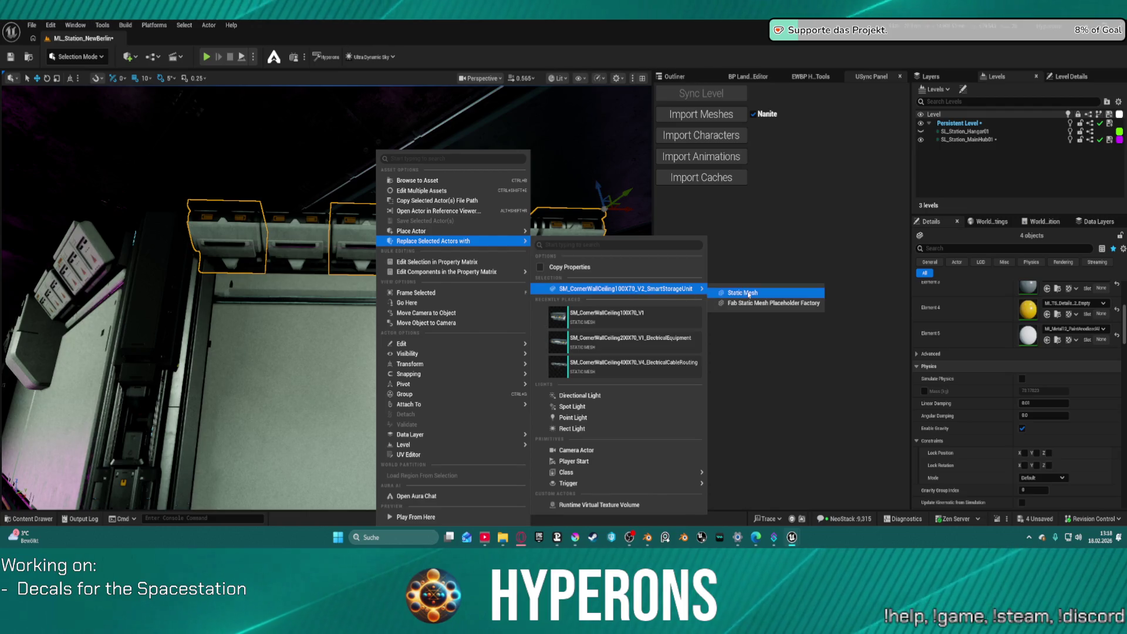
pyautogui.click(731, 290)
pyautogui.moveTo(376, 352)
pyautogui.mouseDown()
pyautogui.moveTo(376, 369)
pyautogui.moveTo(358, 305)
pyautogui.moveTo(411, 258)
pyautogui.moveTo(490, 221)
pyautogui.moveTo(424, 322)
pyautogui.mouseUp()
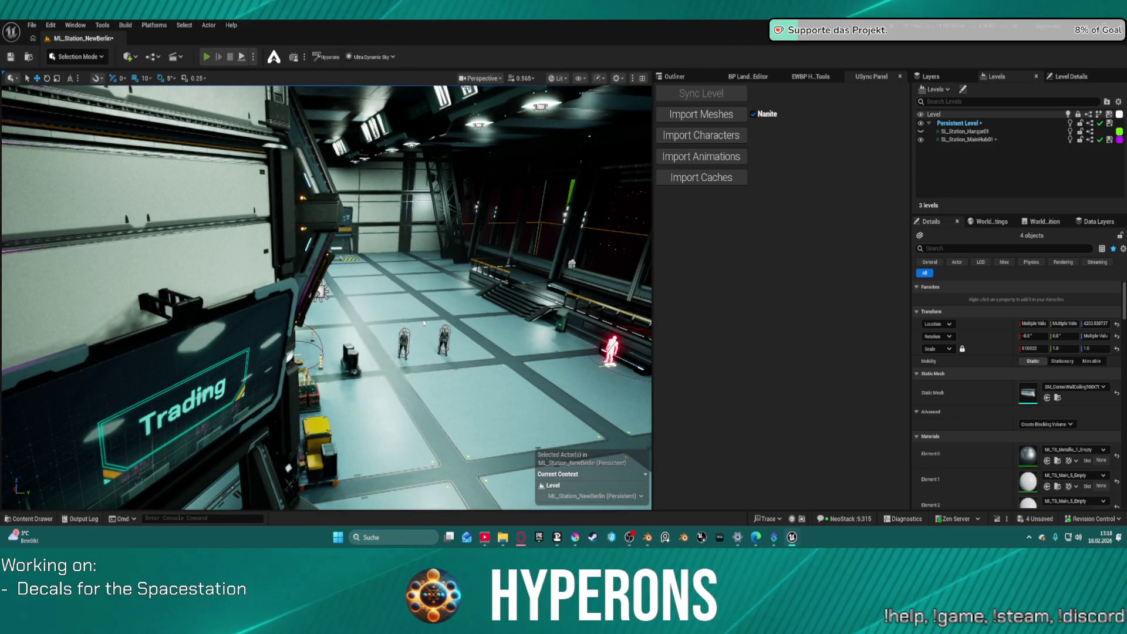
pyautogui.hotkey('alt', 'p')
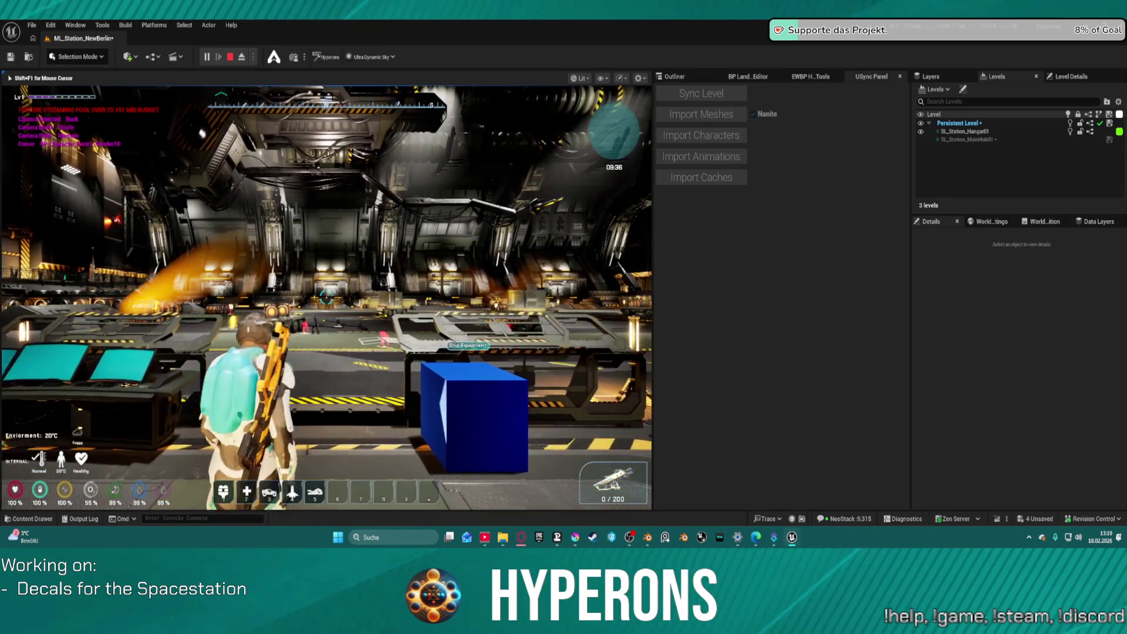
# Walk the character up the stairs and along the walkway to the hangar door, in first-person view.
pyautogui.press('w')
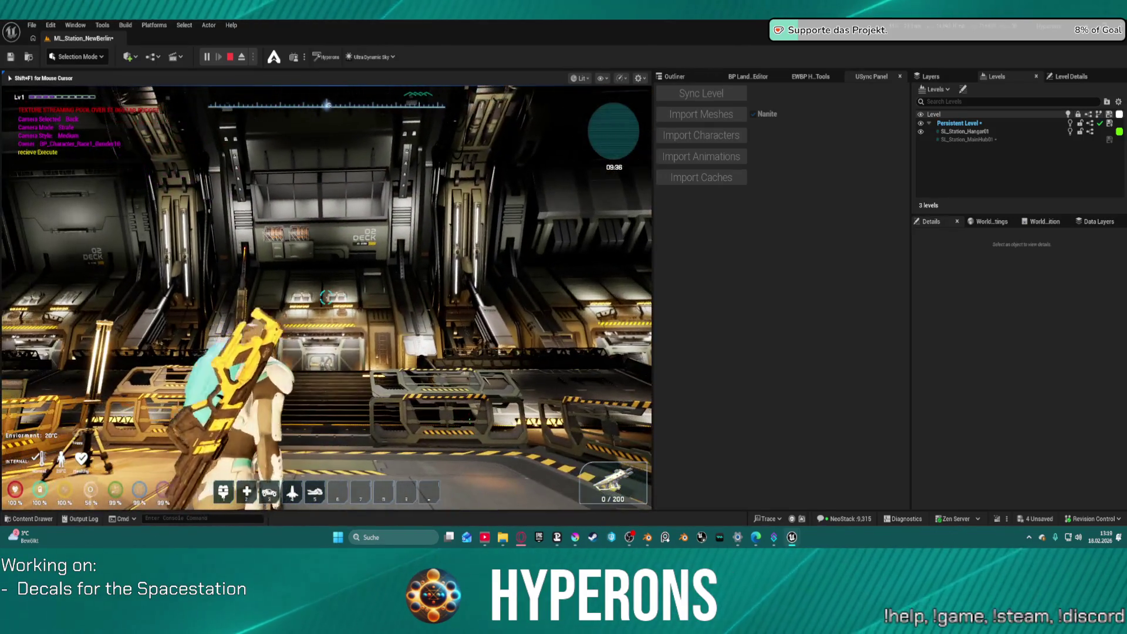
pyautogui.press('w')
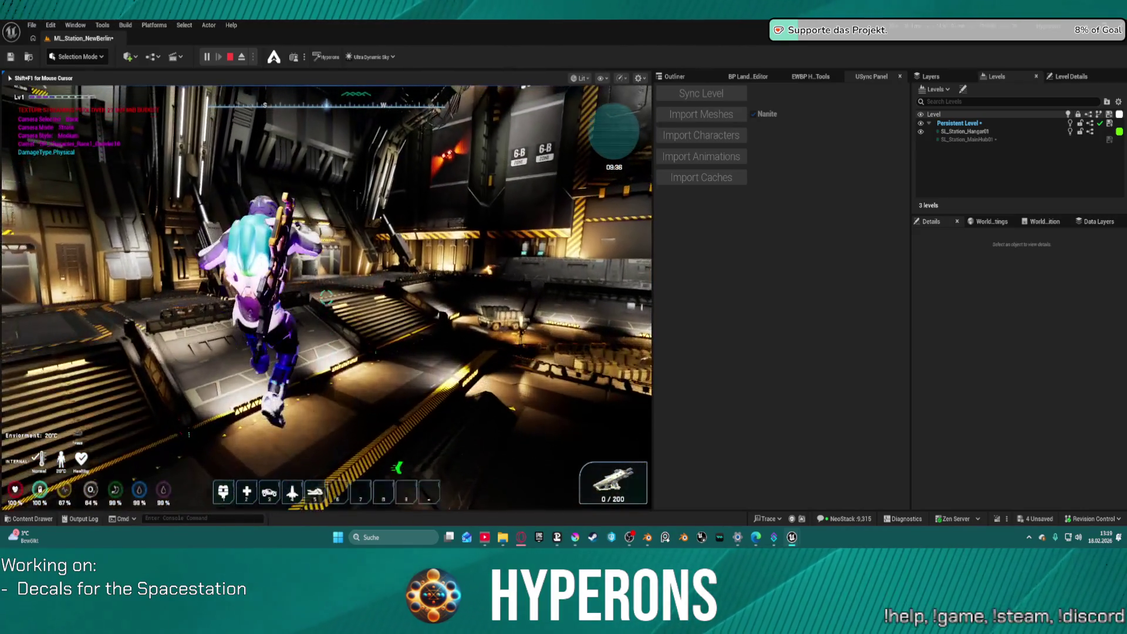
pyautogui.press('w')
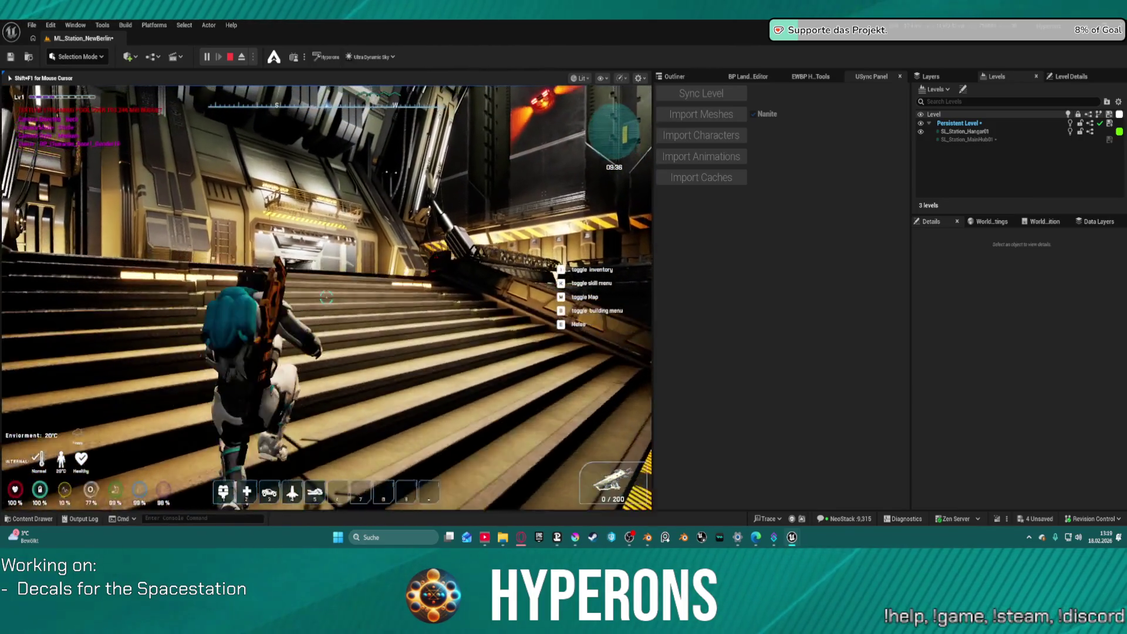
pyautogui.press('w')
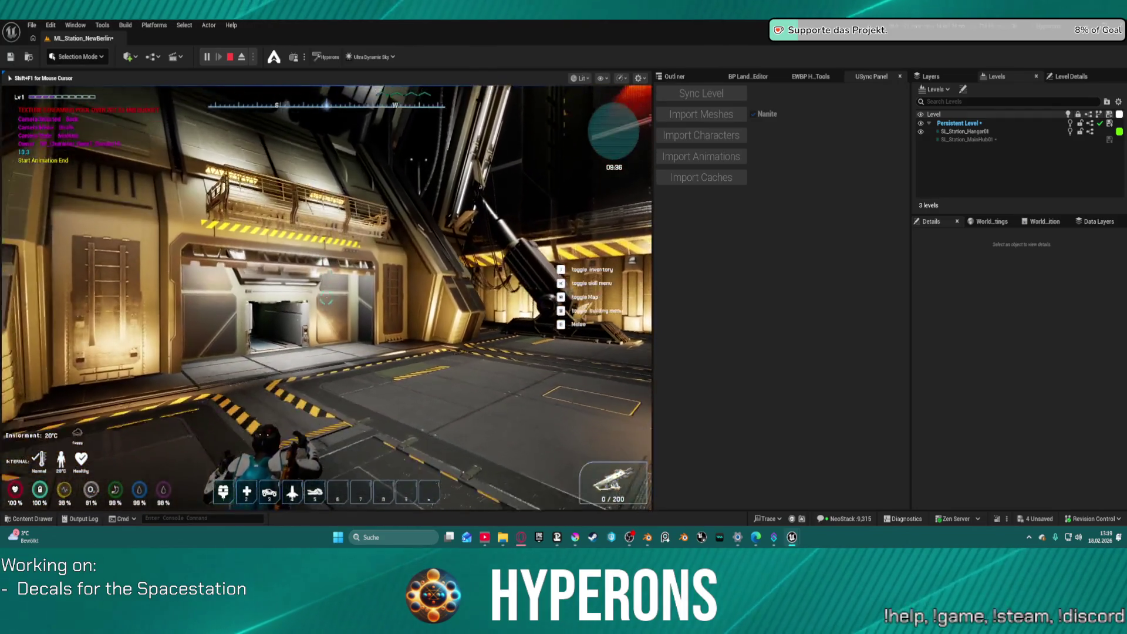
pyautogui.press('w')
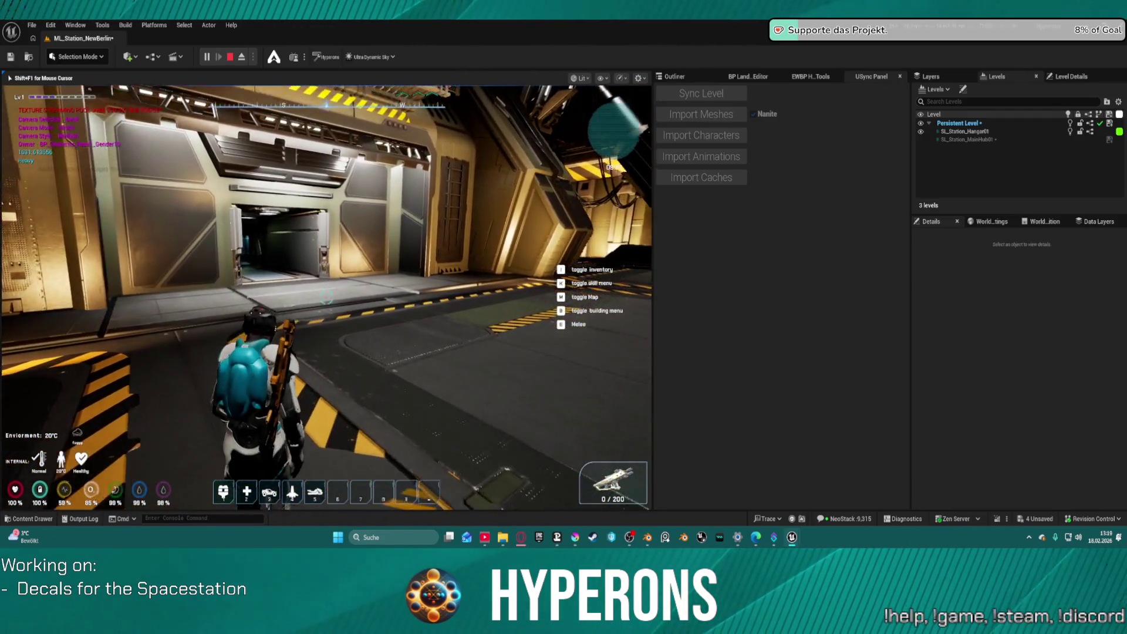
pyautogui.press('w')
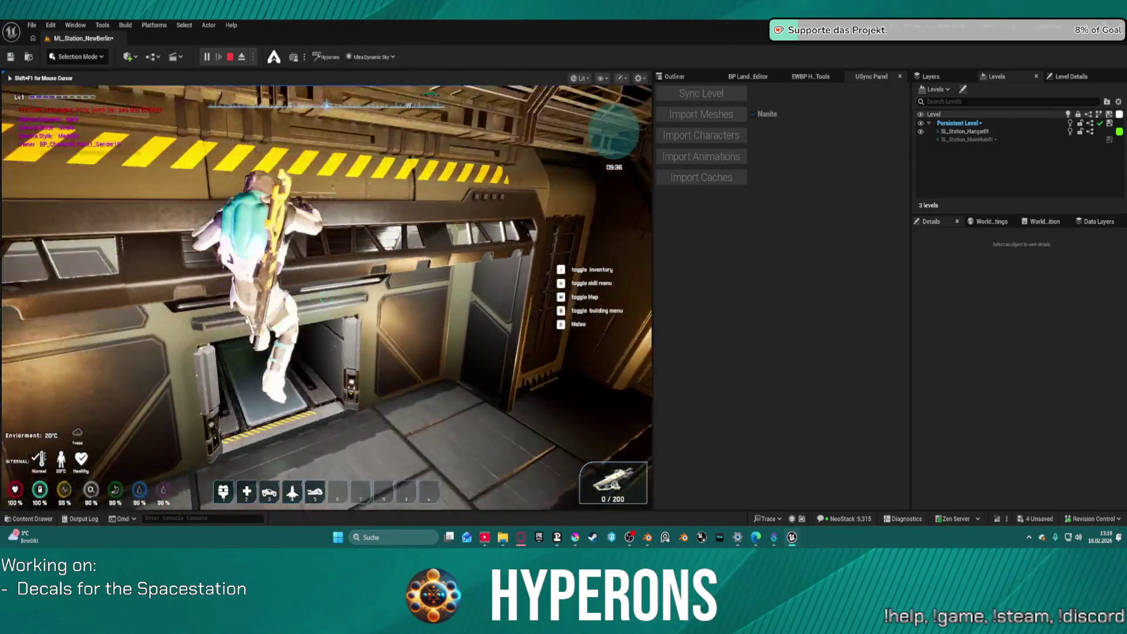
pyautogui.press('v')
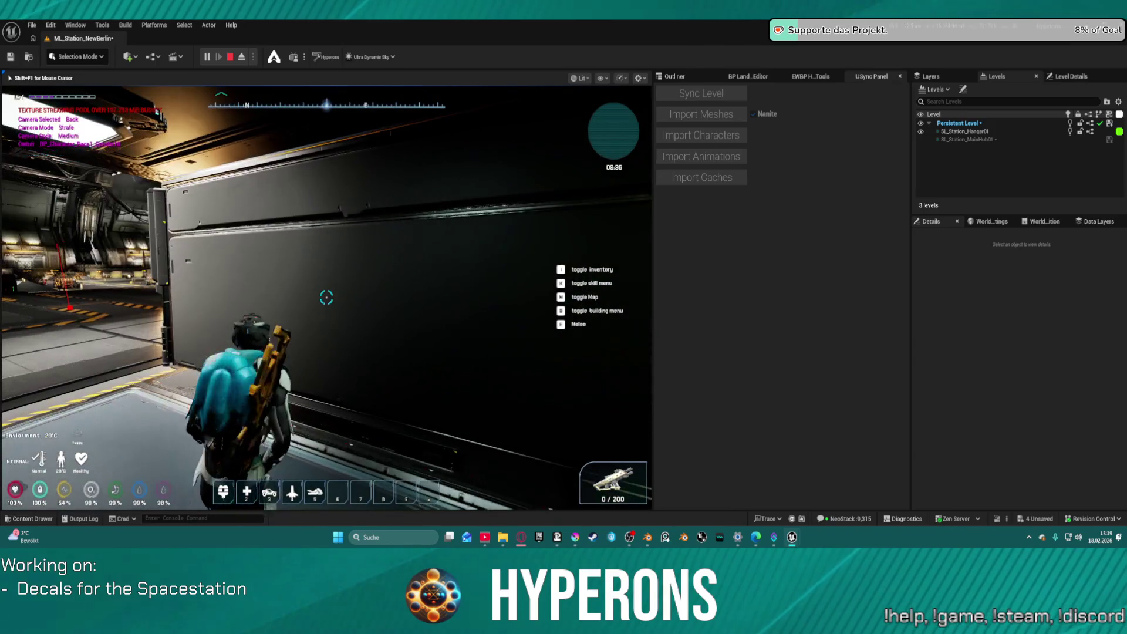
# Go through the corridor into the lift, exit into the hangar hall, and stop play.
pyautogui.press('w')
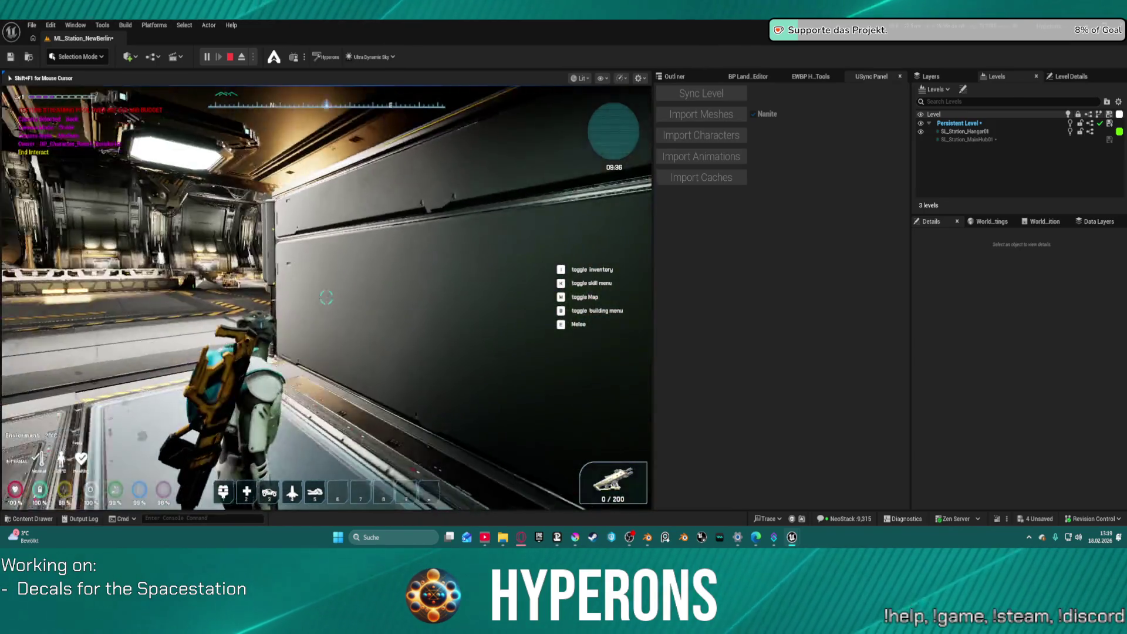
pyautogui.press('w')
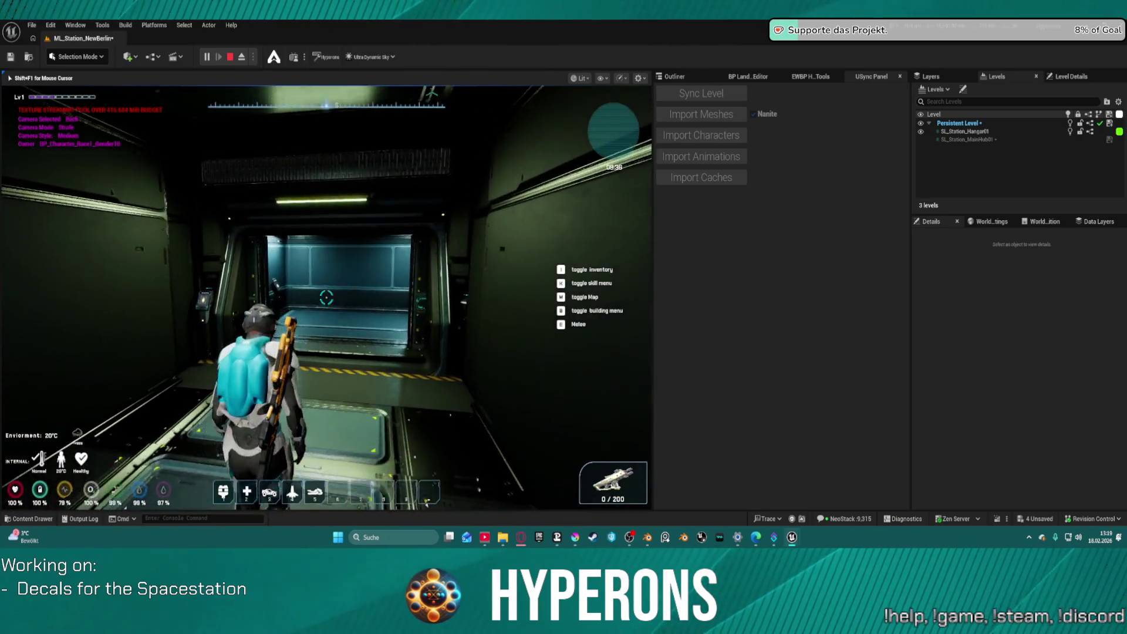
pyautogui.press('w')
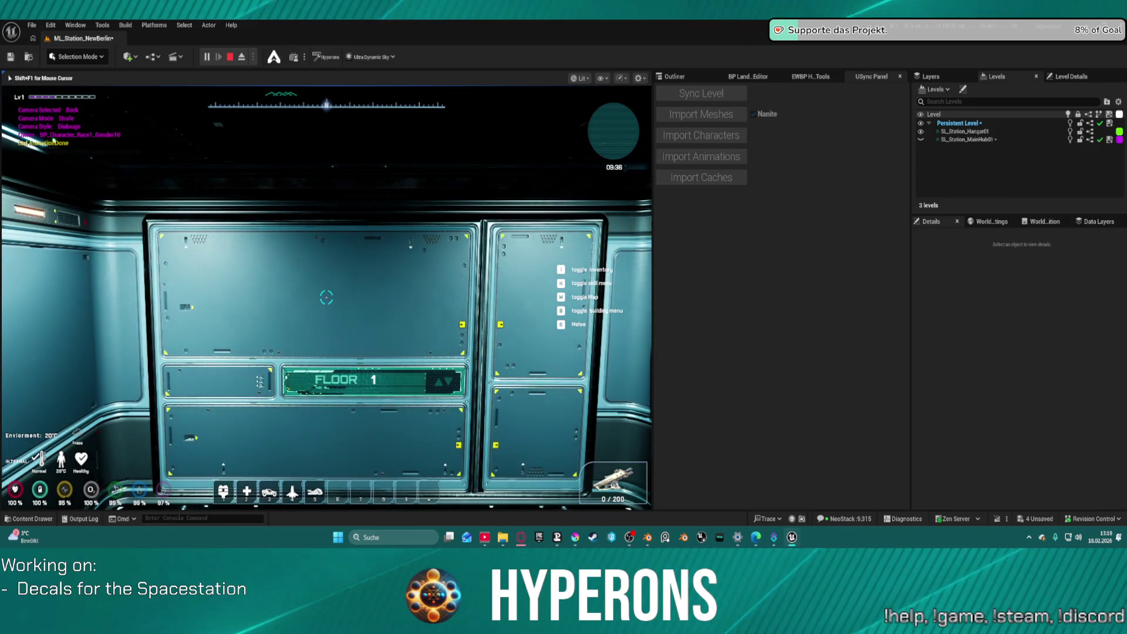
pyautogui.press('w')
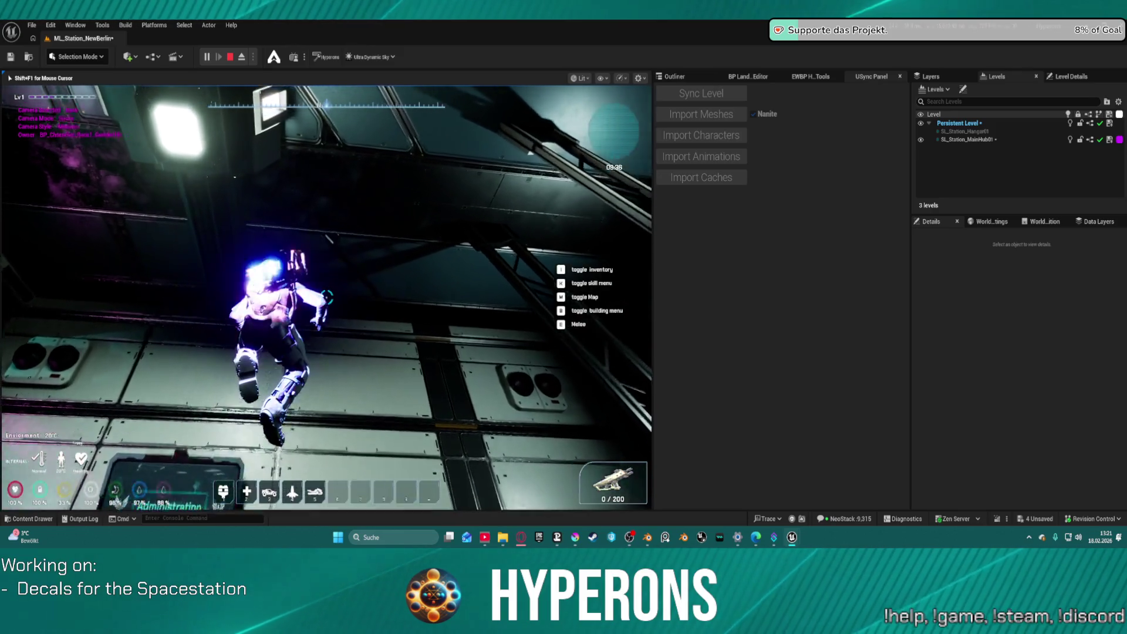
pyautogui.press('Escape')
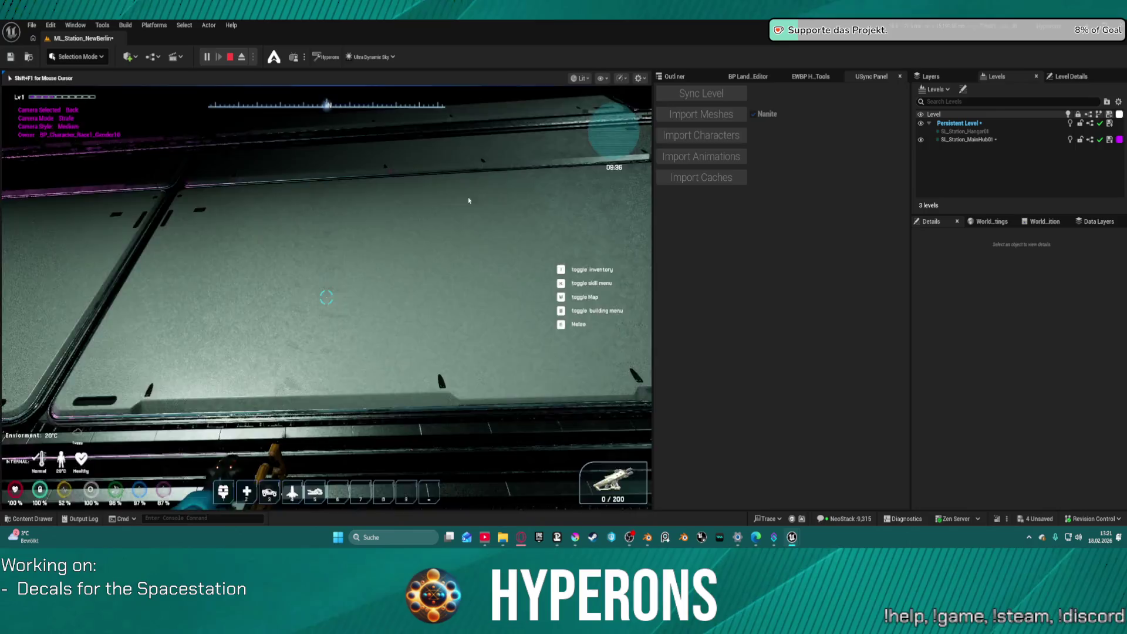
# Select two ceiling storage units on the Trading wall and drag them up toward the ceiling.
pyautogui.moveTo(369, 184); pyautogui.dragTo(317, 149)
pyautogui.moveTo(243, 185)
pyautogui.mouseDown()
pyautogui.moveTo(243, 171)
pyautogui.moveTo(243, 185)
pyautogui.mouseUp()
pyautogui.moveTo(139, 182); pyautogui.dragTo(170, 176)
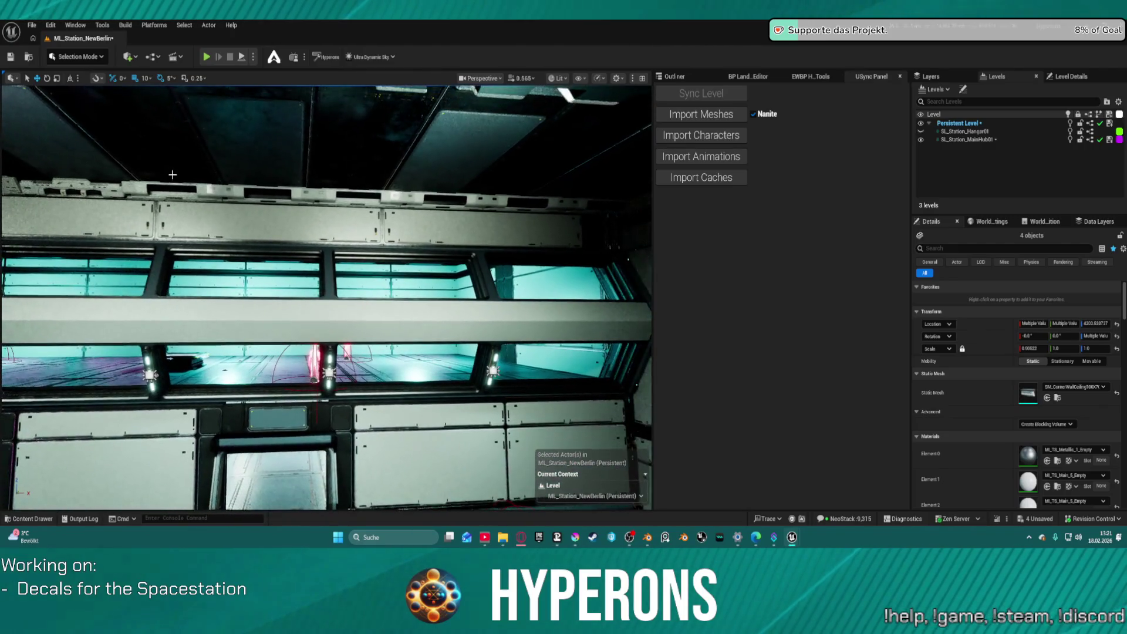
pyautogui.click(202, 188)
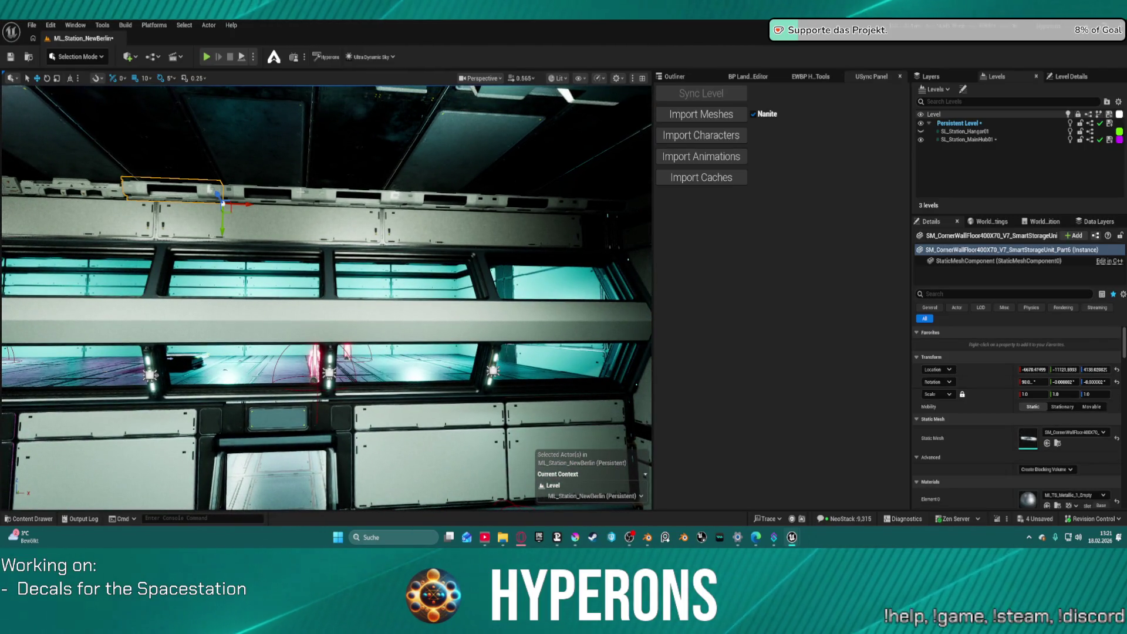
pyautogui.keyDown('ctrl'); pyautogui.click(352, 194); pyautogui.keyUp('ctrl')
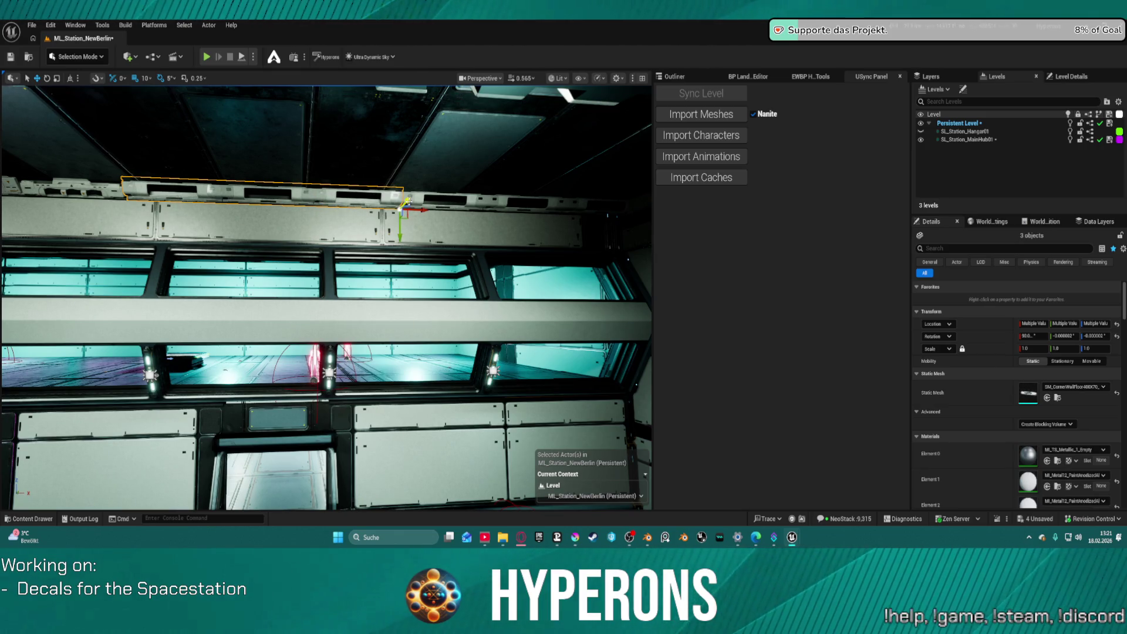
pyautogui.moveTo(407, 200); pyautogui.dragTo(446, 203)
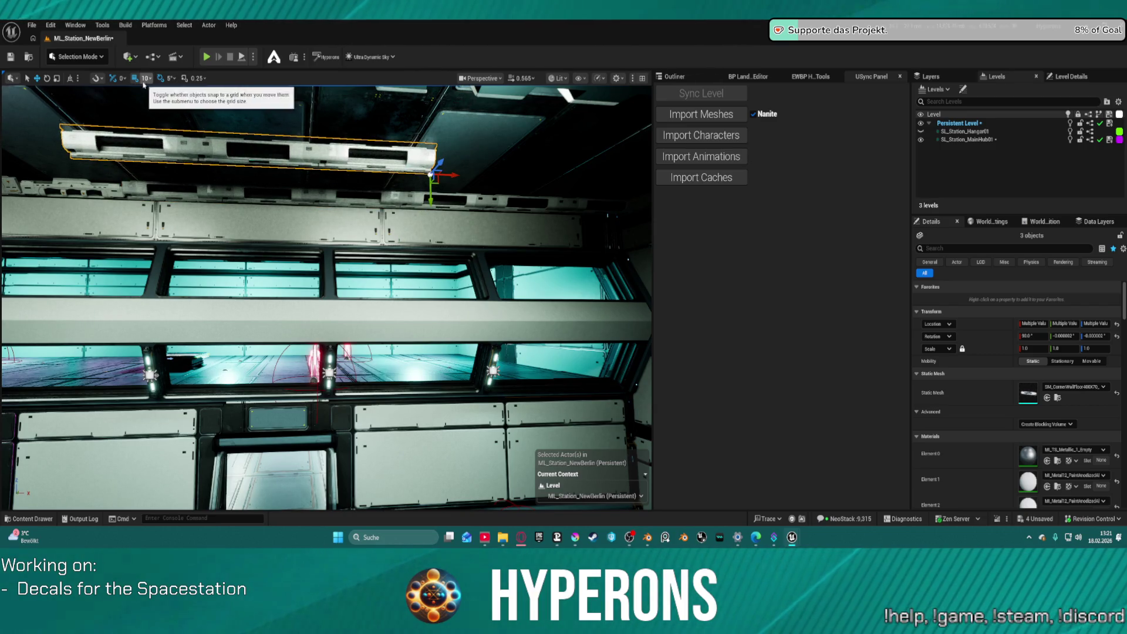
# Try rotating and raising the ceiling storage mesh, undoing both changes.
pyautogui.press('1')
pyautogui.press('e')
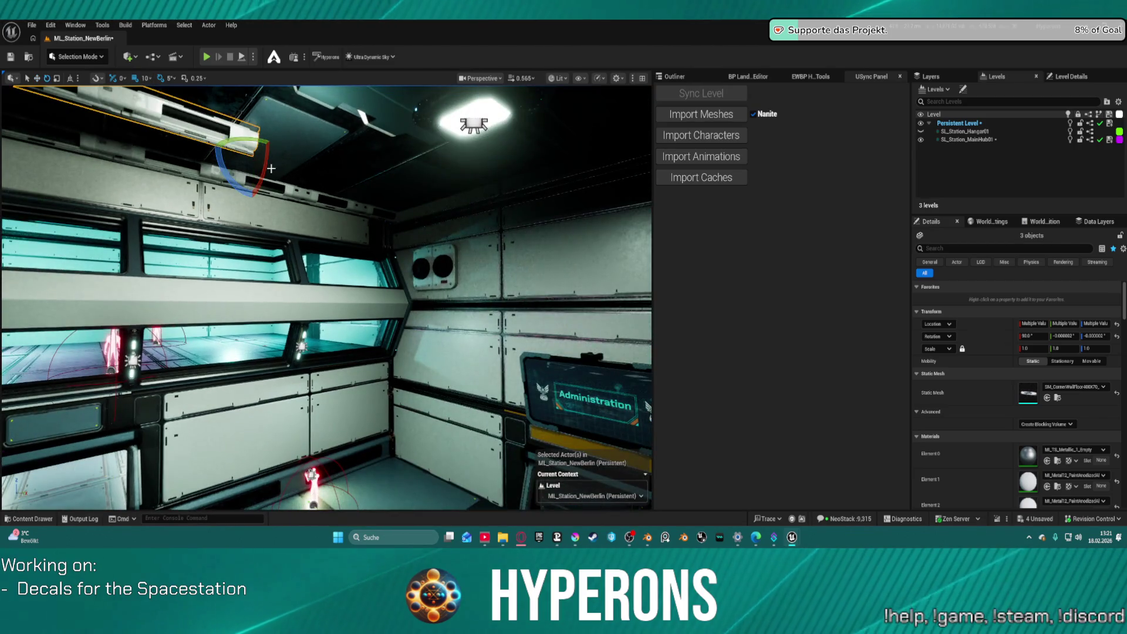
pyautogui.moveTo(258, 138)
pyautogui.mouseDown()
pyautogui.moveTo(249, 147)
pyautogui.moveTo(257, 138)
pyautogui.mouseUp()
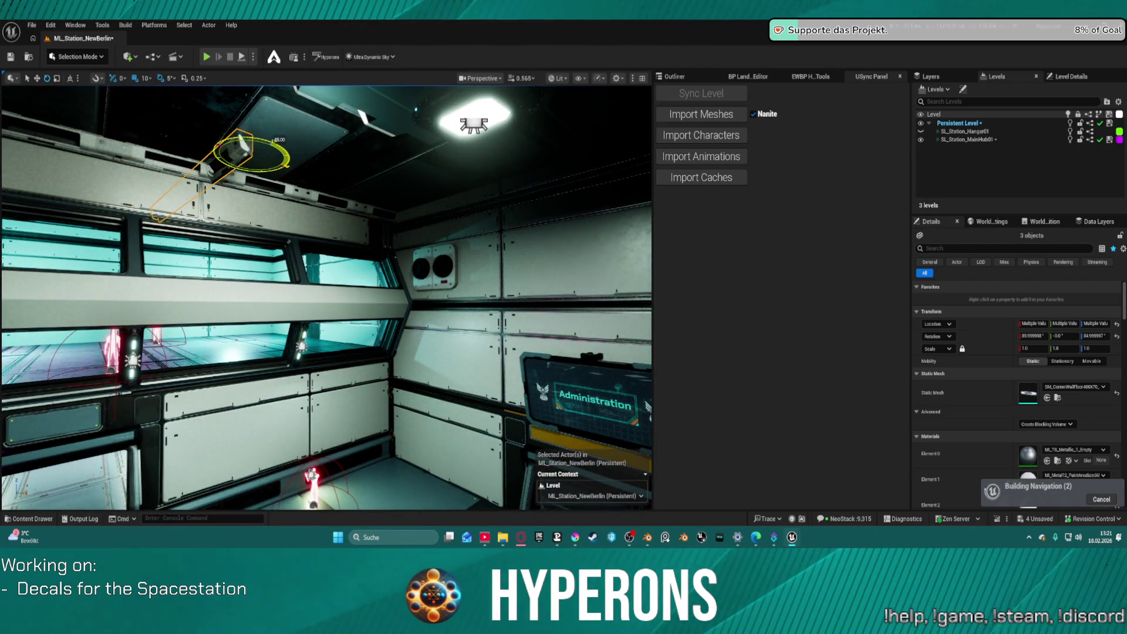
pyautogui.press('w')
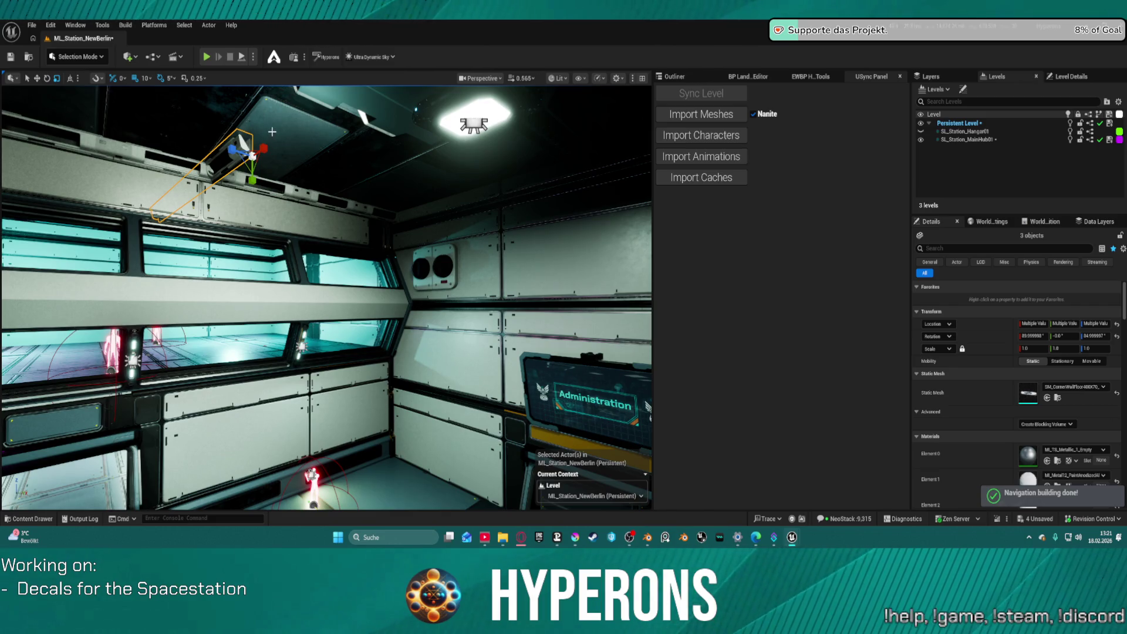
pyautogui.hotkey('ctrl', 'z')
pyautogui.hotkey('ctrl', 'z')
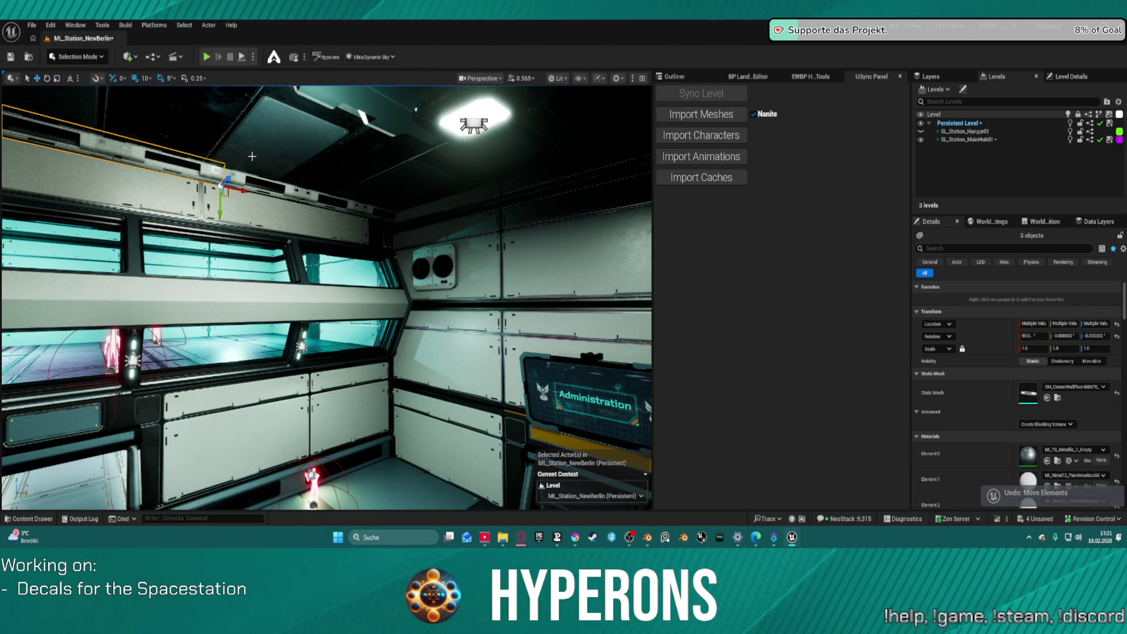
pyautogui.moveTo(230, 176)
pyautogui.mouseDown()
pyautogui.moveTo(276, 149)
pyautogui.moveTo(298, 157)
pyautogui.mouseUp()
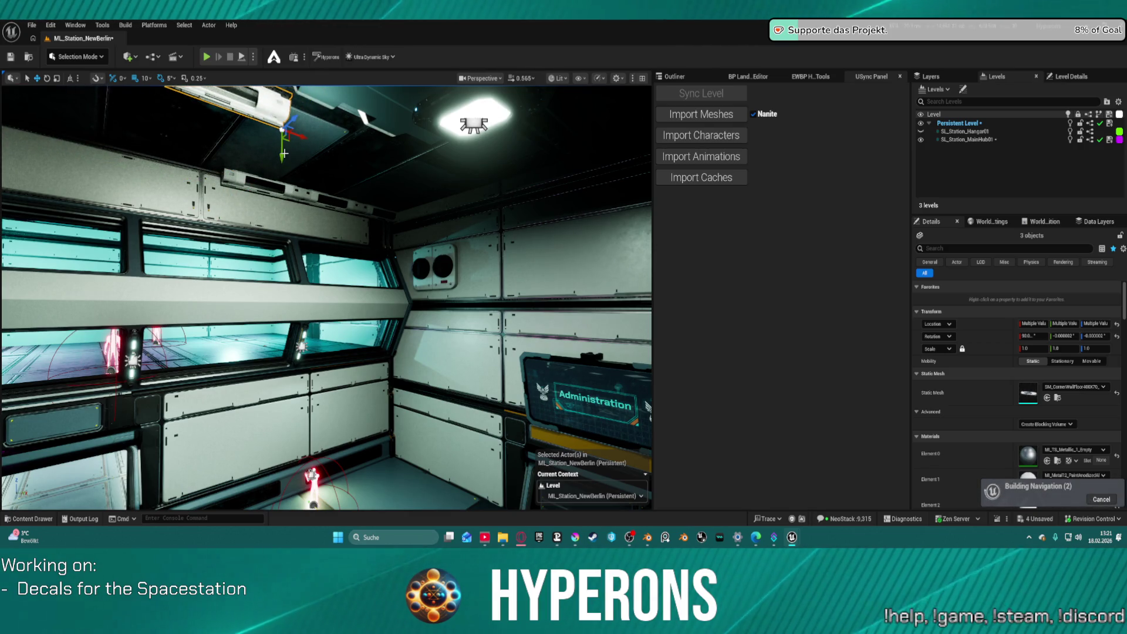
pyautogui.scroll(-3, 284, 153)
pyautogui.hotkey('ctrl', 'z')
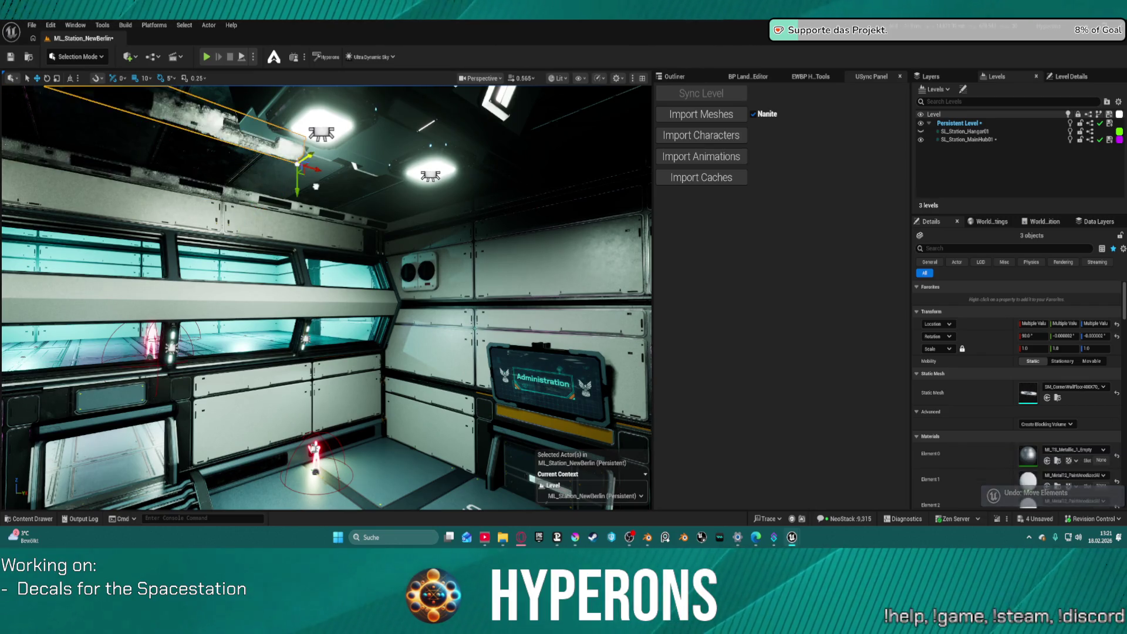
# Rotate the ceiling storage mesh about 60 degrees and reposition it along the upper wall.
pyautogui.press('e')
pyautogui.moveTo(294, 176)
pyautogui.mouseDown()
pyautogui.moveTo(328, 167)
pyautogui.moveTo(333, 150)
pyautogui.mouseUp()
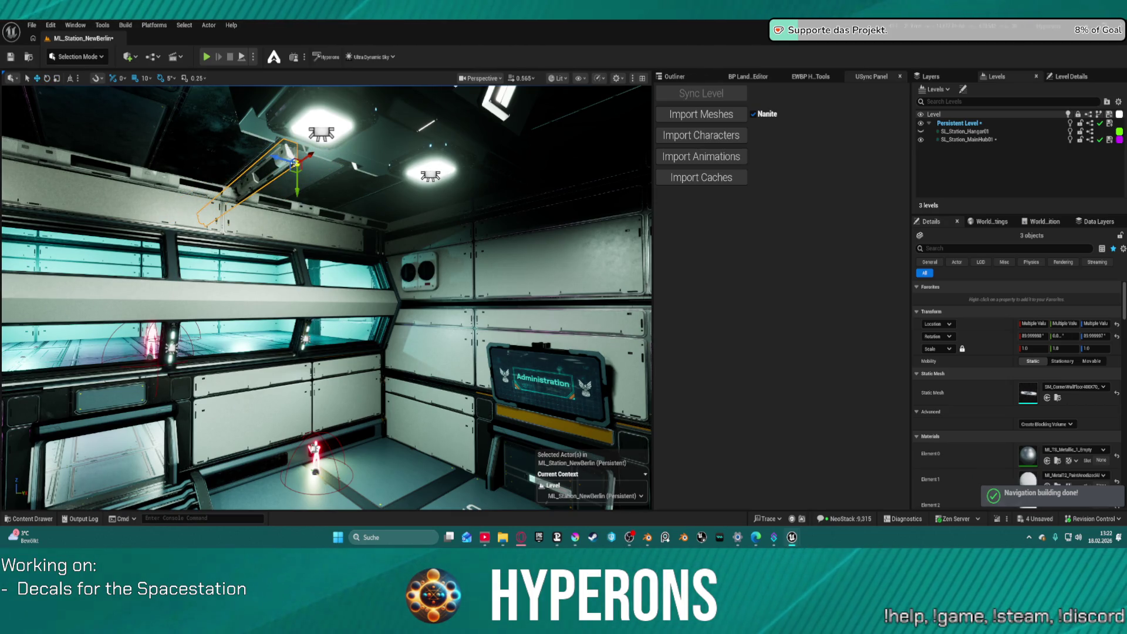
pyautogui.moveTo(276, 158); pyautogui.dragTo(457, 235)
pyautogui.scroll(8, 326, 297)
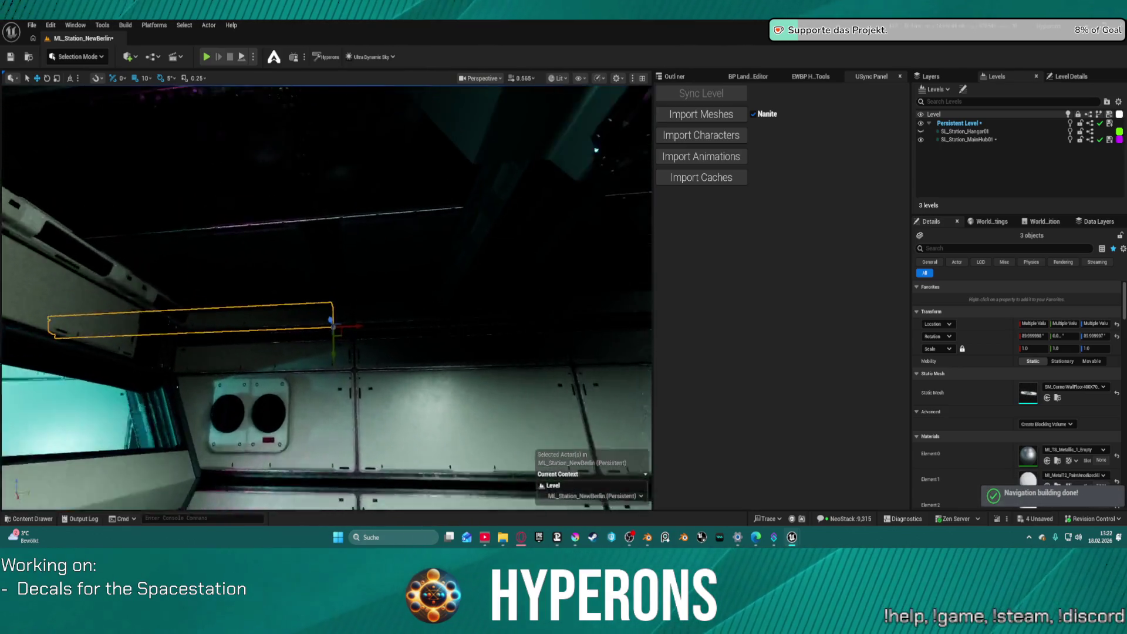
pyautogui.scroll(-3, 433, 173)
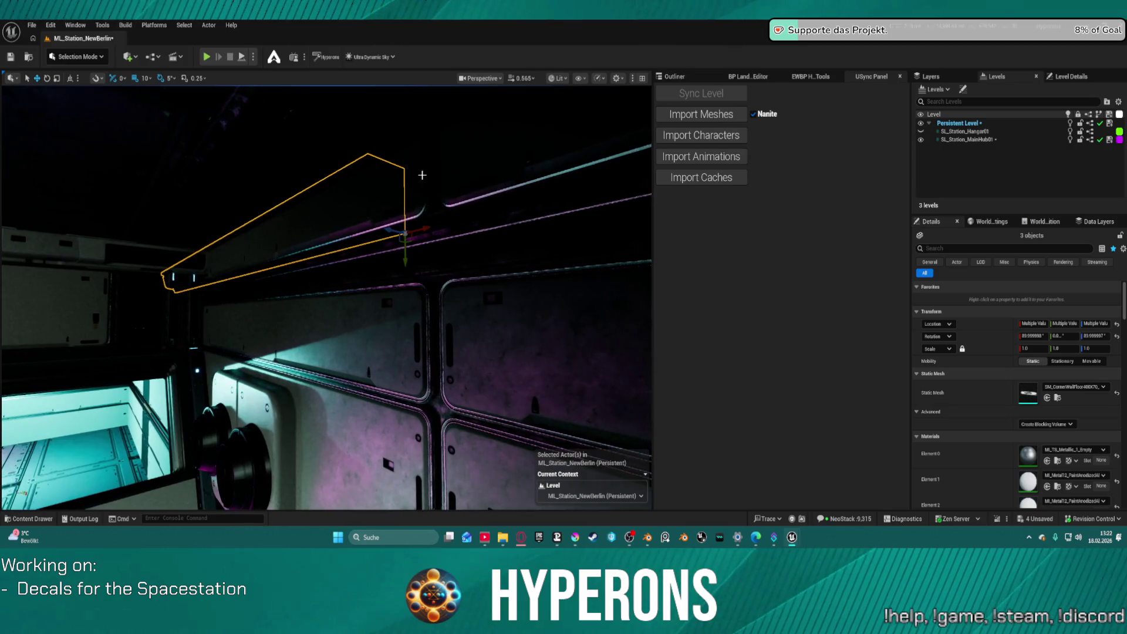
pyautogui.moveTo(387, 230)
pyautogui.mouseDown()
pyautogui.moveTo(348, 221)
pyautogui.moveTo(325, 241)
pyautogui.moveTo(320, 223)
pyautogui.moveTo(240, 230)
pyautogui.mouseUp()
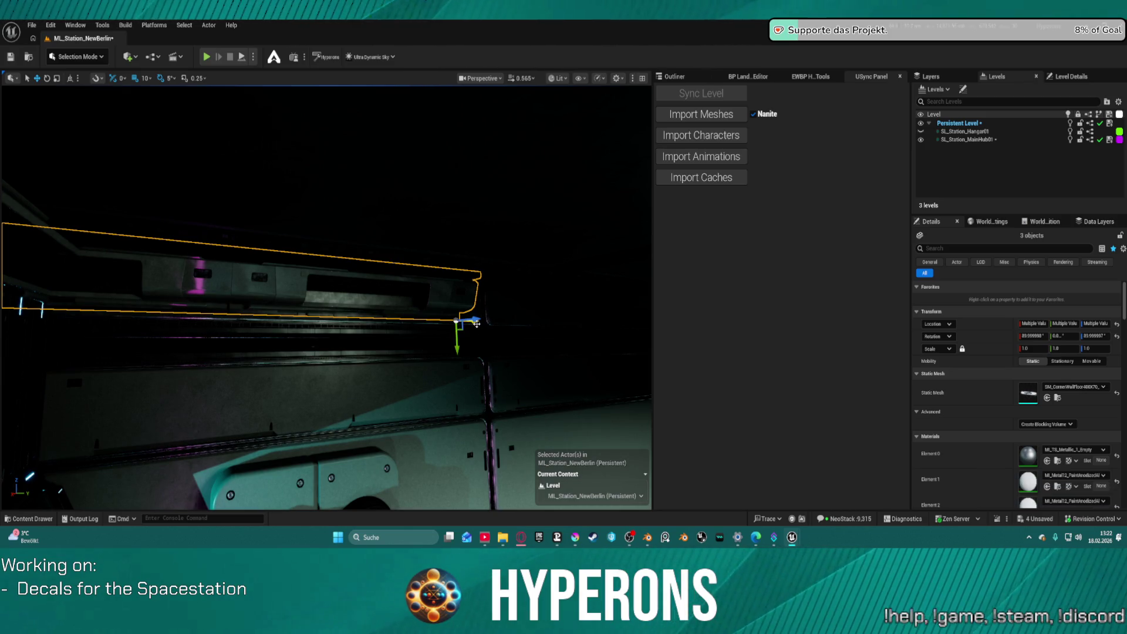
pyautogui.moveTo(490, 322); pyautogui.dragTo(644, 324)
# Delete the single ceiling storage piece by the wall and clear the selection.
pyautogui.moveTo(441, 269)
pyautogui.mouseDown()
pyautogui.moveTo(423, 281)
pyautogui.moveTo(358, 262)
pyautogui.moveTo(325, 273)
pyautogui.moveTo(390, 268)
pyautogui.mouseUp()
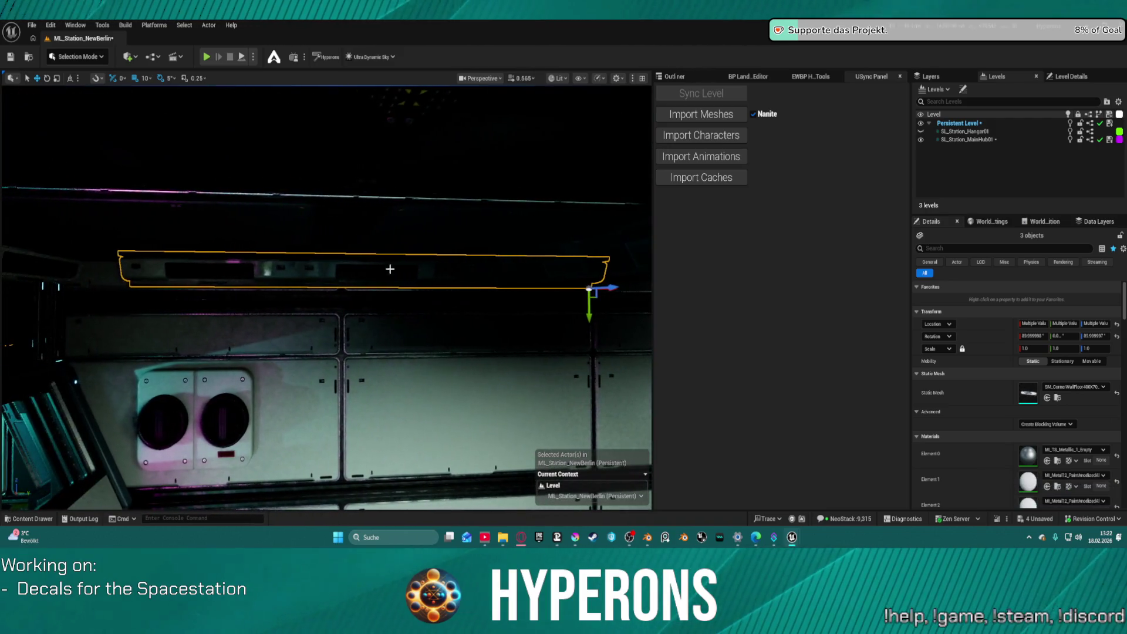
pyautogui.click(430, 271)
pyautogui.press('Delete')
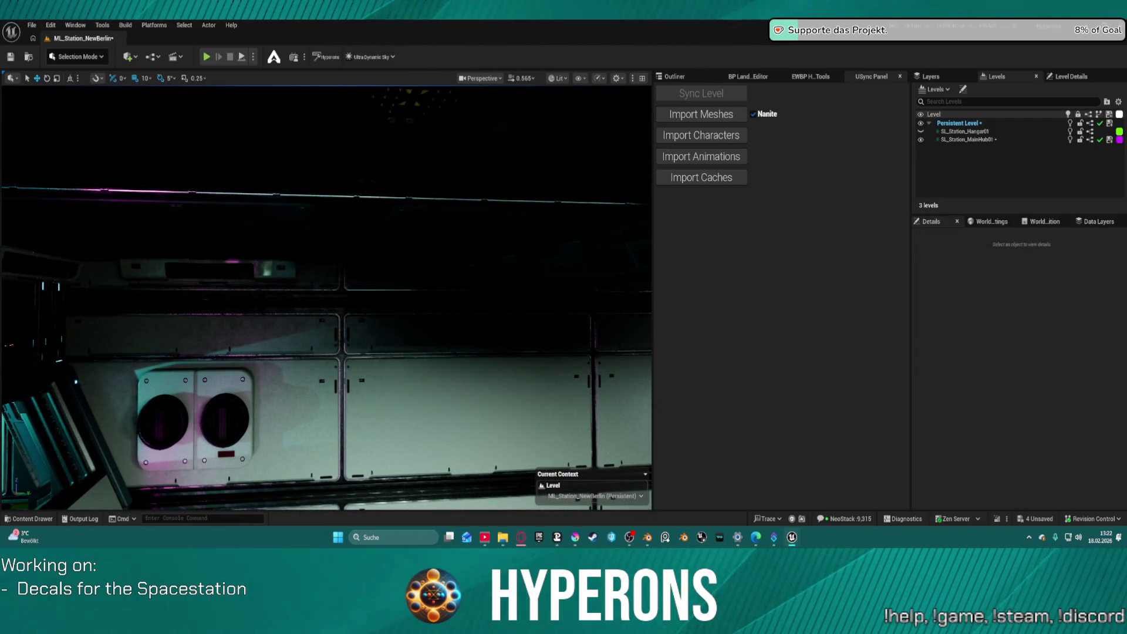
pyautogui.click(470, 281)
pyautogui.moveTo(470, 280)
pyautogui.mouseDown()
pyautogui.moveTo(446, 261)
pyautogui.moveTo(529, 232)
pyautogui.mouseUp()
pyautogui.moveTo(473, 197)
pyautogui.mouseDown()
pyautogui.moveTo(468, 214)
pyautogui.moveTo(381, 223)
pyautogui.mouseUp()
pyautogui.press('Escape')
# Shift the duplicated ceiling storage unit left, then delete it.
pyautogui.moveTo(512, 195)
pyautogui.mouseDown()
pyautogui.moveTo(479, 176)
pyautogui.moveTo(512, 195)
pyautogui.mouseUp()
pyautogui.click(521, 202)
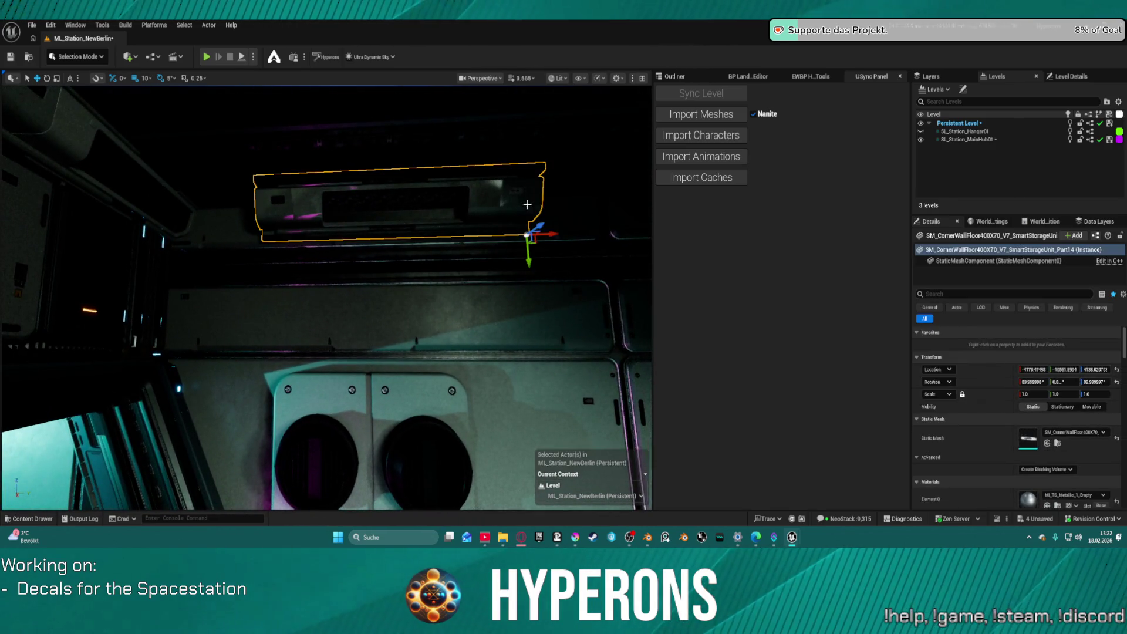
pyautogui.moveTo(554, 237)
pyautogui.mouseDown()
pyautogui.moveTo(372, 240)
pyautogui.moveTo(645, 230)
pyautogui.mouseUp()
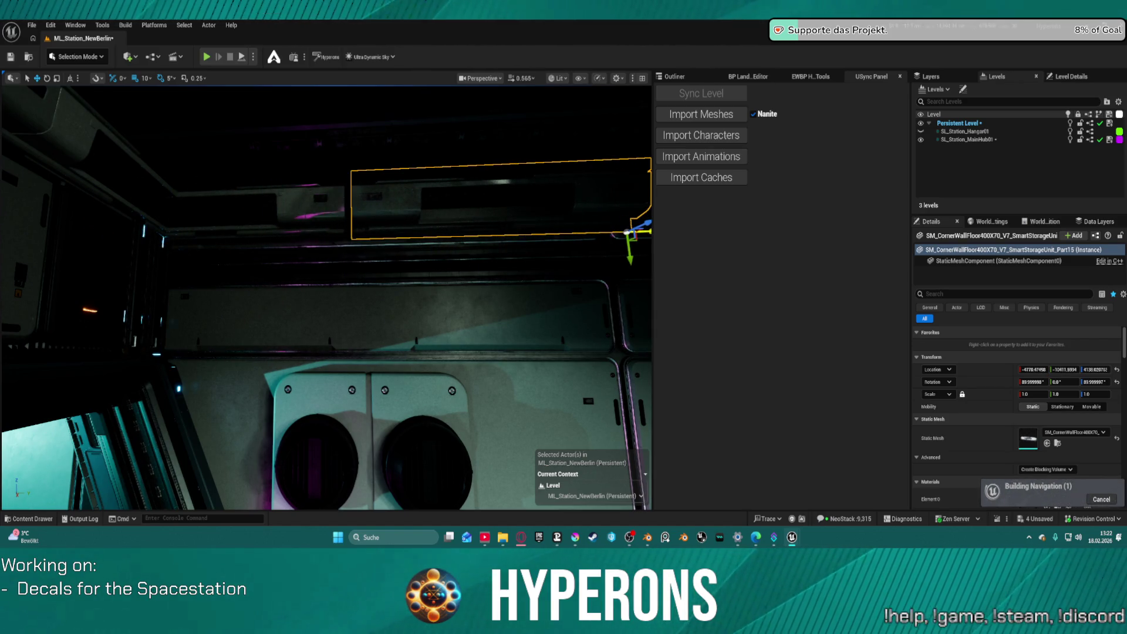
pyautogui.press('Delete')
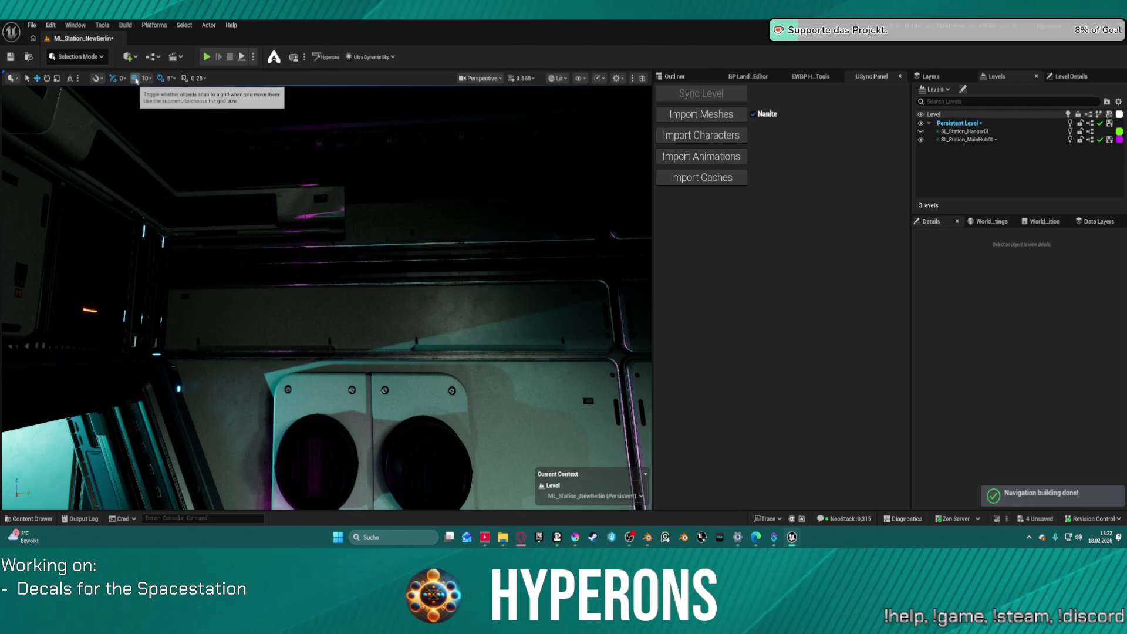
# Set the grid snap to 400 and focus on the wall storage unit.
pyautogui.click(145, 78)
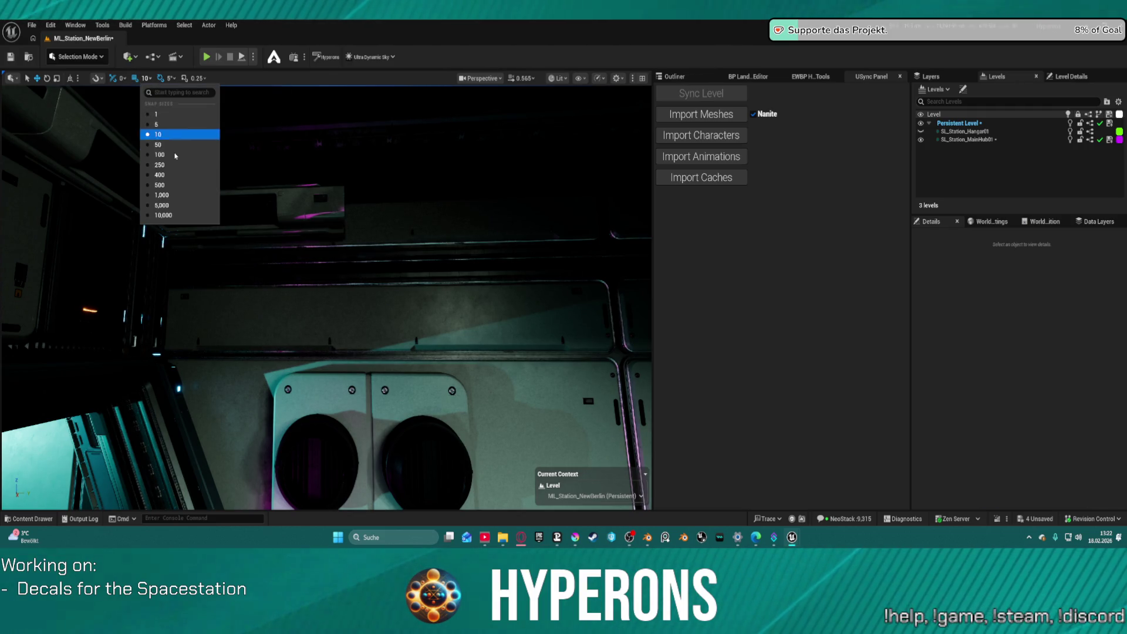
pyautogui.click(172, 175)
pyautogui.click(265, 211)
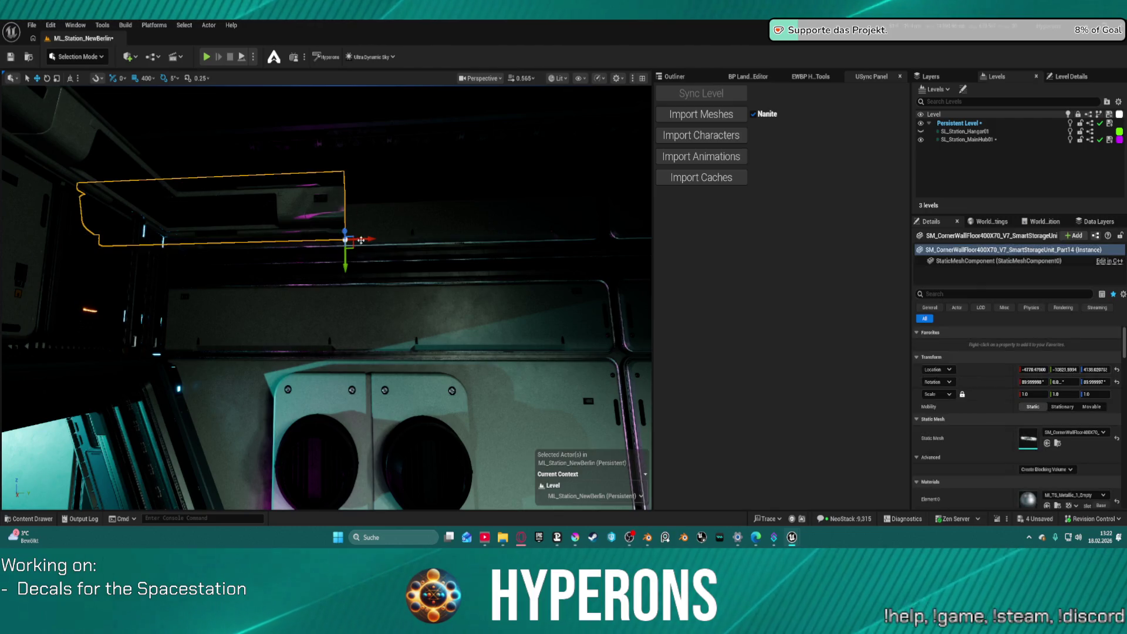
pyautogui.press('f')
pyautogui.moveTo(357, 243); pyautogui.dragTo(357, 244)
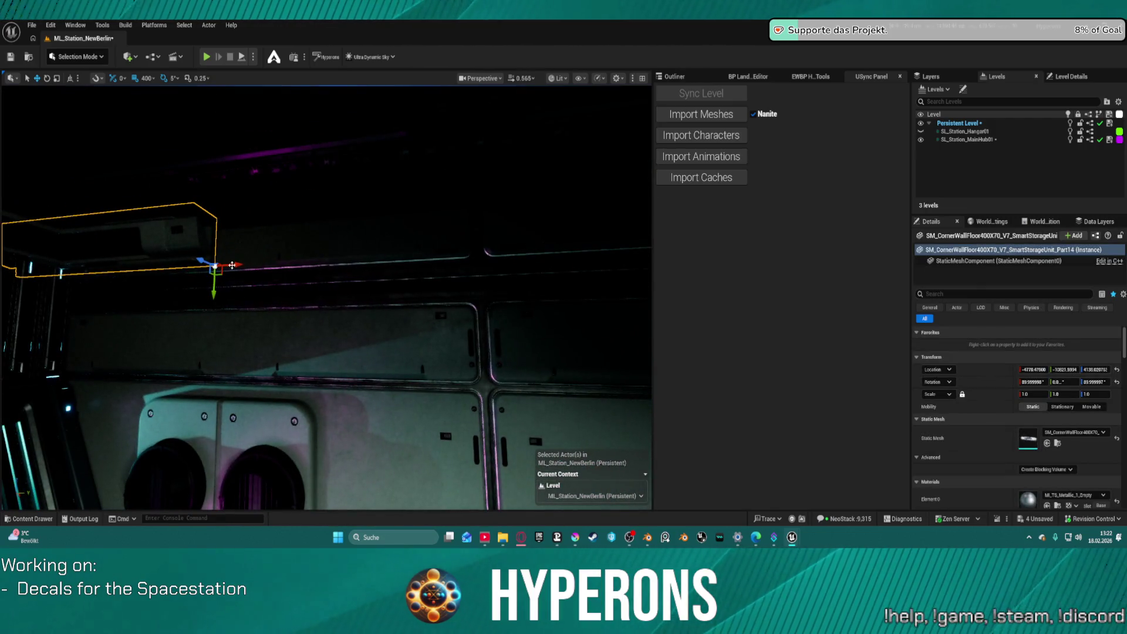
# Inspect storage units Part15, Part16 and Part17 along the wall.
pyautogui.click(281, 264)
pyautogui.press('f')
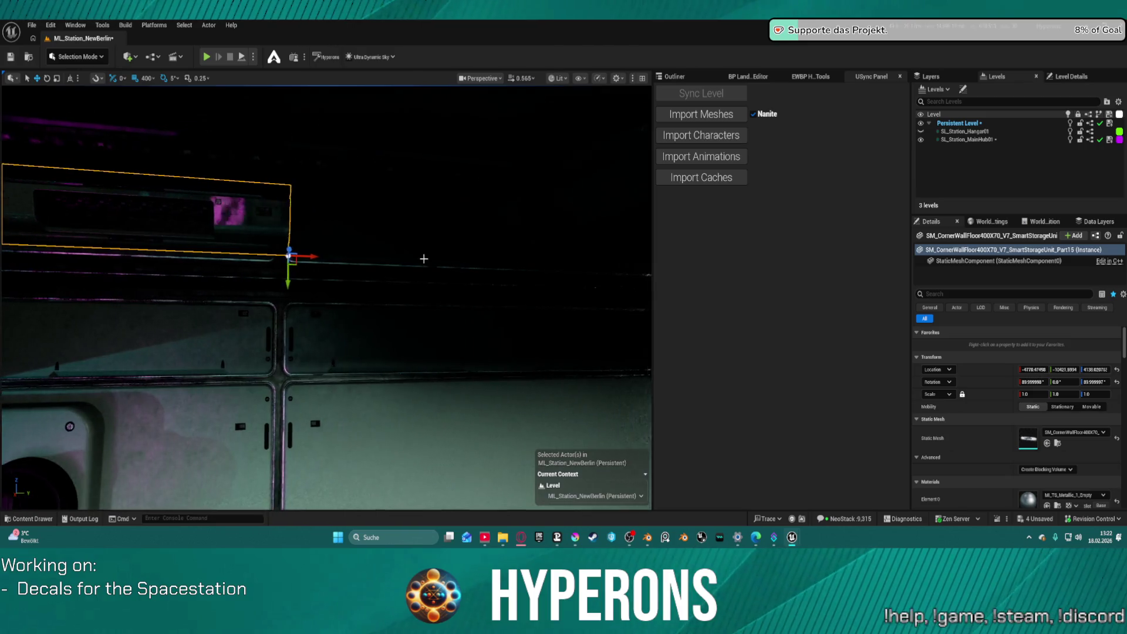
pyautogui.click(432, 254)
pyautogui.press('f')
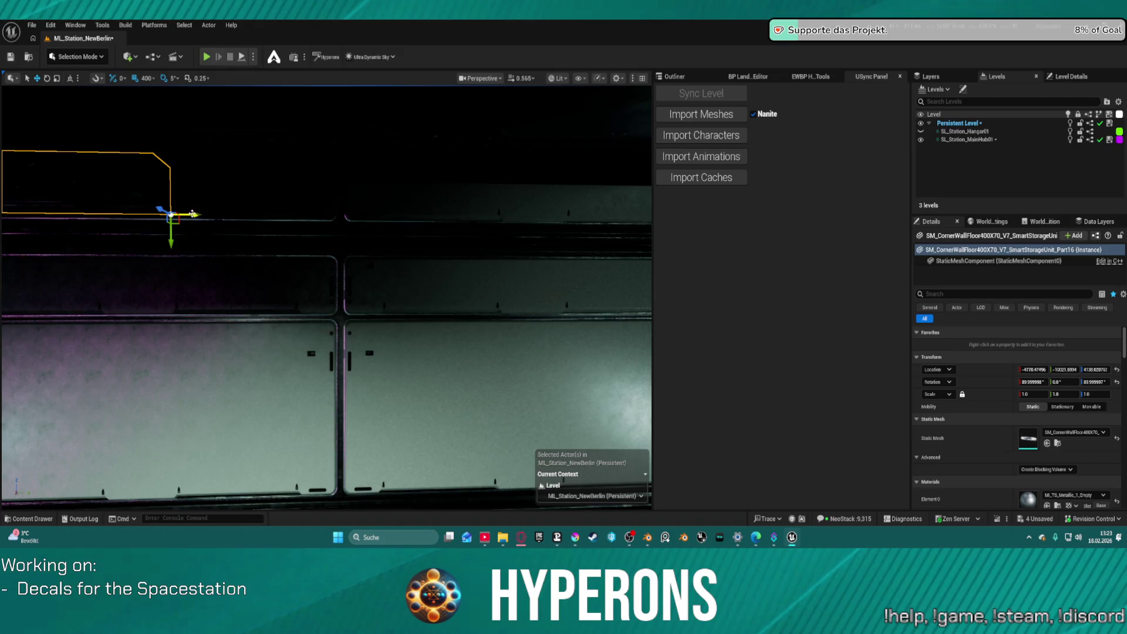
pyautogui.click(301, 212)
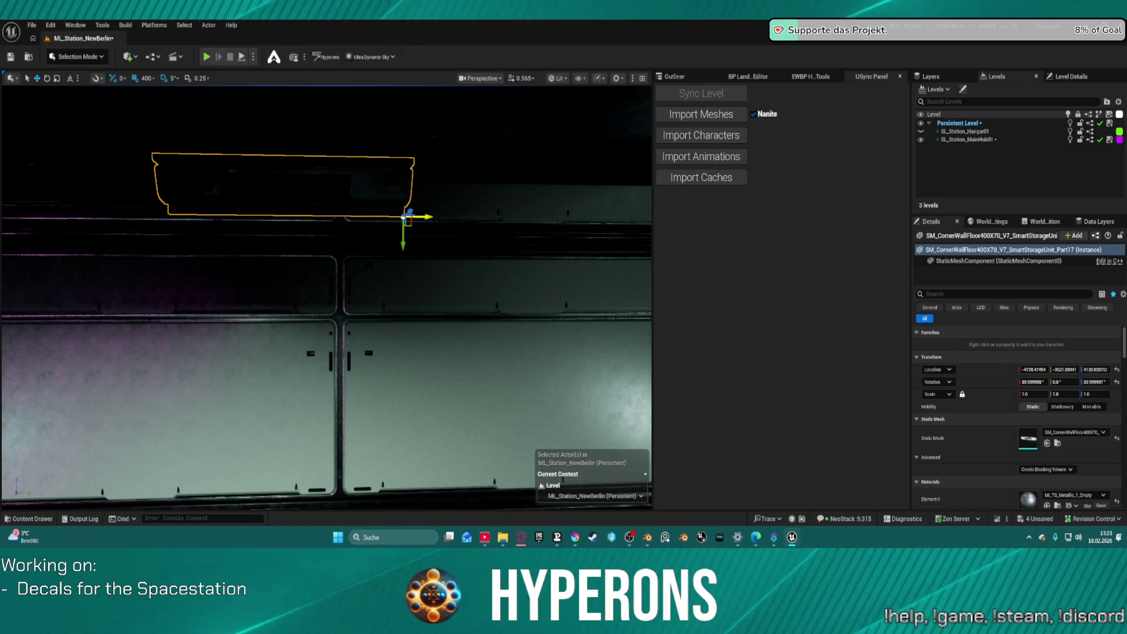
pyautogui.click(546, 213)
pyautogui.moveTo(143, 155); pyautogui.dragTo(212, 112)
# Duplicate a storage unit with Ctrl+D and slide the copy further along the wall.
pyautogui.moveTo(80, 172)
pyautogui.mouseDown()
pyautogui.moveTo(241, 169)
pyautogui.moveTo(352, 182)
pyautogui.moveTo(80, 168)
pyautogui.mouseUp()
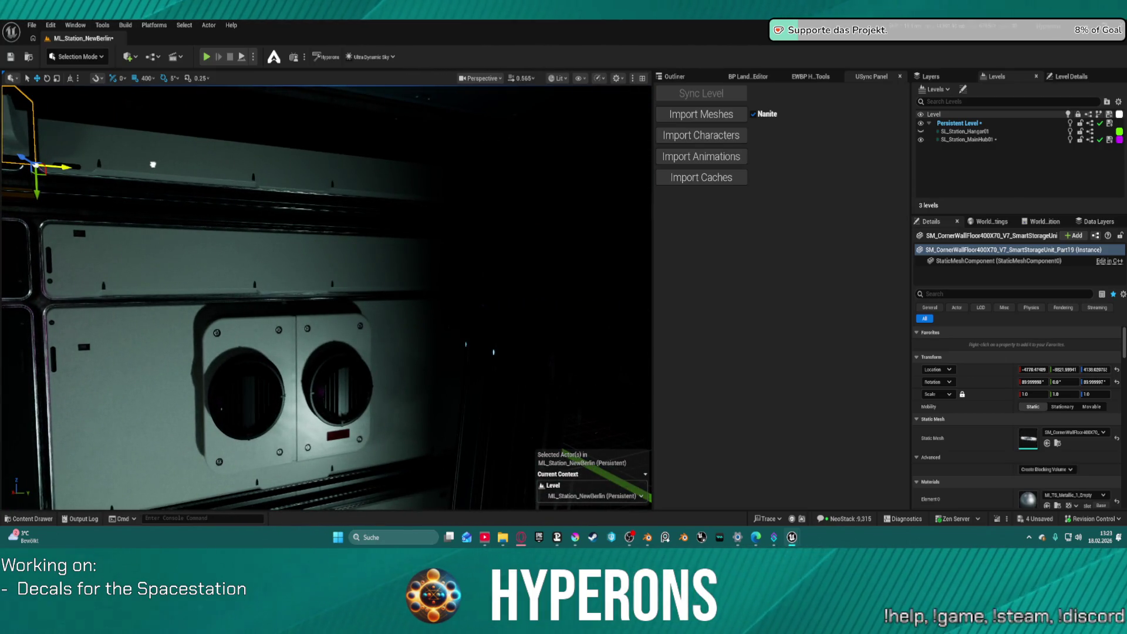
pyautogui.hotkey('ctrl', 'd')
pyautogui.moveTo(354, 192); pyautogui.dragTo(455, 190)
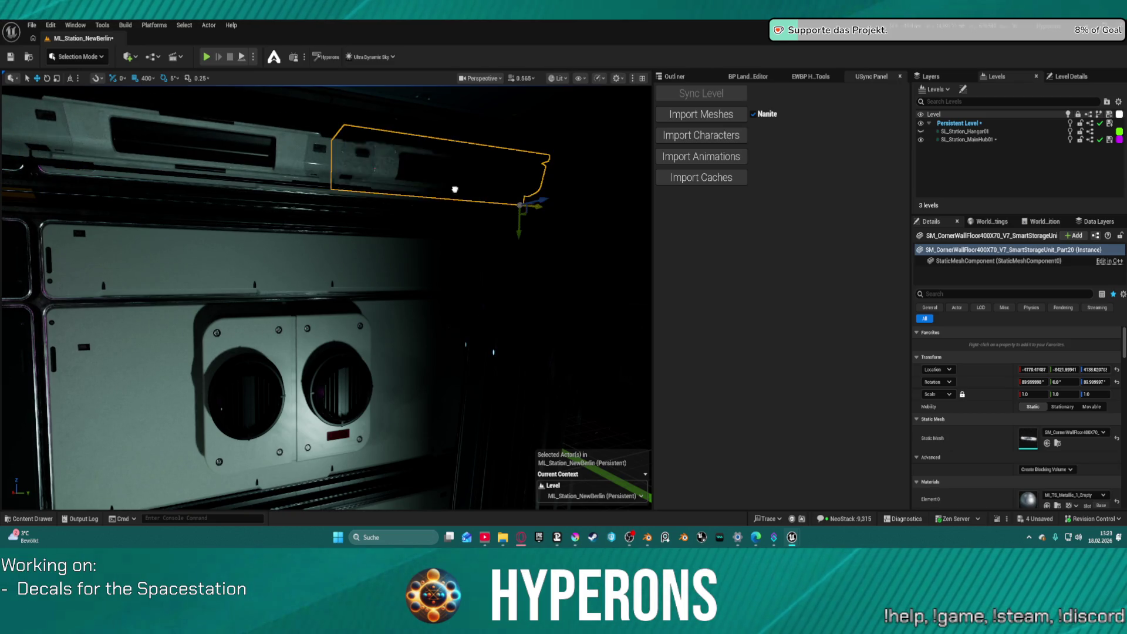
pyautogui.moveTo(553, 193)
pyautogui.mouseDown()
pyautogui.moveTo(505, 223)
pyautogui.moveTo(463, 205)
pyautogui.moveTo(440, 217)
pyautogui.moveTo(435, 194)
pyautogui.moveTo(434, 211)
pyautogui.moveTo(428, 199)
pyautogui.moveTo(501, 159)
pyautogui.moveTo(474, 165)
pyautogui.mouseUp()
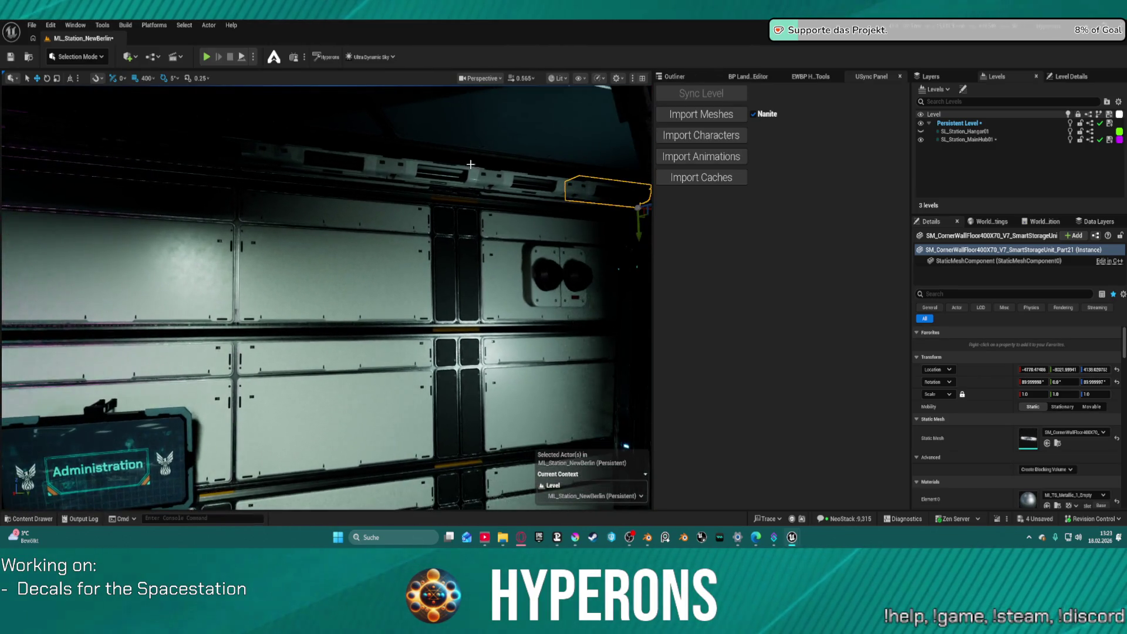
# Select storage unit Part19 after checking neighbouring Part20.
pyautogui.click(409, 169)
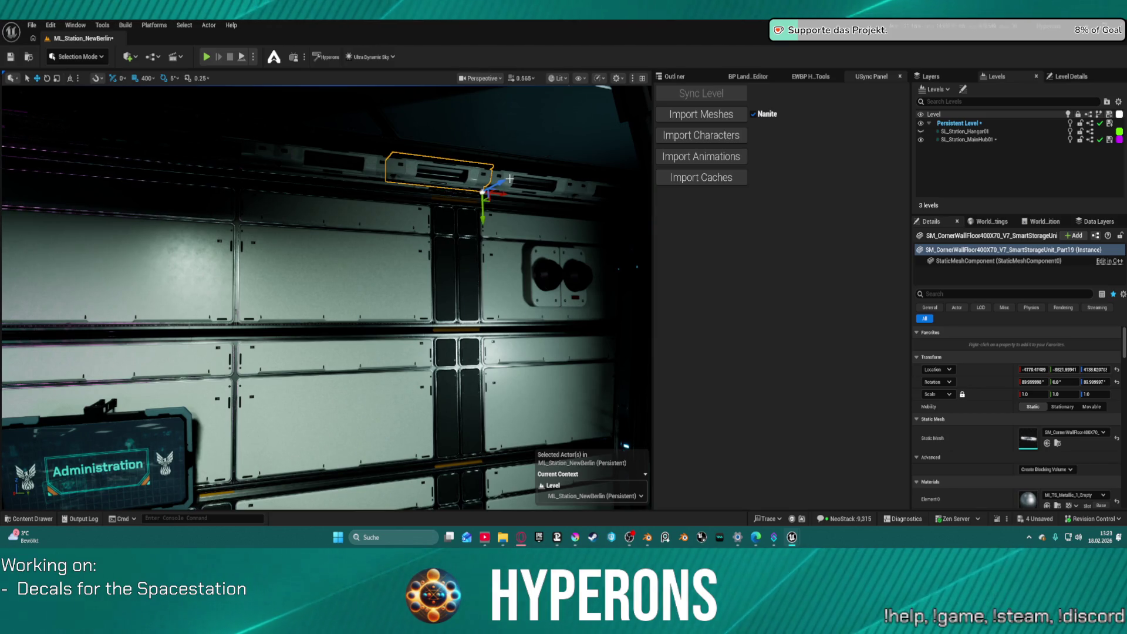
pyautogui.click(507, 179)
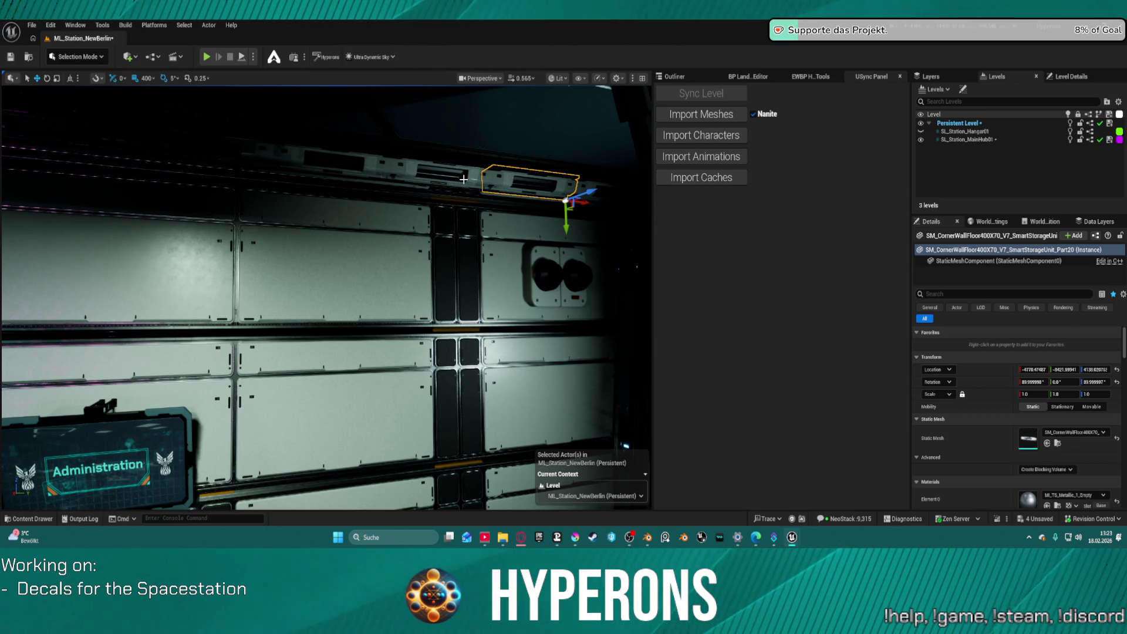
pyautogui.click(477, 179)
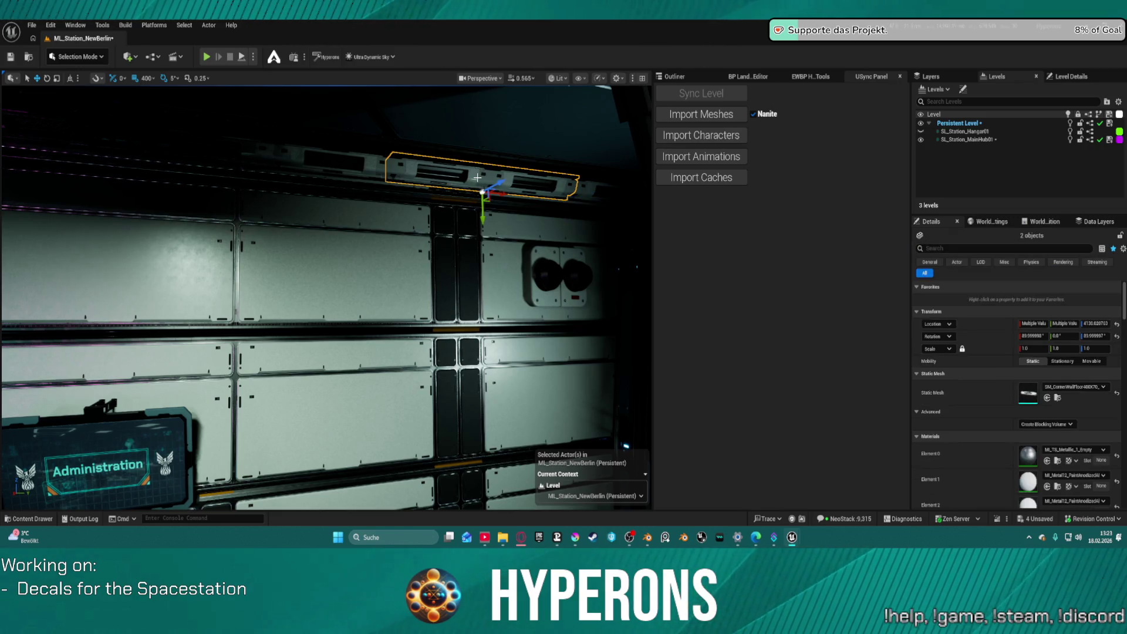
pyautogui.hotkey('ctrl', 'space')
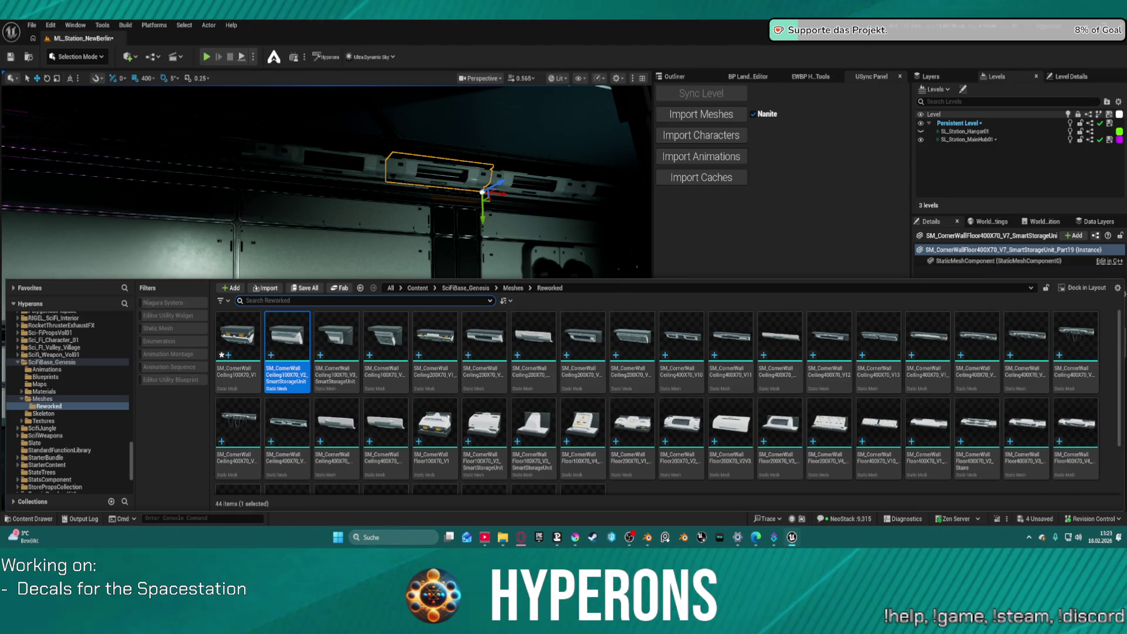
# Pick the SmartStorageUnit ceiling mesh in the Reworked folder, close the drawer, and frame Part19.
pyautogui.hotkey('ctrl', 'space')
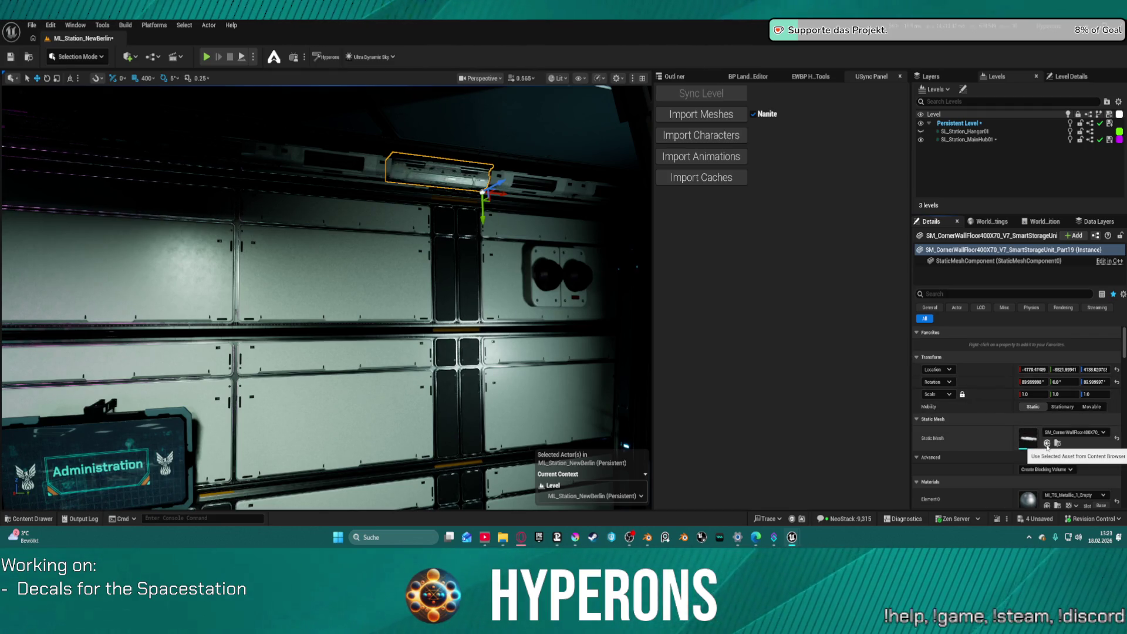
pyautogui.scroll(2, 326, 296)
pyautogui.press('f')
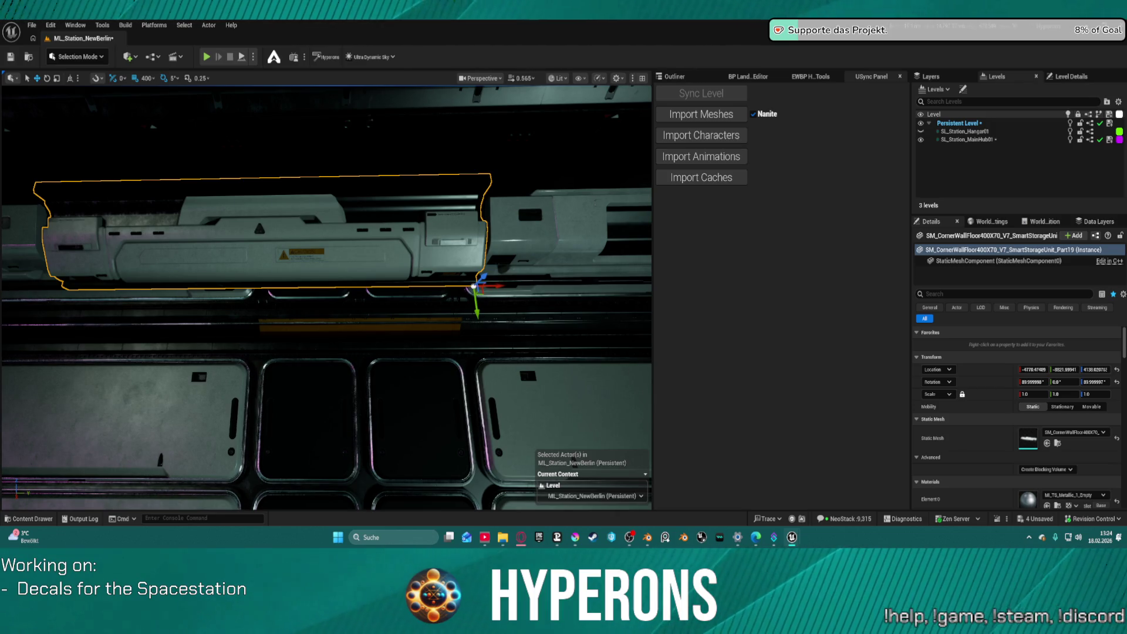
# Apply the chosen three-cabinet ceiling storage mesh to the selected unit and fly out over the hangar.
pyautogui.click(1046, 443)
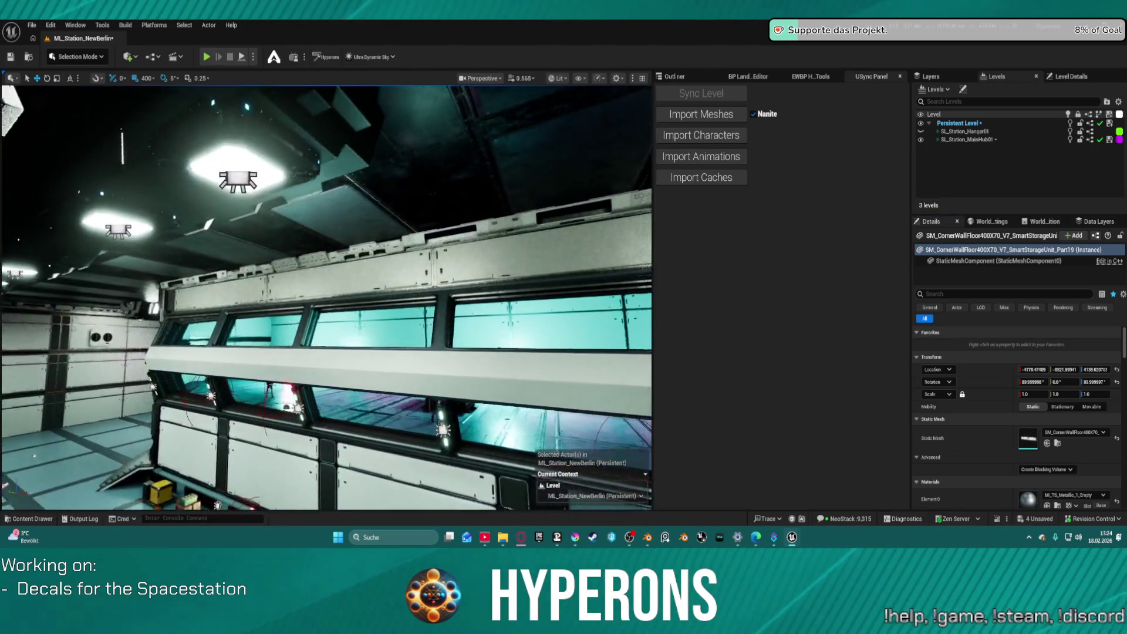
pyautogui.moveTo(475, 162); pyautogui.dragTo(475, 162)
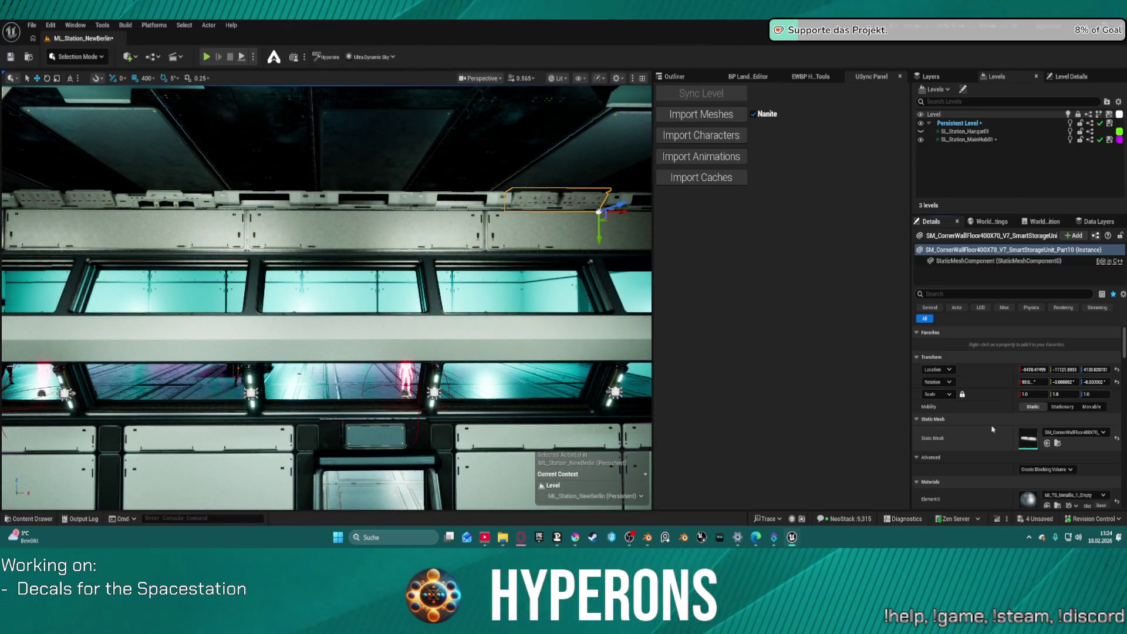
pyautogui.moveTo(328, 294)
pyautogui.mouseDown()
pyautogui.moveTo(281, 276)
pyautogui.moveTo(206, 274)
pyautogui.moveTo(188, 233)
pyautogui.mouseUp()
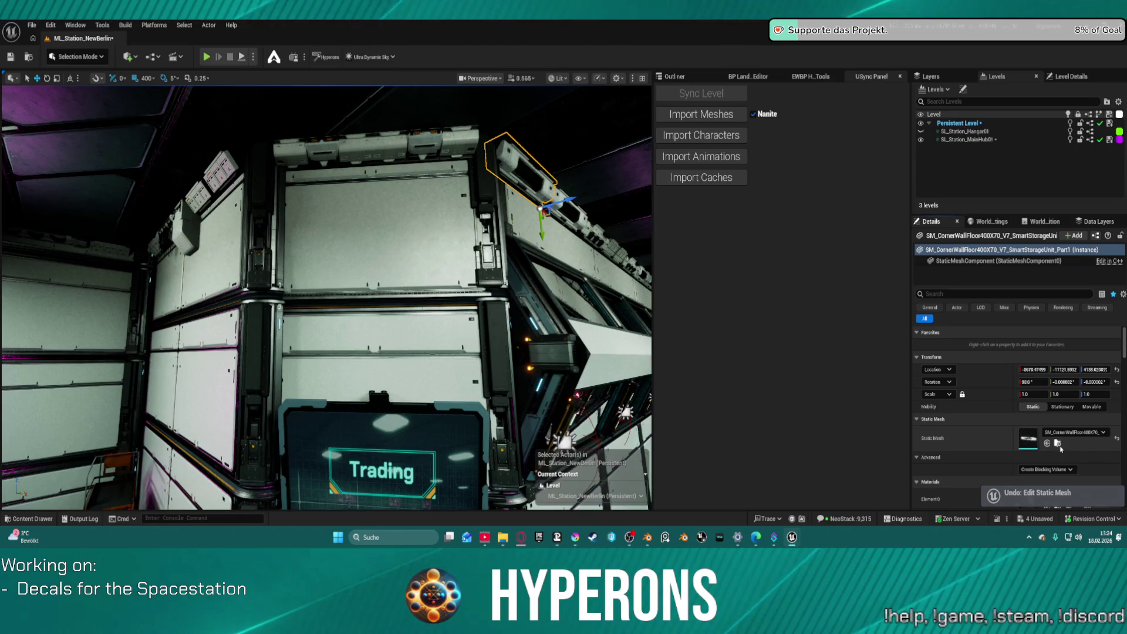
# Turn the ceiling piece above Trading into the ElectricalCableRouting22 conduit after undoing a trial wall-mesh swap.
pyautogui.click(195, 198)
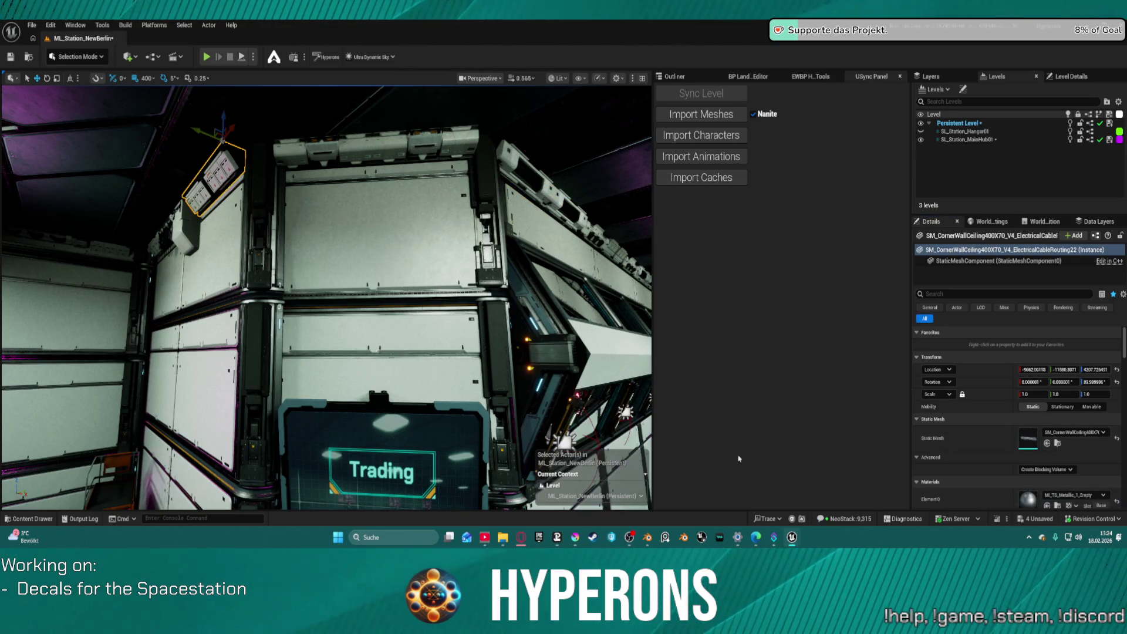
pyautogui.click(1047, 444)
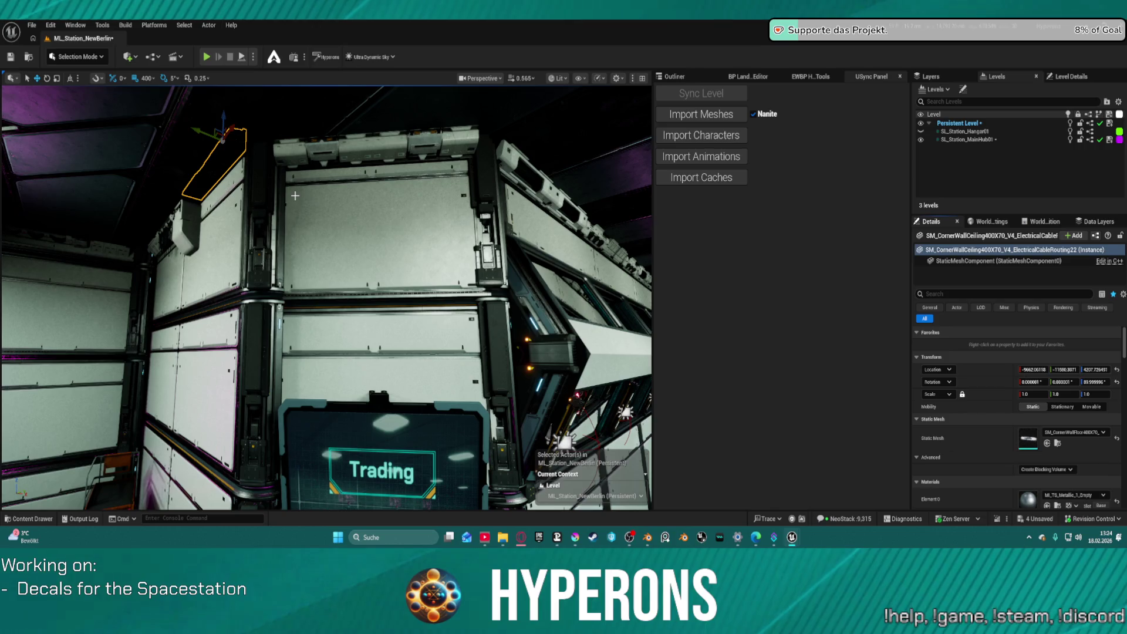
pyautogui.hotkey('ctrl', 'z')
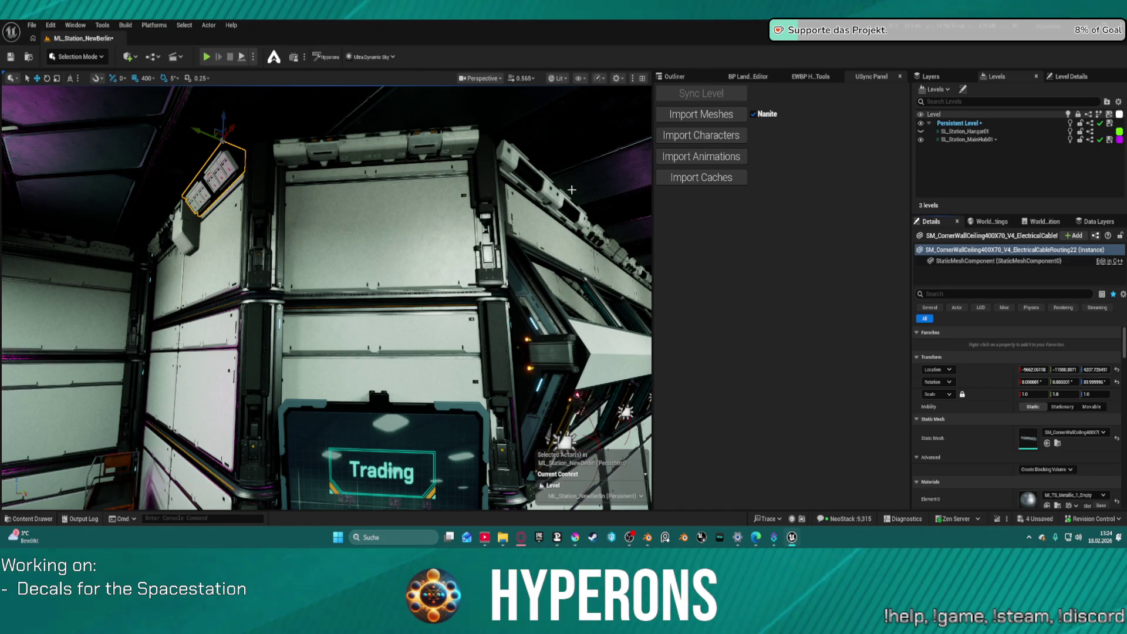
pyautogui.press('Right')
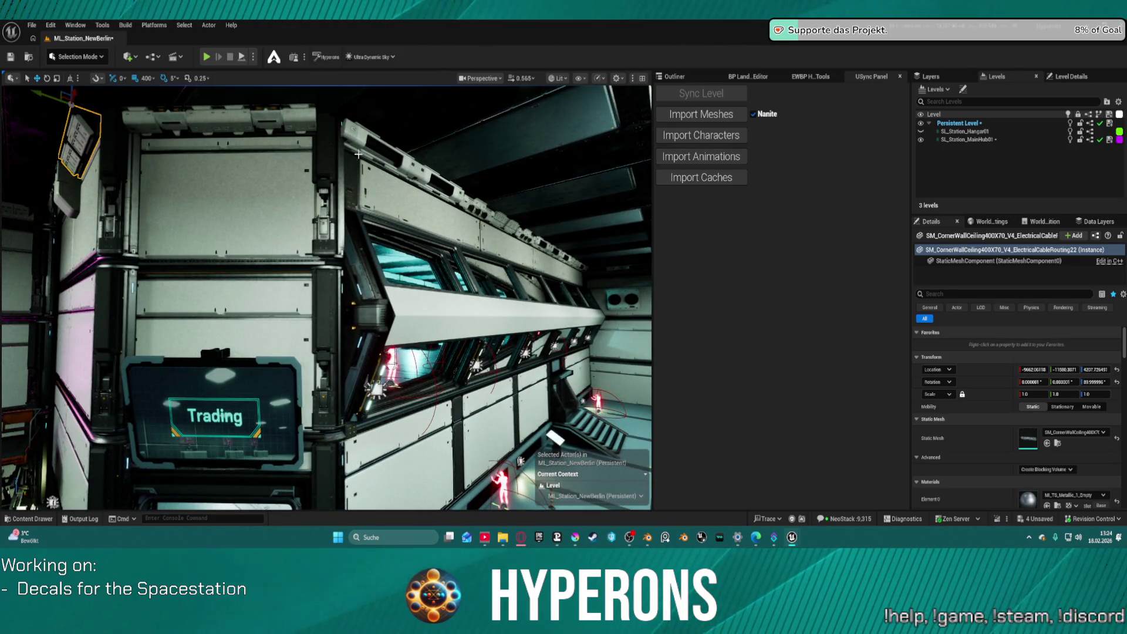
pyautogui.moveTo(386, 168); pyautogui.dragTo(296, 164)
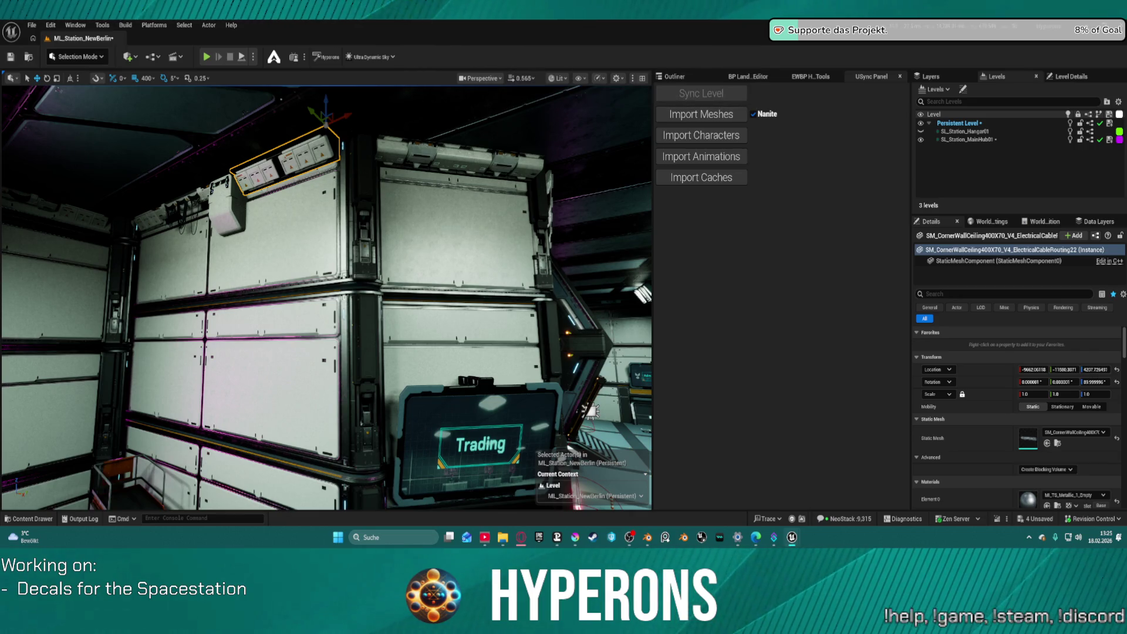
pyautogui.click(1047, 443)
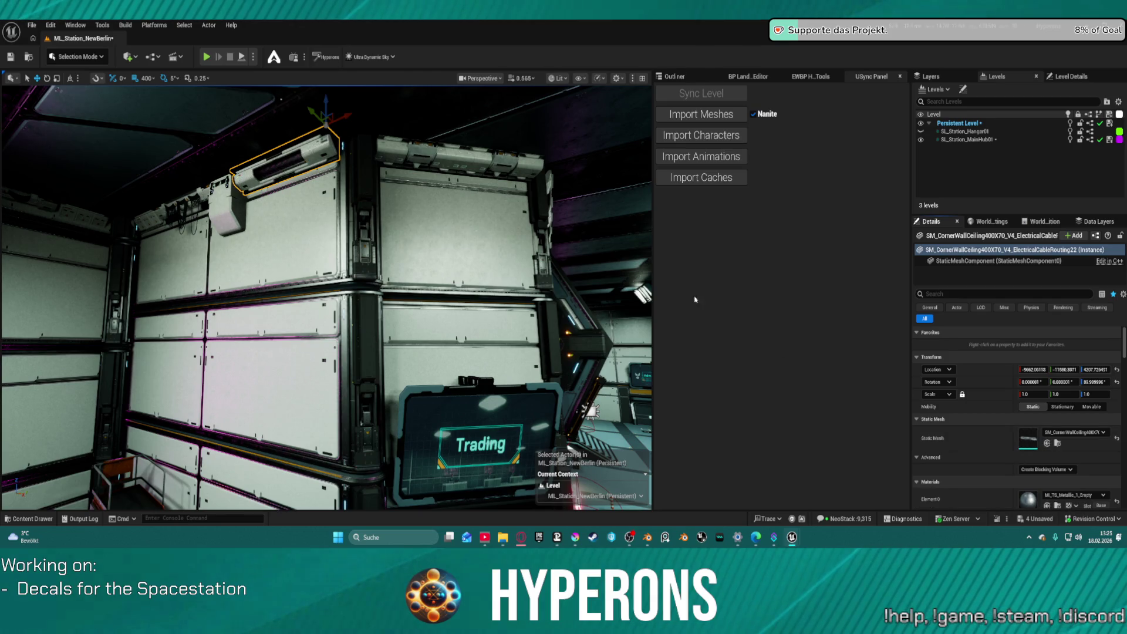
pyautogui.moveTo(411, 203)
pyautogui.mouseDown()
pyautogui.moveTo(387, 176)
pyautogui.moveTo(464, 168)
pyautogui.moveTo(445, 190)
pyautogui.mouseUp()
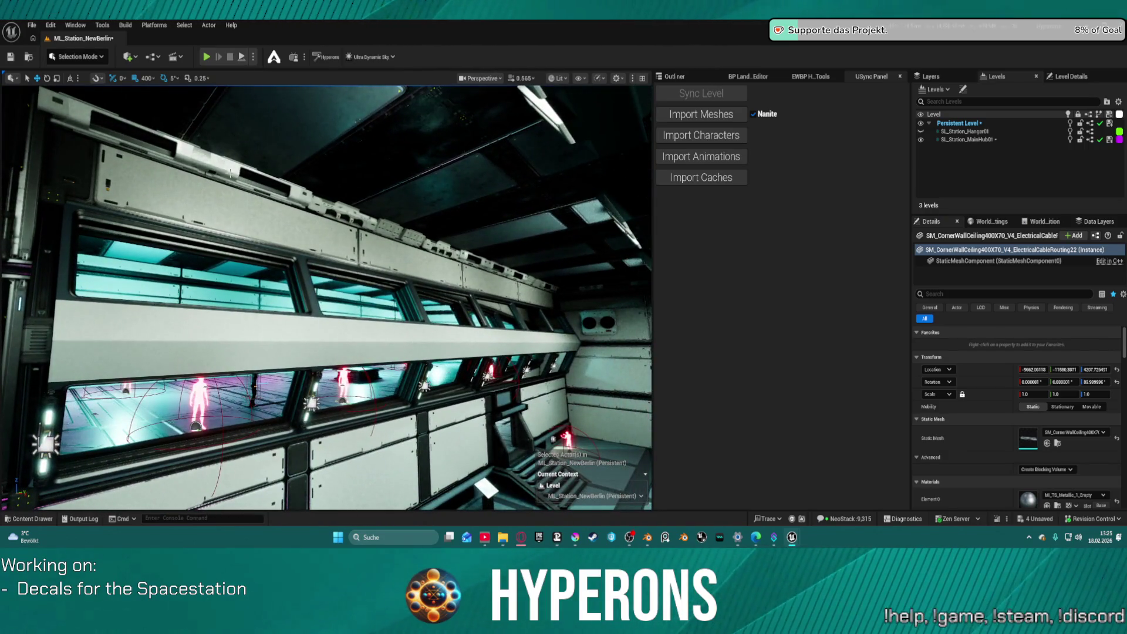
# Ctrl+select the nine storage units along the windowed wall.
pyautogui.click(222, 161)
pyautogui.keyDown('ctrl'); pyautogui.click(307, 178); pyautogui.keyUp('ctrl')
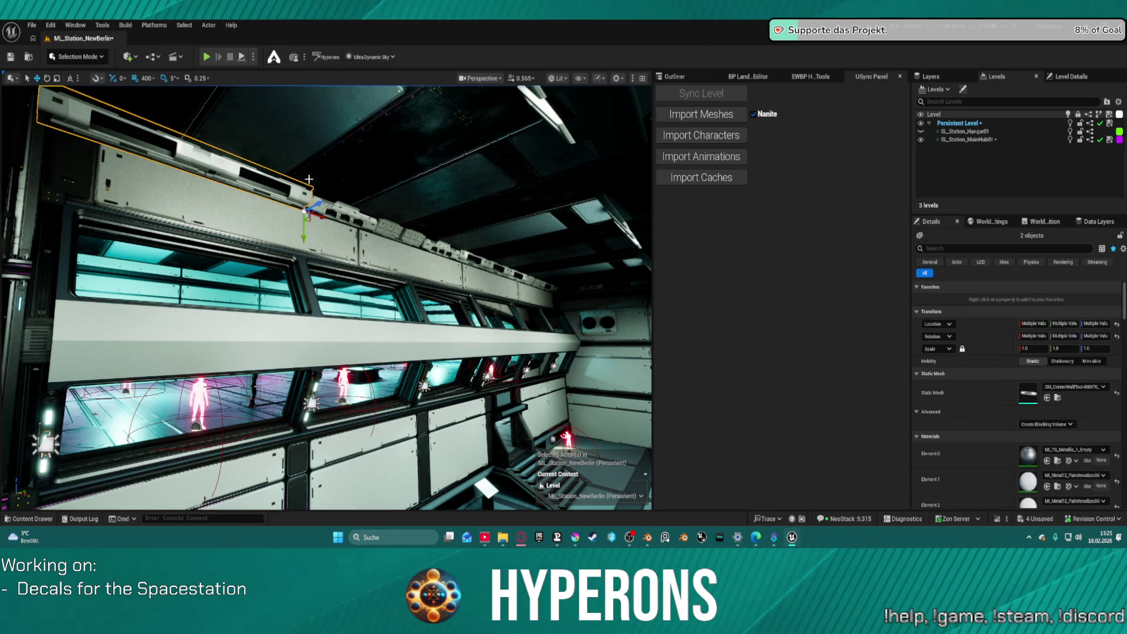
pyautogui.keyDown('ctrl'); pyautogui.click(355, 214); pyautogui.keyUp('ctrl')
pyautogui.keyDown('ctrl'); pyautogui.click(410, 237); pyautogui.keyUp('ctrl')
pyautogui.keyDown('ctrl'); pyautogui.click(464, 256); pyautogui.keyUp('ctrl')
pyautogui.keyDown('ctrl'); pyautogui.click(506, 272); pyautogui.keyUp('ctrl')
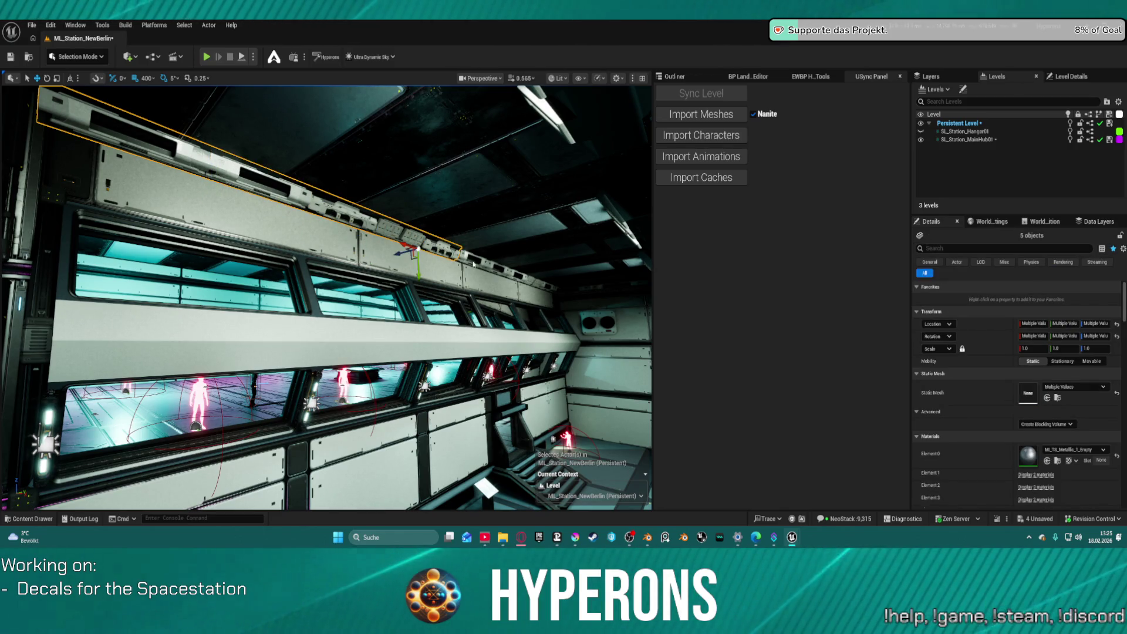
pyautogui.keyDown('ctrl'); pyautogui.click(511, 278); pyautogui.keyUp('ctrl')
pyautogui.keyDown('ctrl'); pyautogui.click(525, 282); pyautogui.keyUp('ctrl')
pyautogui.keyDown('ctrl'); pyautogui.click(543, 288); pyautogui.keyUp('ctrl')
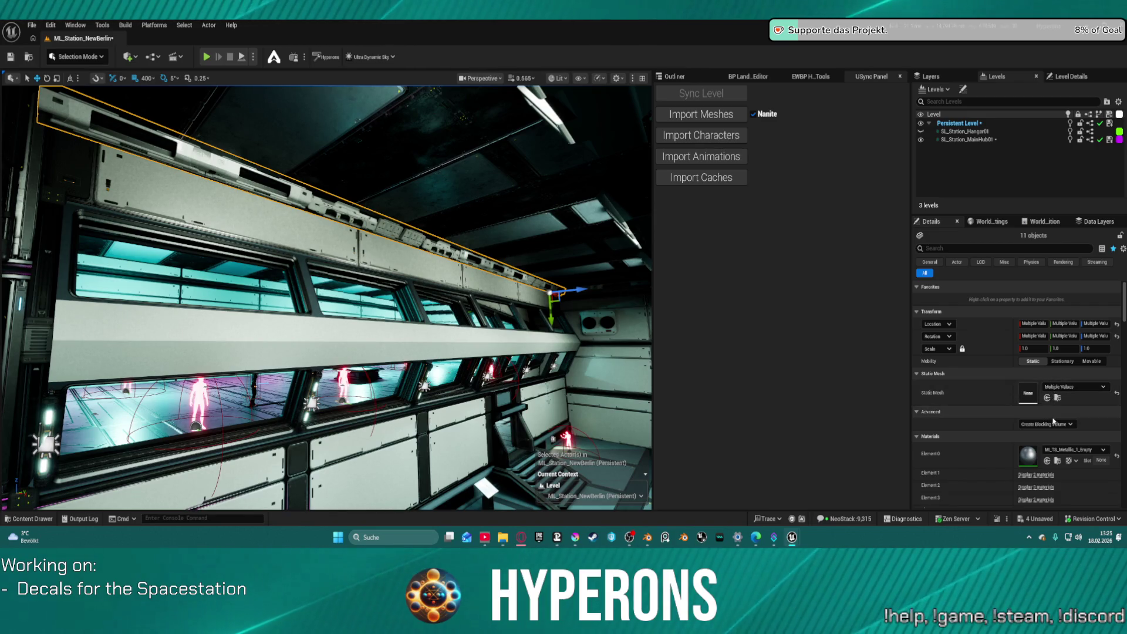
# Try a ceiling-mesh swap on the group, undo it, and deselect one beam segment.
pyautogui.click(1046, 398)
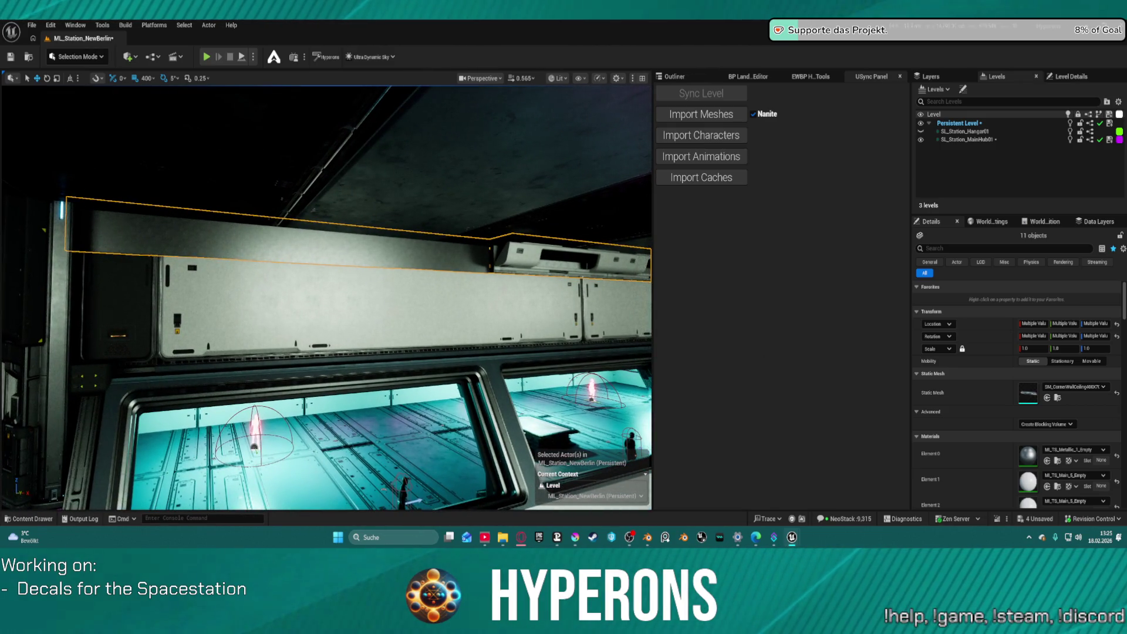
pyautogui.hotkey('ctrl', 'z')
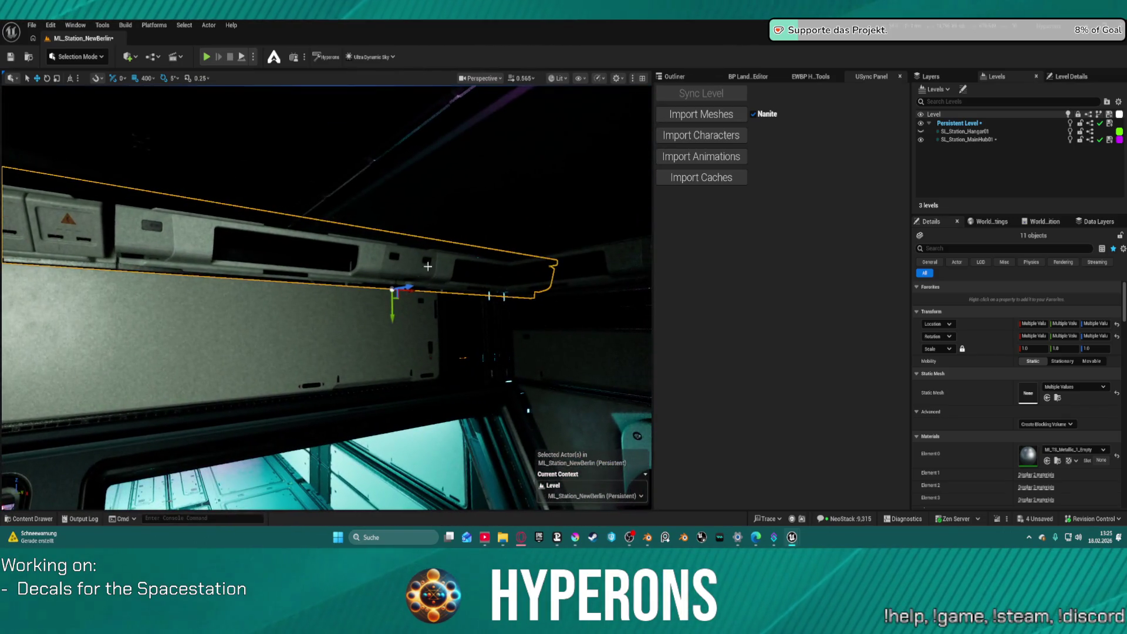
pyautogui.keyDown('ctrl'); pyautogui.click(451, 295); pyautogui.keyUp('ctrl')
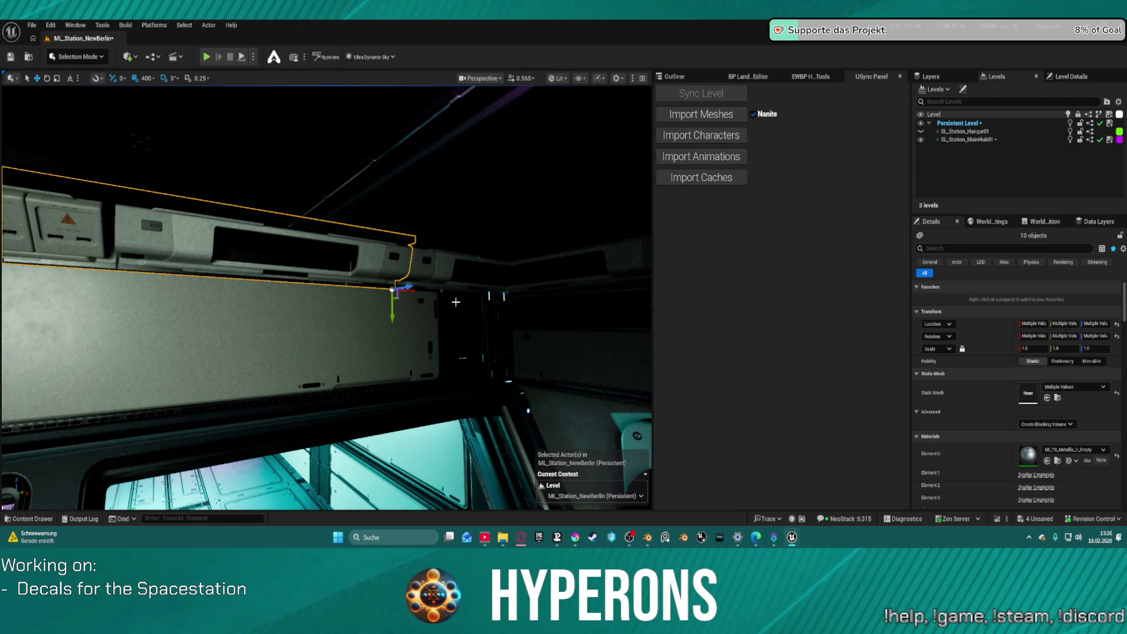
# Delete the grouped ceiling trim and swap the remaining corner piece to the ceiling storage unit mesh.
pyautogui.press('Delete')
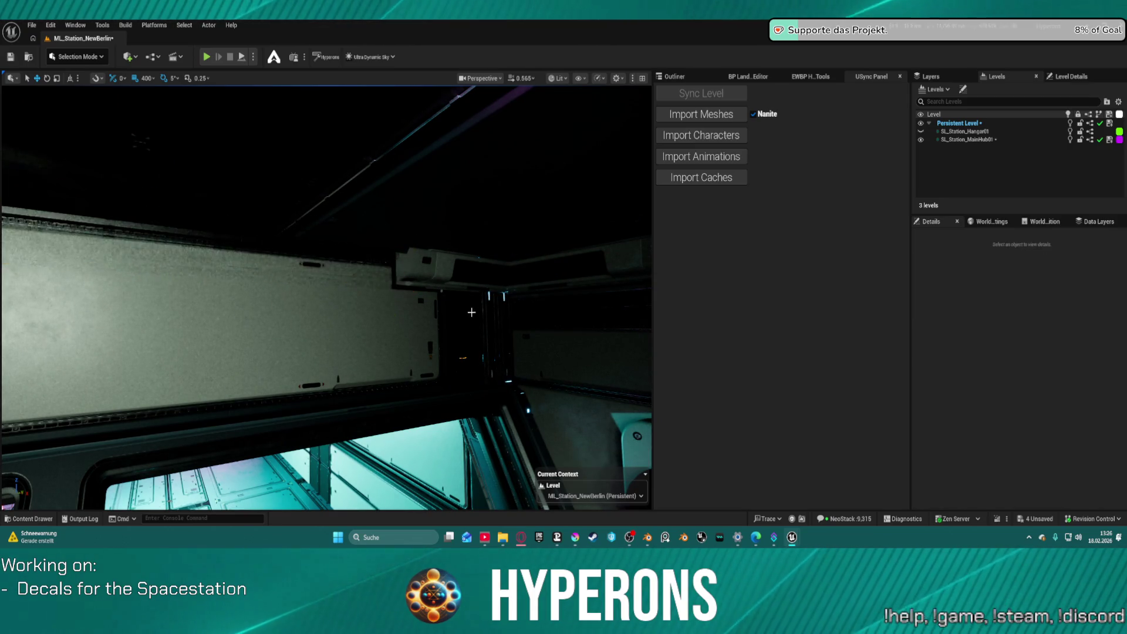
pyautogui.click(422, 274)
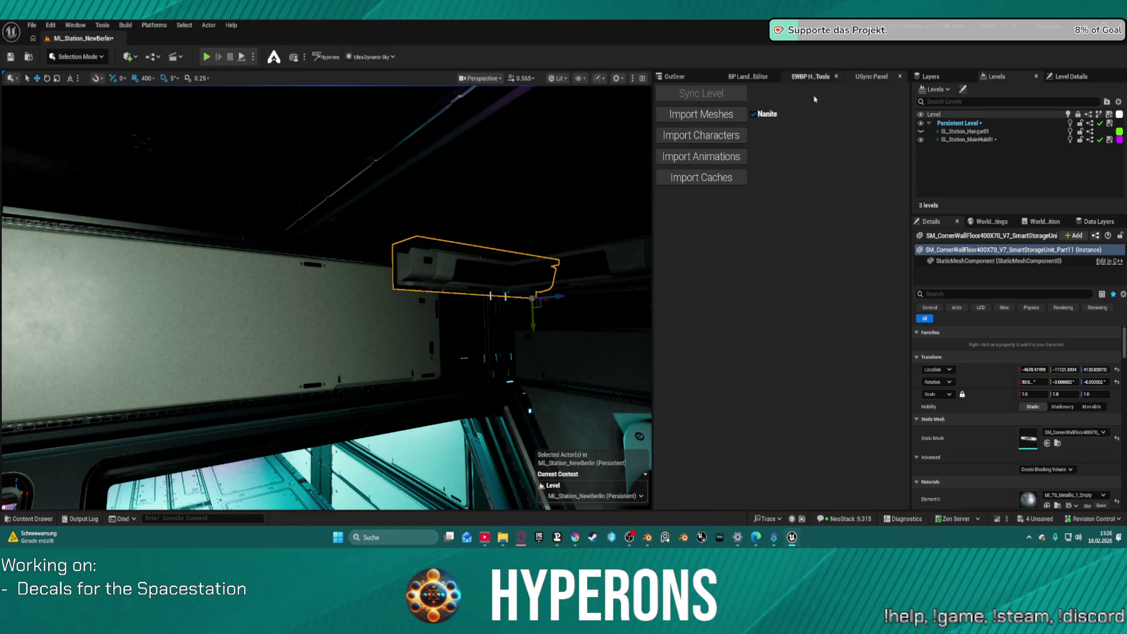
pyautogui.click(1046, 443)
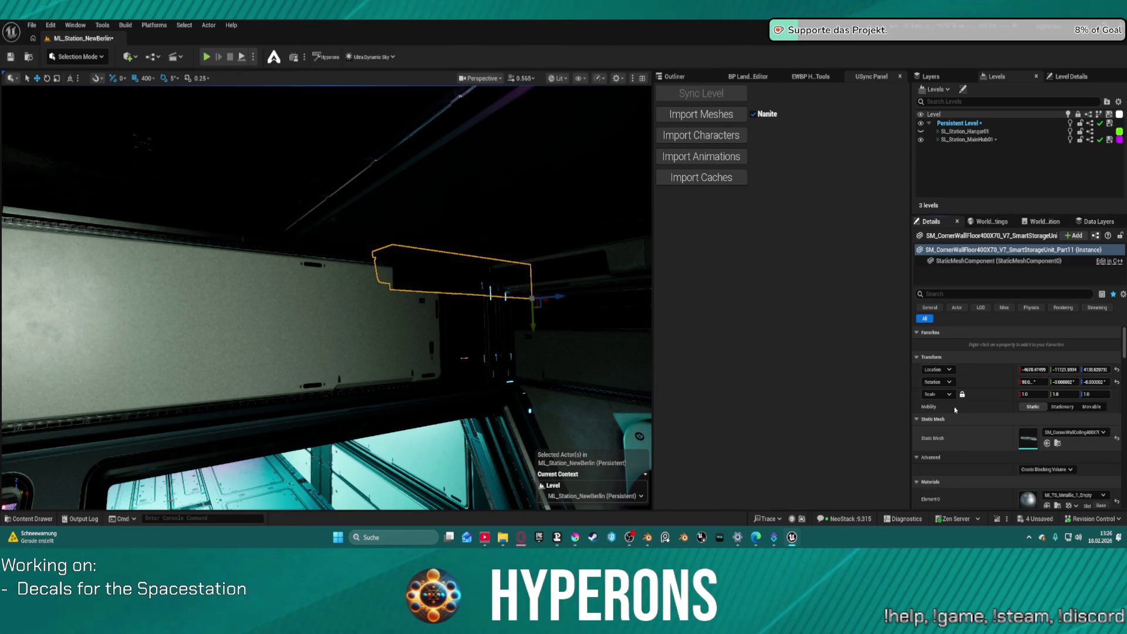
pyautogui.press('e')
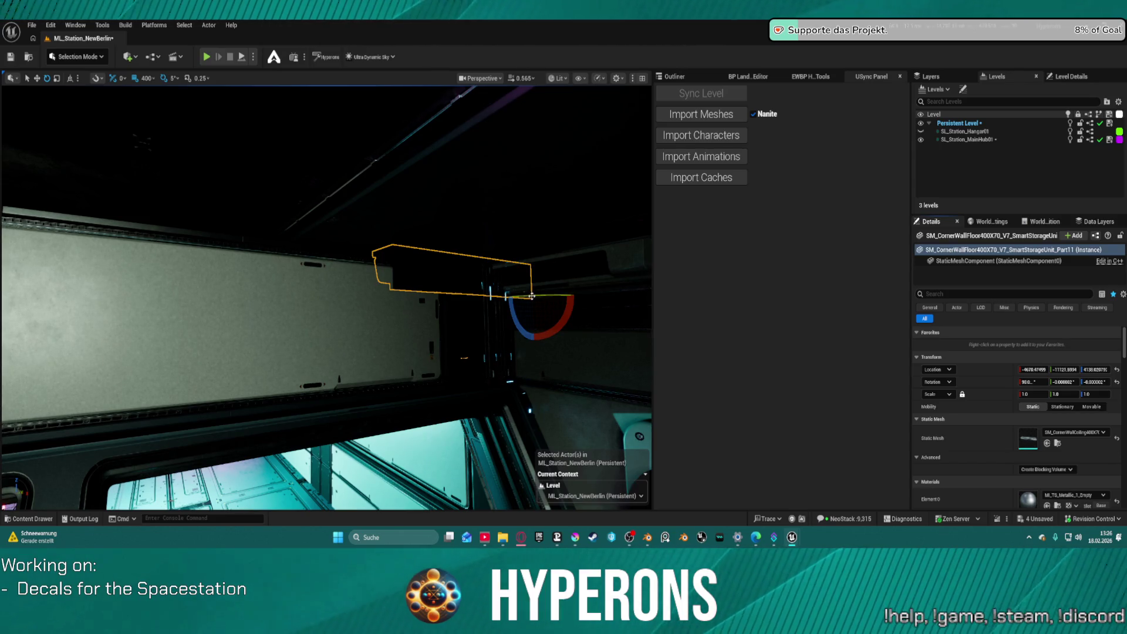
pyautogui.press('w')
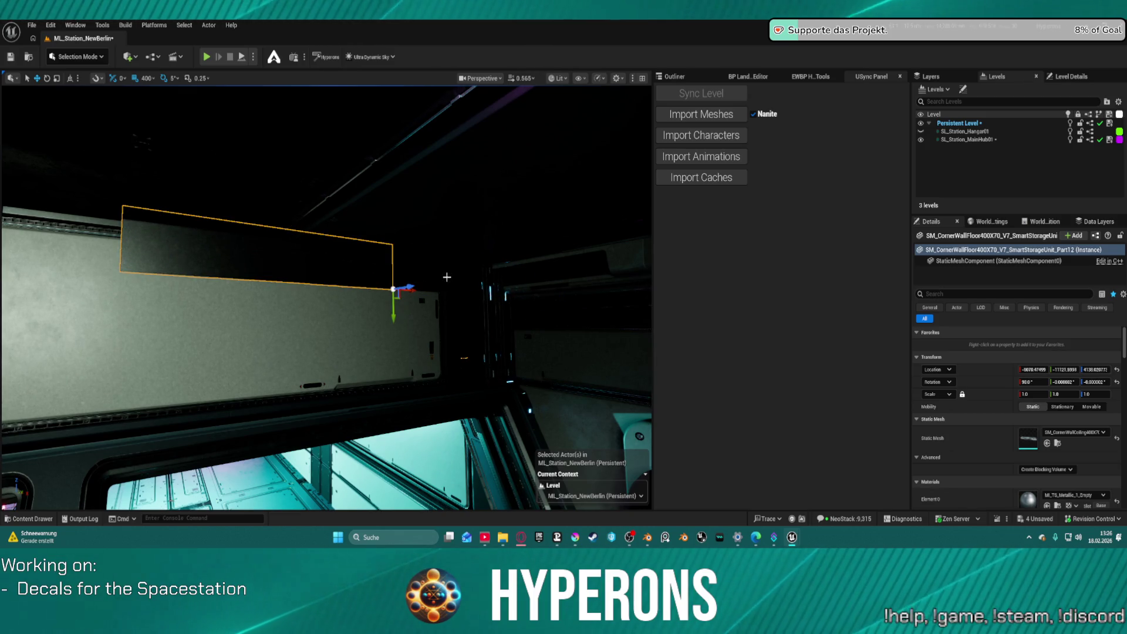
# Turn the left storage unit around 180° and duplicate it 500 units along.
pyautogui.press('Escape')
pyautogui.click(352, 273)
pyautogui.press('e')
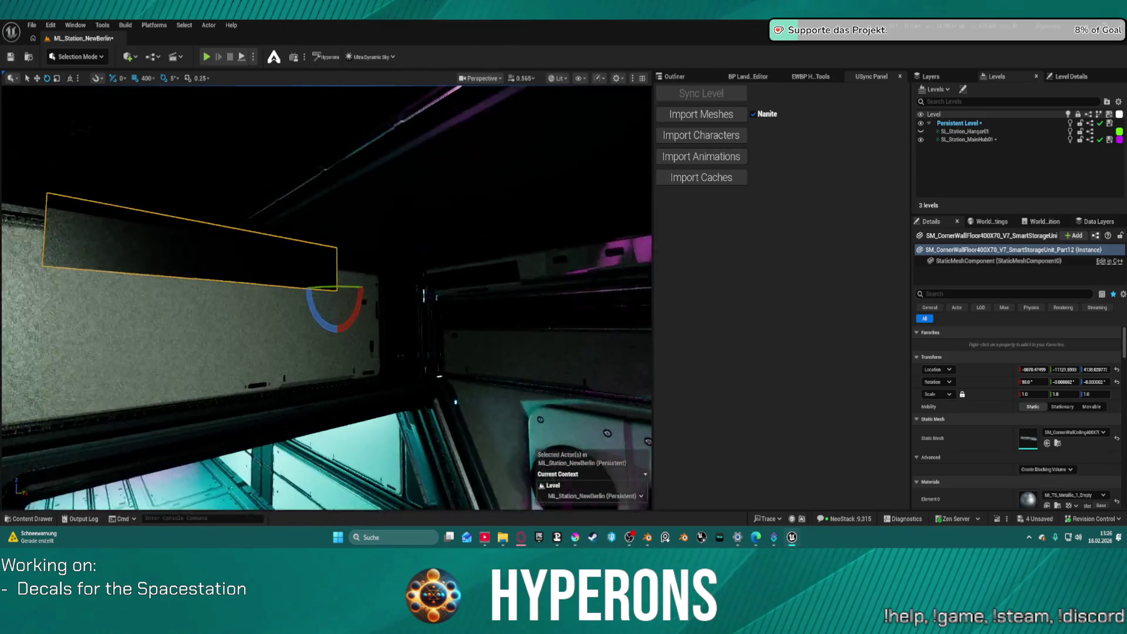
pyautogui.moveTo(382, 287); pyautogui.dragTo(350, 290)
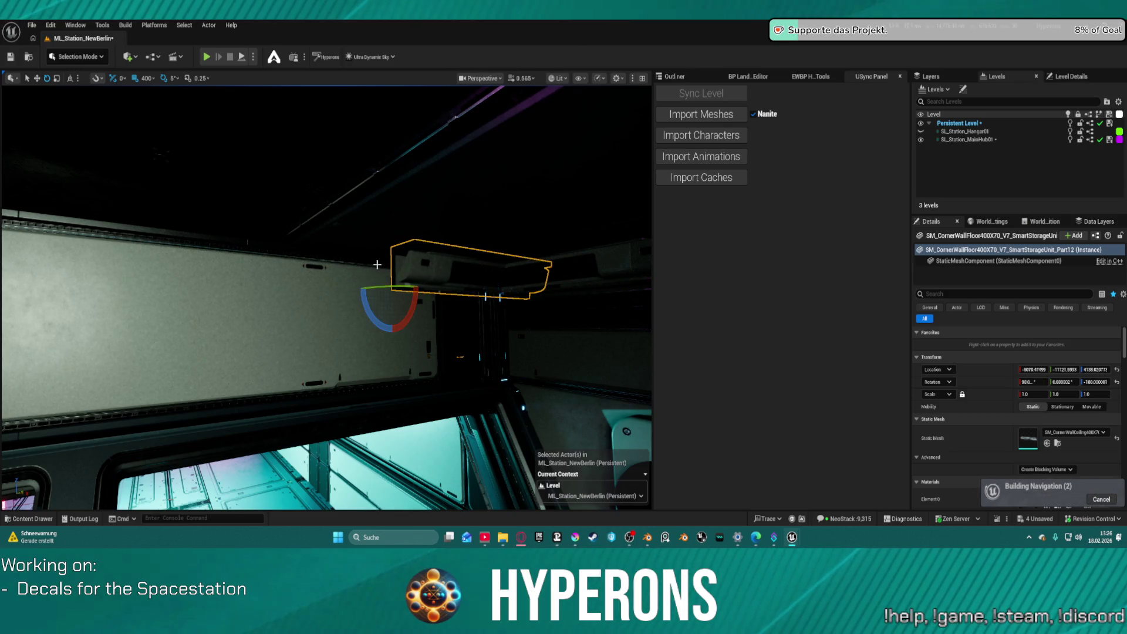
pyautogui.press('w')
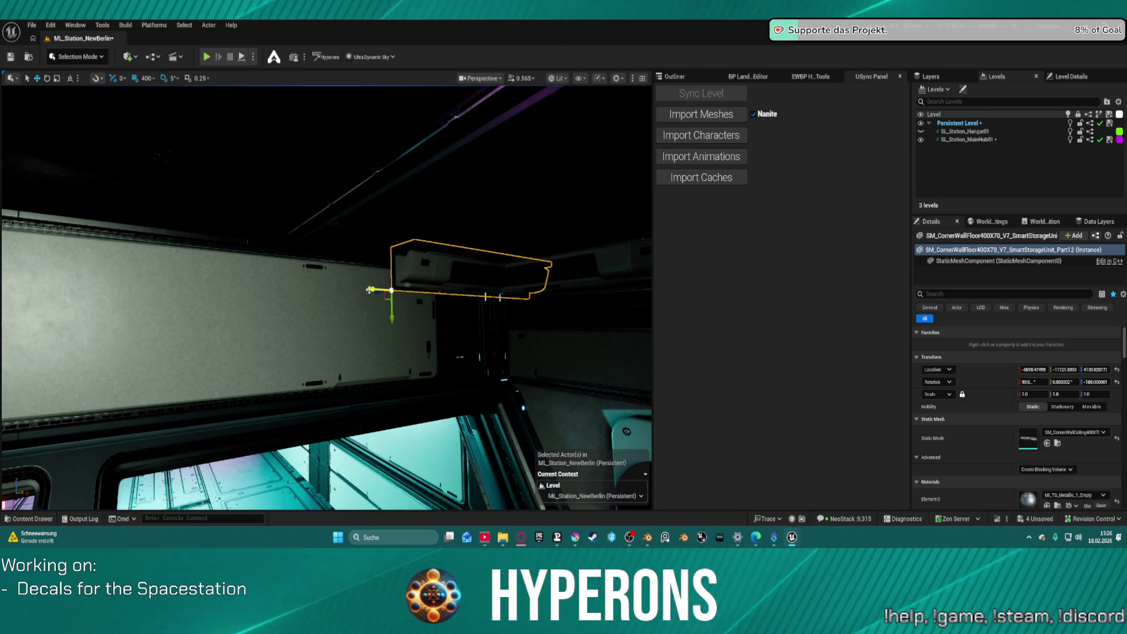
pyautogui.hotkey('ctrl', 'd')
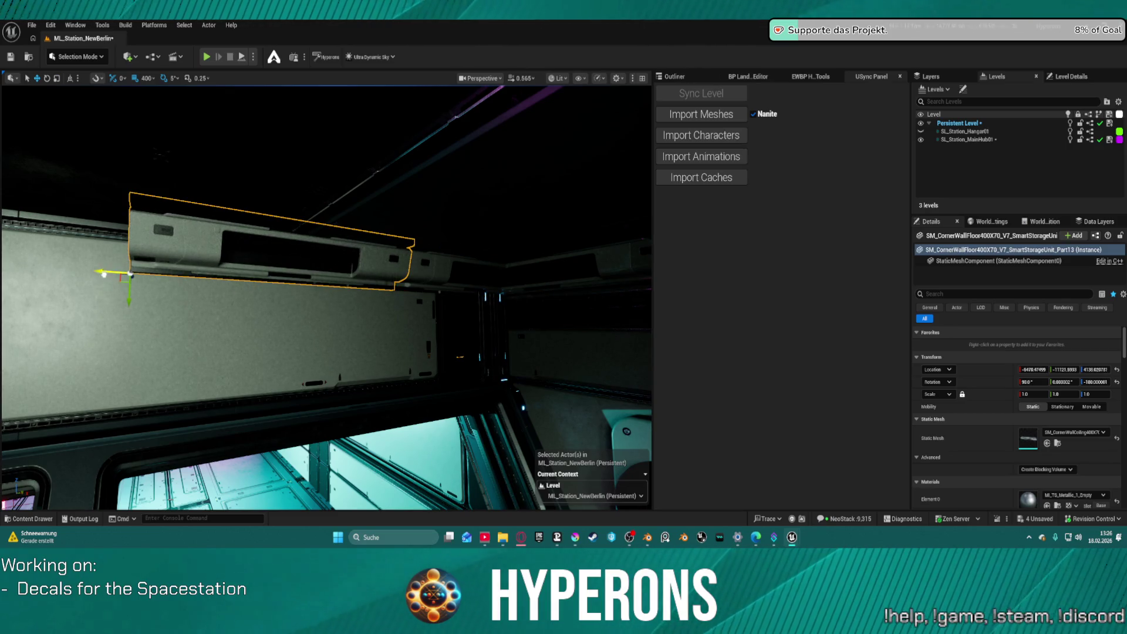
# Shift the storage unit left and add copies step by step further left along the upper wall.
pyautogui.moveTo(109, 268); pyautogui.dragTo(120, 275)
pyautogui.moveTo(450, 245); pyautogui.dragTo(449, 245)
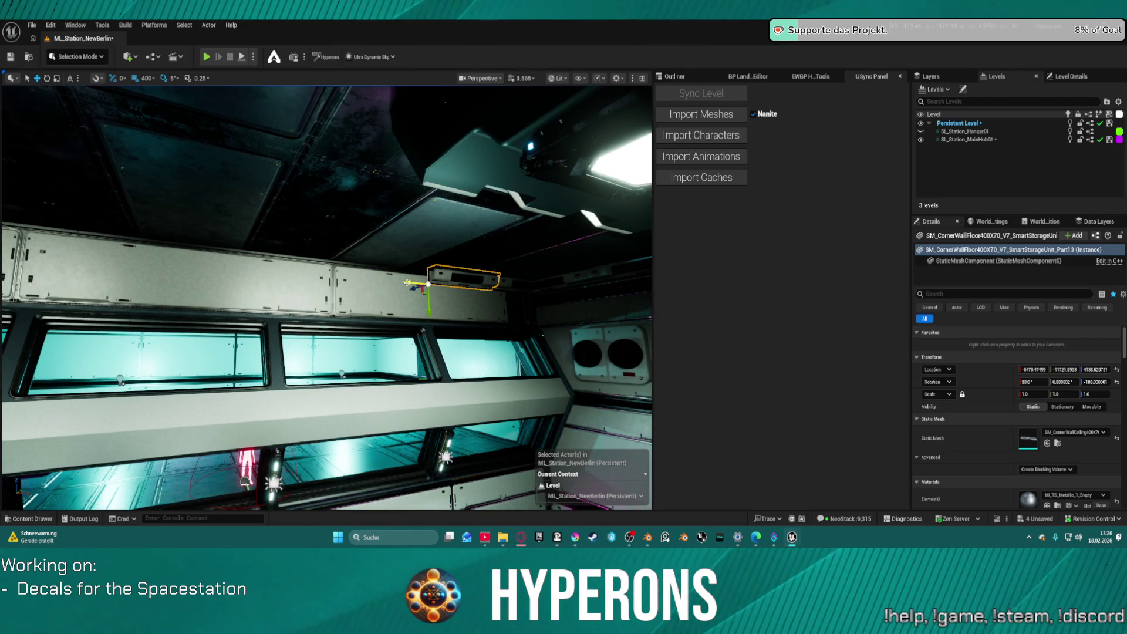
pyautogui.moveTo(407, 283); pyautogui.dragTo(148, 257)
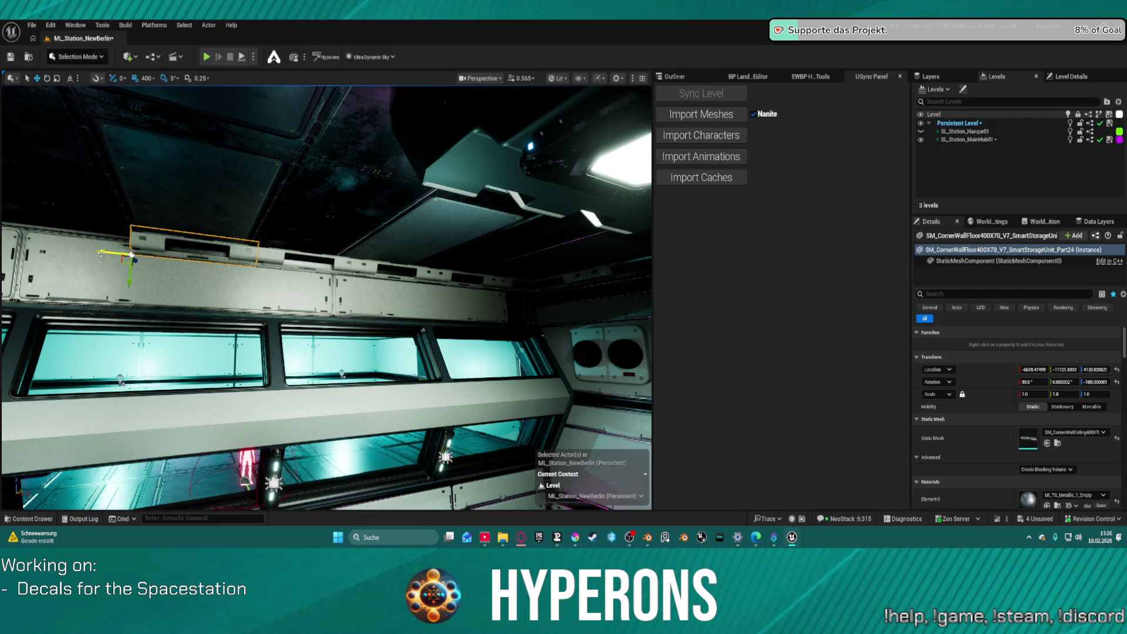
pyautogui.moveTo(58, 252); pyautogui.dragTo(18, 251)
pyautogui.press('f')
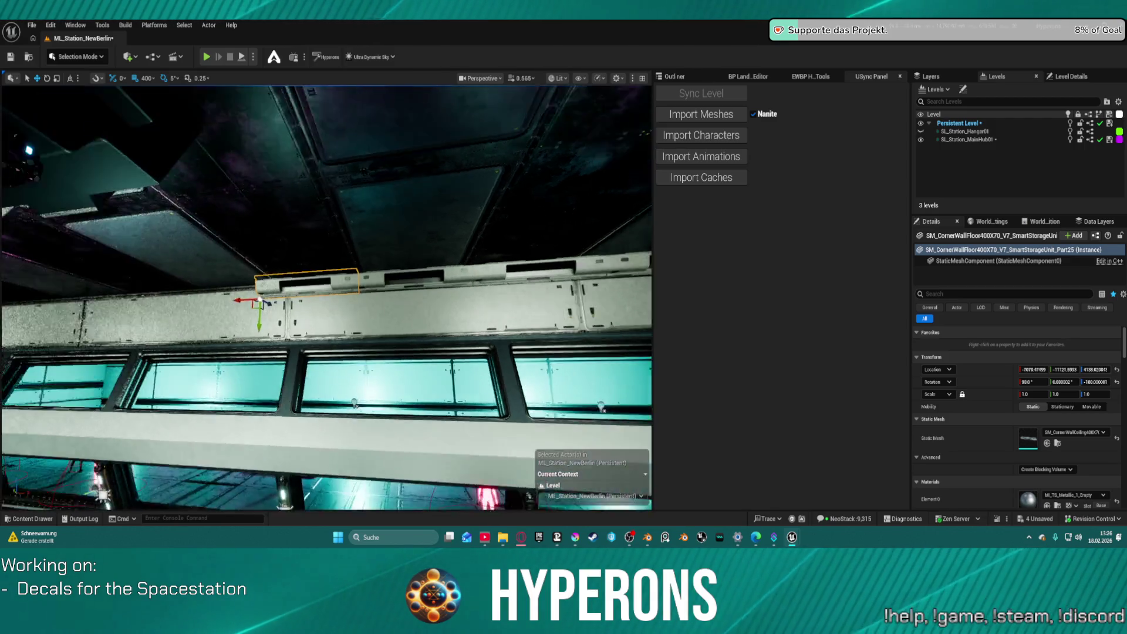
pyautogui.press('a')
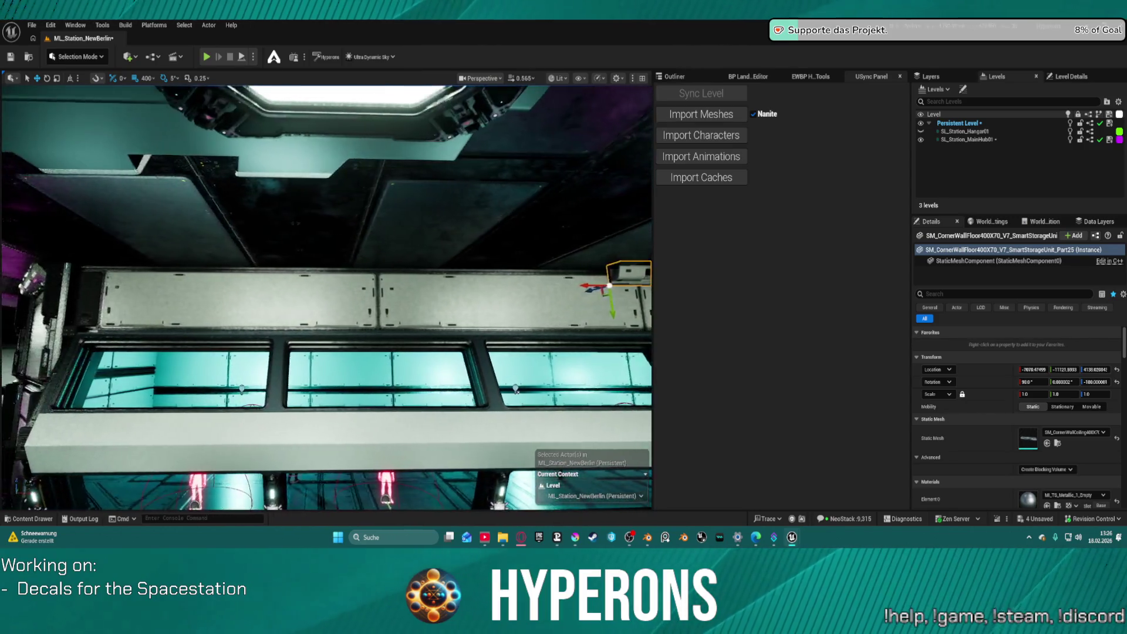
pyautogui.moveTo(519, 285); pyautogui.dragTo(431, 285)
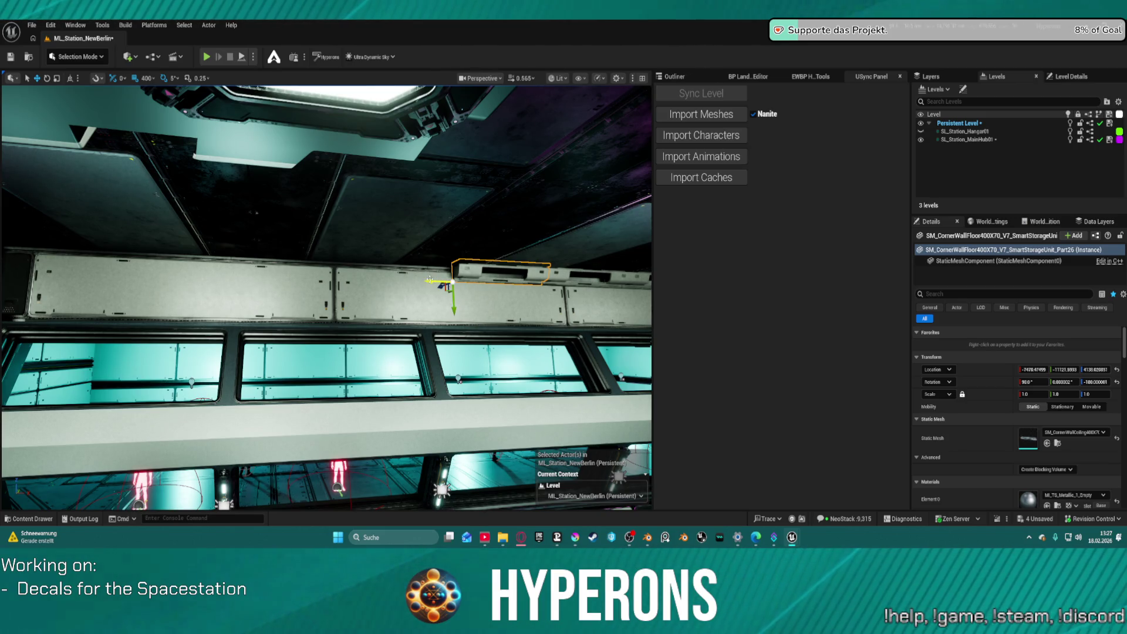
pyautogui.moveTo(437, 282); pyautogui.dragTo(252, 276)
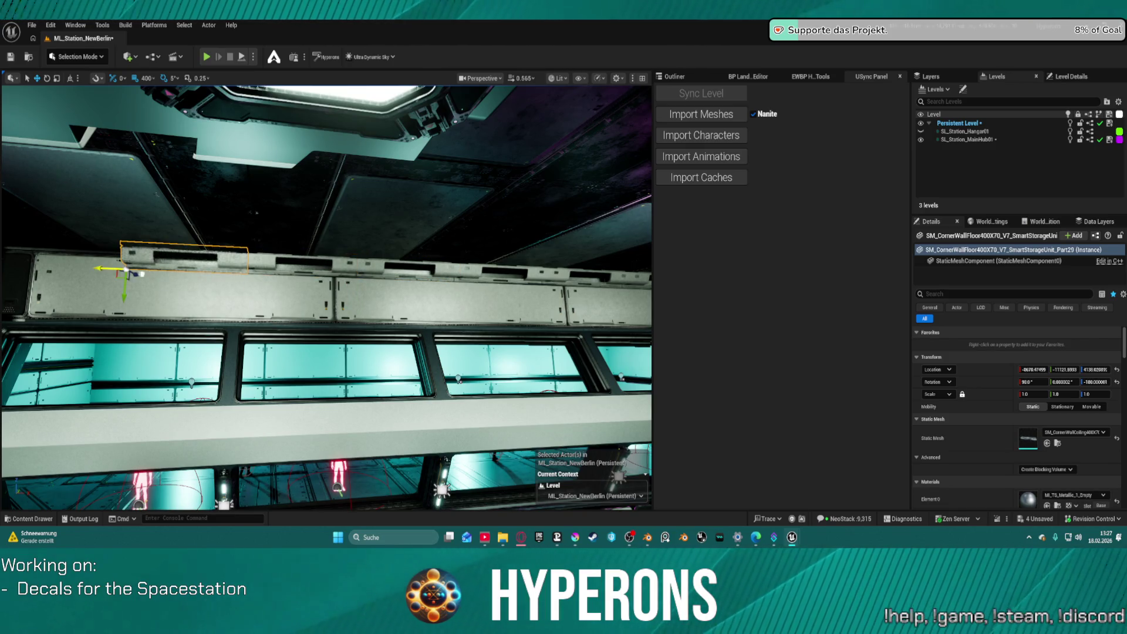
pyautogui.moveTo(125, 270); pyautogui.dragTo(32, 270)
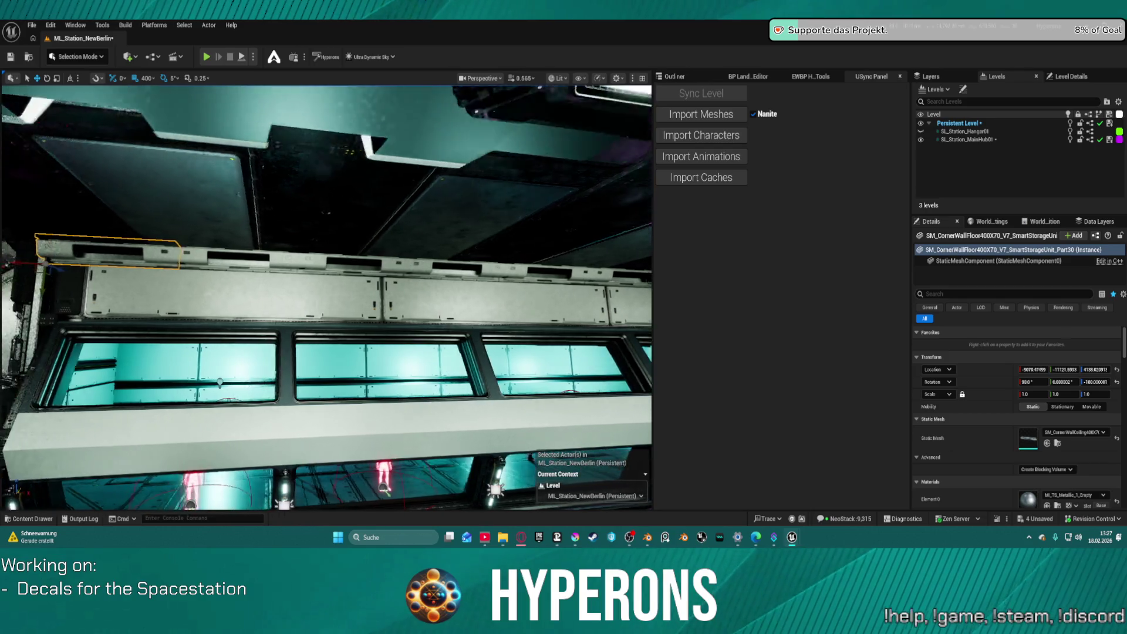
# Bring the windowed wall into view and select another upper-wall storage panel.
pyautogui.moveTo(551, 272)
pyautogui.mouseDown()
pyautogui.moveTo(528, 276)
pyautogui.moveTo(576, 274)
pyautogui.moveTo(235, 273)
pyautogui.mouseUp()
pyautogui.moveTo(242, 209); pyautogui.dragTo(277, 209)
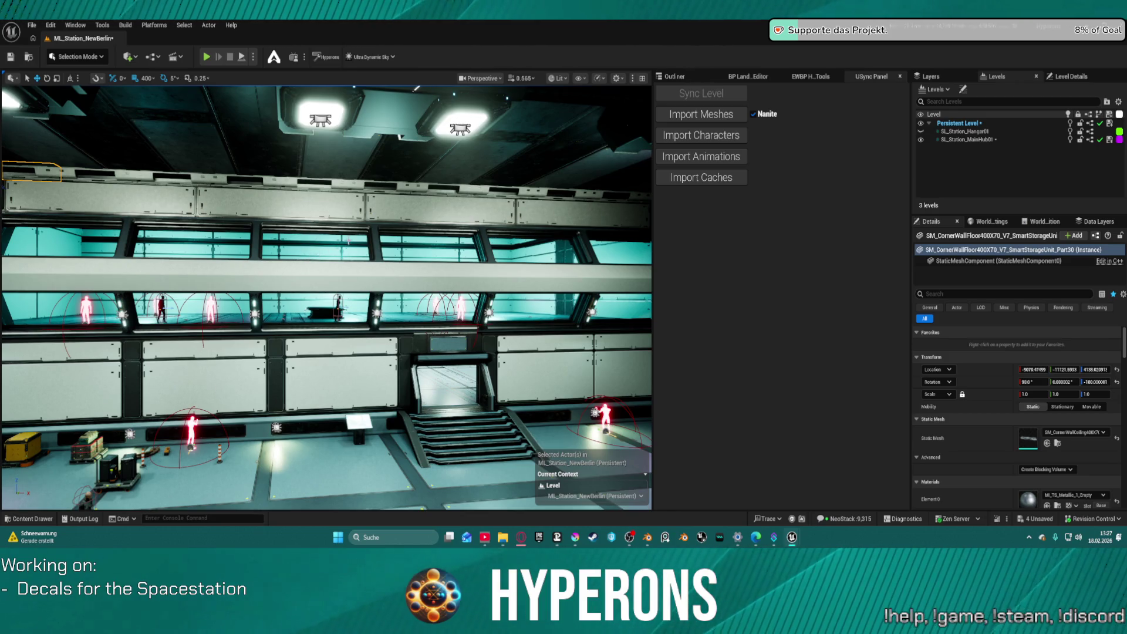
pyautogui.moveTo(391, 216)
pyautogui.mouseDown()
pyautogui.moveTo(434, 216)
pyautogui.moveTo(423, 201)
pyautogui.mouseUp()
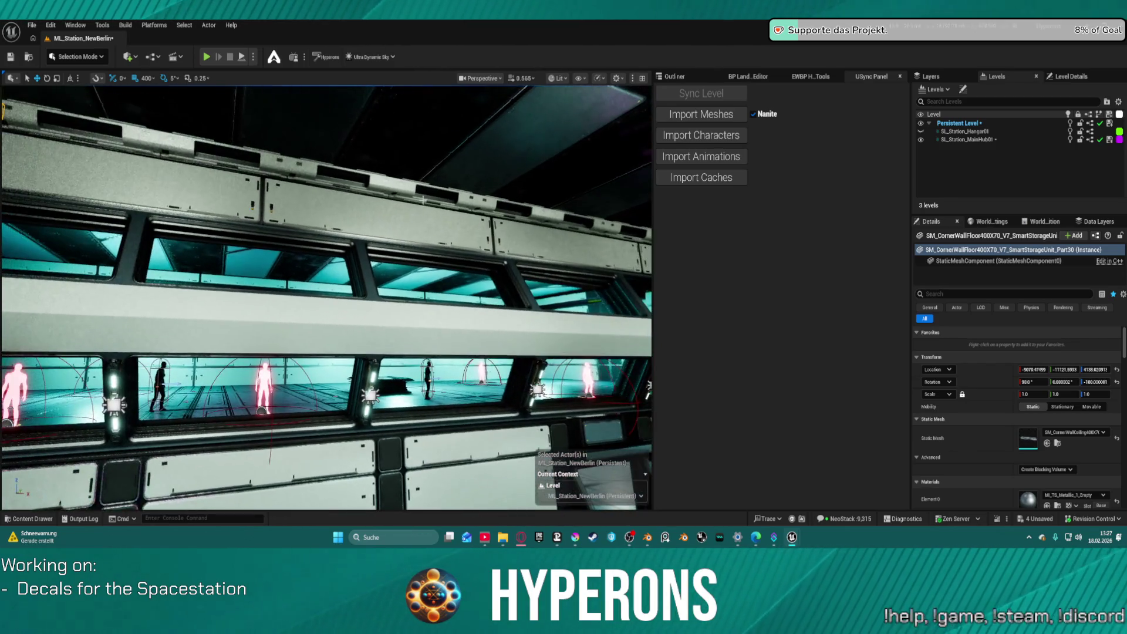
pyautogui.moveTo(206, 161)
pyautogui.mouseDown()
pyautogui.moveTo(194, 173)
pyautogui.moveTo(206, 176)
pyautogui.mouseUp()
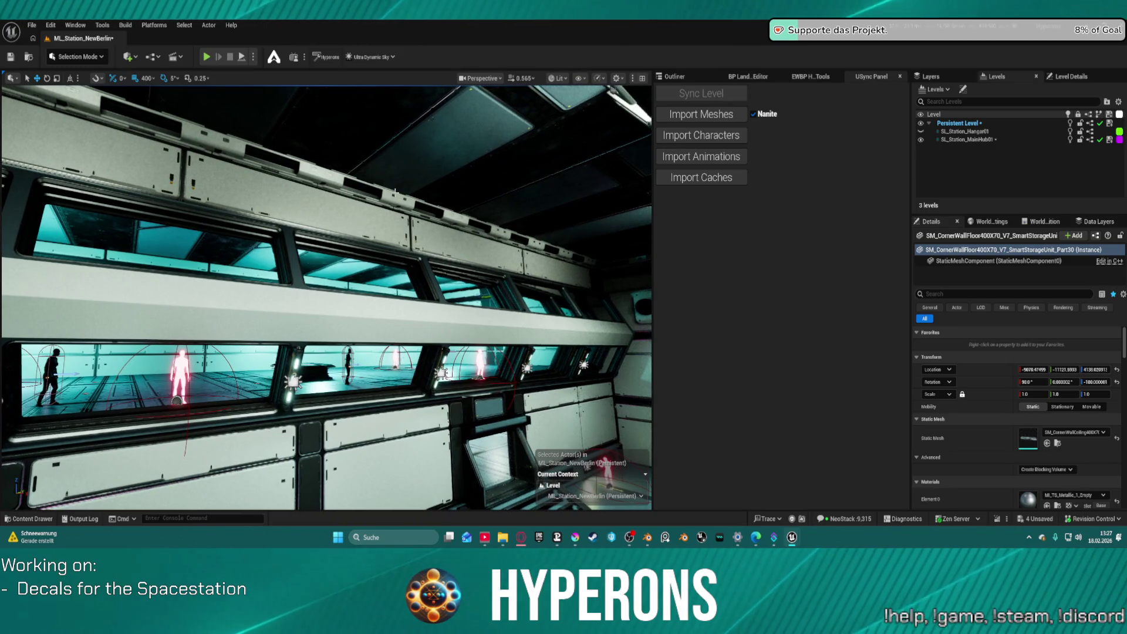
pyautogui.click(391, 199)
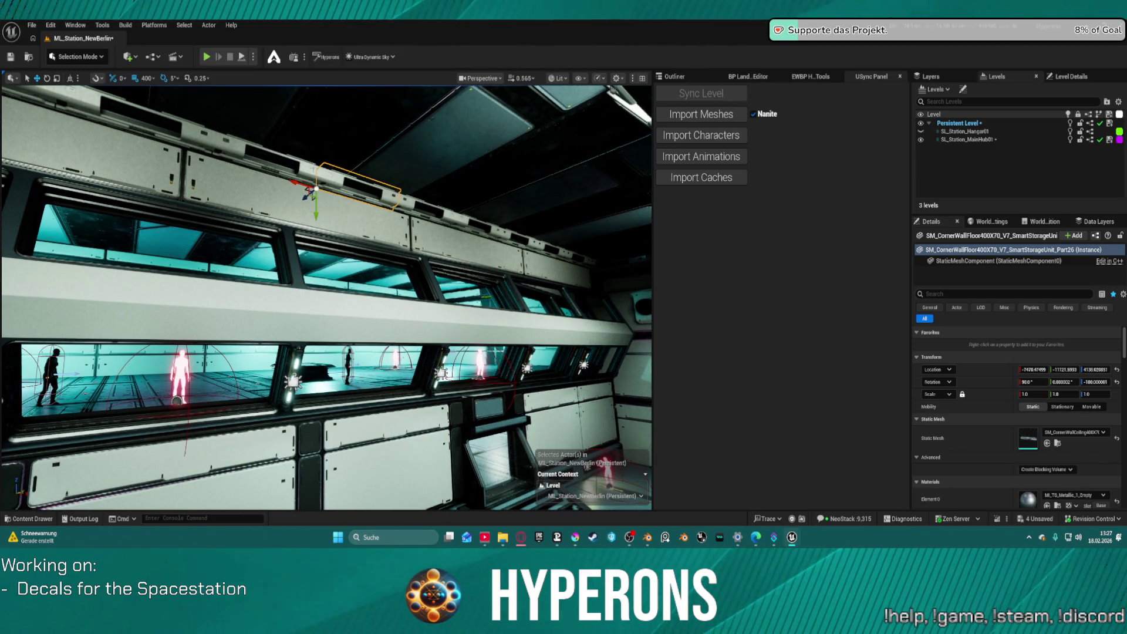
pyautogui.keyDown('ctrl'); pyautogui.click(303, 169); pyautogui.keyUp('ctrl')
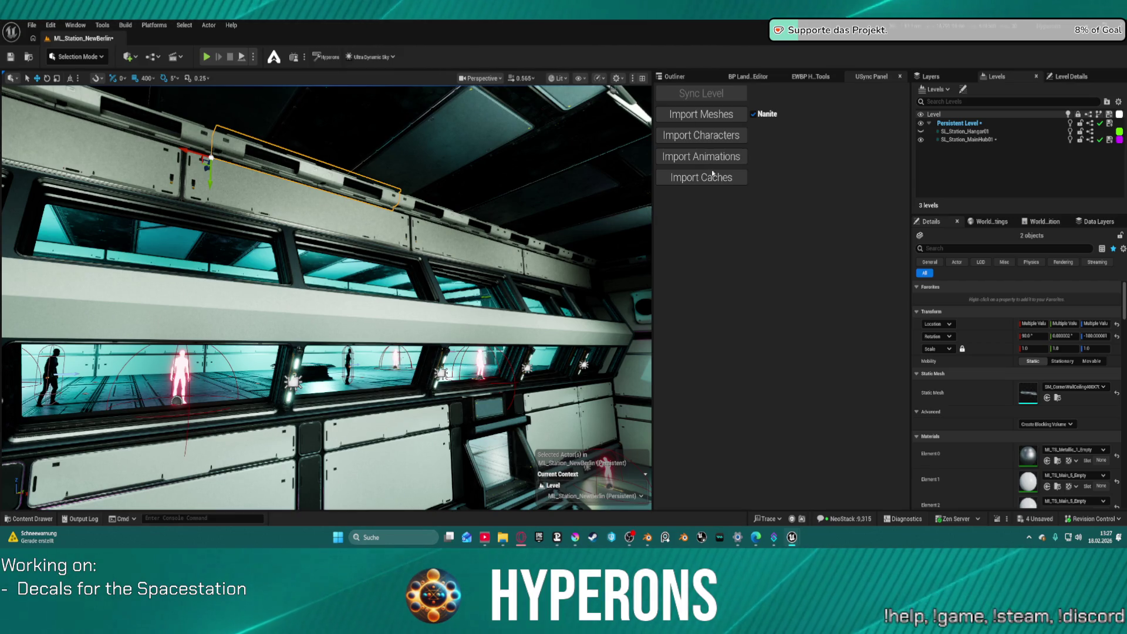
pyautogui.click(1047, 398)
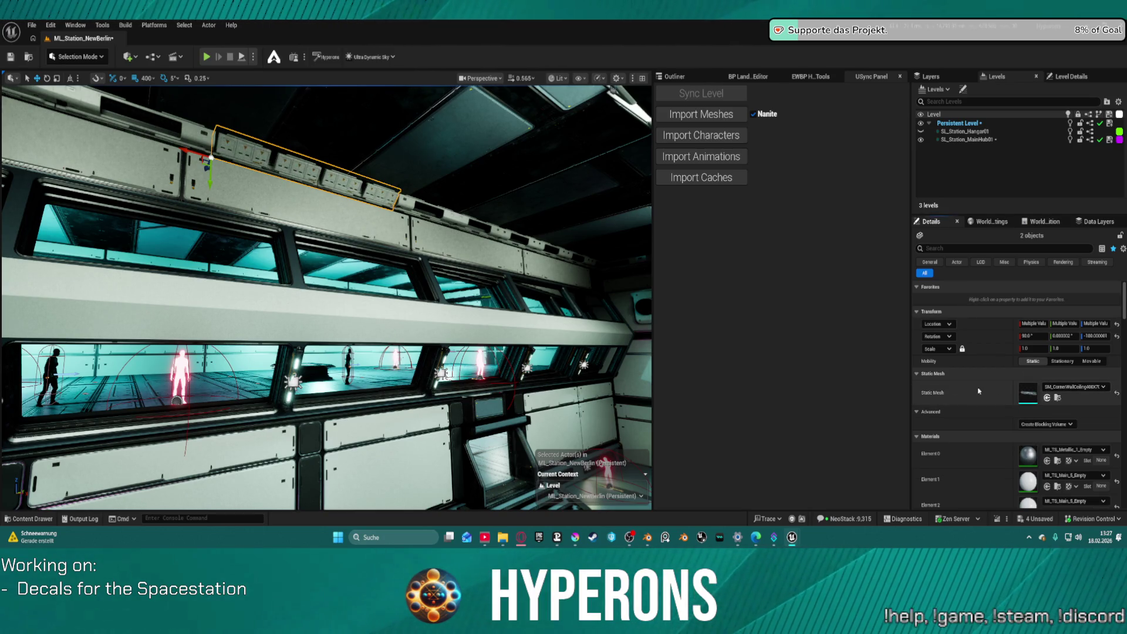
pyautogui.moveTo(326, 293)
pyautogui.mouseDown()
pyautogui.moveTo(282, 300)
pyautogui.moveTo(346, 292)
pyautogui.mouseUp()
pyautogui.hotkey('ctrl', 'z')
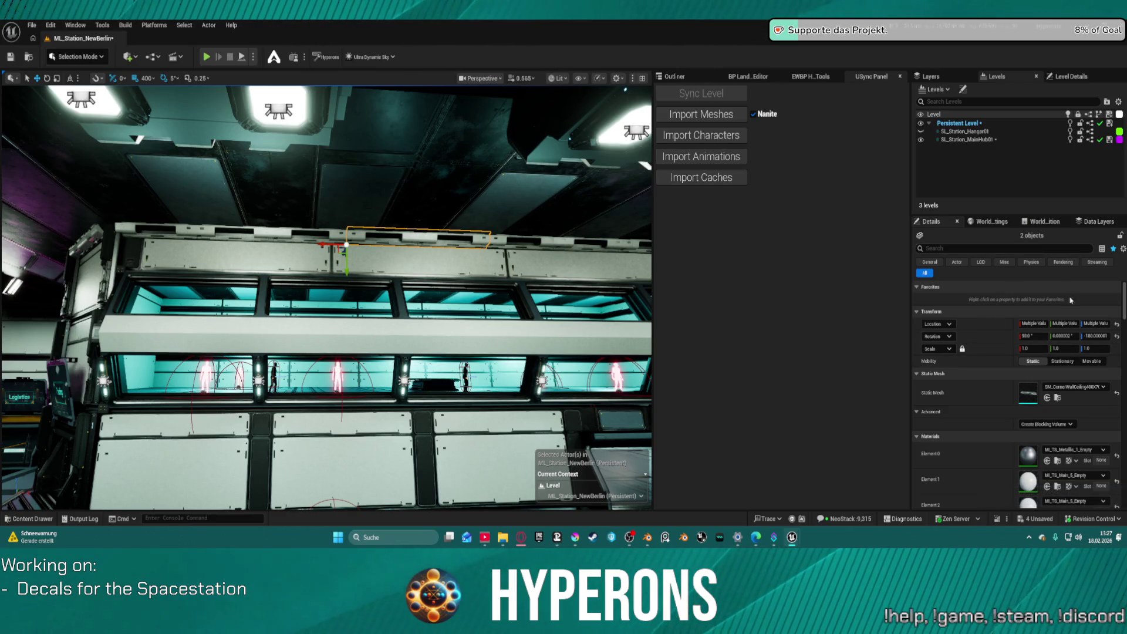
pyautogui.click(1047, 398)
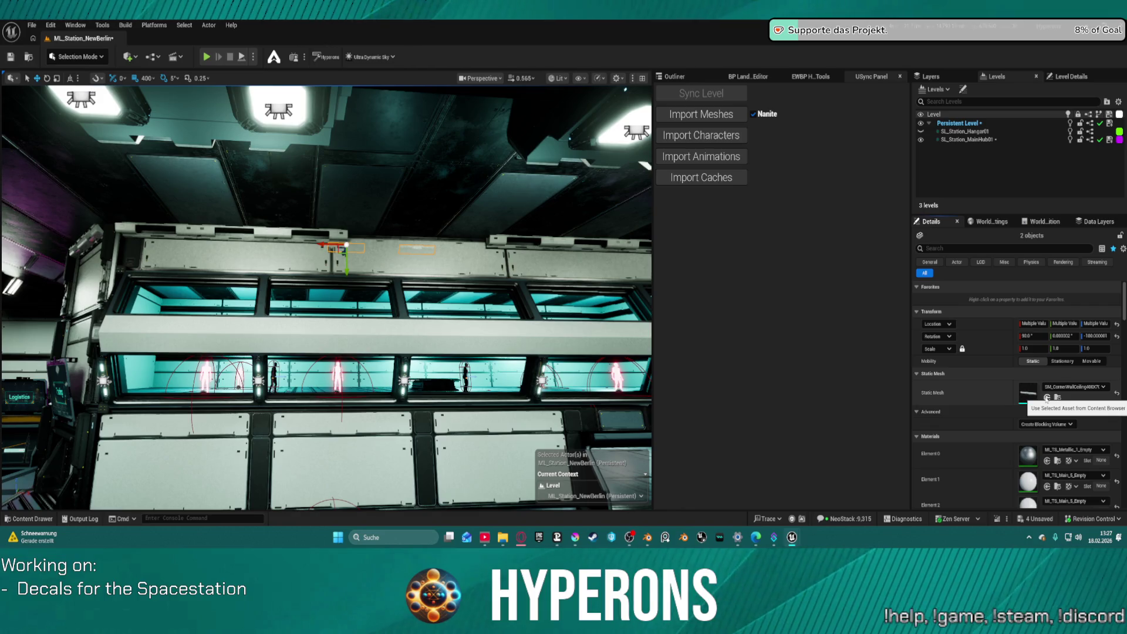
pyautogui.hotkey('ctrl', 'z')
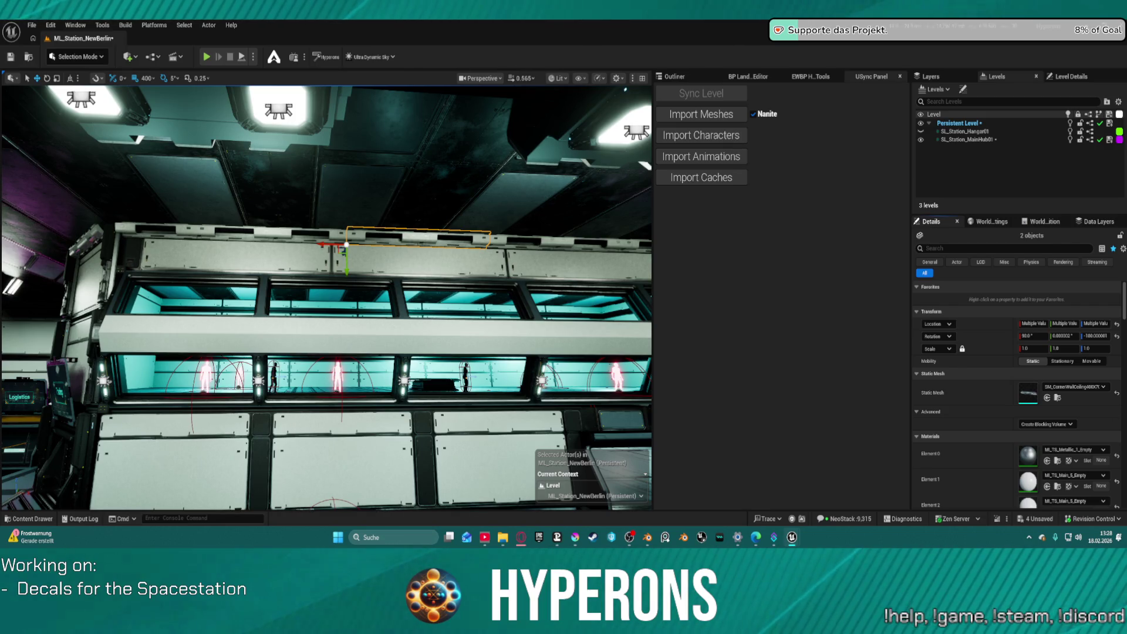
pyautogui.moveTo(352, 458); pyautogui.dragTo(434, 493)
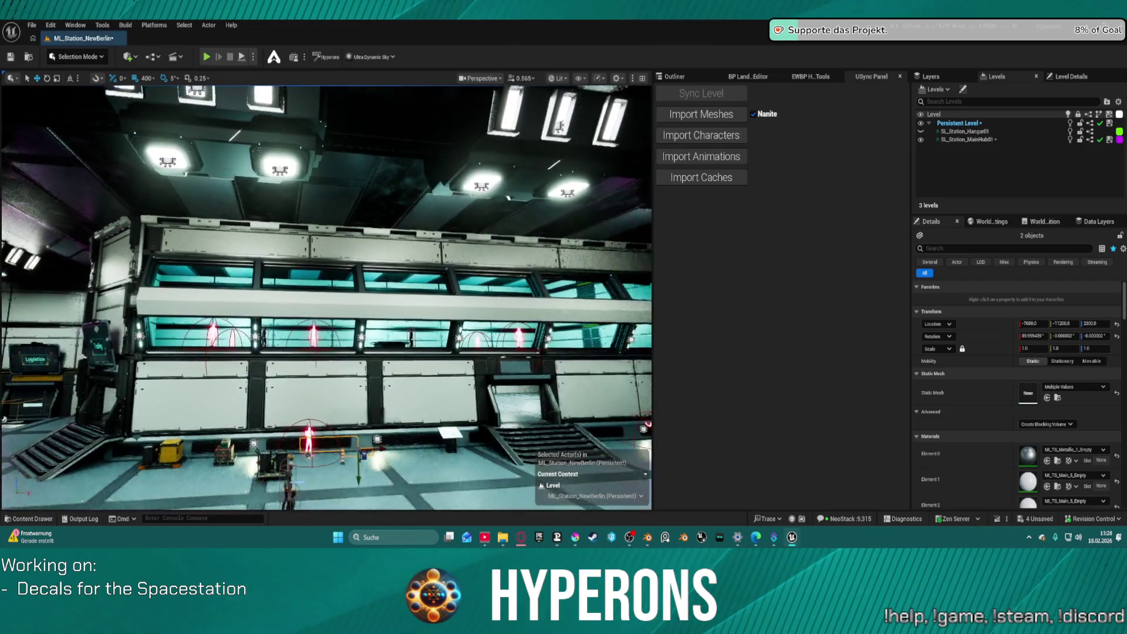
# Drop the two dark storage pieces onto the hangar floor, inspect them closely, then deselect.
pyautogui.press('w')
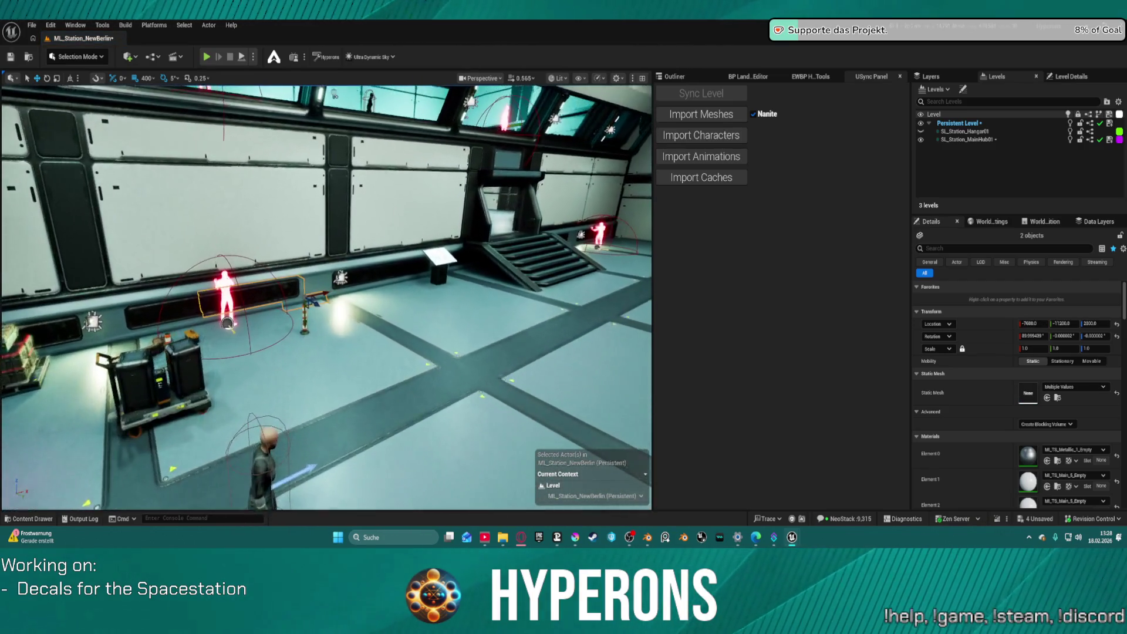
pyautogui.moveTo(314, 299); pyautogui.dragTo(497, 361)
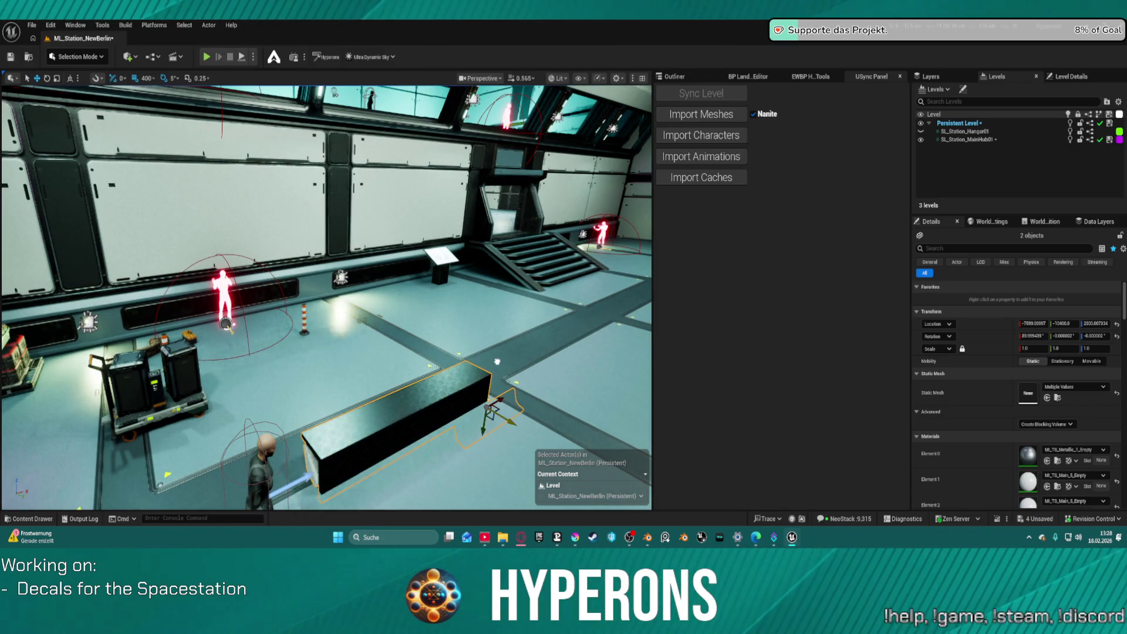
pyautogui.press('w')
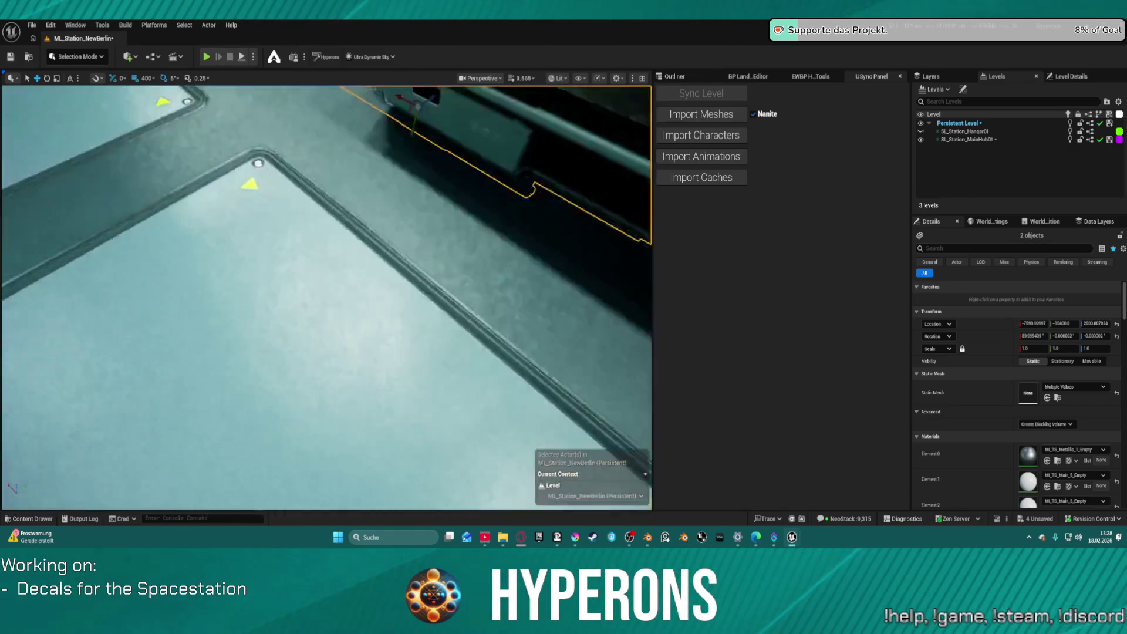
pyautogui.press('s')
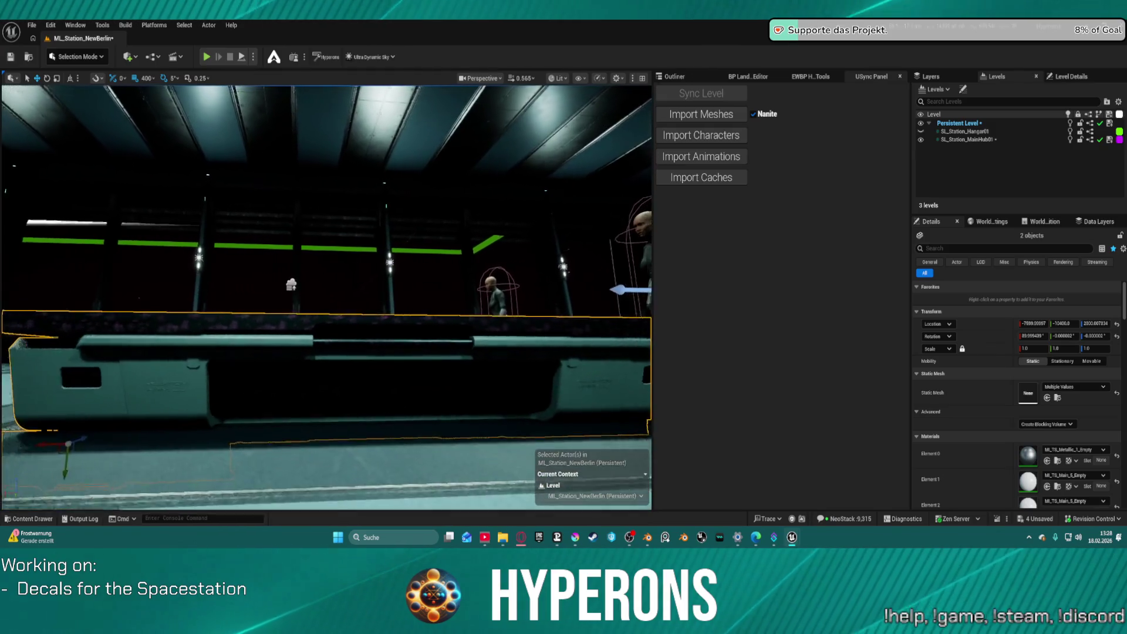
pyautogui.press('w')
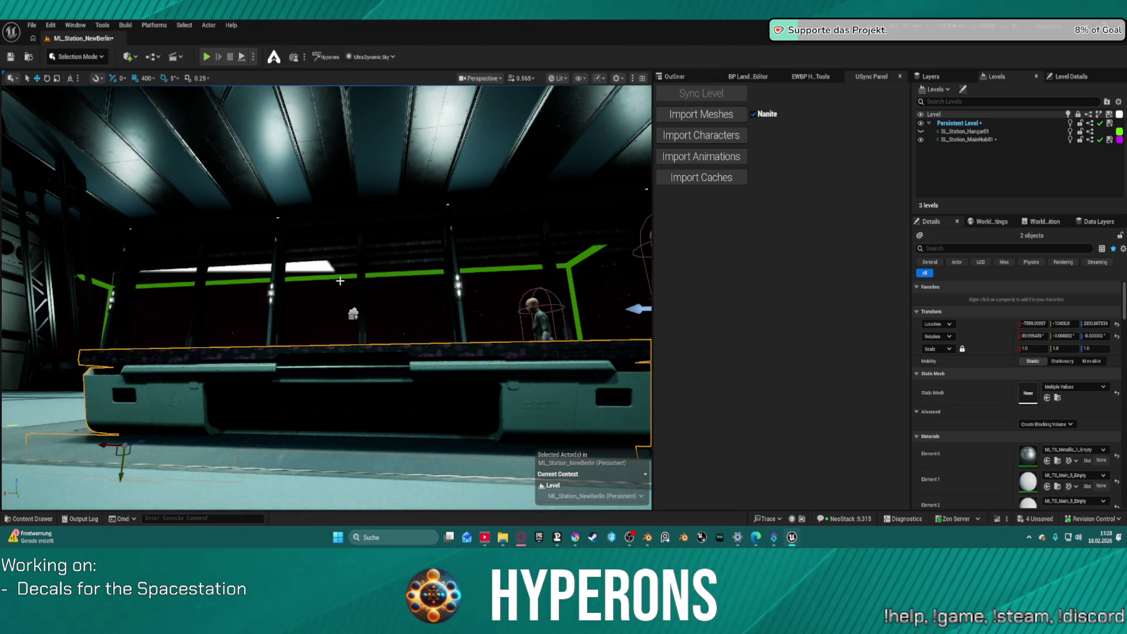
pyautogui.click(338, 281)
pyautogui.press('s')
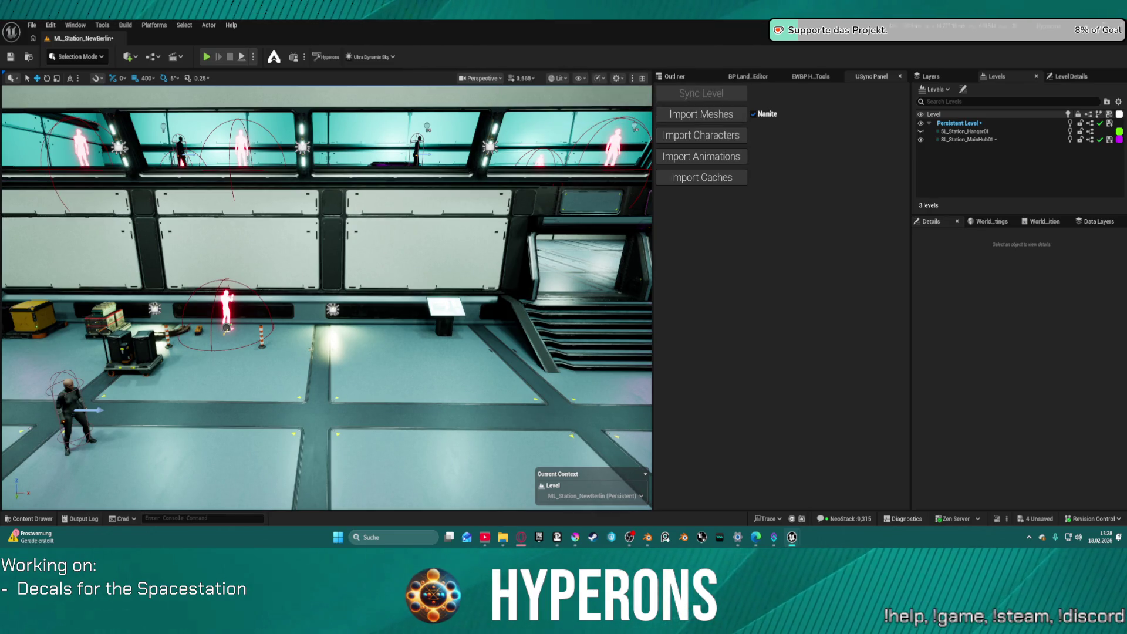
pyautogui.moveTo(628, 94)
pyautogui.mouseDown()
pyautogui.moveTo(464, 246)
pyautogui.moveTo(428, 358)
pyautogui.moveTo(370, 422)
pyautogui.mouseUp()
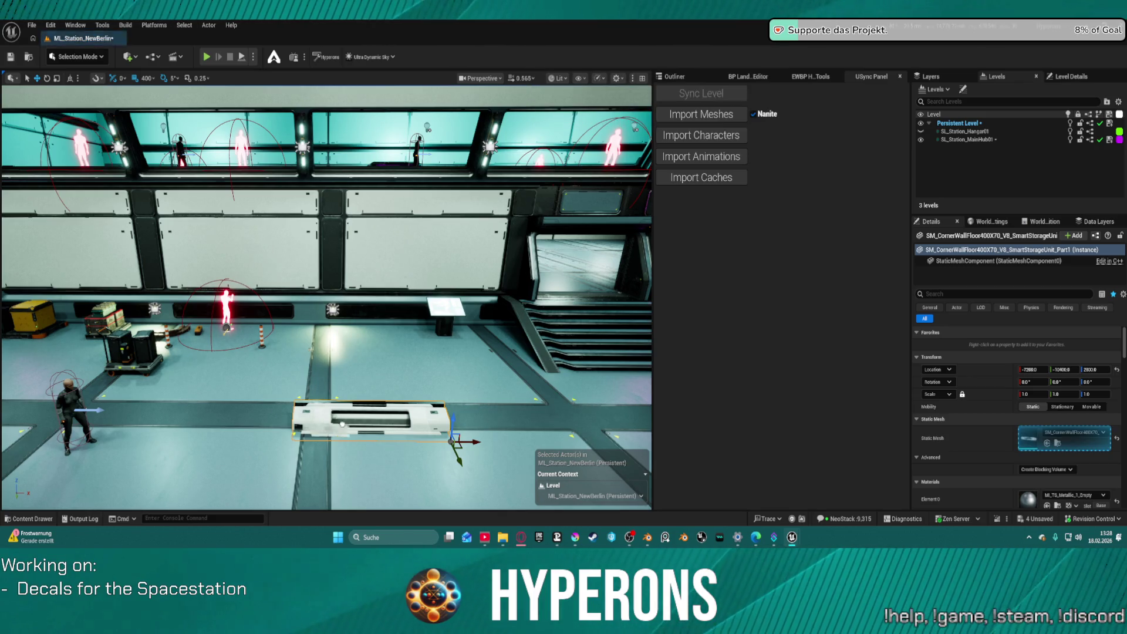
pyautogui.click(424, 402)
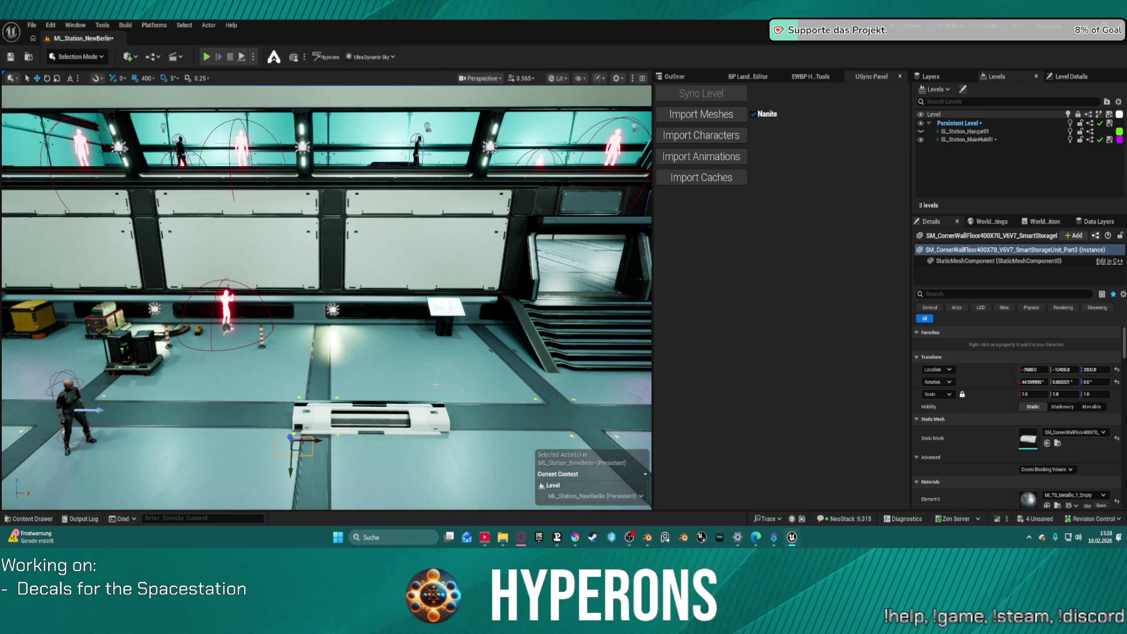
pyautogui.press('Escape')
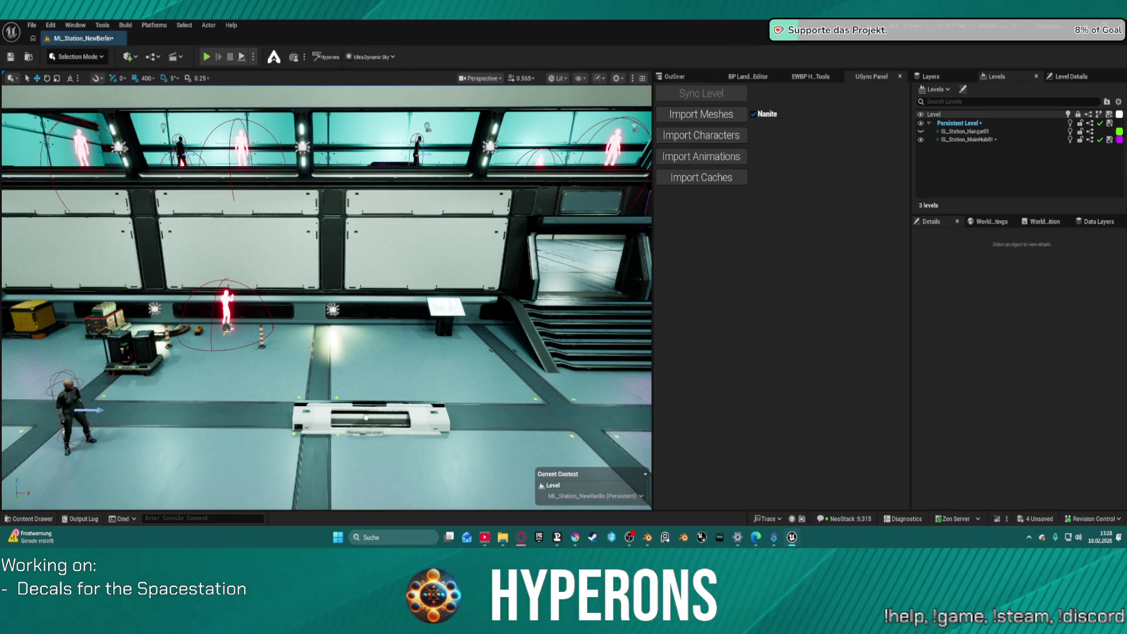
pyautogui.click(368, 414)
pyautogui.press('Escape')
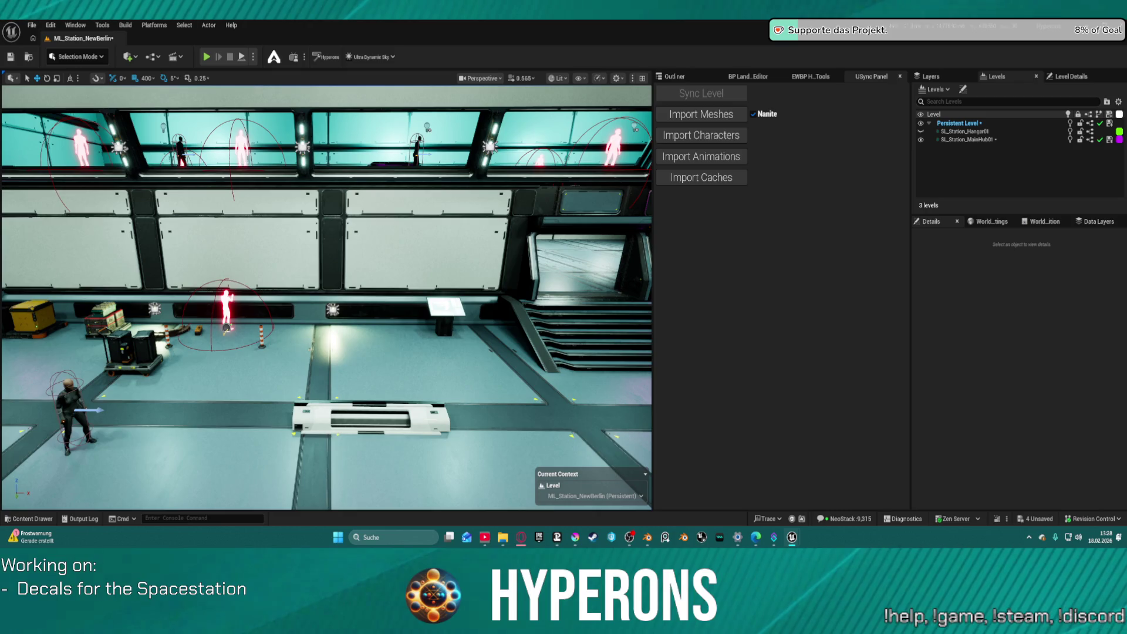
pyautogui.click(366, 411)
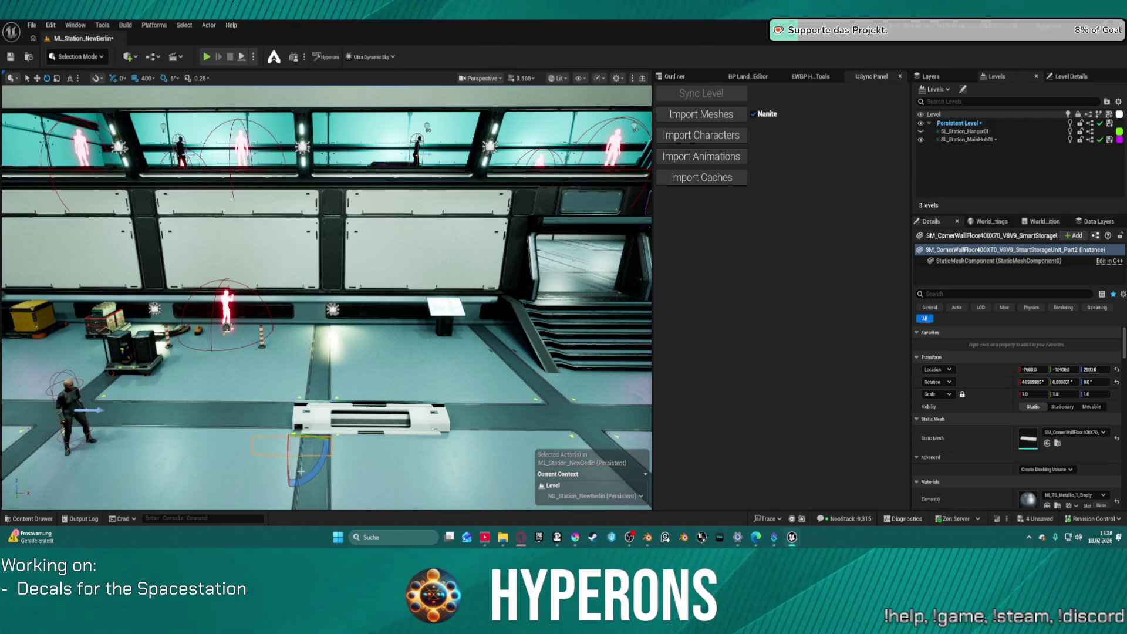
pyautogui.moveTo(292, 390); pyautogui.dragTo(291, 499)
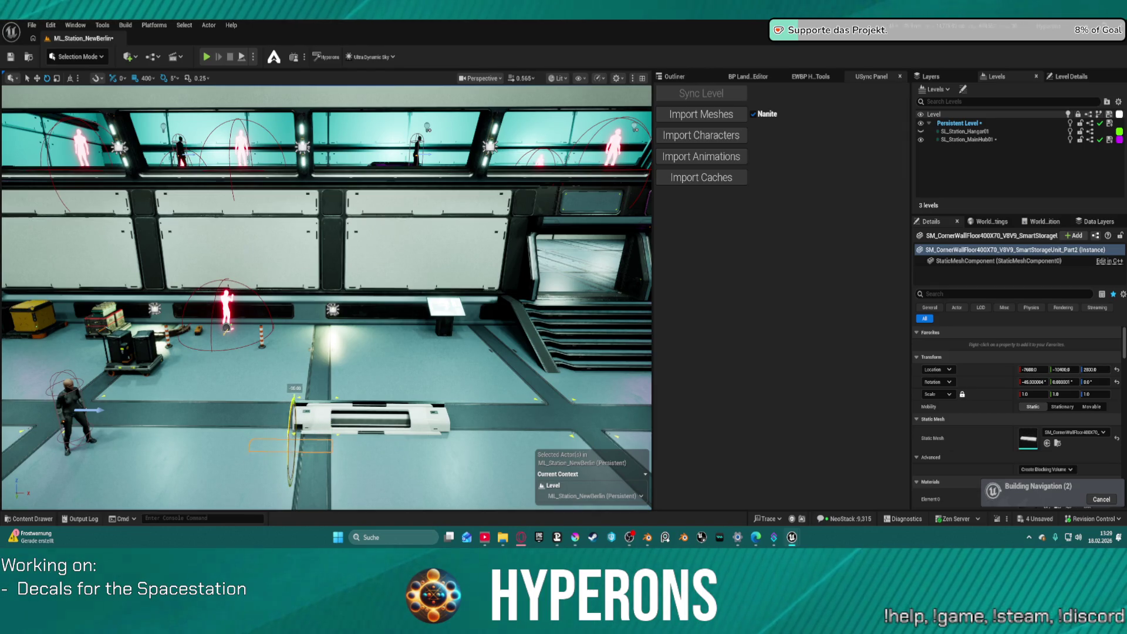
pyautogui.moveTo(294, 399); pyautogui.dragTo(289, 422)
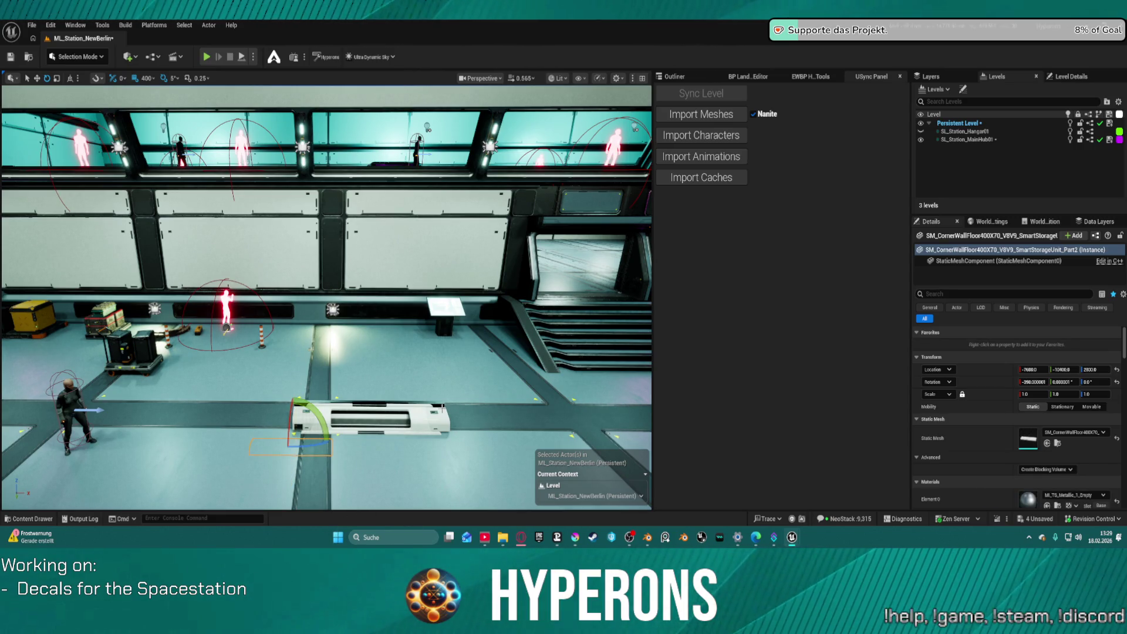
pyautogui.click(442, 408)
pyautogui.press('Delete')
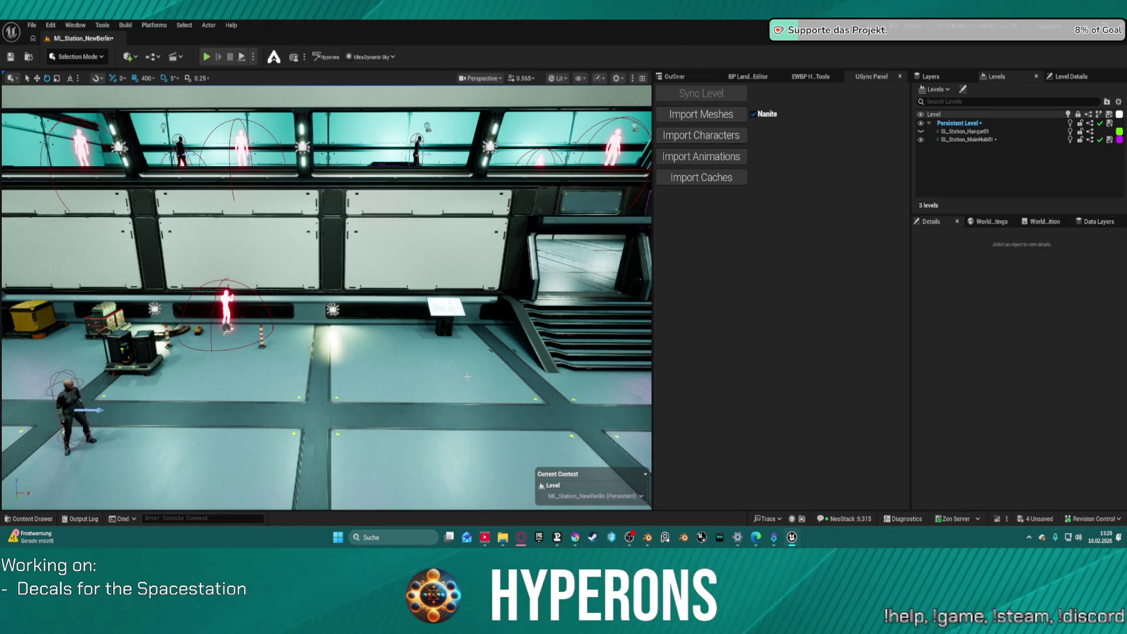
pyautogui.moveTo(467, 388); pyautogui.dragTo(440, 380)
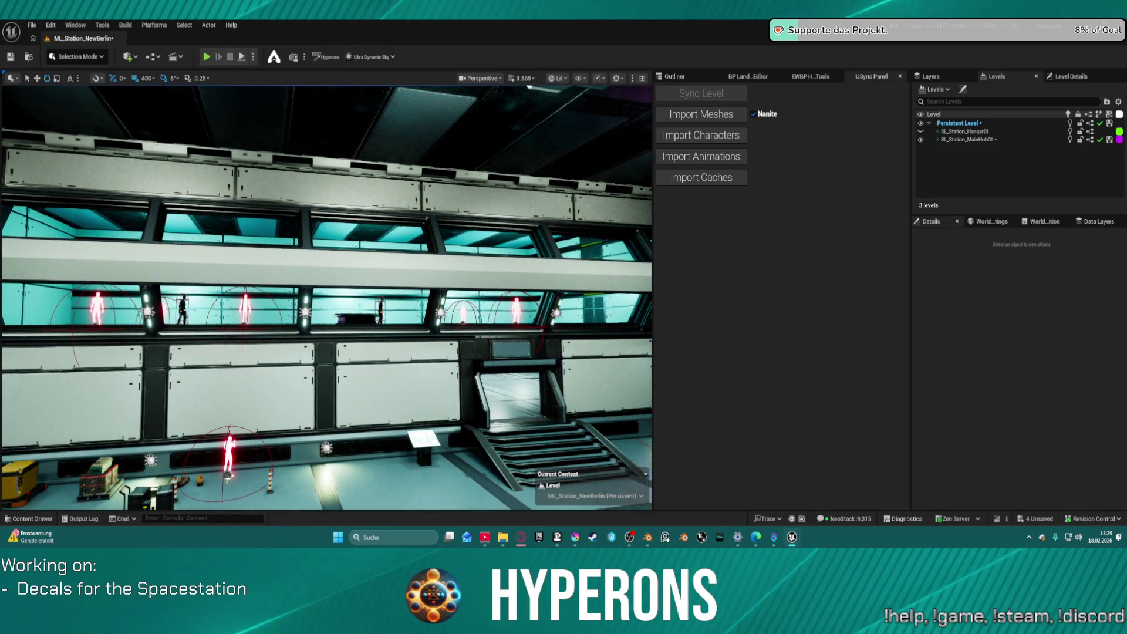
# Place SM_CornerWallFloor400X70_V8 from Meshes/Reworked against the lower wall, undoing a mistaken Stairs mesh.
pyautogui.moveTo(441, 379); pyautogui.dragTo(441, 379)
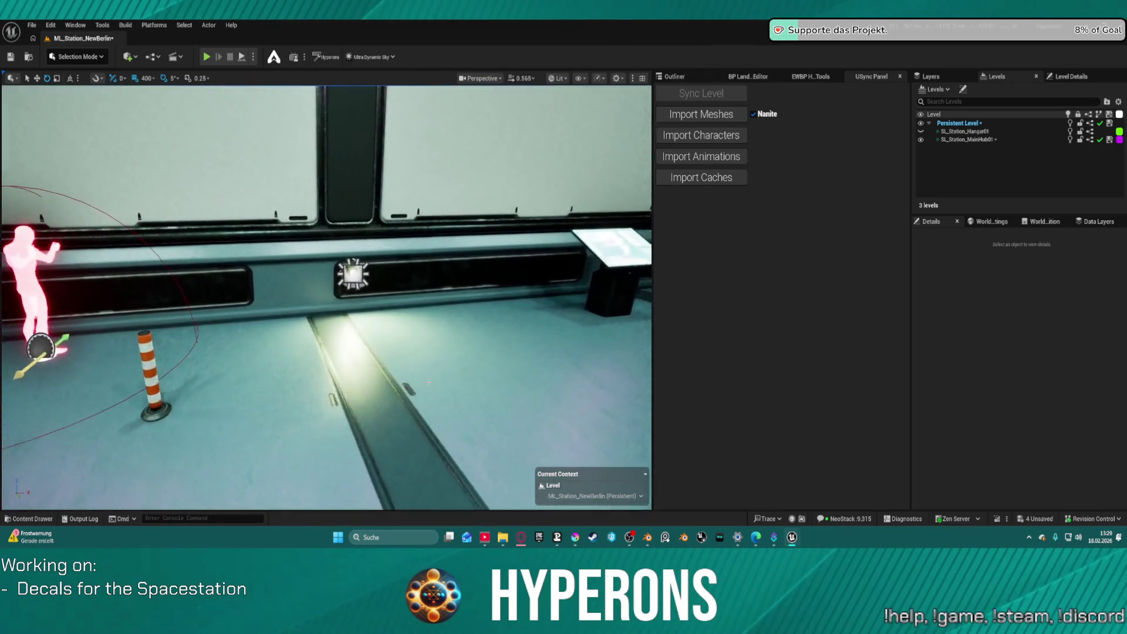
pyautogui.hotkey('ctrl', 'space')
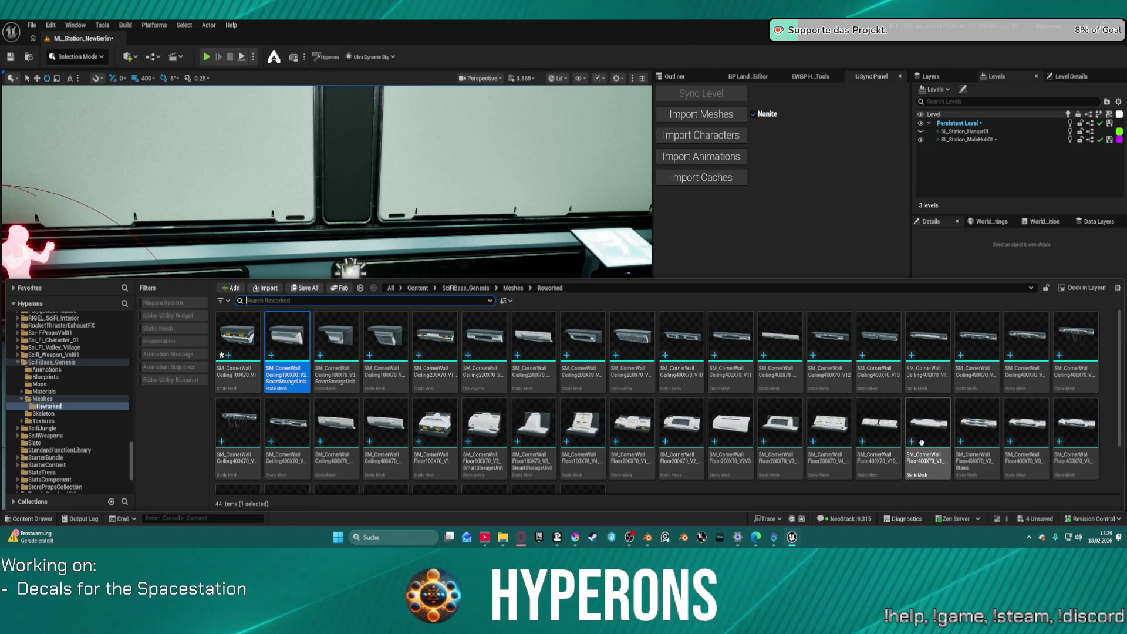
pyautogui.moveTo(988, 442)
pyautogui.mouseDown()
pyautogui.moveTo(641, 290)
pyautogui.moveTo(442, 315)
pyautogui.mouseUp()
pyautogui.hotkey('ctrl', 'z')
pyautogui.hotkey('ctrl', 'space')
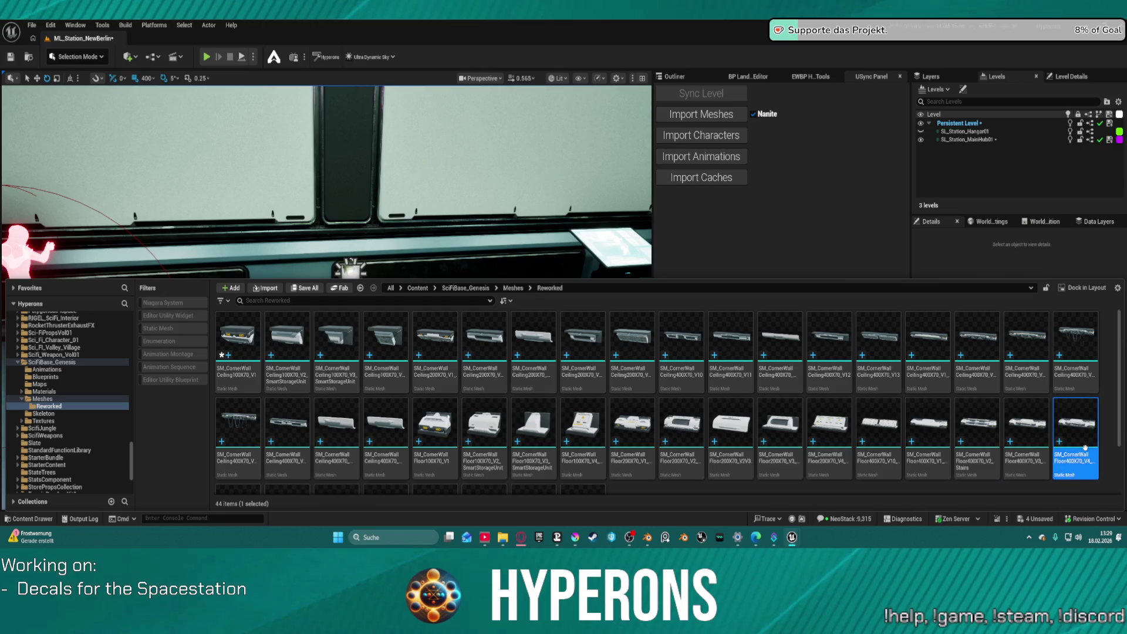
pyautogui.scroll(-2, 1084, 448)
pyautogui.moveTo(484, 449)
pyautogui.mouseDown()
pyautogui.moveTo(470, 307)
pyautogui.moveTo(393, 307)
pyautogui.moveTo(441, 316)
pyautogui.moveTo(410, 299)
pyautogui.moveTo(452, 289)
pyautogui.mouseUp()
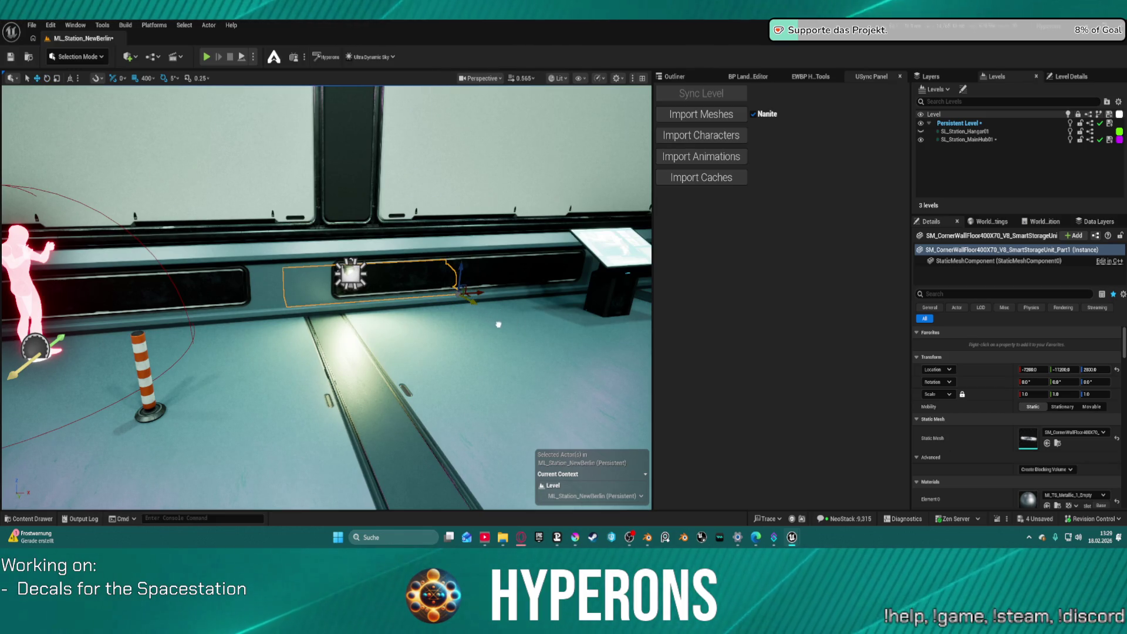
# Move the storage unit off the wall down onto the hangar floor.
pyautogui.moveTo(470, 301)
pyautogui.mouseDown()
pyautogui.moveTo(592, 352)
pyautogui.moveTo(473, 305)
pyautogui.mouseUp()
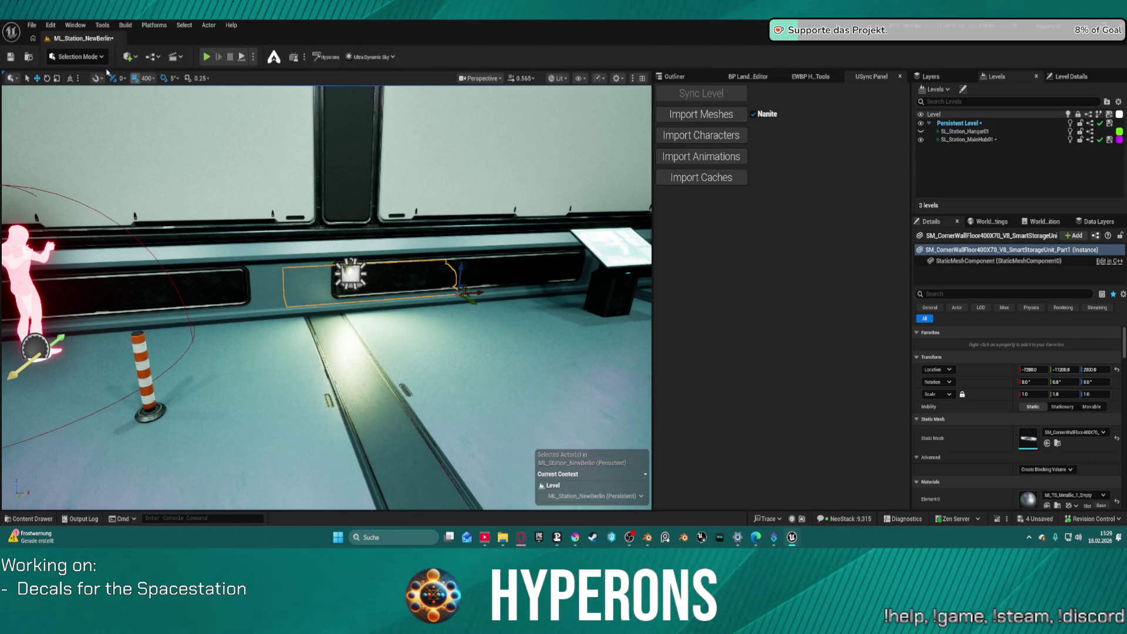
pyautogui.click(72, 58)
pyautogui.click(94, 57)
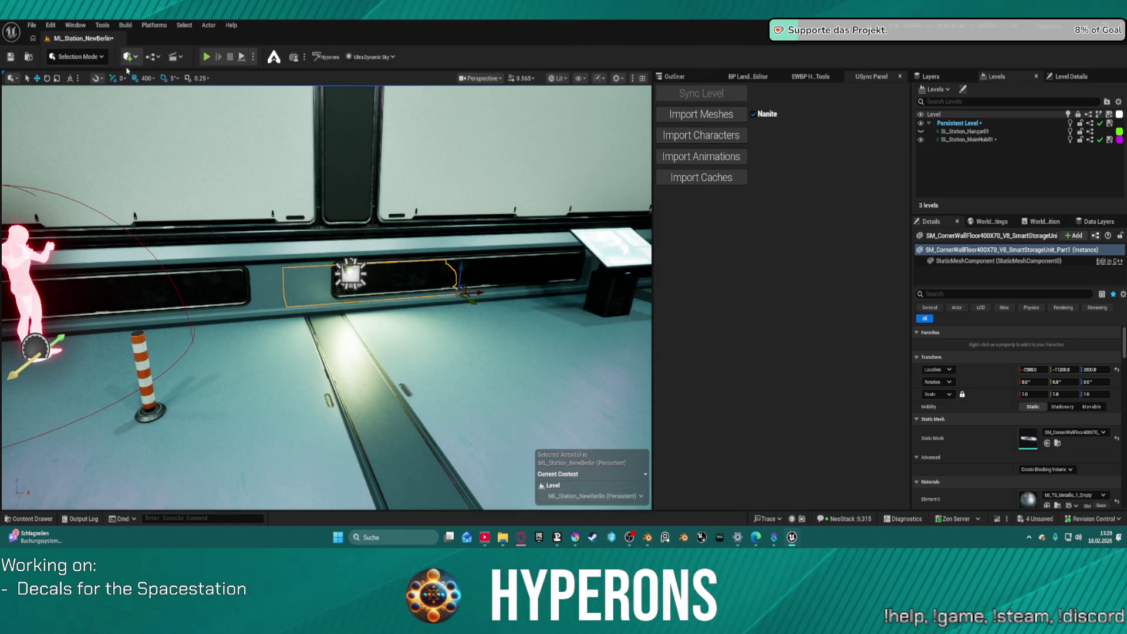
pyautogui.moveTo(454, 295)
pyautogui.mouseDown()
pyautogui.moveTo(458, 329)
pyautogui.moveTo(475, 344)
pyautogui.moveTo(457, 326)
pyautogui.moveTo(424, 322)
pyautogui.mouseUp()
pyautogui.press('w')
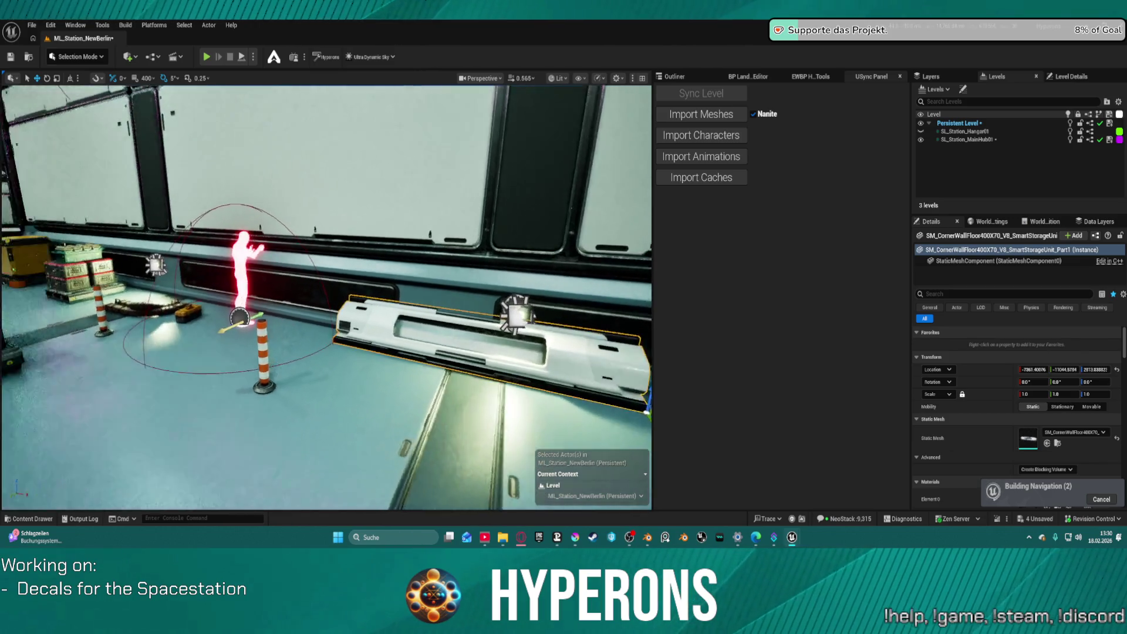
pyautogui.press('w')
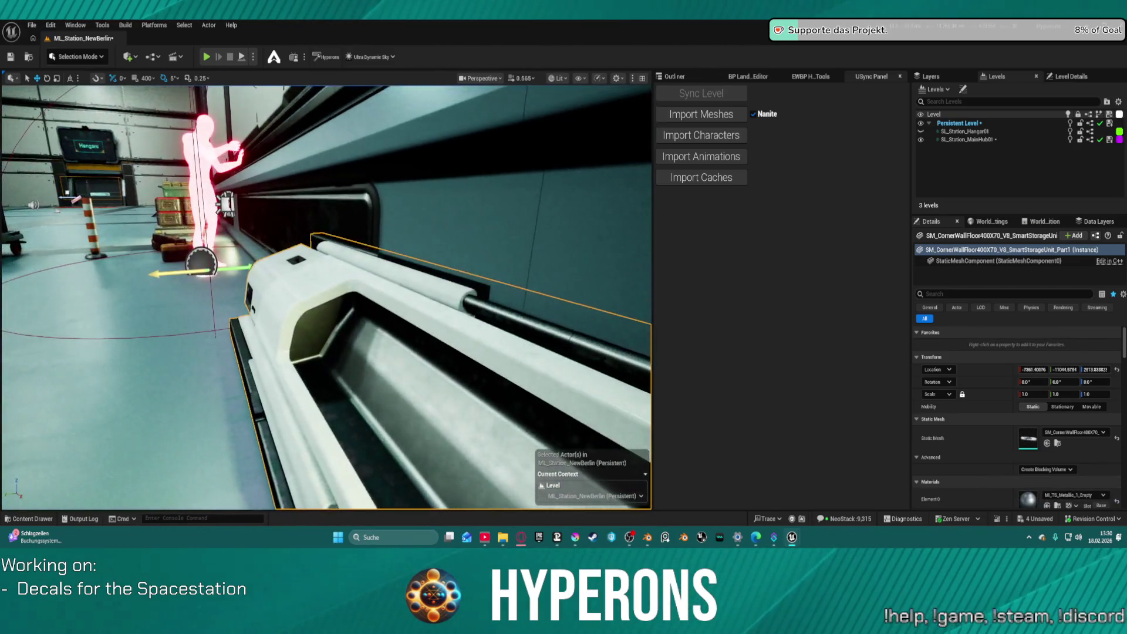
# Add the V8V9 storage mesh, tilt its inner strip piece and nudge it into position.
pyautogui.hotkey('ctrl', 'space')
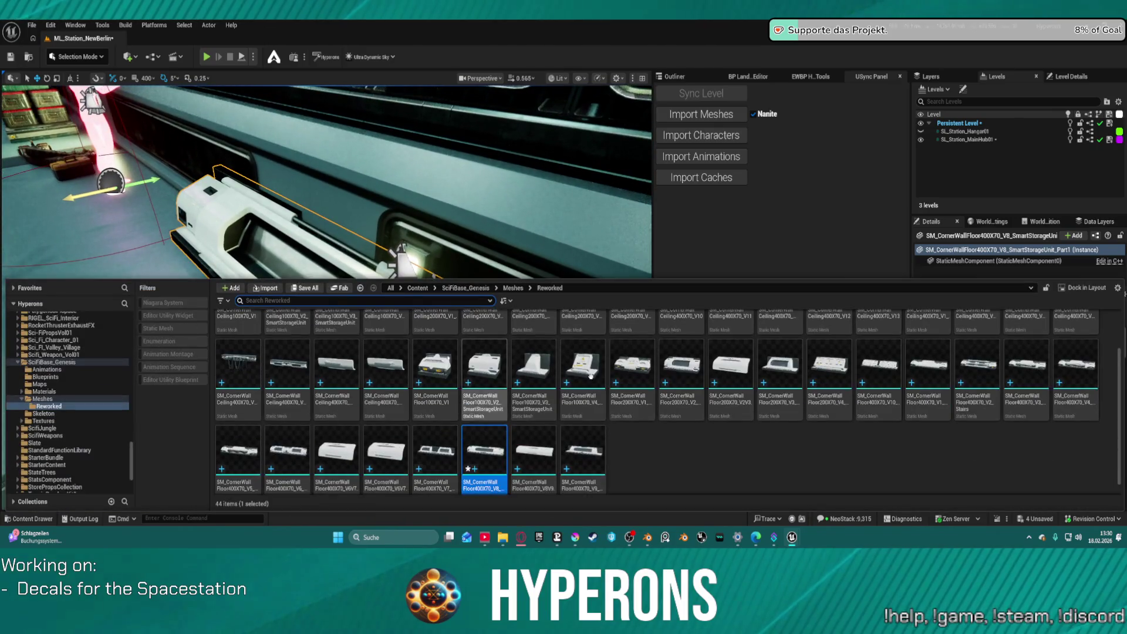
pyautogui.moveTo(548, 459)
pyautogui.mouseDown()
pyautogui.moveTo(543, 352)
pyautogui.moveTo(317, 255)
pyautogui.moveTo(322, 231)
pyautogui.moveTo(344, 253)
pyautogui.mouseUp()
pyautogui.press('f')
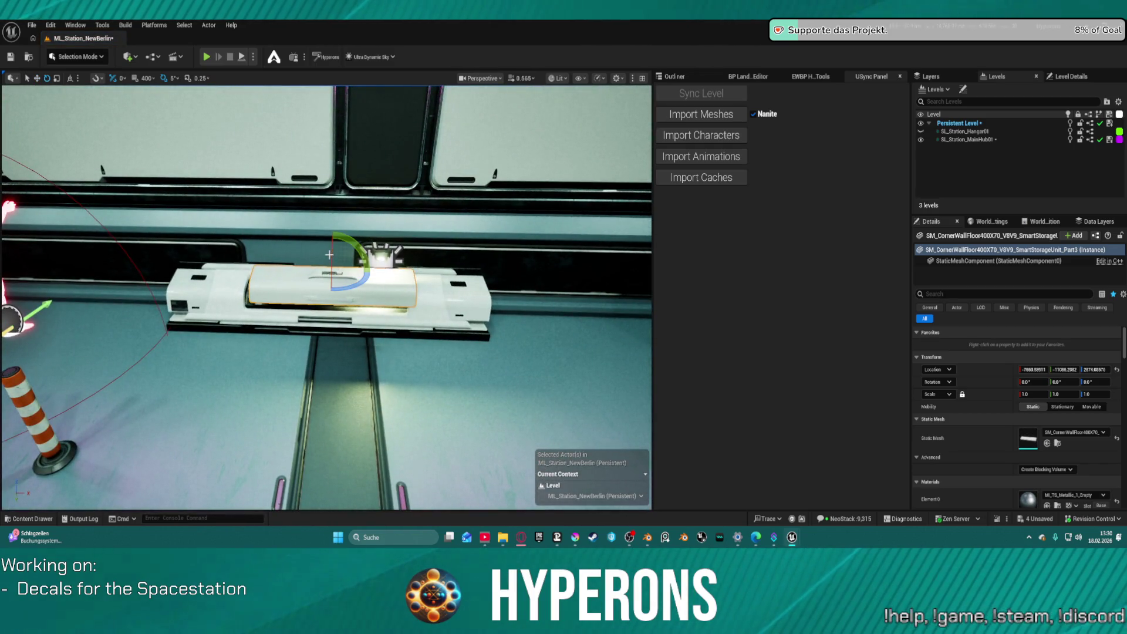
pyautogui.moveTo(331, 260); pyautogui.dragTo(331, 235)
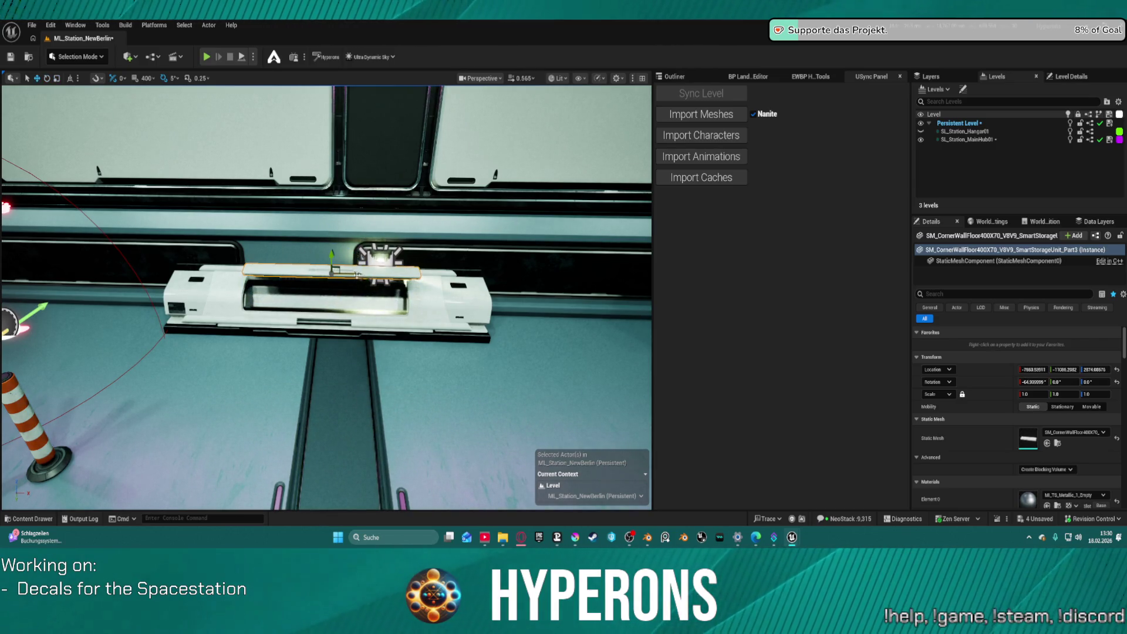
pyautogui.moveTo(348, 274)
pyautogui.mouseDown()
pyautogui.moveTo(352, 329)
pyautogui.moveTo(250, 362)
pyautogui.mouseUp()
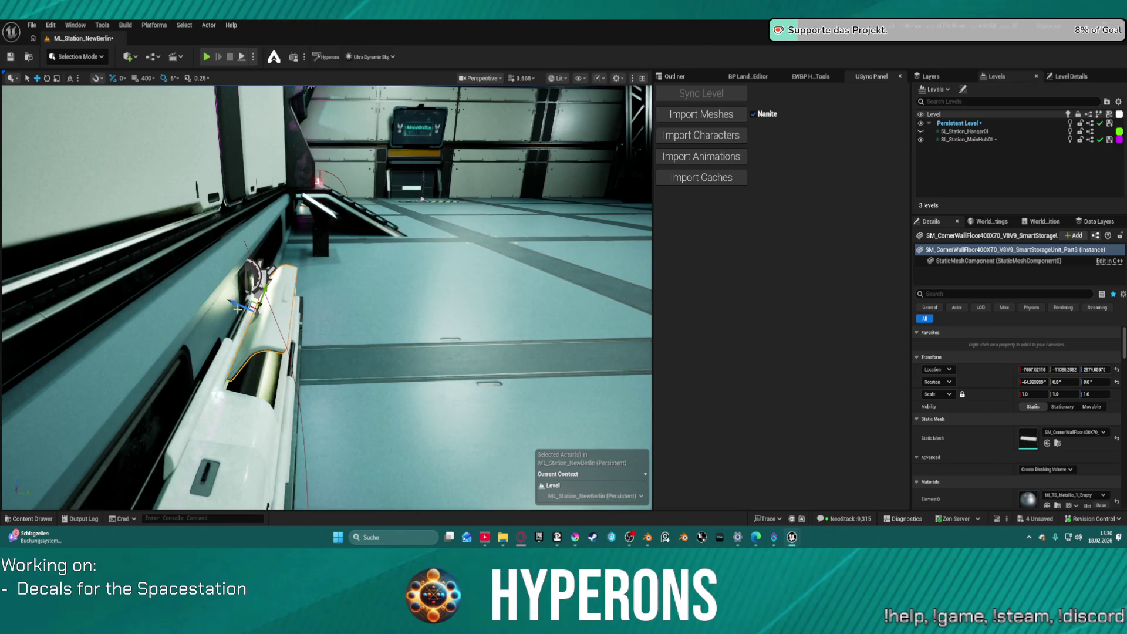
pyautogui.moveTo(253, 304); pyautogui.dragTo(252, 310)
pyautogui.press('f')
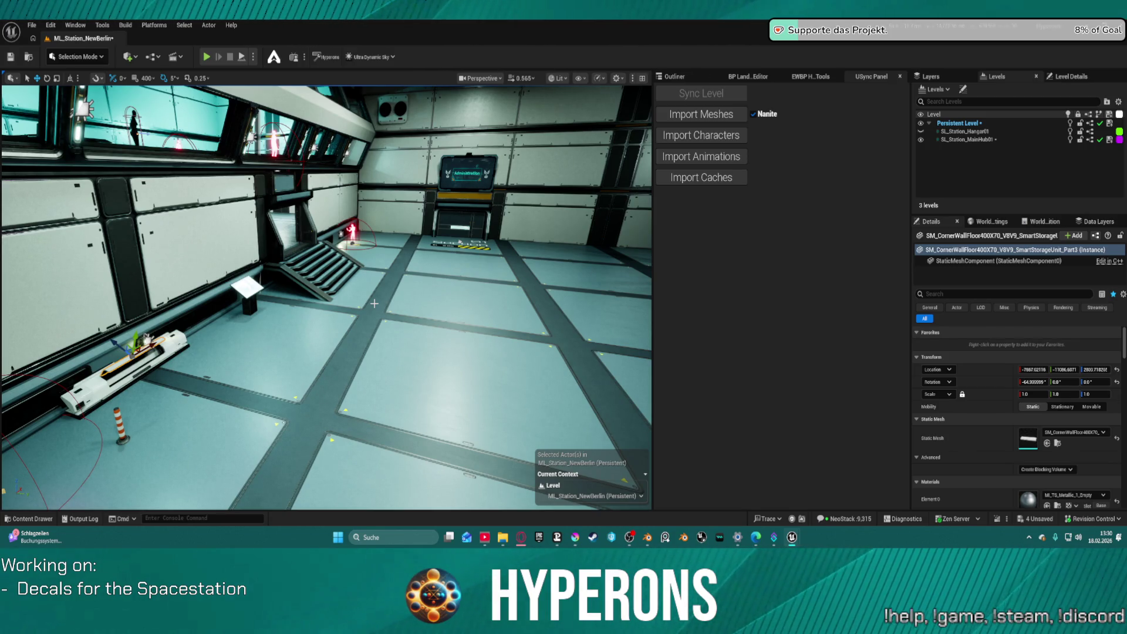
pyautogui.click(183, 349)
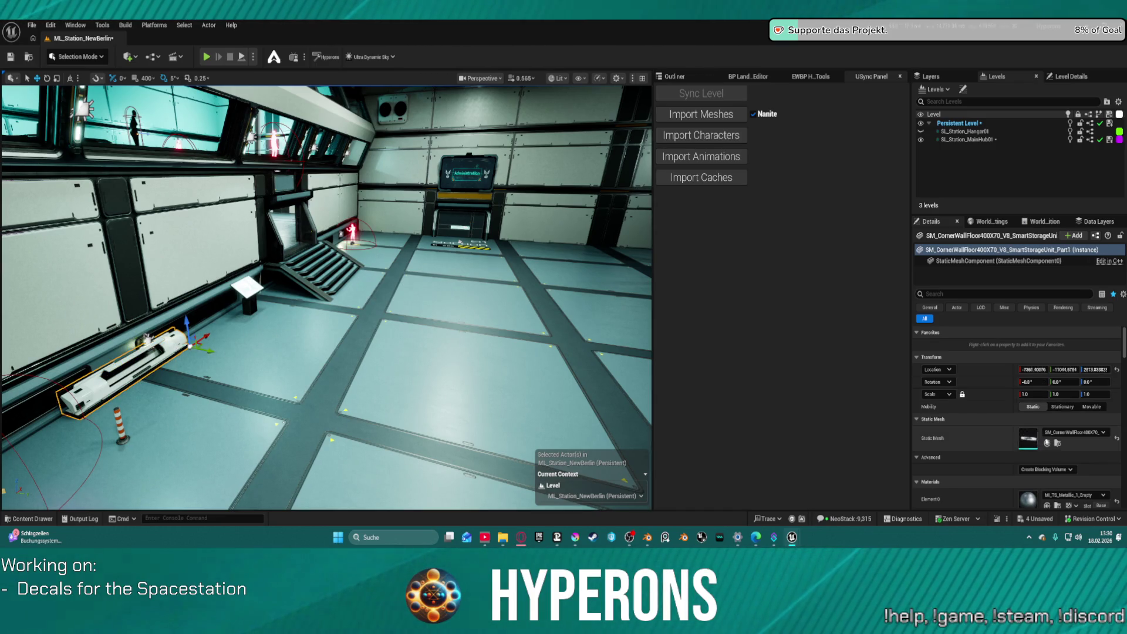
pyautogui.hotkey('ctrl', 'b')
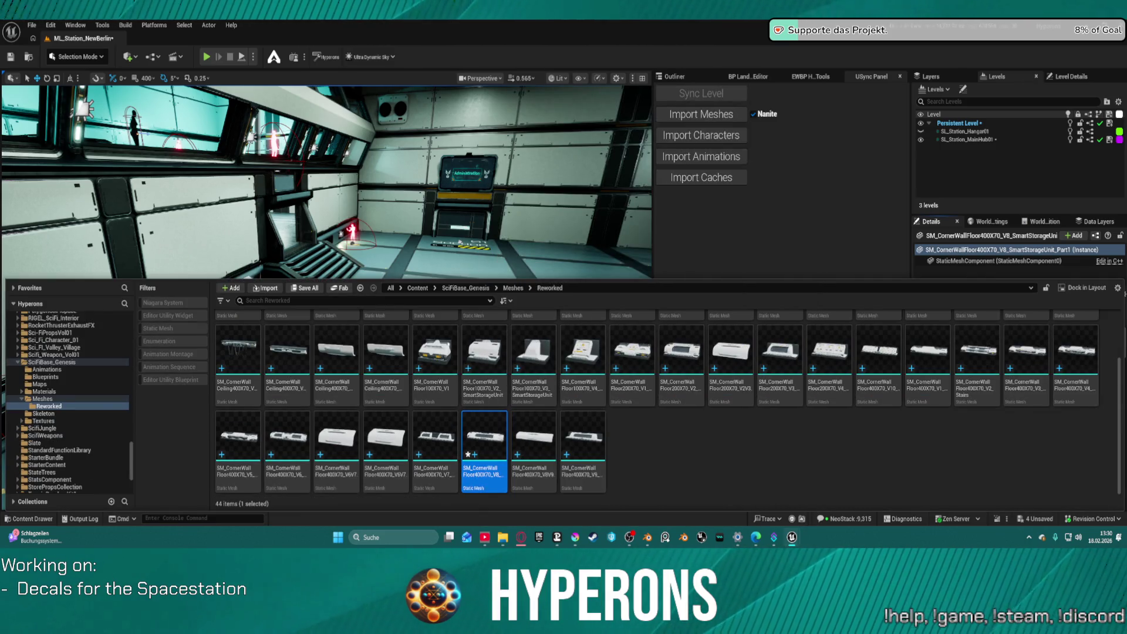
pyautogui.click(145, 339)
pyautogui.press('f')
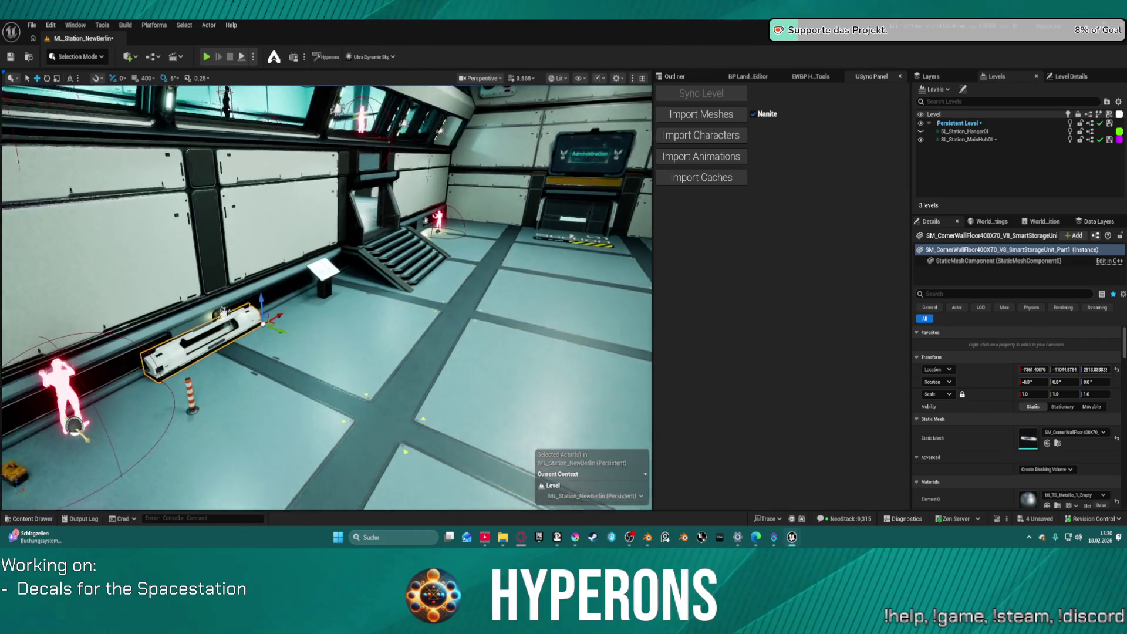
pyautogui.click(260, 263)
pyautogui.moveTo(308, 266)
pyautogui.mouseDown()
pyautogui.moveTo(317, 240)
pyautogui.moveTo(282, 231)
pyautogui.moveTo(303, 314)
pyautogui.moveTo(296, 288)
pyautogui.moveTo(311, 275)
pyautogui.moveTo(300, 270)
pyautogui.moveTo(341, 294)
pyautogui.mouseUp()
pyautogui.press('e')
pyautogui.scroll(-6, 397, 312)
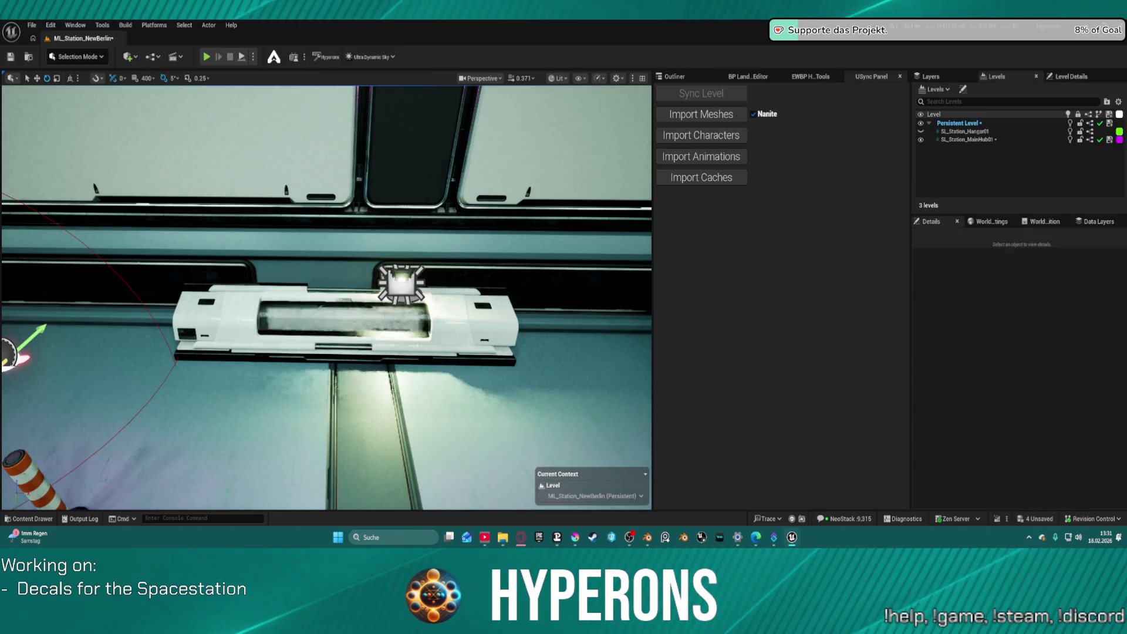
pyautogui.click(375, 343)
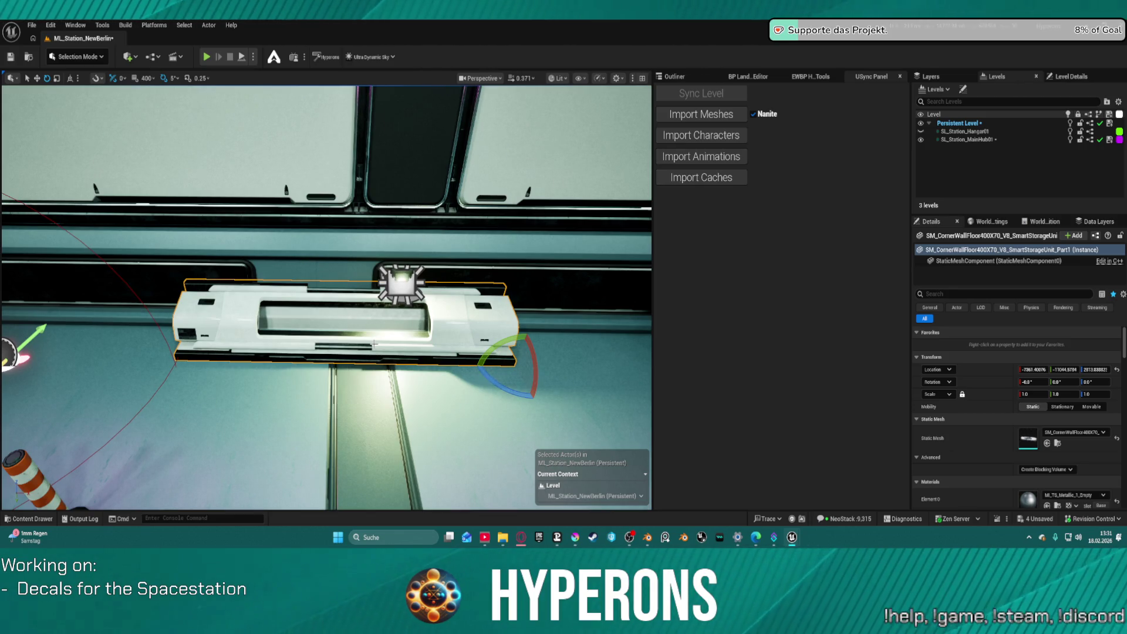
# Delete SmartStorageUnit Part1 and swing the view toward the Trading and Logistics wall.
pyautogui.press('Delete')
pyautogui.scroll(-10, 326, 298)
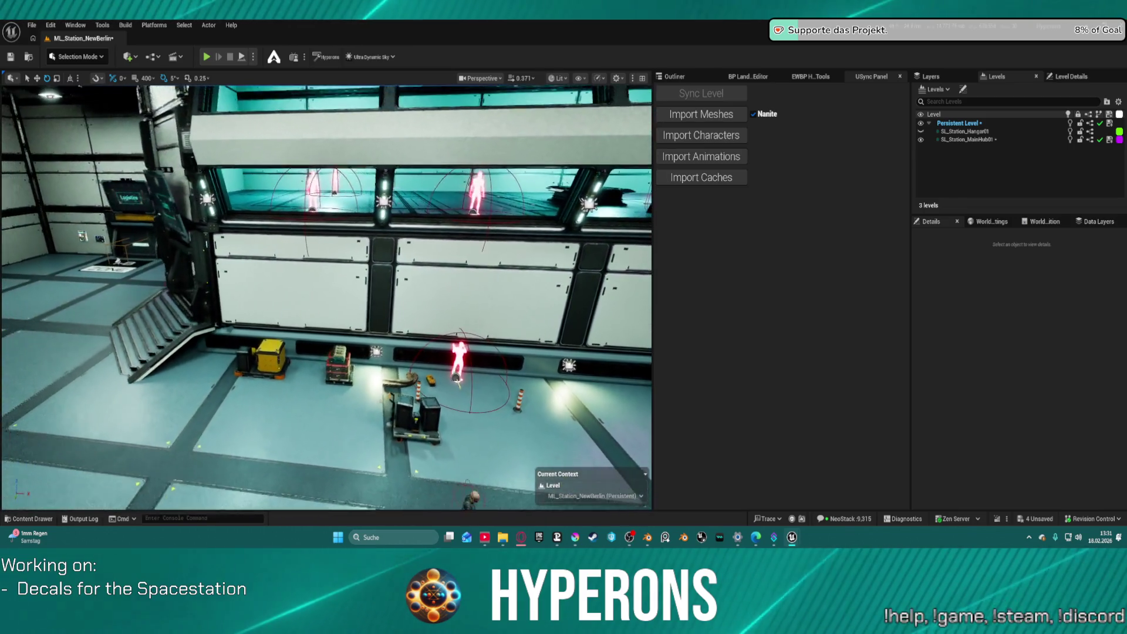
pyautogui.moveTo(326, 298)
pyautogui.mouseDown()
pyautogui.moveTo(208, 294)
pyautogui.moveTo(173, 266)
pyautogui.mouseUp()
pyautogui.moveTo(365, 185); pyautogui.dragTo(365, 186)
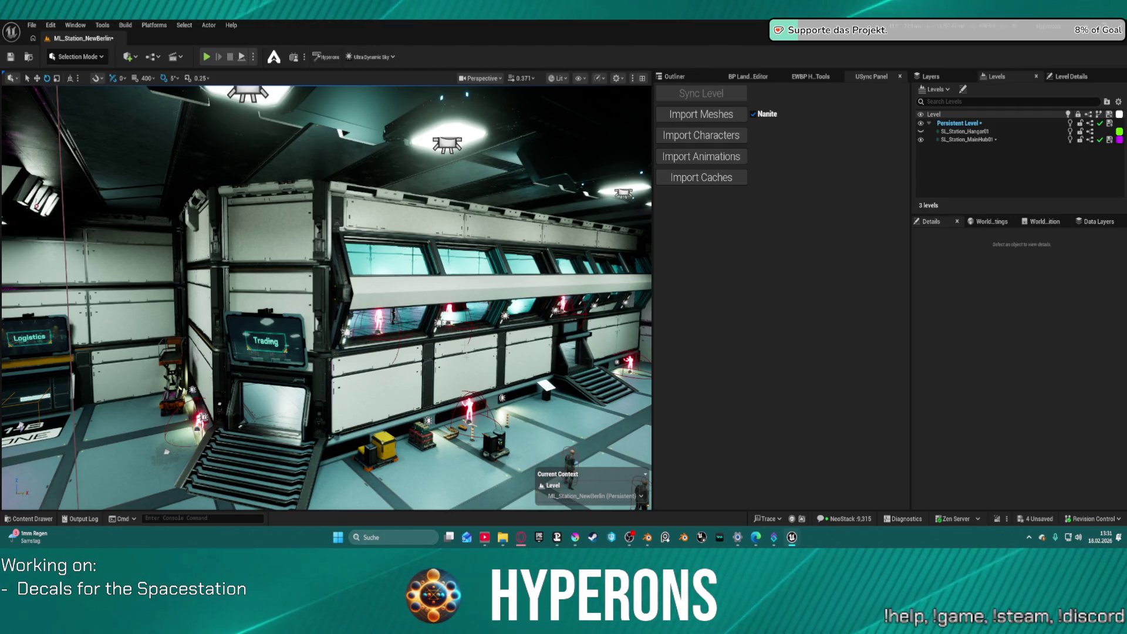
pyautogui.hotkey('ctrl', 'space')
# Place SM_CornerWallFloor400X70_V2_Stairs on the floor beside the stairs and select it.
pyautogui.moveTo(971, 468); pyautogui.dragTo(378, 398)
pyautogui.click(437, 404)
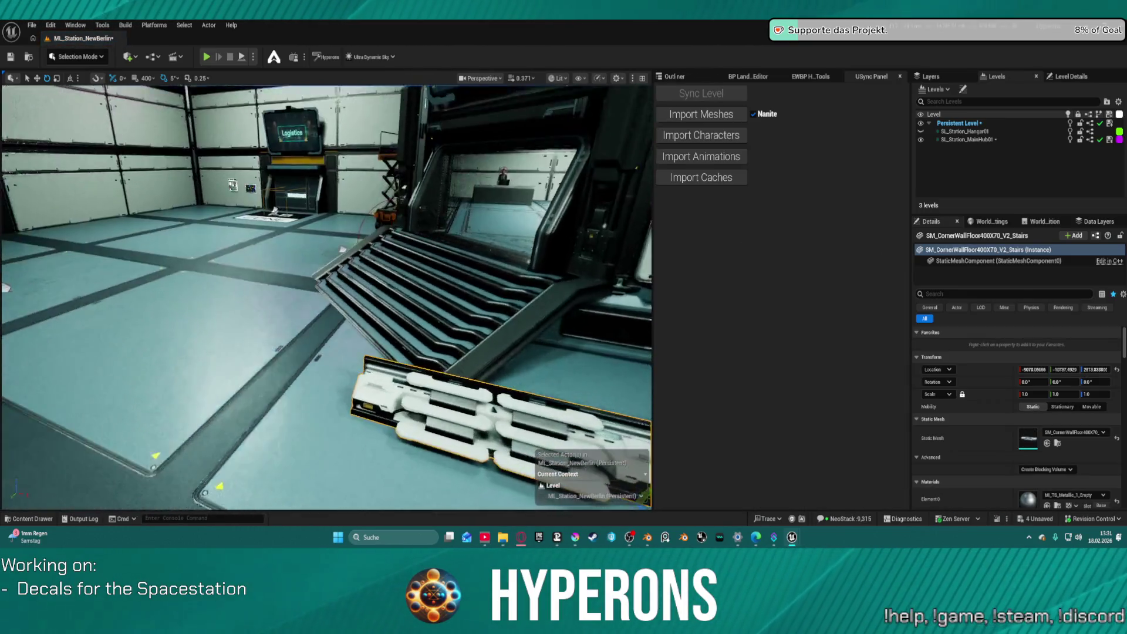
pyautogui.moveTo(184, 159)
pyautogui.mouseDown()
pyautogui.moveTo(176, 176)
pyautogui.moveTo(184, 159)
pyautogui.mouseUp()
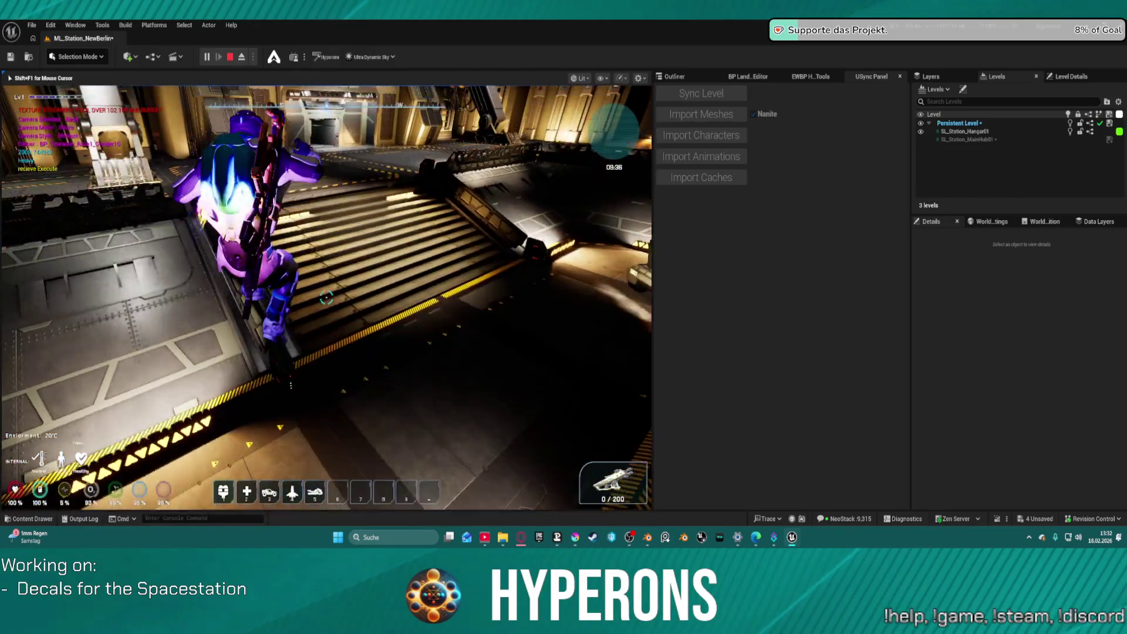
# Walk the character down into the hangar and ride the elevator to floor 1.
pyautogui.press('w')
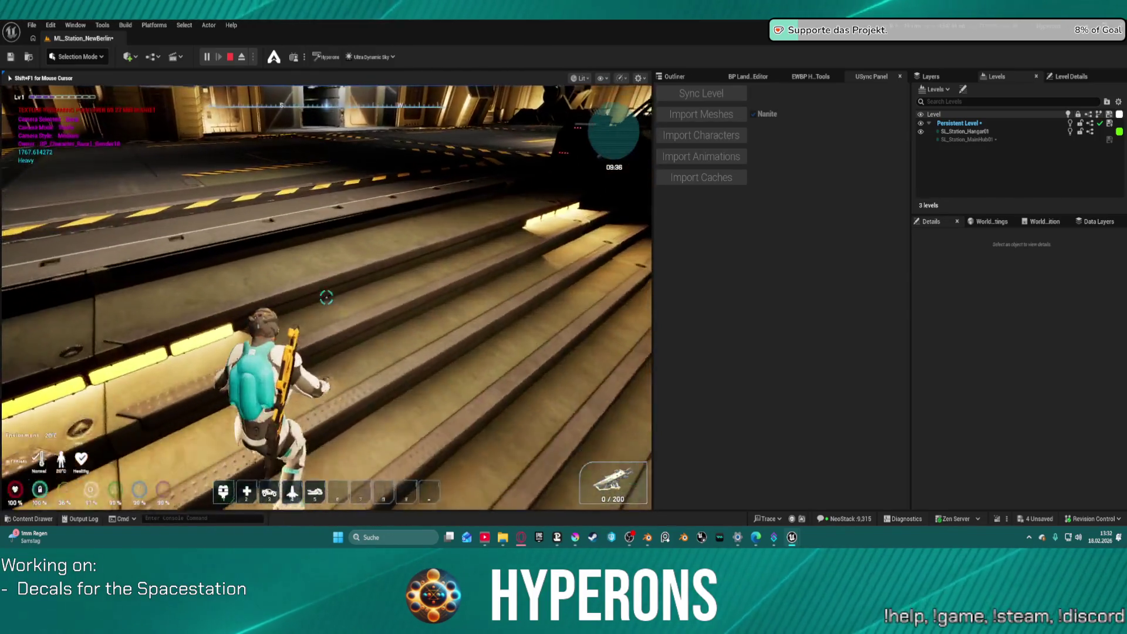
pyautogui.press('w')
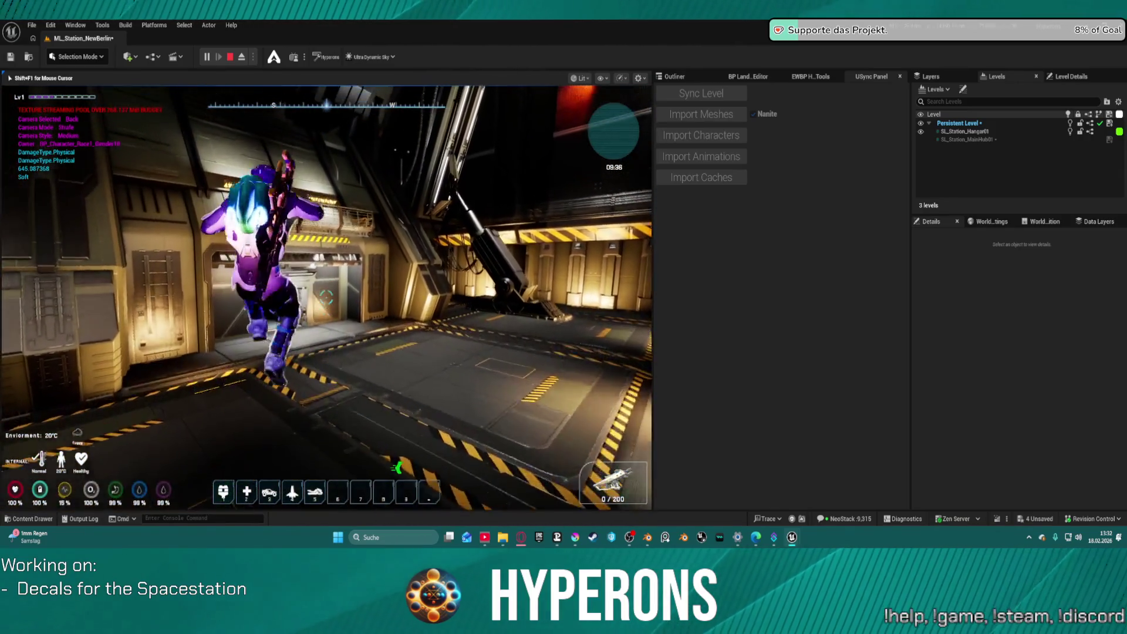
pyautogui.press('w')
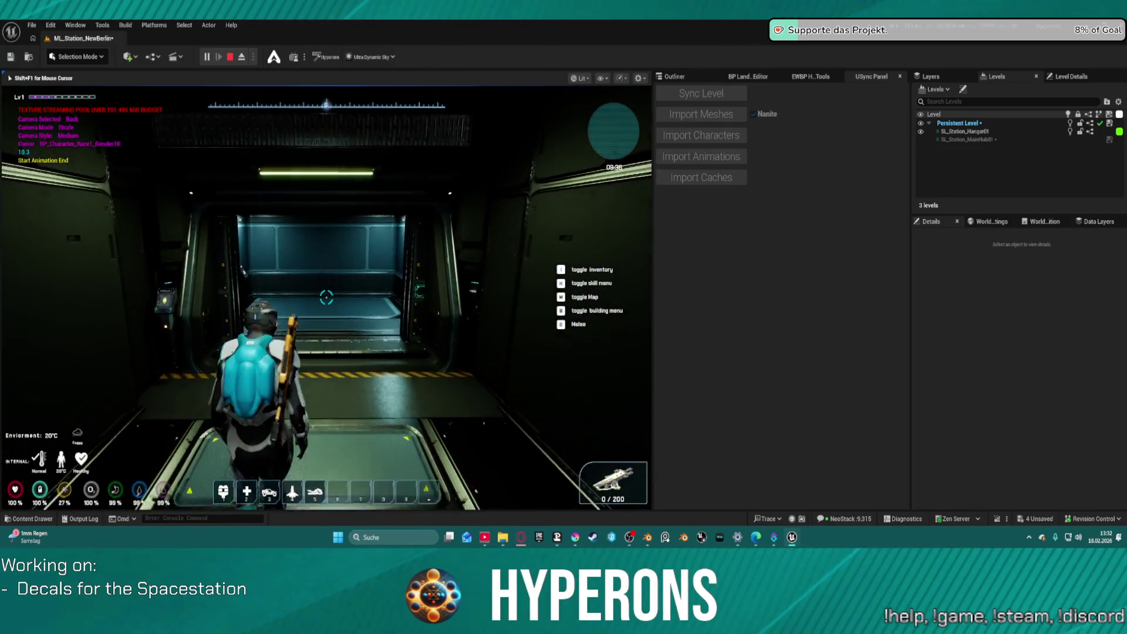
pyautogui.press('w')
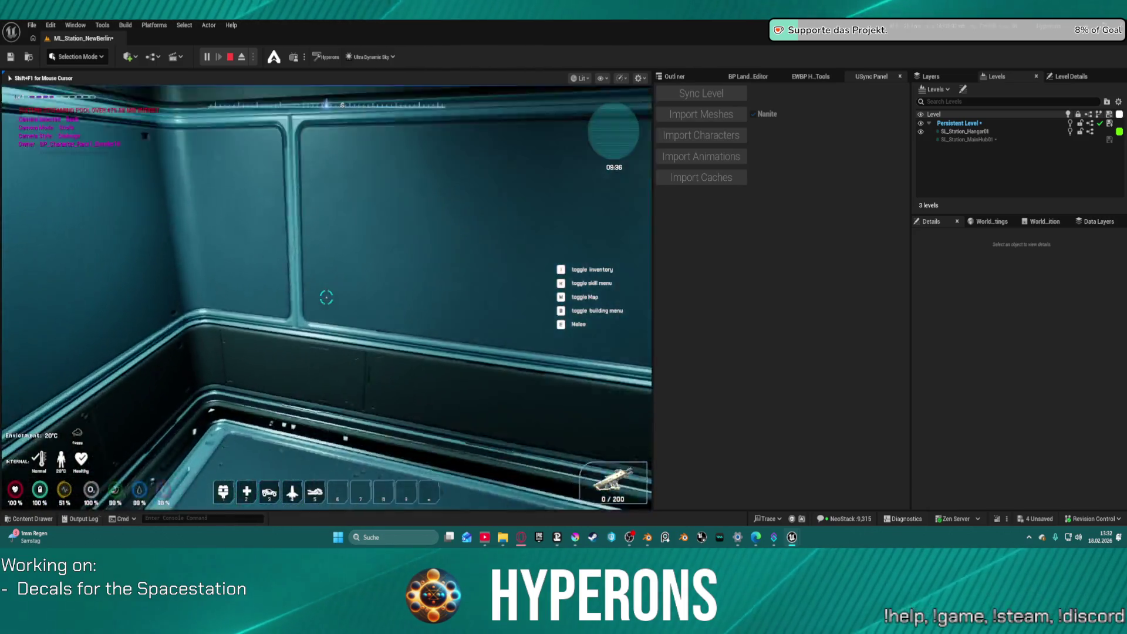
pyautogui.press('w')
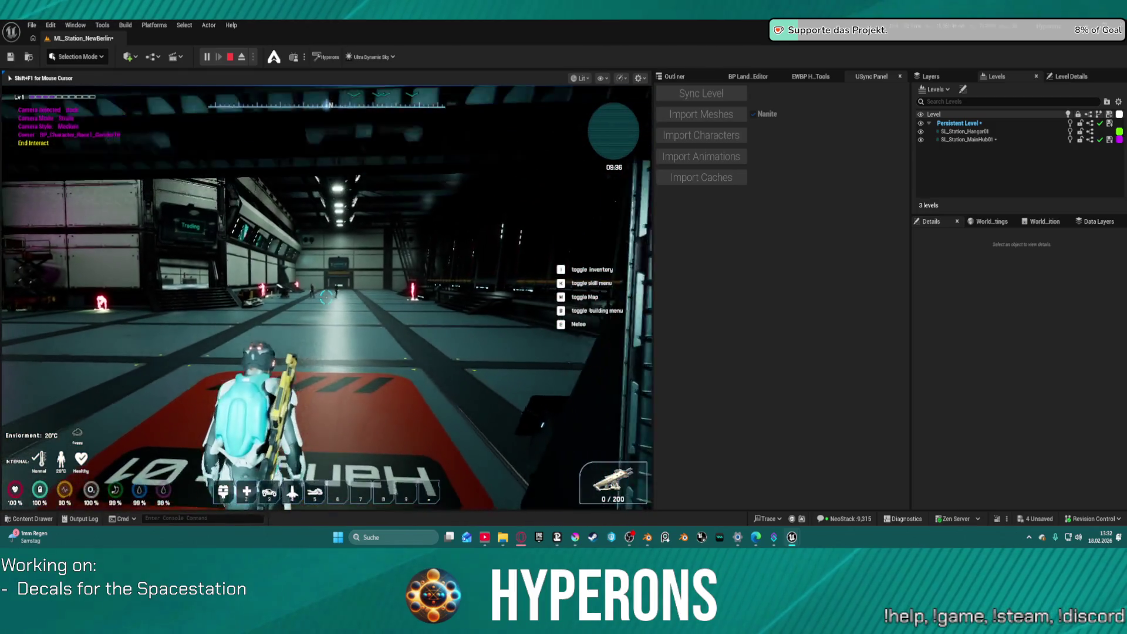
# Walk past the crates to the Trading stairs, climb them, then stop the play session.
pyautogui.press('w')
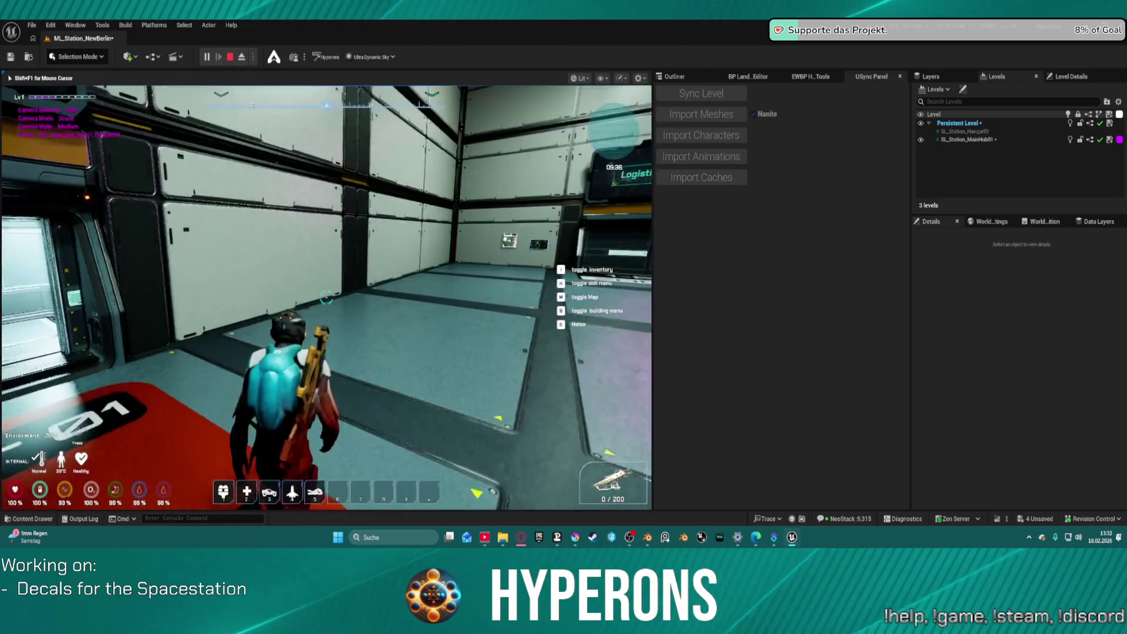
pyautogui.press('w')
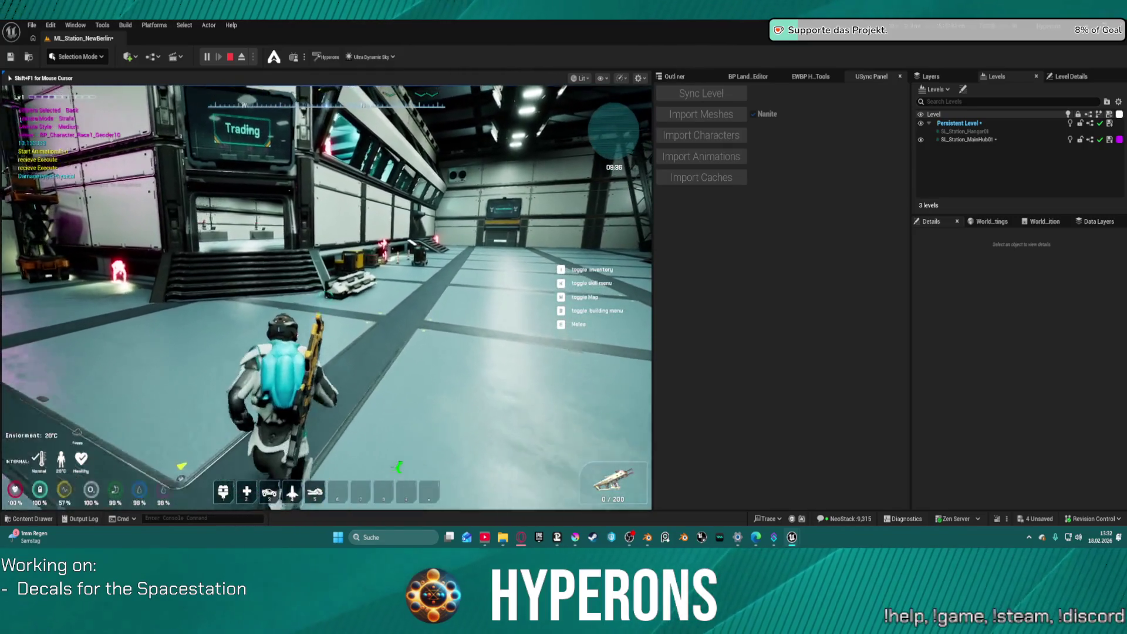
pyautogui.press('w')
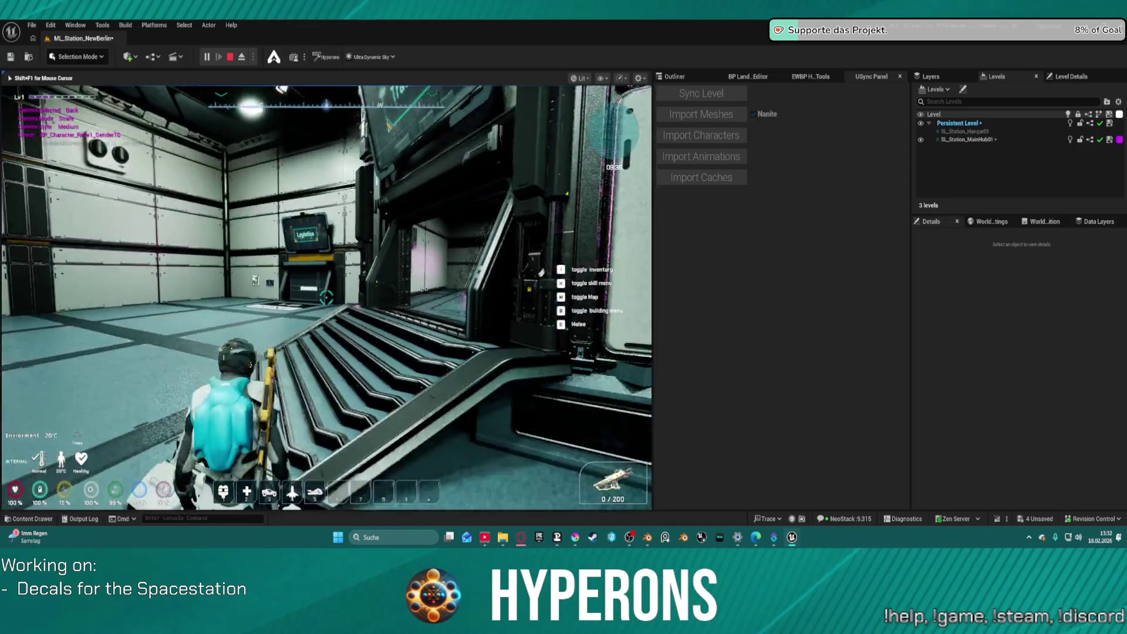
pyautogui.press('w')
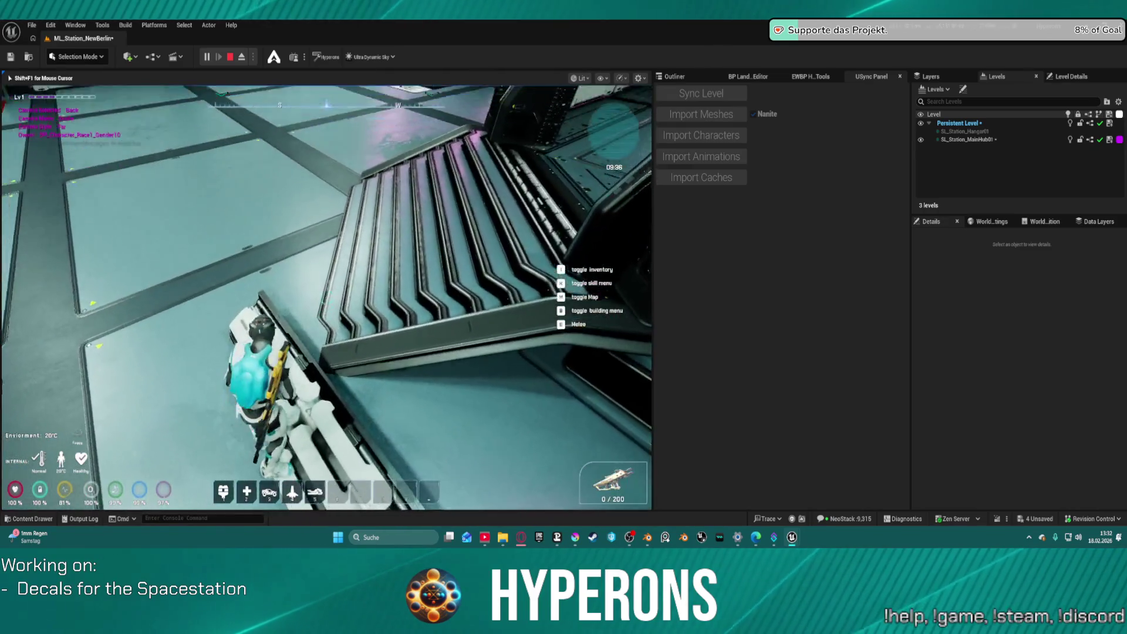
pyautogui.press('w')
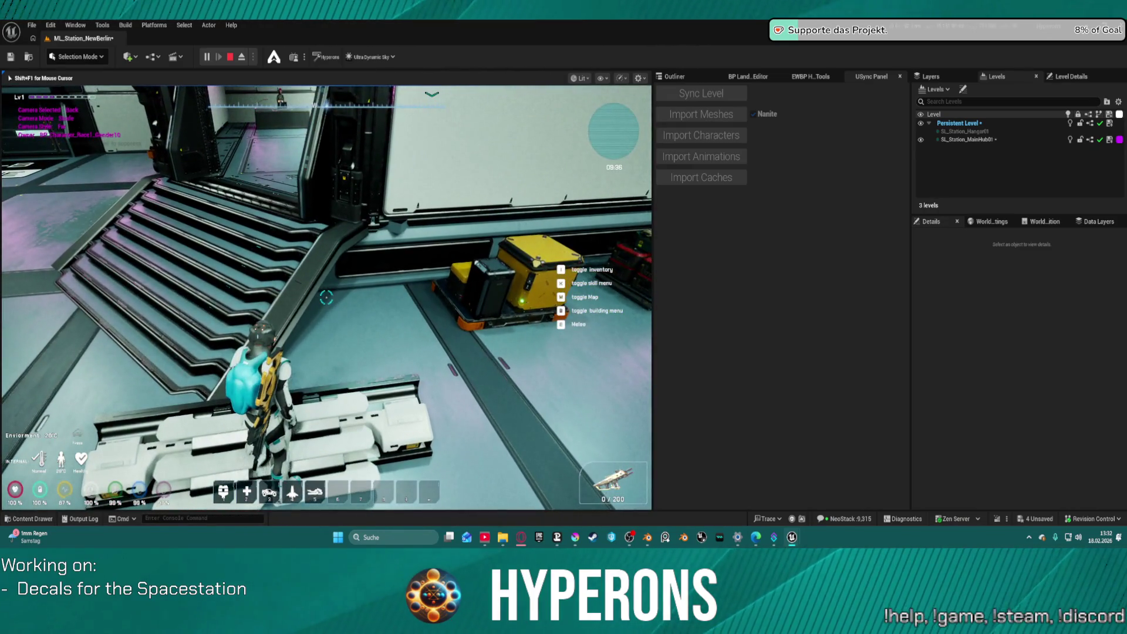
pyautogui.press('w')
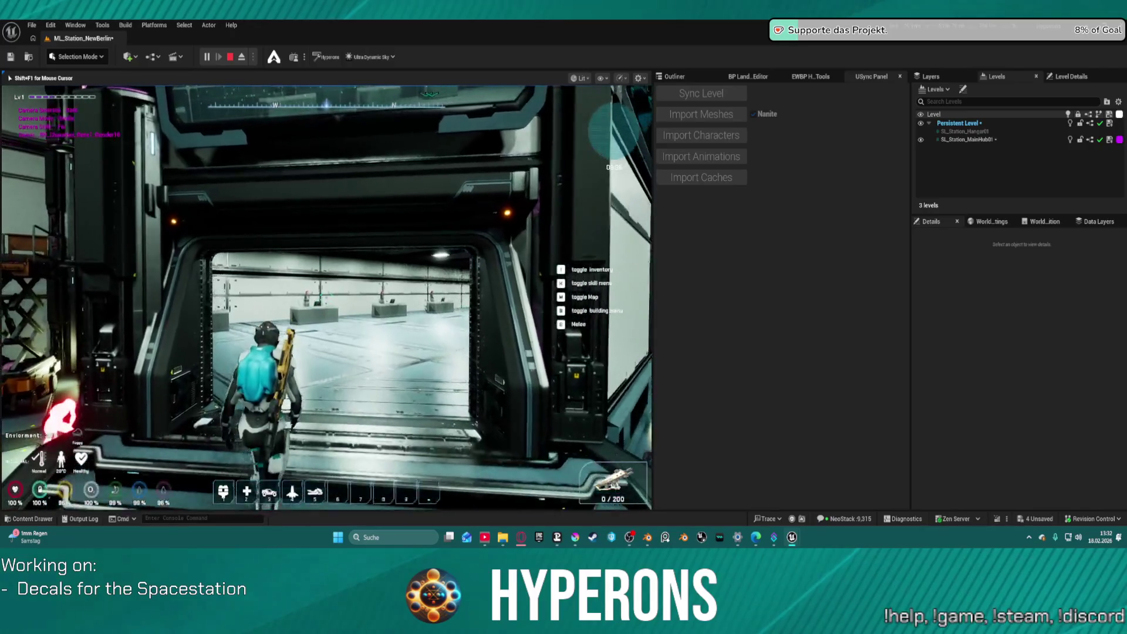
pyautogui.press('w')
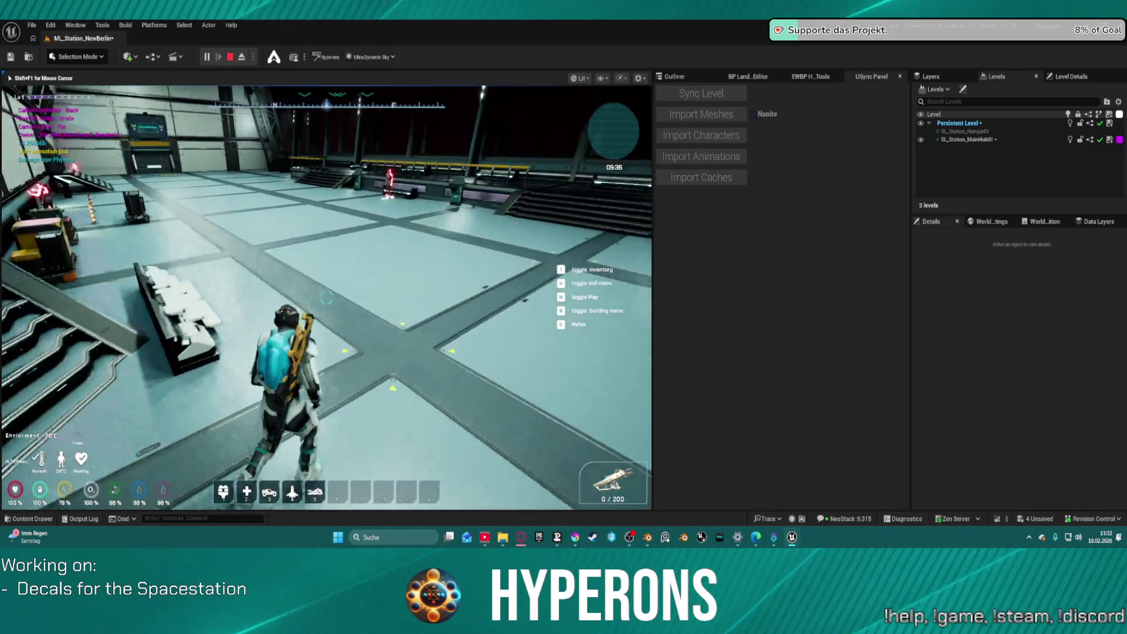
pyautogui.press('w')
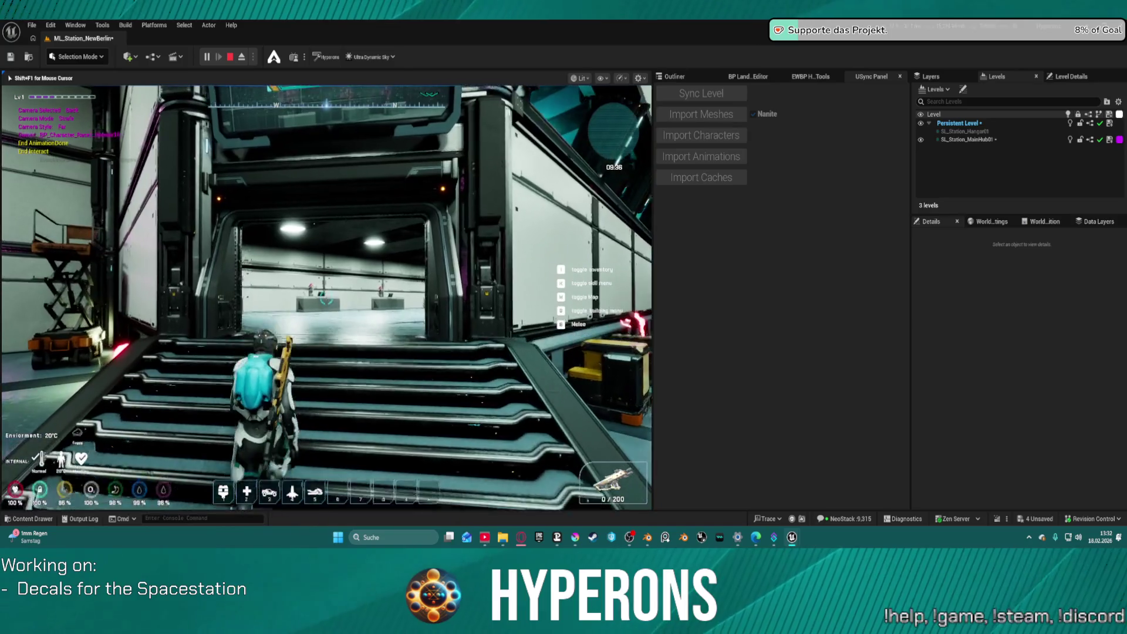
pyautogui.press('w')
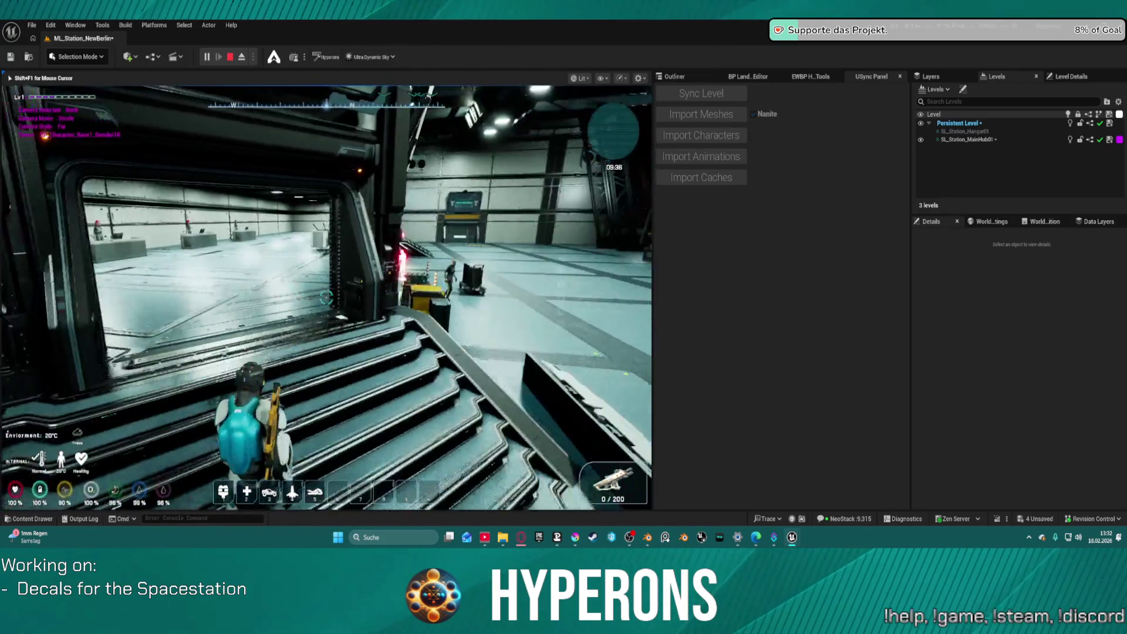
pyautogui.press('Escape')
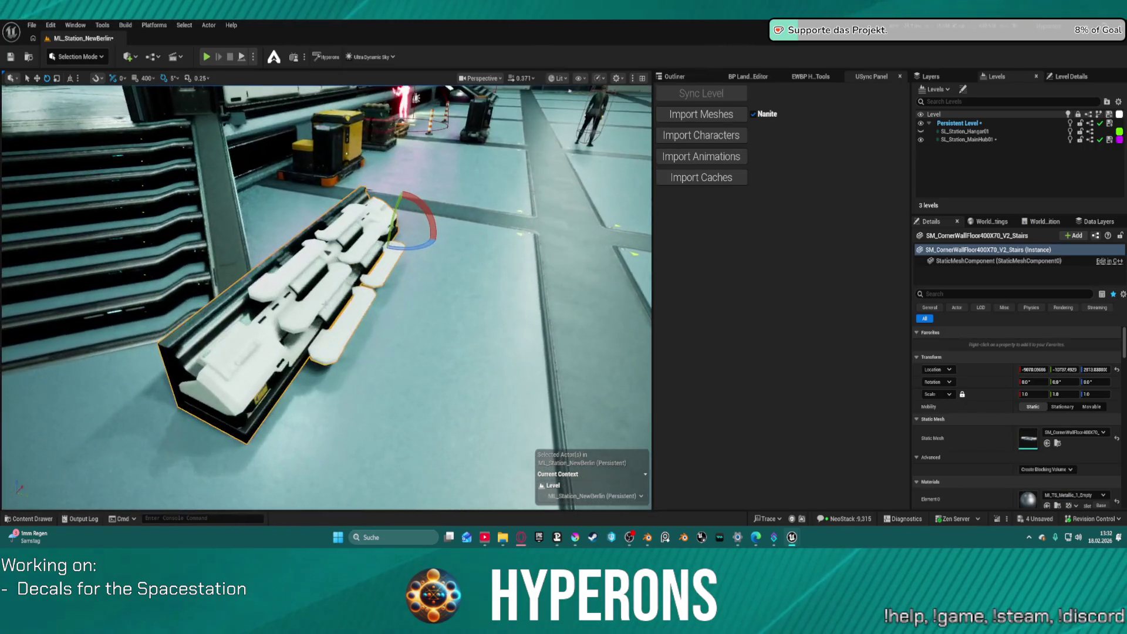
# Push the Stairs storage piece back beside the yellow crates, then select SM_Plattform_Straight.015.
pyautogui.moveTo(272, 315); pyautogui.dragTo(266, 362)
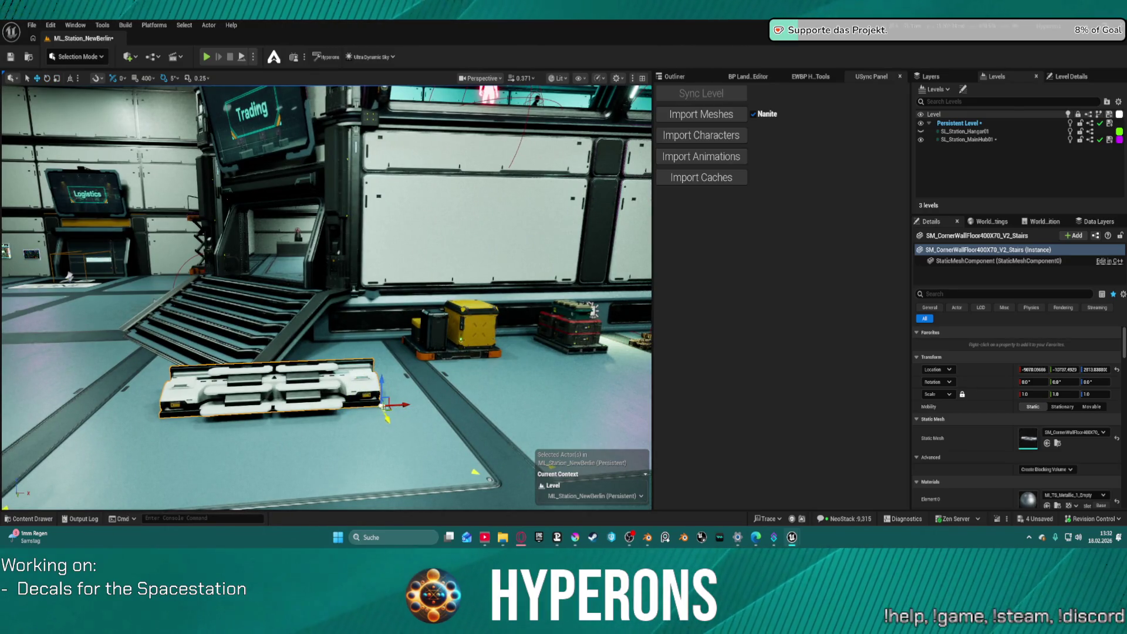
pyautogui.moveTo(382, 405)
pyautogui.mouseDown()
pyautogui.moveTo(446, 371)
pyautogui.moveTo(397, 347)
pyautogui.moveTo(407, 351)
pyautogui.moveTo(404, 317)
pyautogui.moveTo(420, 405)
pyautogui.moveTo(446, 405)
pyautogui.moveTo(446, 457)
pyautogui.mouseUp()
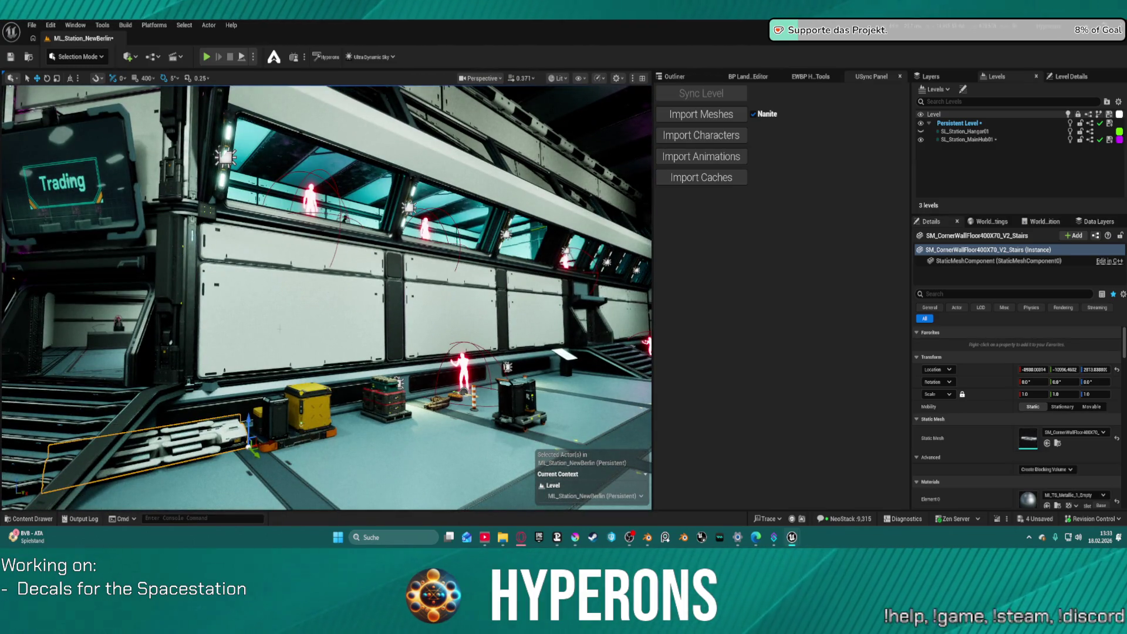
pyautogui.click(234, 414)
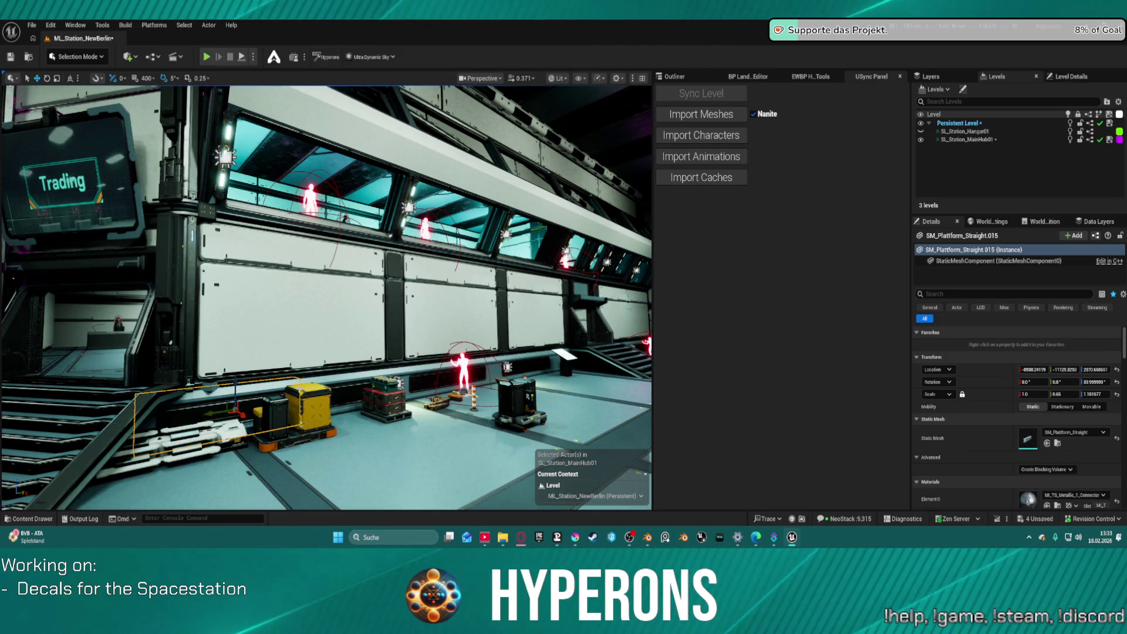
pyautogui.moveTo(326, 293)
pyautogui.mouseDown()
pyautogui.moveTo(364, 288)
pyautogui.moveTo(347, 294)
pyautogui.moveTo(358, 281)
pyautogui.moveTo(317, 258)
pyautogui.moveTo(264, 264)
pyautogui.moveTo(312, 267)
pyautogui.moveTo(335, 293)
pyautogui.moveTo(362, 392)
pyautogui.moveTo(325, 306)
pyautogui.moveTo(270, 294)
pyautogui.mouseUp()
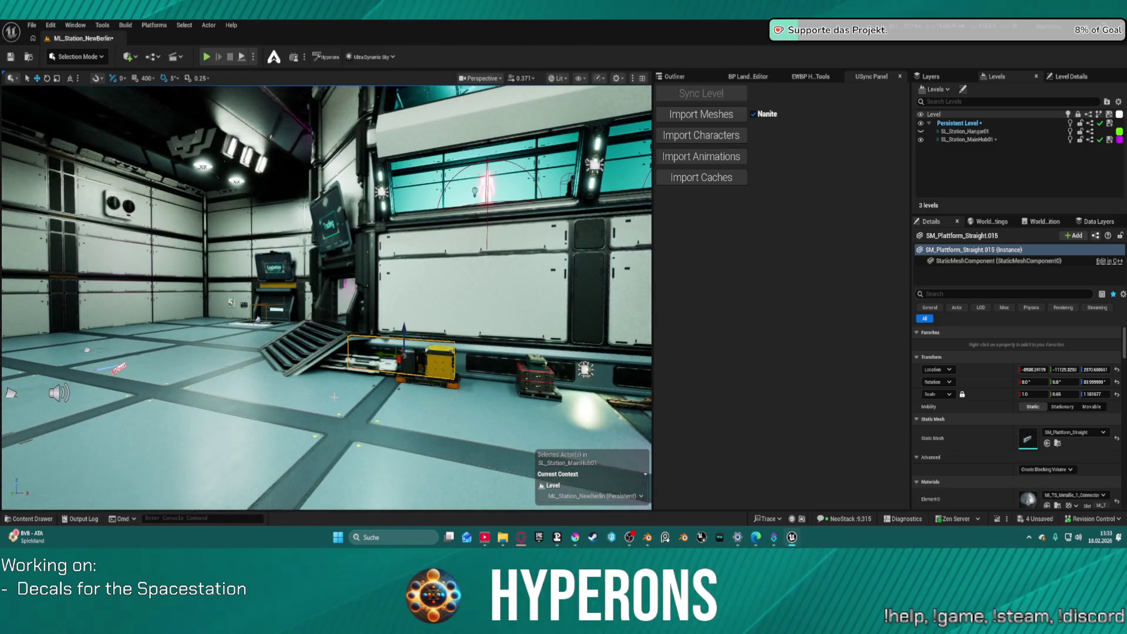
# Undo the platform deletion under the stairs, then select two storage units on the upper wall.
pyautogui.press('Escape')
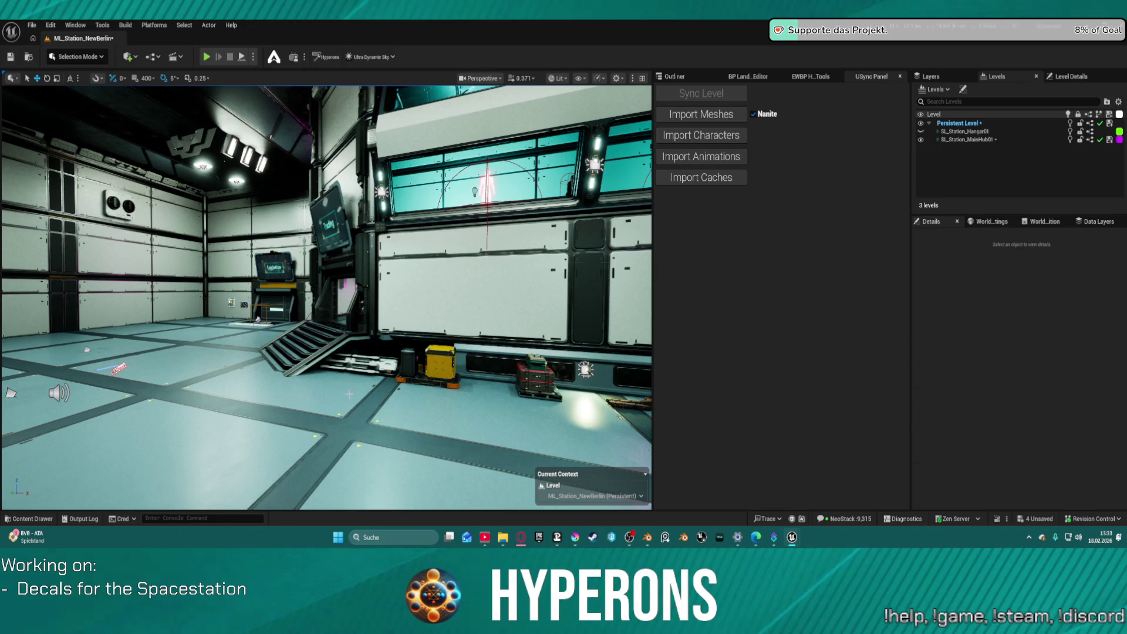
pyautogui.hotkey('ctrl', 'z')
pyautogui.moveTo(382, 379)
pyautogui.mouseDown()
pyautogui.moveTo(399, 359)
pyautogui.moveTo(373, 347)
pyautogui.moveTo(369, 320)
pyautogui.moveTo(399, 270)
pyautogui.moveTo(367, 281)
pyautogui.moveTo(174, 219)
pyautogui.mouseUp()
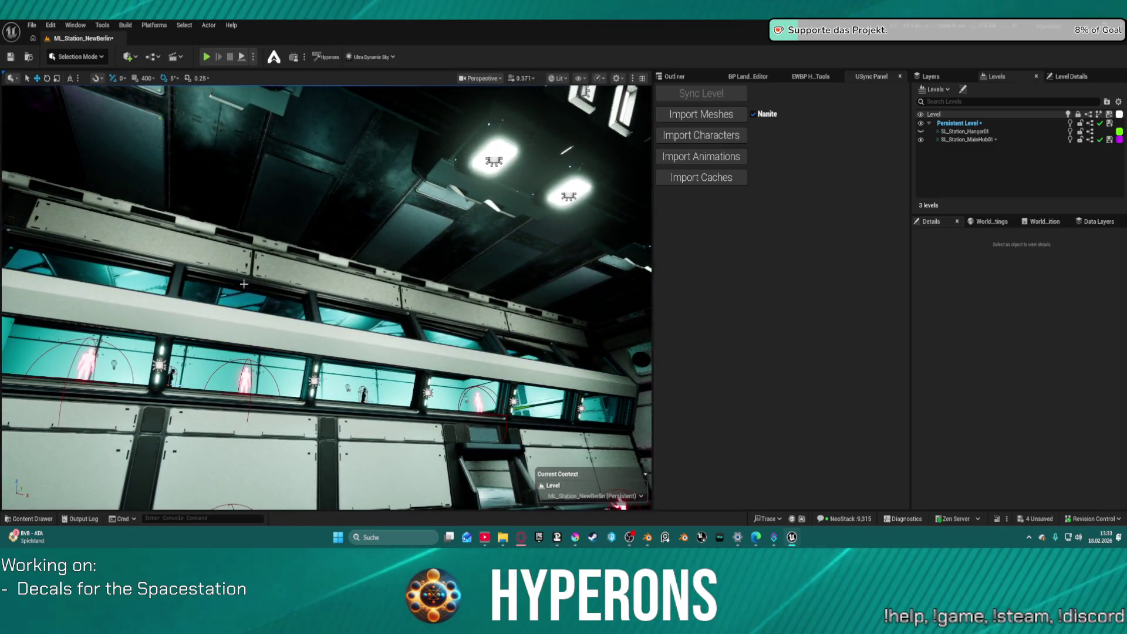
pyautogui.click(174, 218)
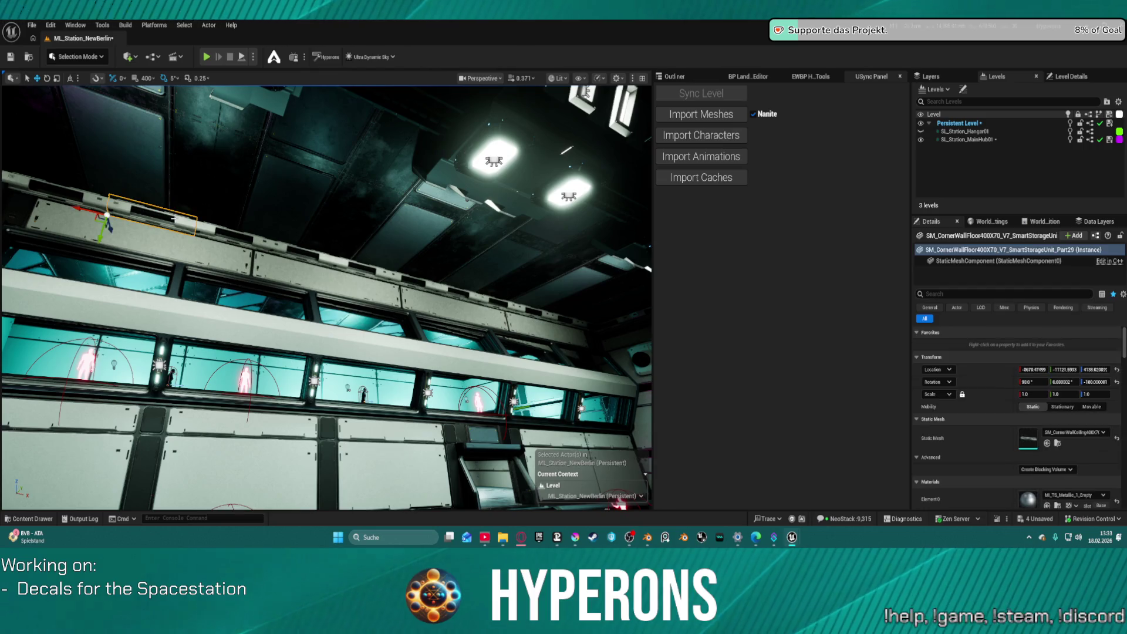
pyautogui.keyDown('ctrl'); pyautogui.click(494, 300); pyautogui.keyUp('ctrl')
pyautogui.moveTo(493, 300); pyautogui.dragTo(249, 264)
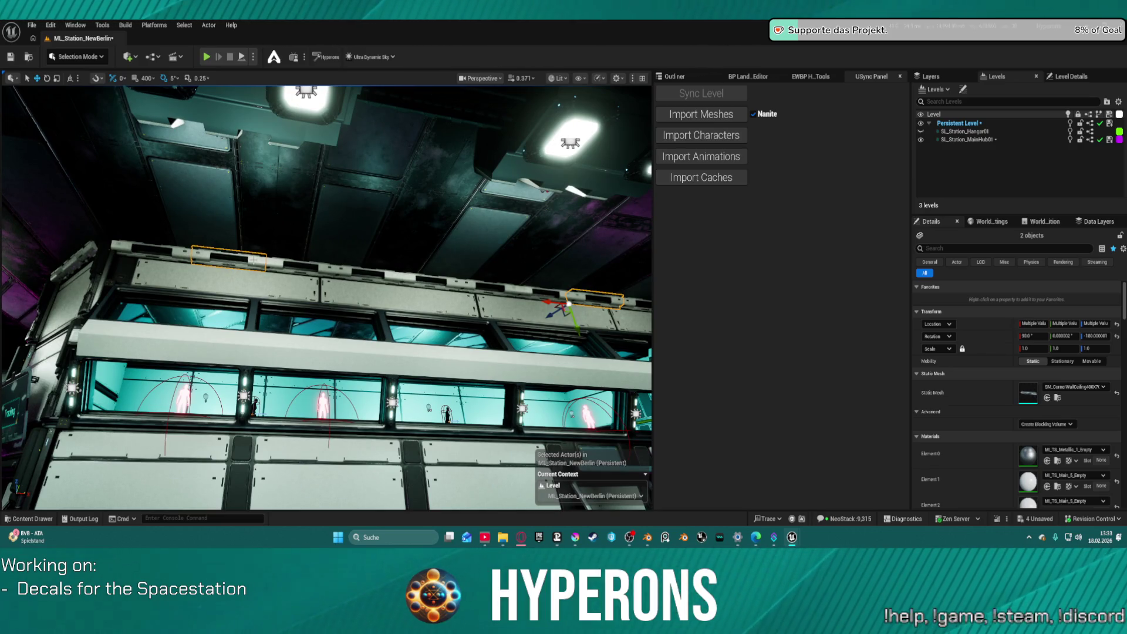
pyautogui.keyDown('ctrl'); pyautogui.click(253, 260); pyautogui.keyUp('ctrl')
pyautogui.keyDown('ctrl'); pyautogui.click(279, 265); pyautogui.keyUp('ctrl')
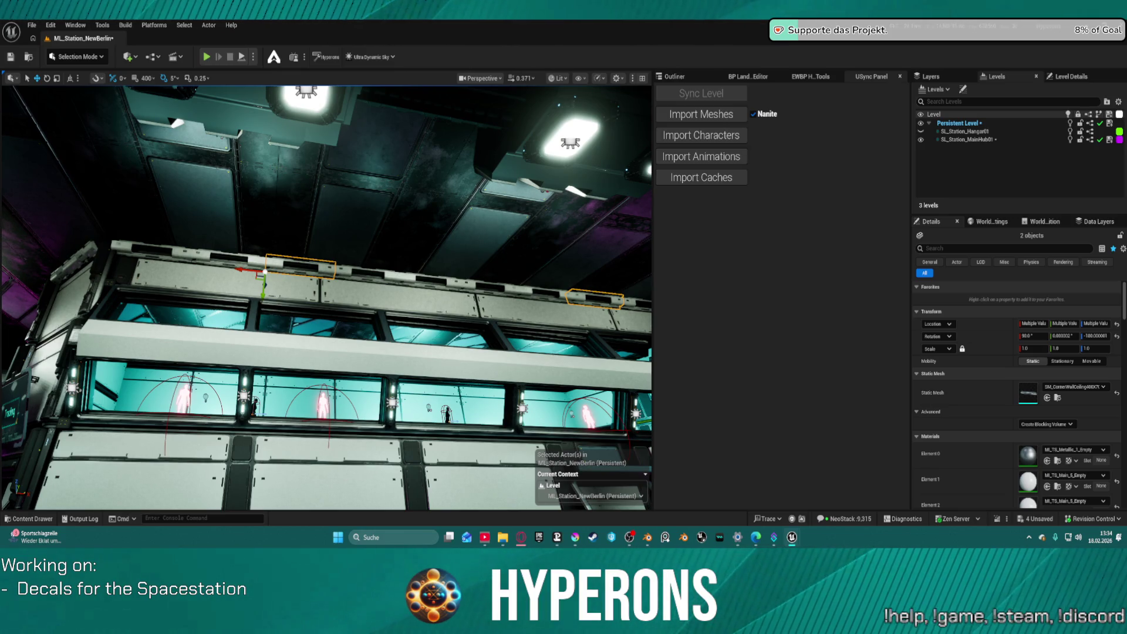
pyautogui.moveTo(392, 233); pyautogui.dragTo(392, 232)
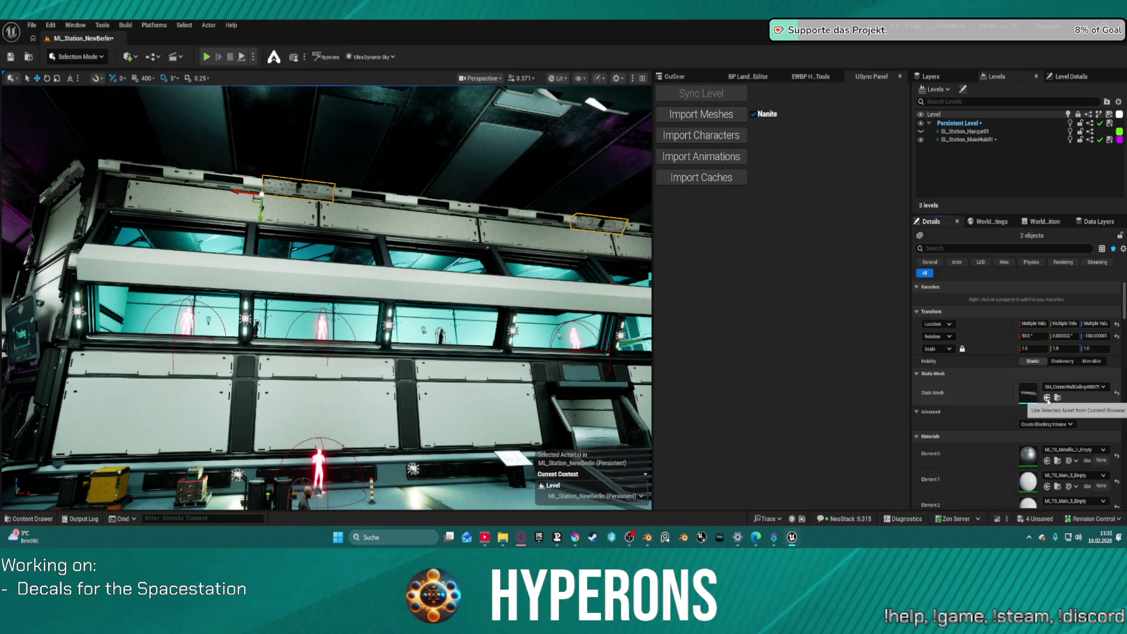
# Swap two ceiling pieces to the chosen smart storage unit mesh from the Content Browser.
pyautogui.scroll(2, 411, 294)
pyautogui.press('d')
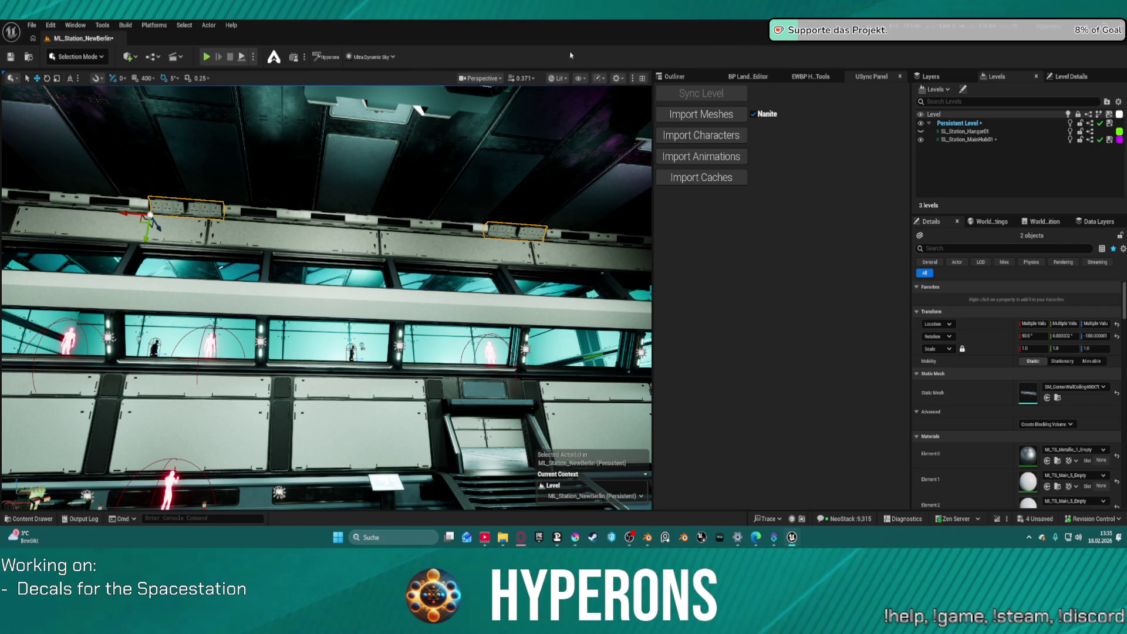
pyautogui.click(428, 229)
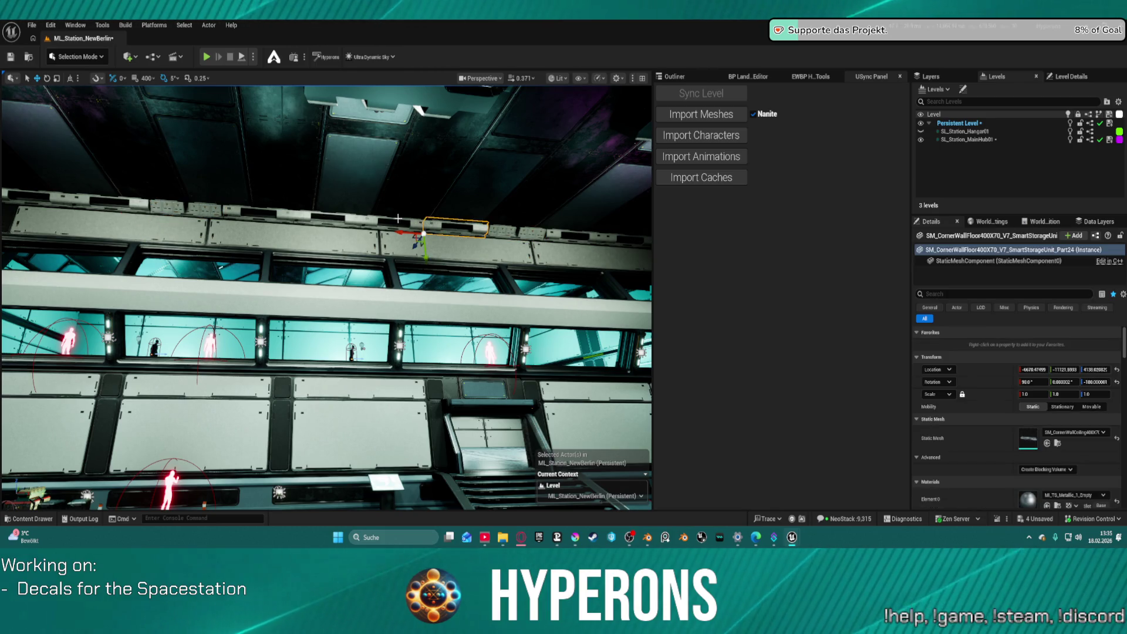
pyautogui.keyDown('ctrl'); pyautogui.click(350, 219); pyautogui.keyUp('ctrl')
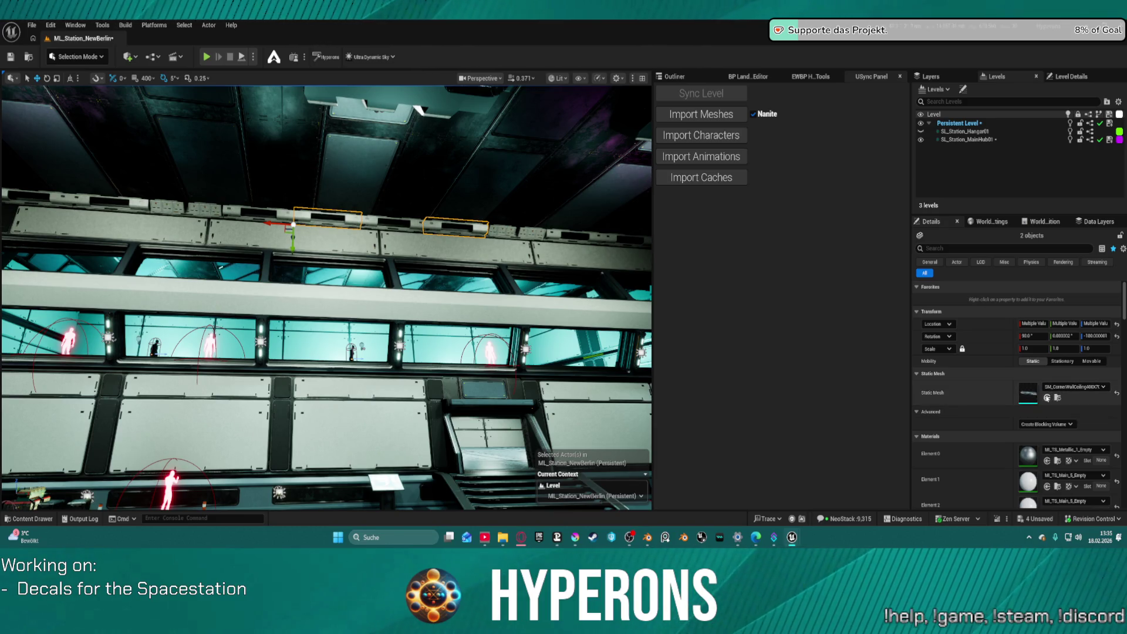
pyautogui.click(1046, 398)
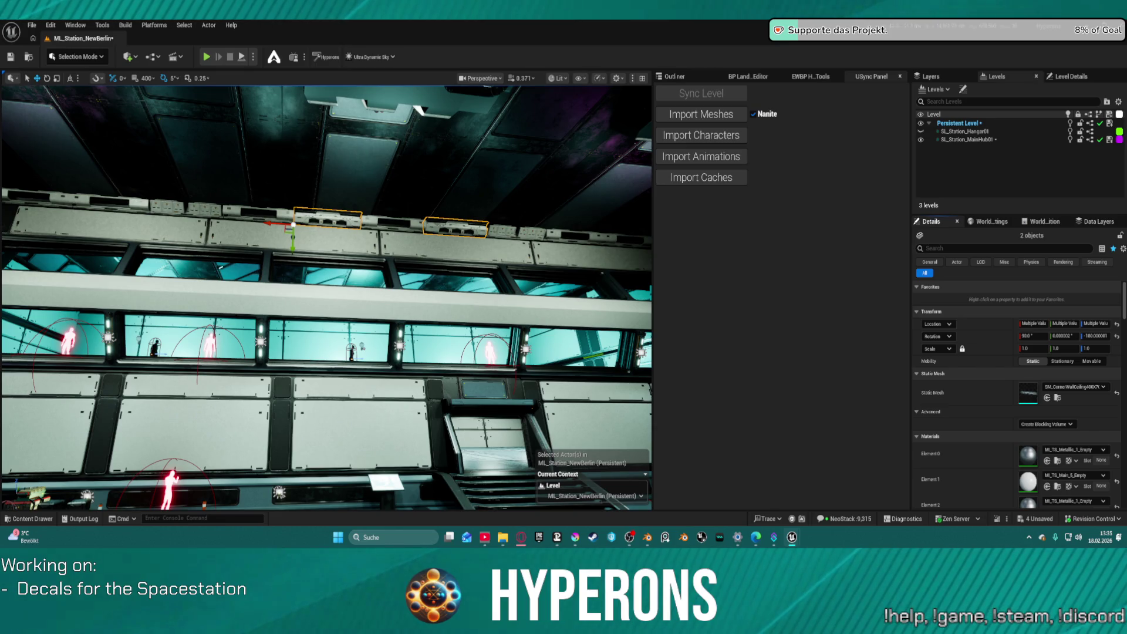
# Select the wall storage piece Part26 and frame the view on it.
pyautogui.click(252, 214)
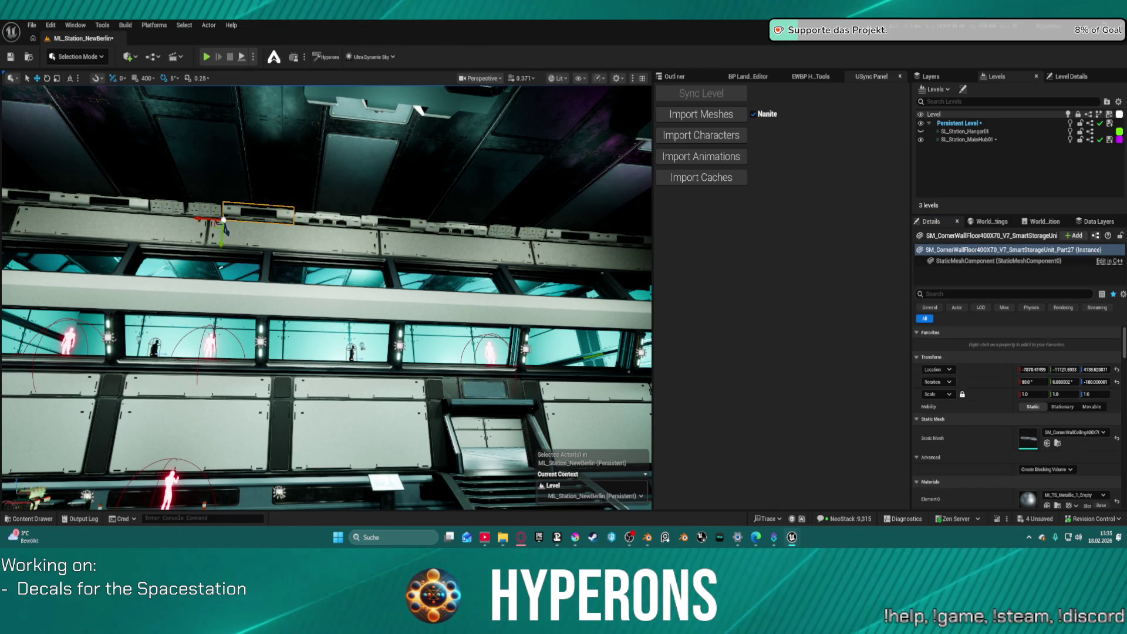
pyautogui.keyDown('ctrl'); pyautogui.click(376, 224); pyautogui.keyUp('ctrl')
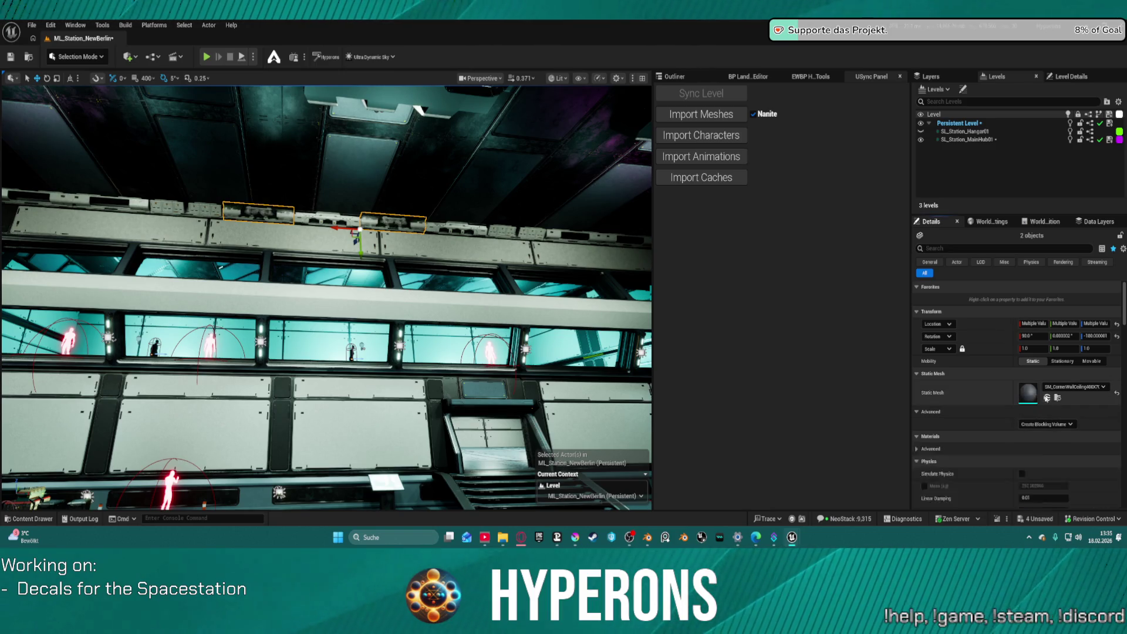
pyautogui.moveTo(376, 224)
pyautogui.mouseDown()
pyautogui.moveTo(446, 254)
pyautogui.moveTo(430, 267)
pyautogui.mouseUp()
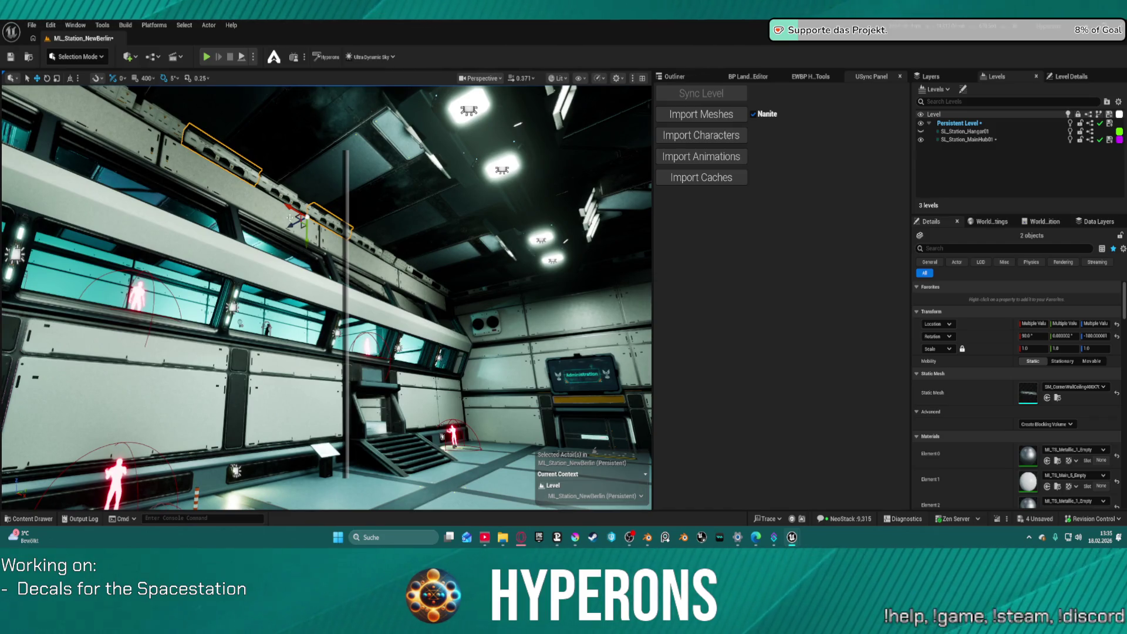
pyautogui.click(329, 178)
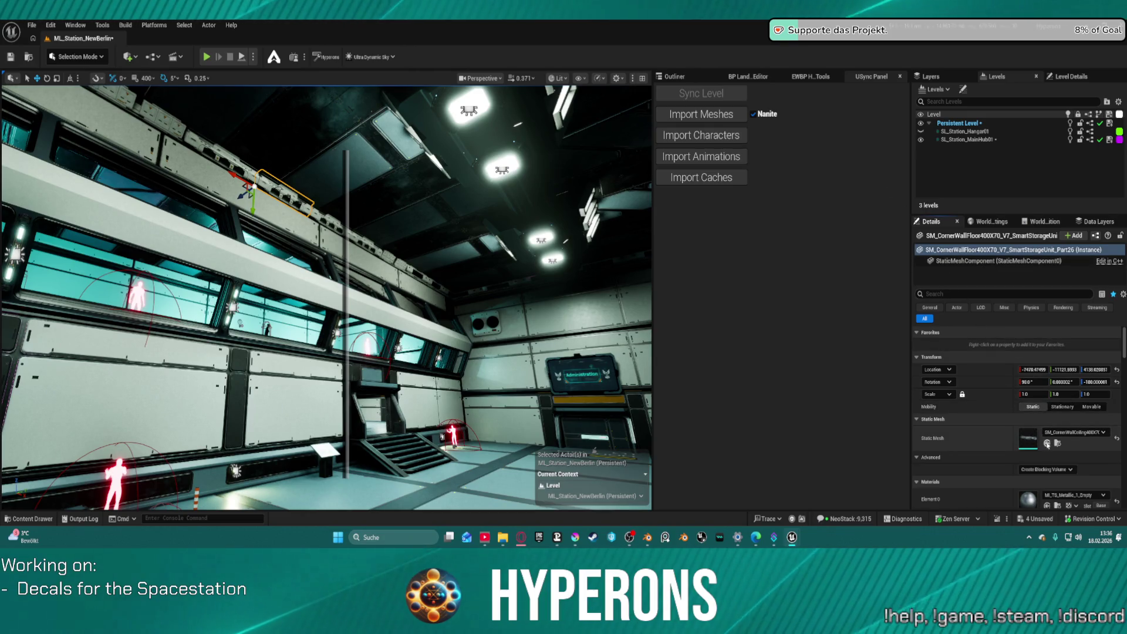
pyautogui.press('f')
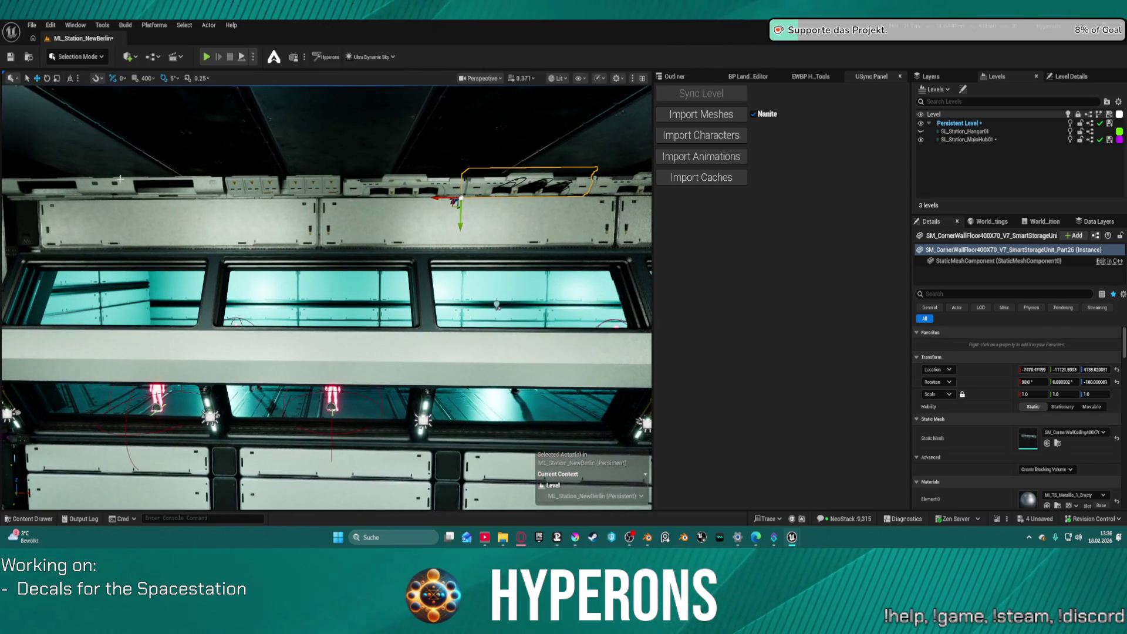
pyautogui.click(182, 185)
# Ctrl-select each storage piece along the upper wall row, turning the view to reach the far end.
pyautogui.keyDown('ctrl'); pyautogui.click(88, 185); pyautogui.keyUp('ctrl')
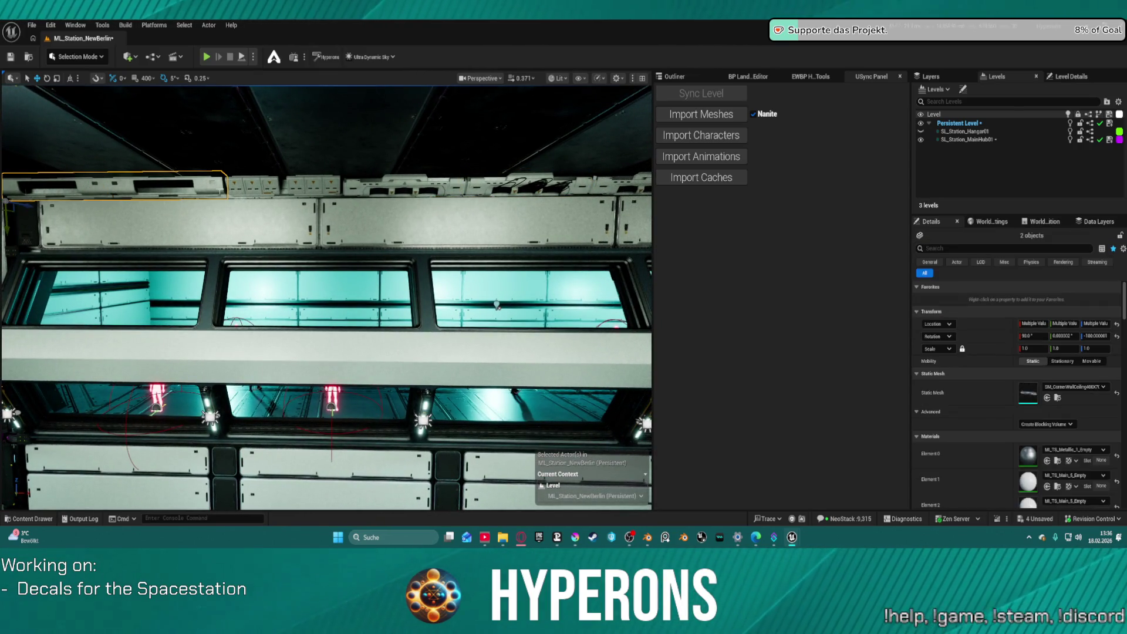
pyautogui.keyDown('ctrl'); pyautogui.click(251, 188); pyautogui.keyUp('ctrl')
pyautogui.keyDown('ctrl'); pyautogui.click(364, 185); pyautogui.keyUp('ctrl')
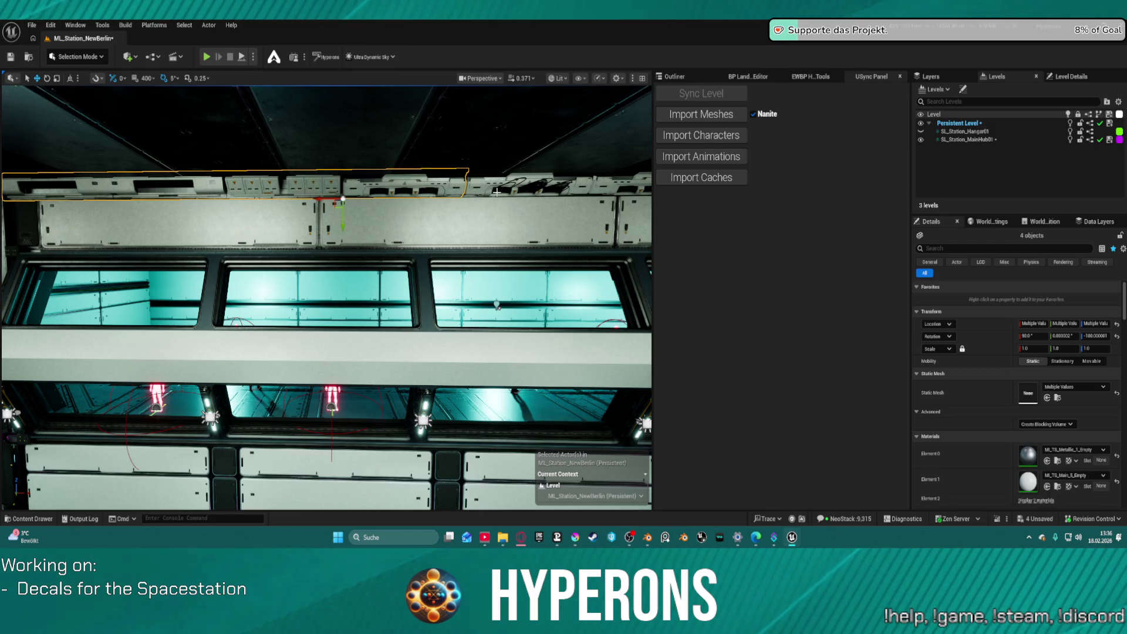
pyautogui.keyDown('ctrl'); pyautogui.click(495, 188); pyautogui.keyUp('ctrl')
pyautogui.keyDown('ctrl'); pyautogui.click(575, 186); pyautogui.keyUp('ctrl')
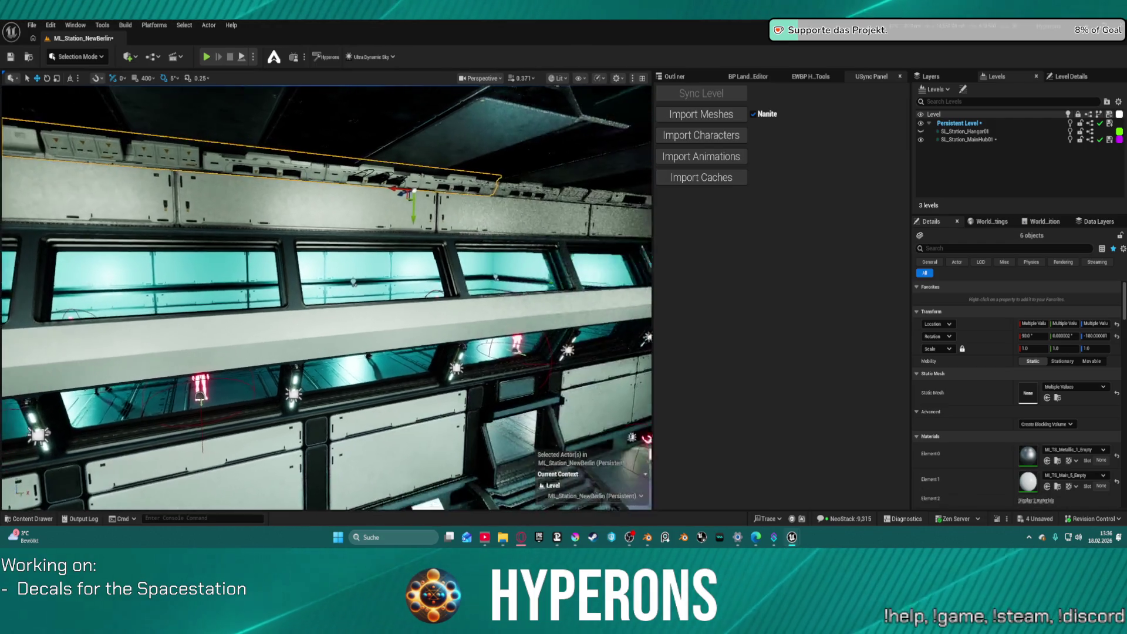
pyautogui.keyDown('ctrl'); pyautogui.click(546, 191); pyautogui.keyUp('ctrl')
pyautogui.keyDown('ctrl'); pyautogui.click(584, 195); pyautogui.keyUp('ctrl')
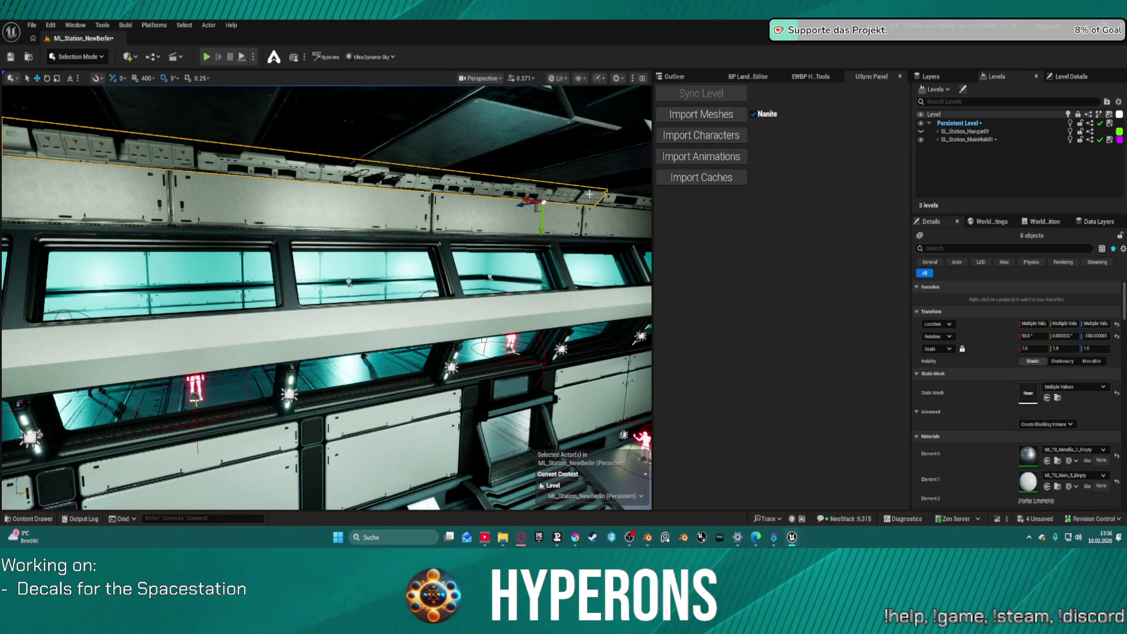
pyautogui.keyDown('ctrl'); pyautogui.click(614, 199); pyautogui.keyUp('ctrl')
pyautogui.moveTo(615, 199); pyautogui.dragTo(528, 192)
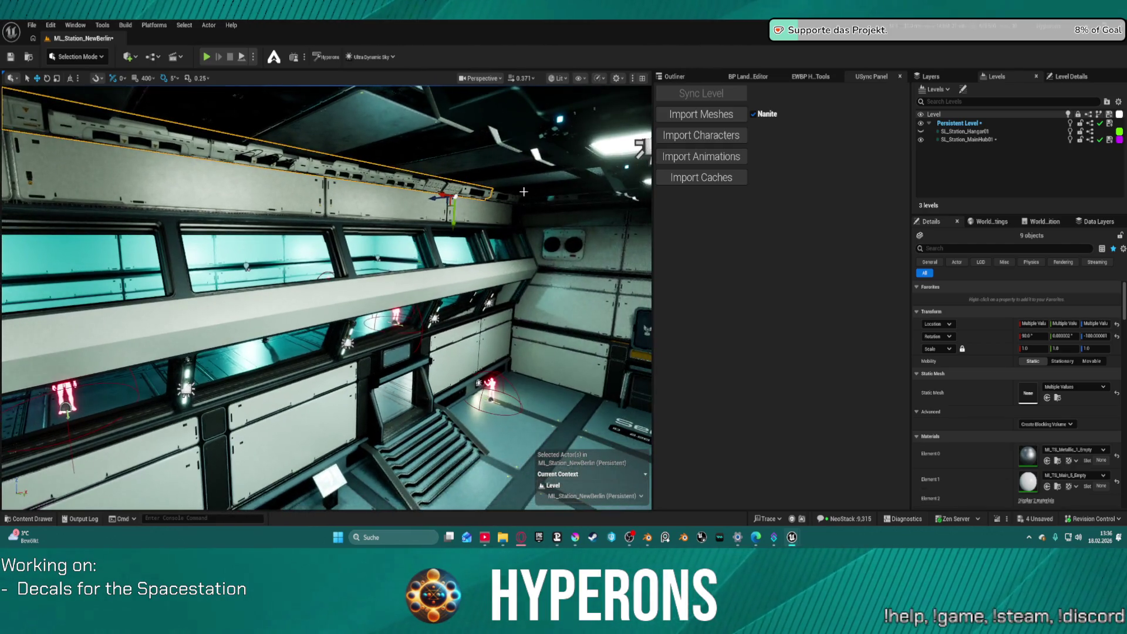
pyautogui.keyDown('ctrl'); pyautogui.click(495, 194); pyautogui.keyUp('ctrl')
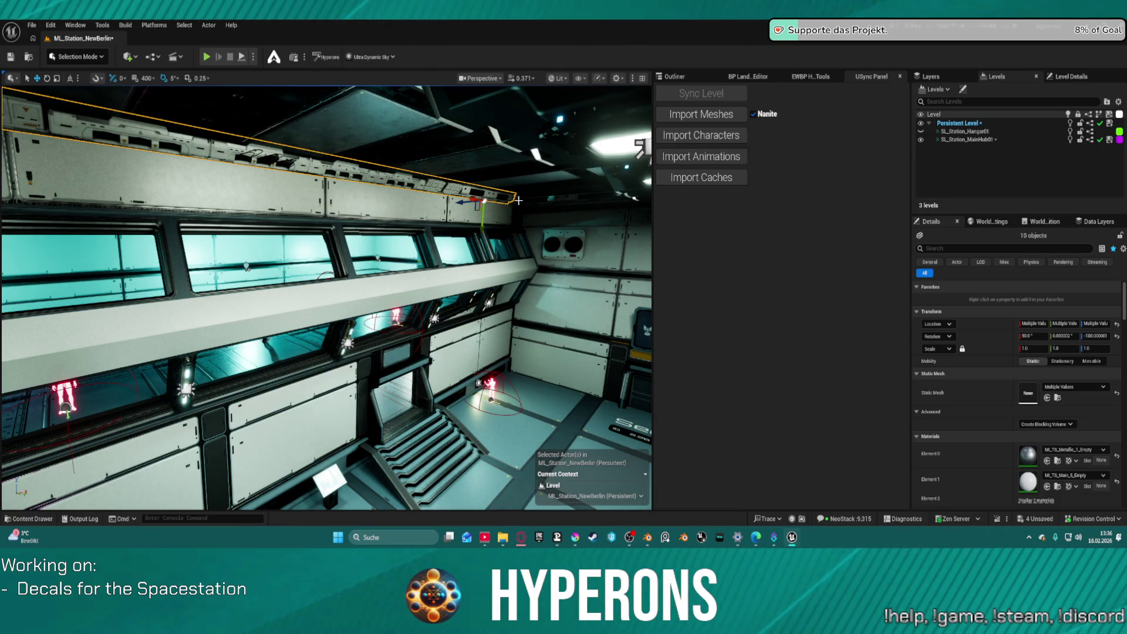
# Add the last piece and apply Transform > Mirror X Axis, undo it, then mirror again.
pyautogui.keyDown('ctrl'); pyautogui.click(401, 182); pyautogui.keyUp('ctrl')
pyautogui.rightClick(401, 182)
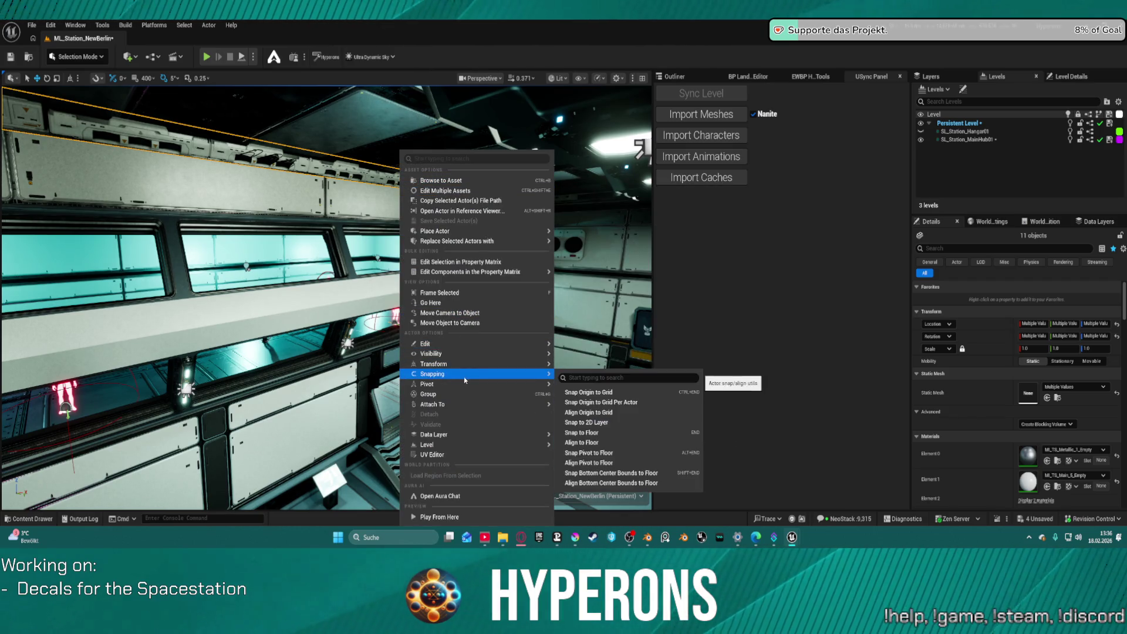
pyautogui.moveTo(499, 364)
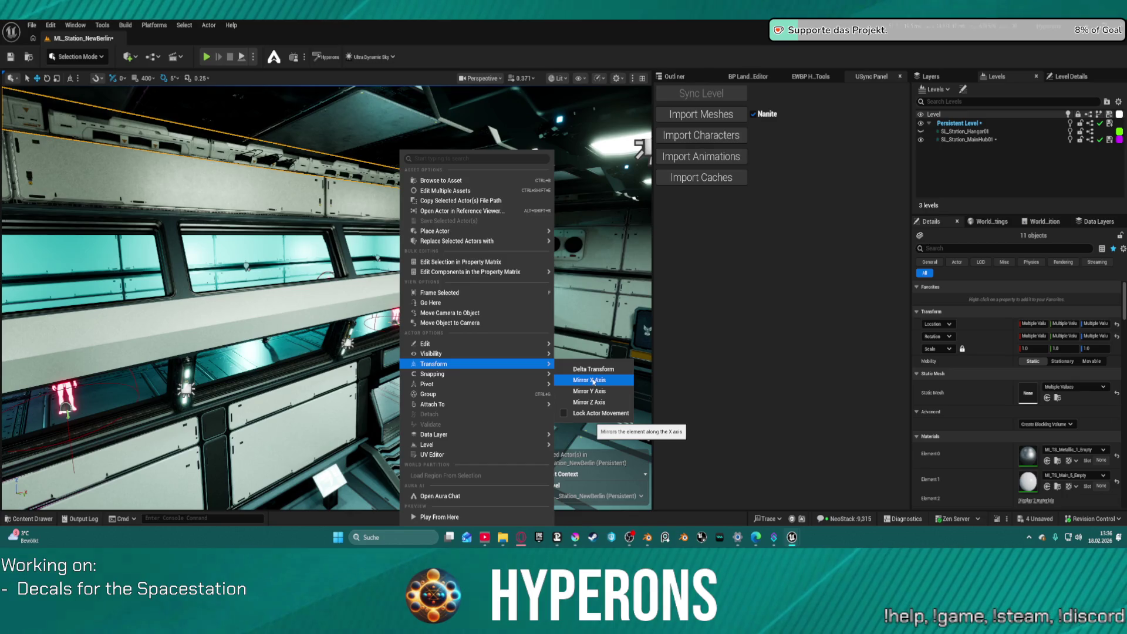
pyautogui.click(589, 380)
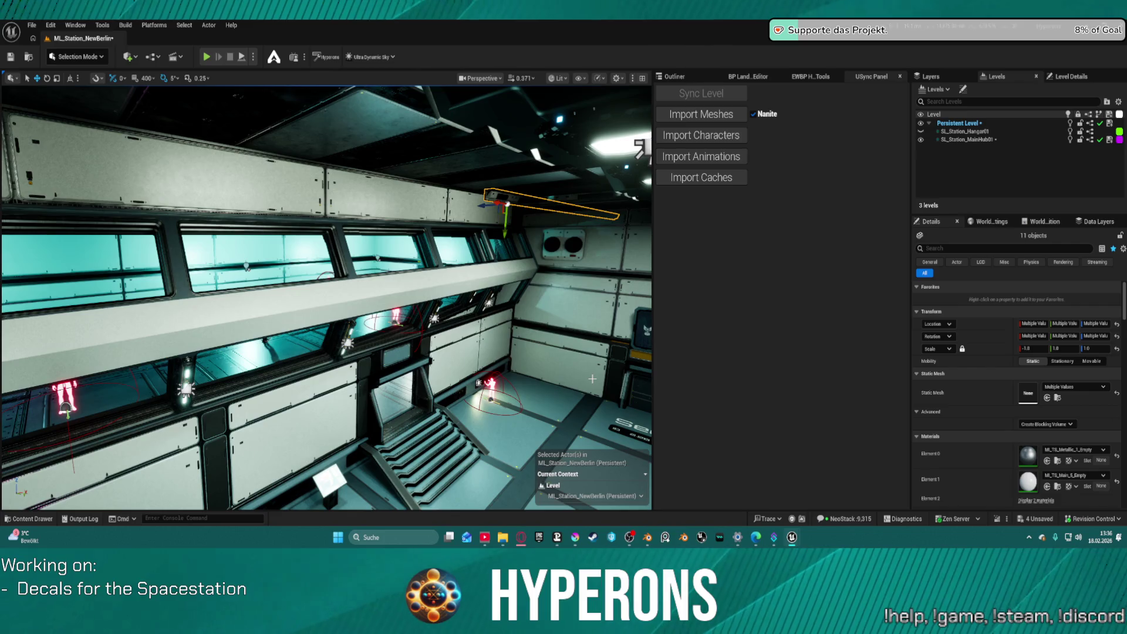
pyautogui.hotkey('ctrl', 'z')
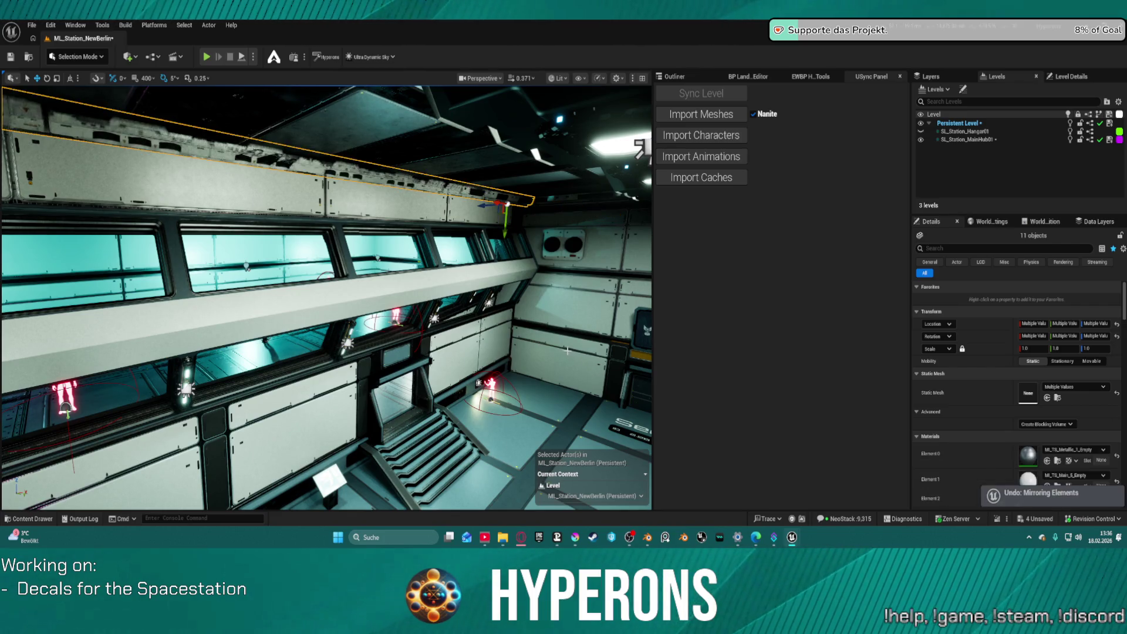
pyautogui.rightClick(365, 172)
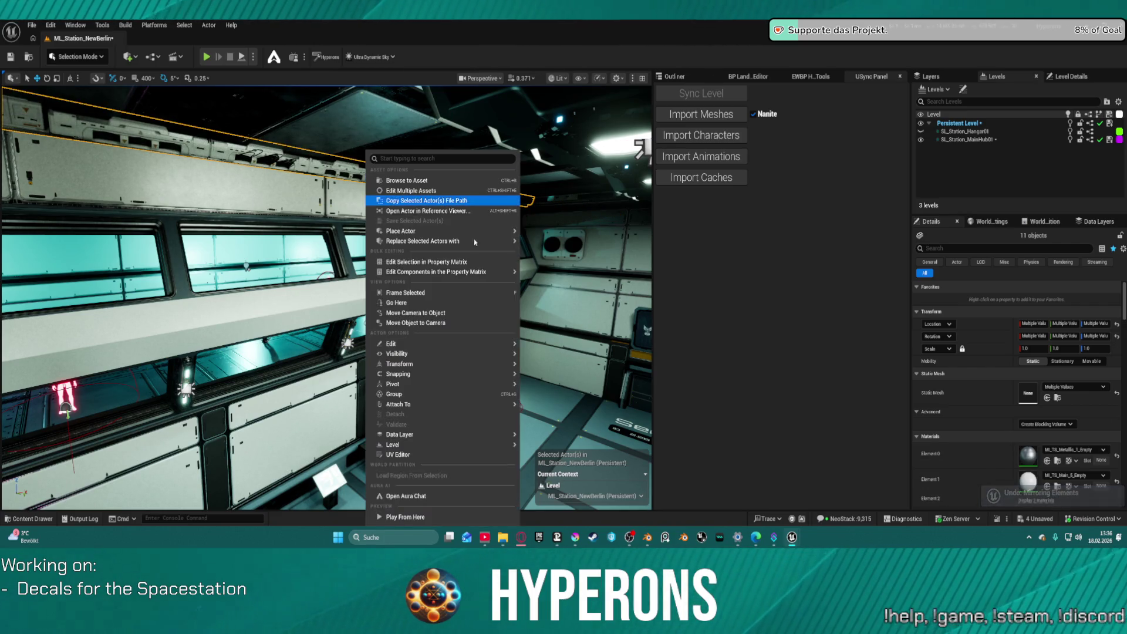
pyautogui.moveTo(487, 363)
pyautogui.click(561, 390)
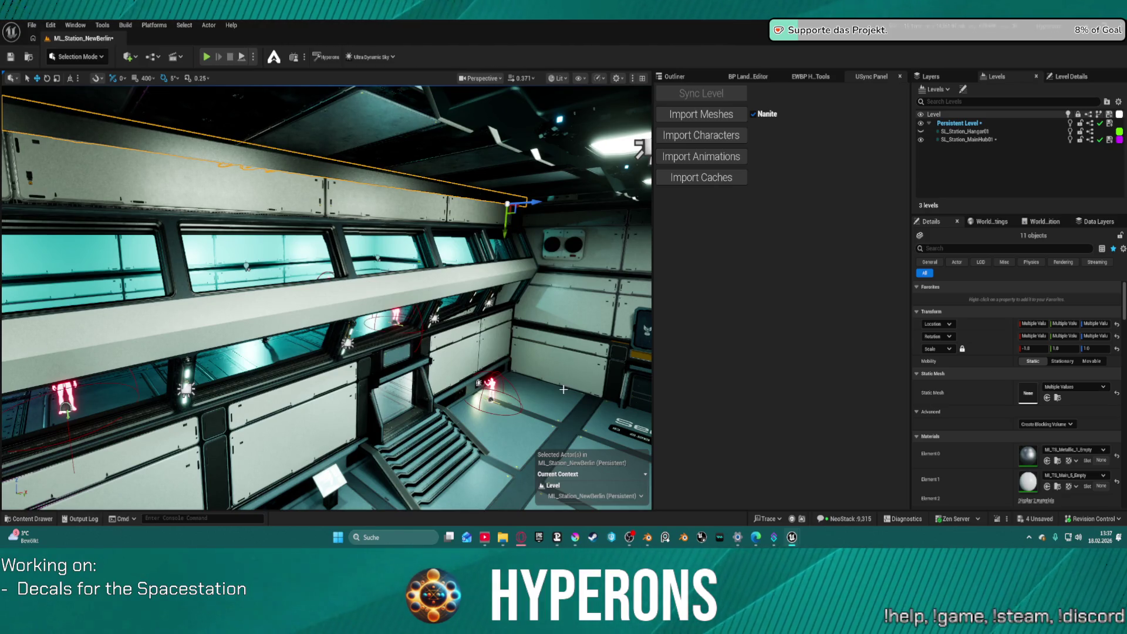
pyautogui.hotkey('ctrl', 'space')
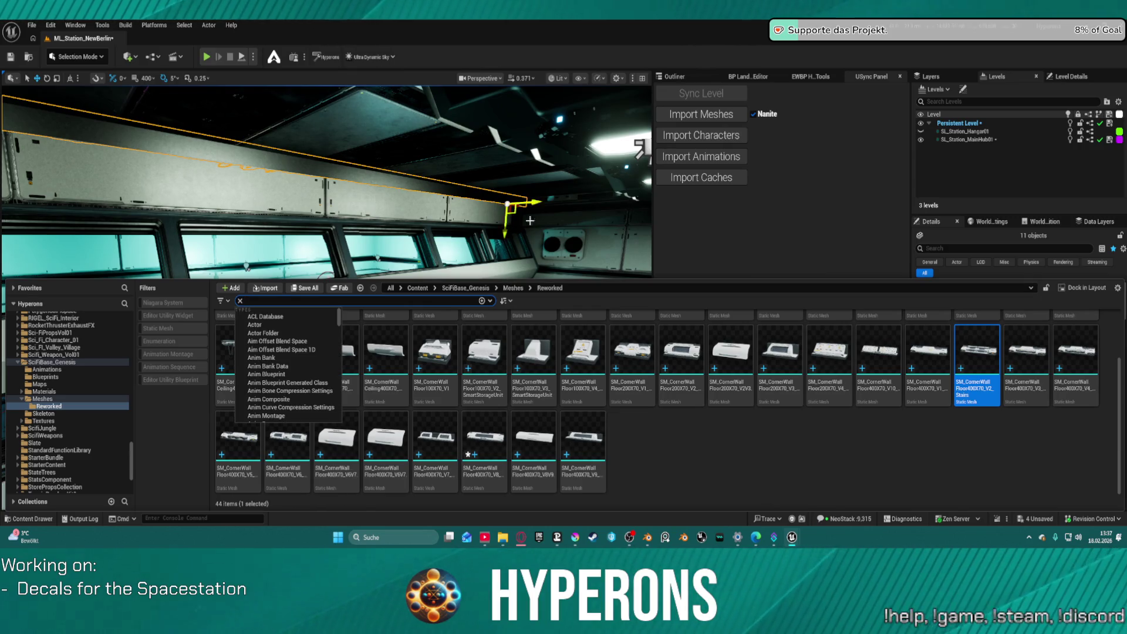
# Undo the air vent selection, rotate the row to 275 degrees and raise it slightly.
pyautogui.hotkey('ctrl', 'z')
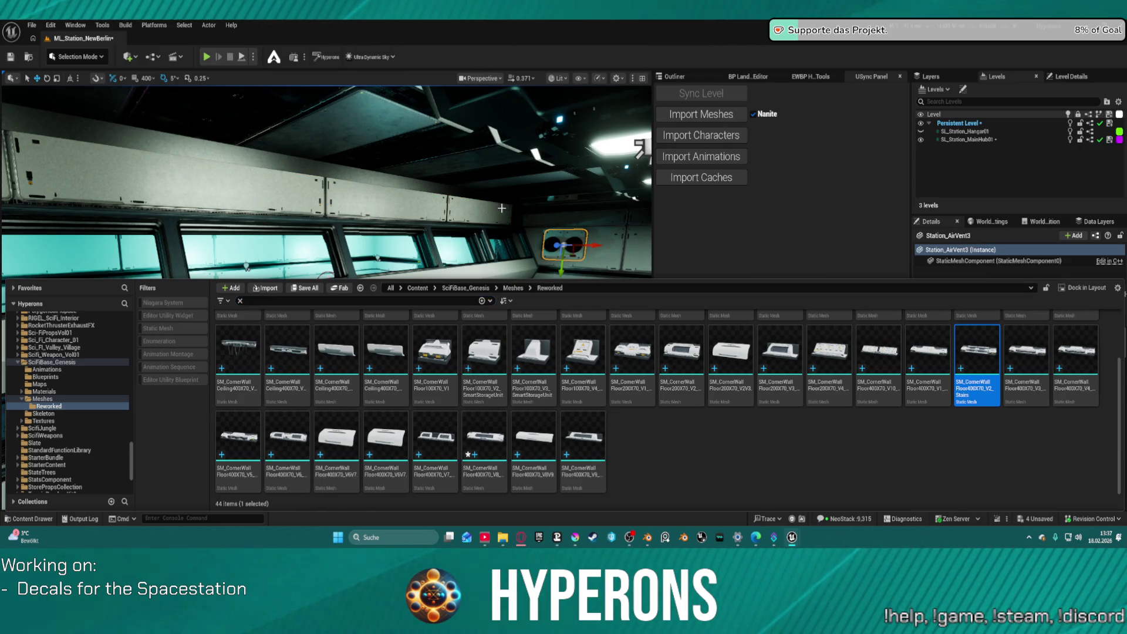
pyautogui.hotkey('ctrl', 'z')
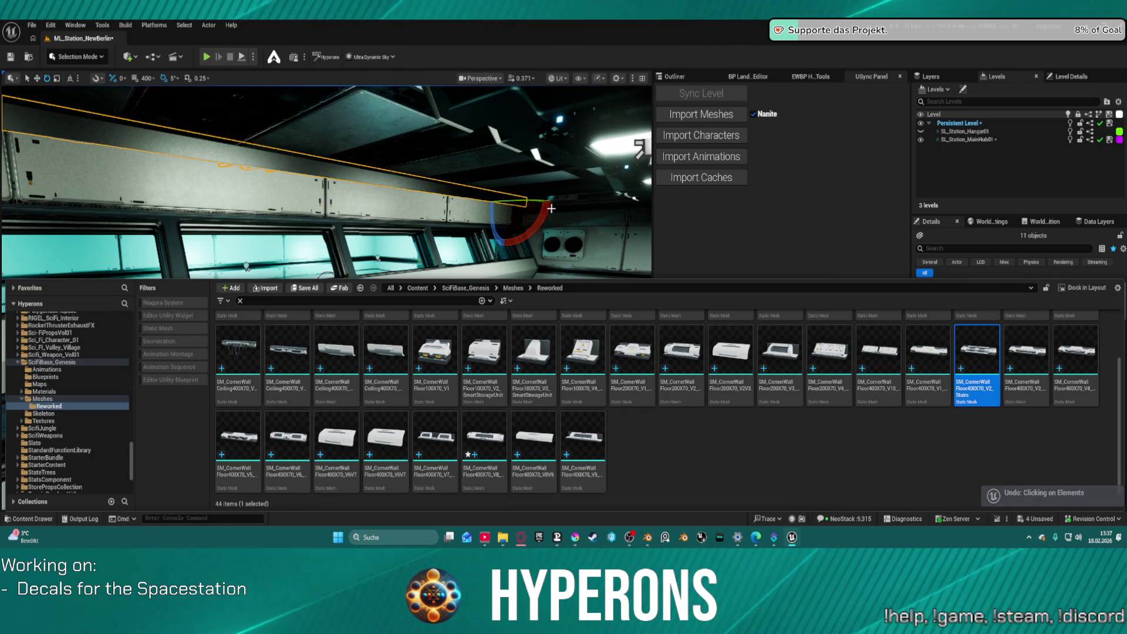
pyautogui.moveTo(551, 209); pyautogui.dragTo(552, 200)
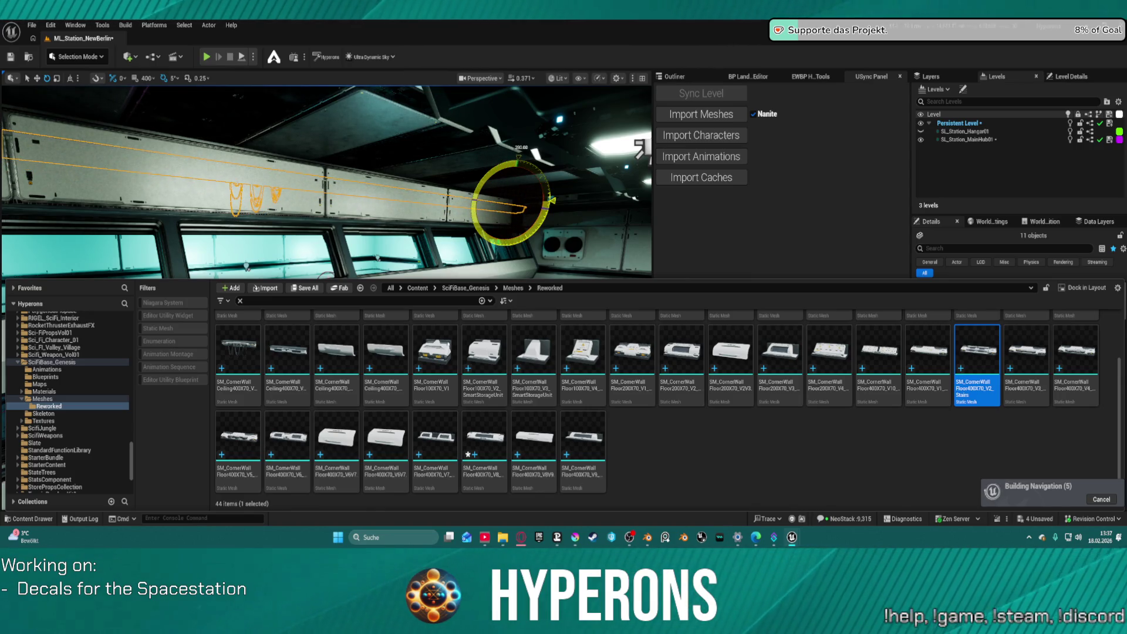
pyautogui.moveTo(551, 200)
pyautogui.mouseDown()
pyautogui.moveTo(469, 180)
pyautogui.moveTo(420, 134)
pyautogui.moveTo(419, 160)
pyautogui.moveTo(401, 129)
pyautogui.mouseUp()
pyautogui.press('w')
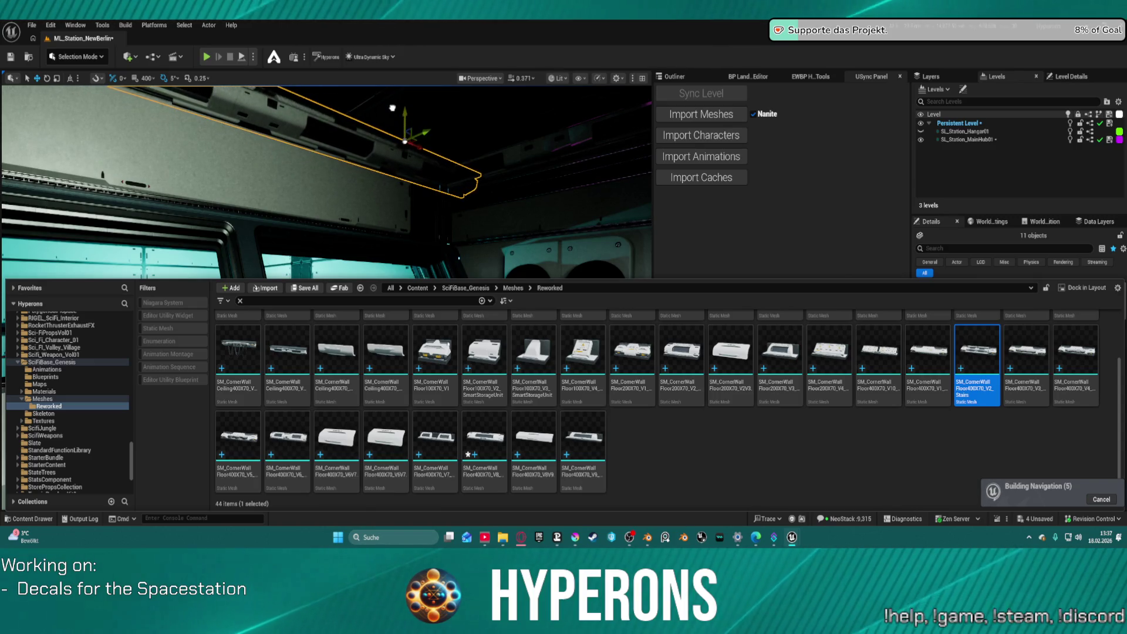
pyautogui.moveTo(414, 137); pyautogui.dragTo(402, 98)
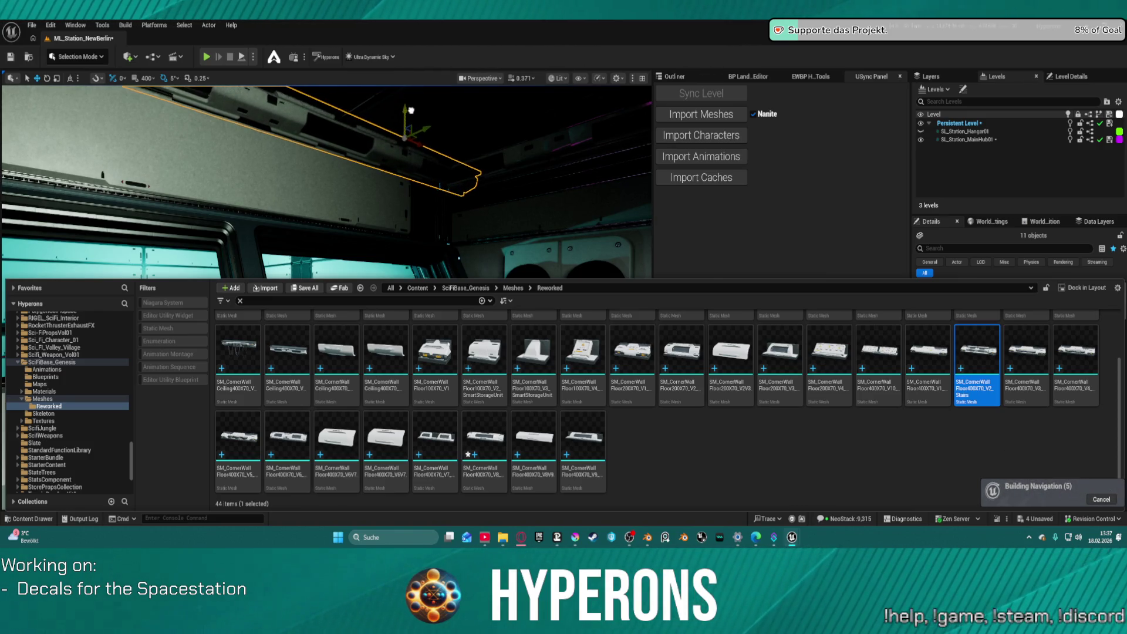
# Lower the ceiling storage piece straight down along Z to sit level on the wall.
pyautogui.moveTo(375, 134)
pyautogui.mouseDown()
pyautogui.moveTo(375, 179)
pyautogui.moveTo(296, 152)
pyautogui.mouseUp()
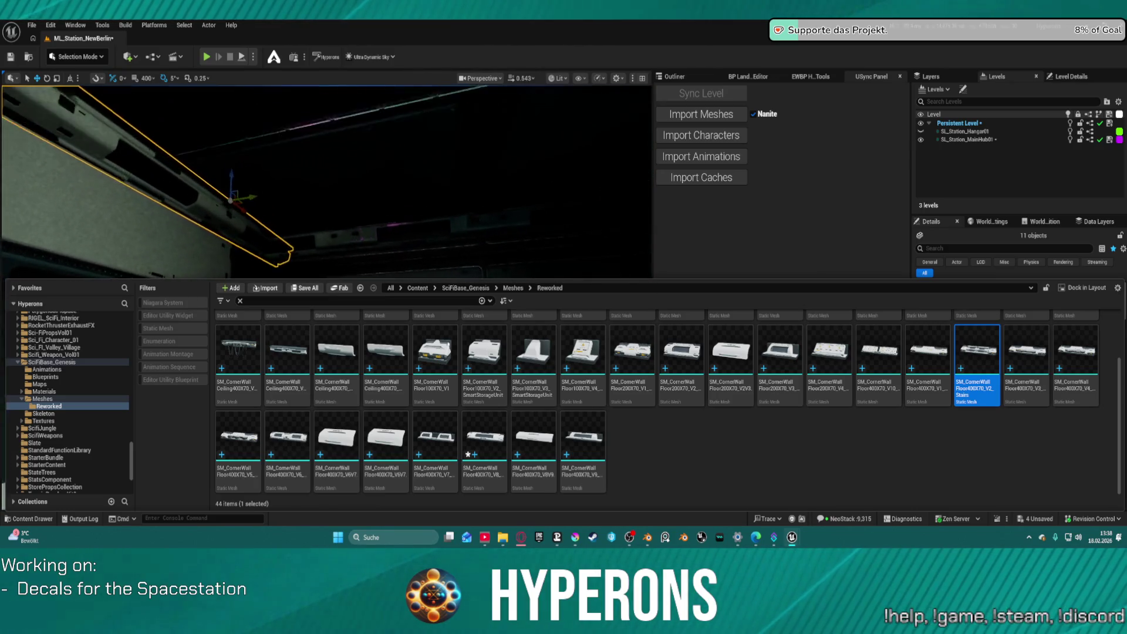
pyautogui.moveTo(296, 153); pyautogui.dragTo(261, 141)
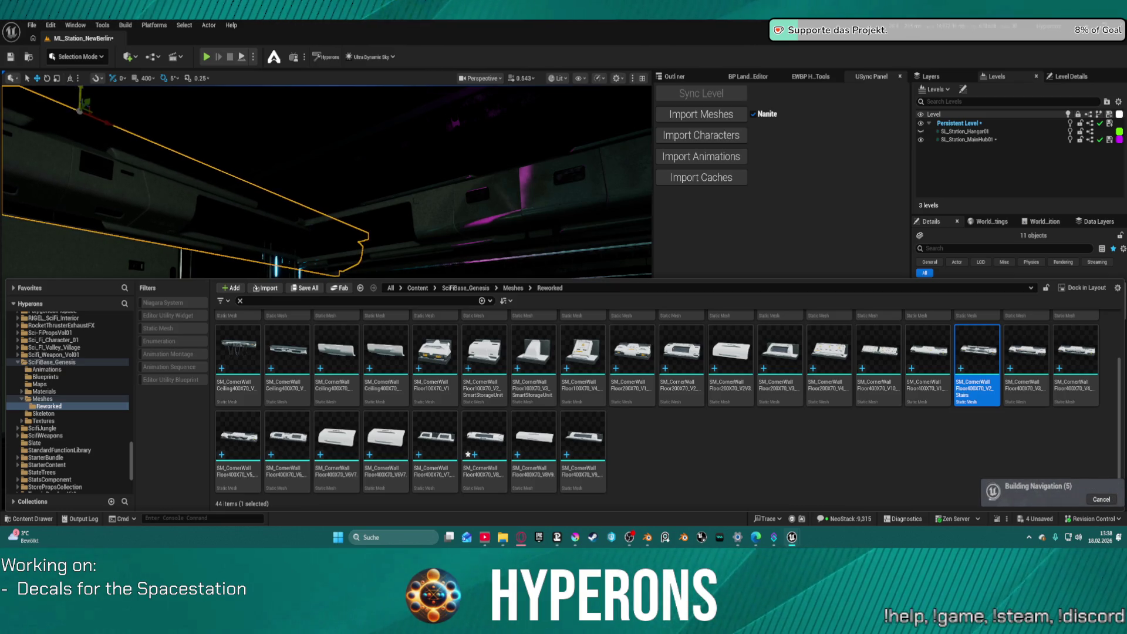
pyautogui.moveTo(81, 92); pyautogui.dragTo(95, 85)
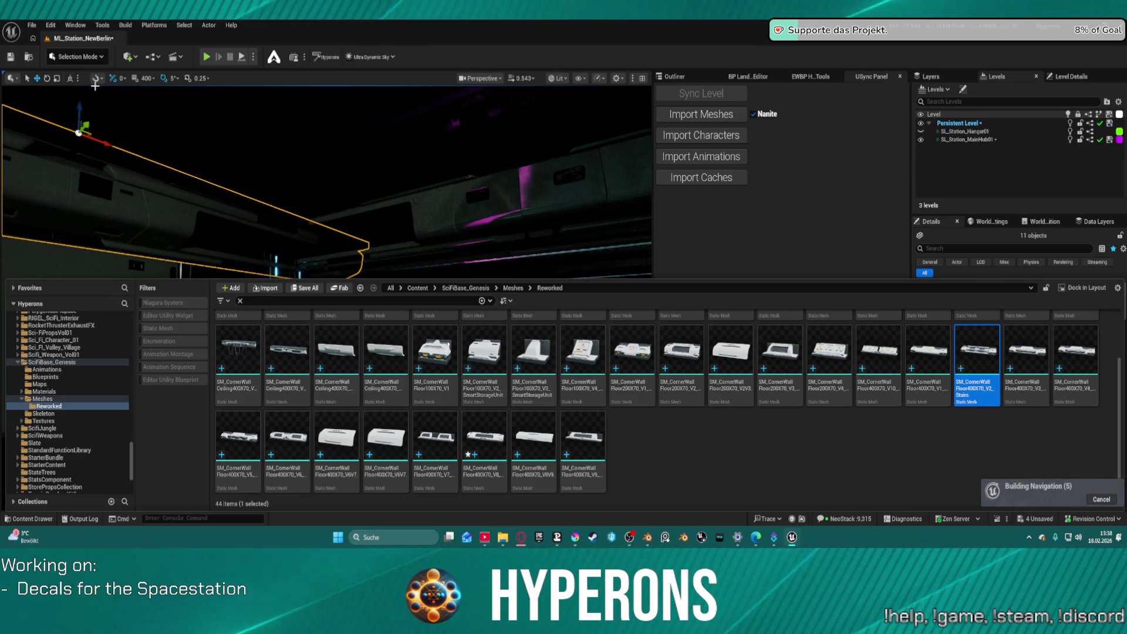
pyautogui.moveTo(371, 180)
pyautogui.mouseDown()
pyautogui.moveTo(390, 166)
pyautogui.moveTo(388, 182)
pyautogui.mouseUp()
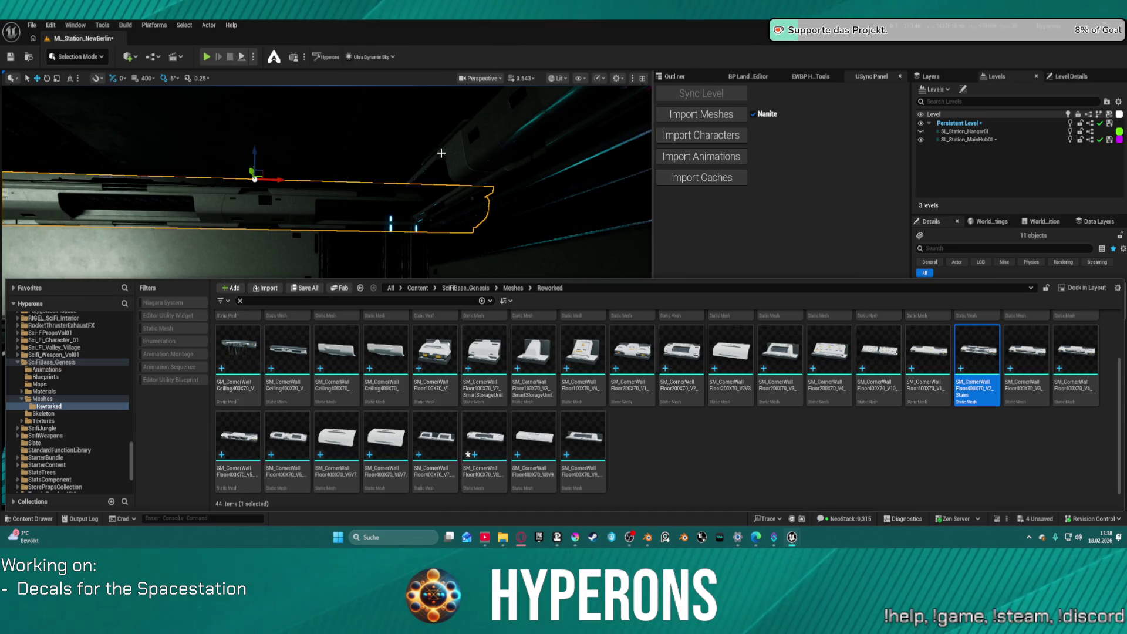
pyautogui.click(813, 253)
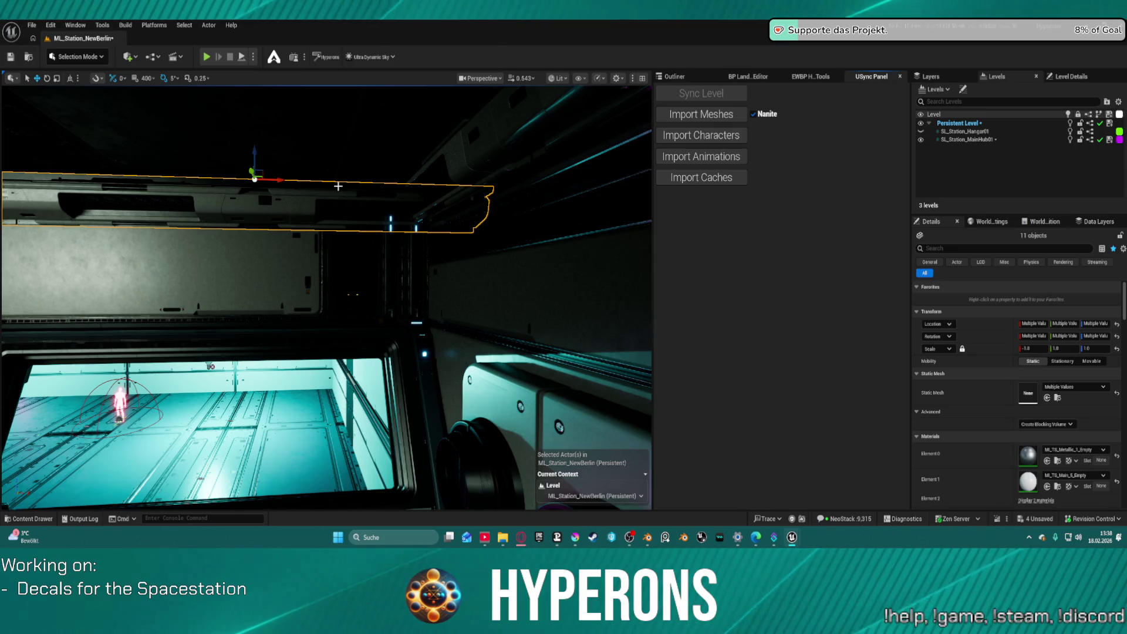
# Drag the ceiling storage piece up twice on the Z arrow so it sits higher on the wall.
pyautogui.moveTo(328, 293)
pyautogui.mouseDown()
pyautogui.moveTo(411, 282)
pyautogui.moveTo(458, 258)
pyautogui.mouseUp()
pyautogui.moveTo(249, 228); pyautogui.dragTo(249, 228)
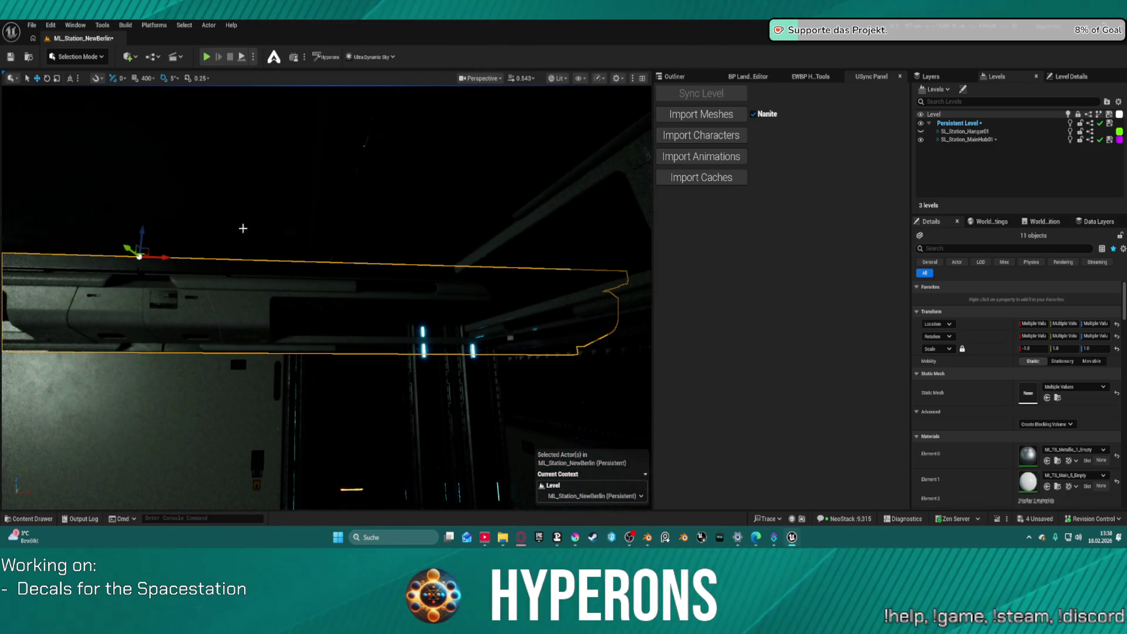
pyautogui.moveTo(141, 233)
pyautogui.mouseDown()
pyautogui.moveTo(147, 202)
pyautogui.moveTo(169, 217)
pyautogui.moveTo(160, 367)
pyautogui.moveTo(153, 213)
pyautogui.moveTo(155, 225)
pyautogui.mouseUp()
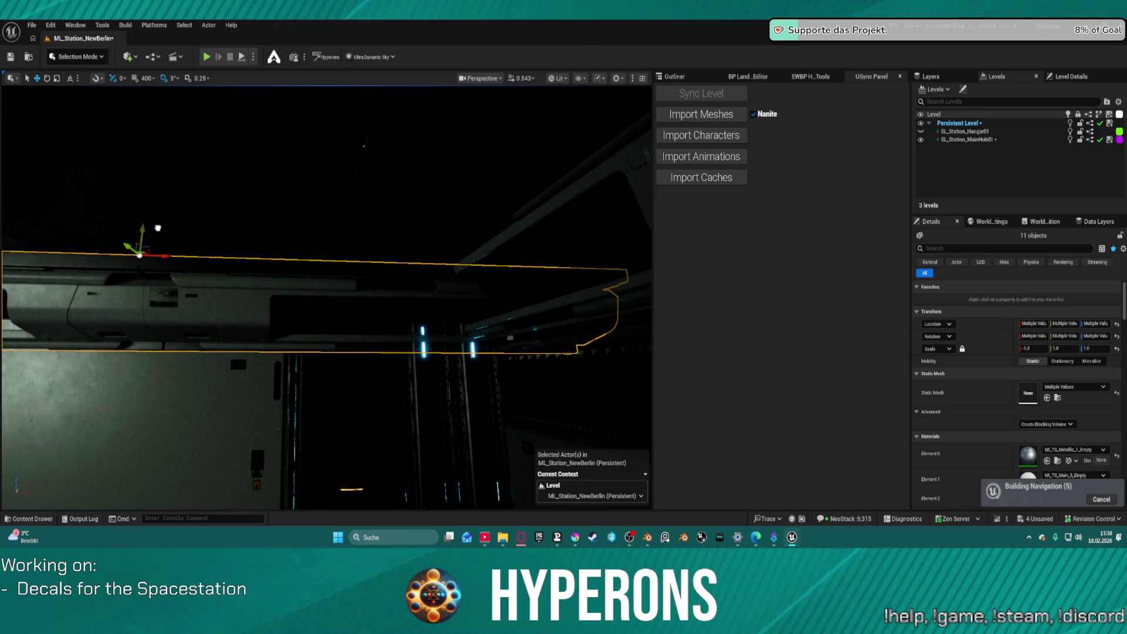
pyautogui.moveTo(153, 224); pyautogui.dragTo(155, 211)
pyautogui.moveTo(293, 223); pyautogui.dragTo(78, 262)
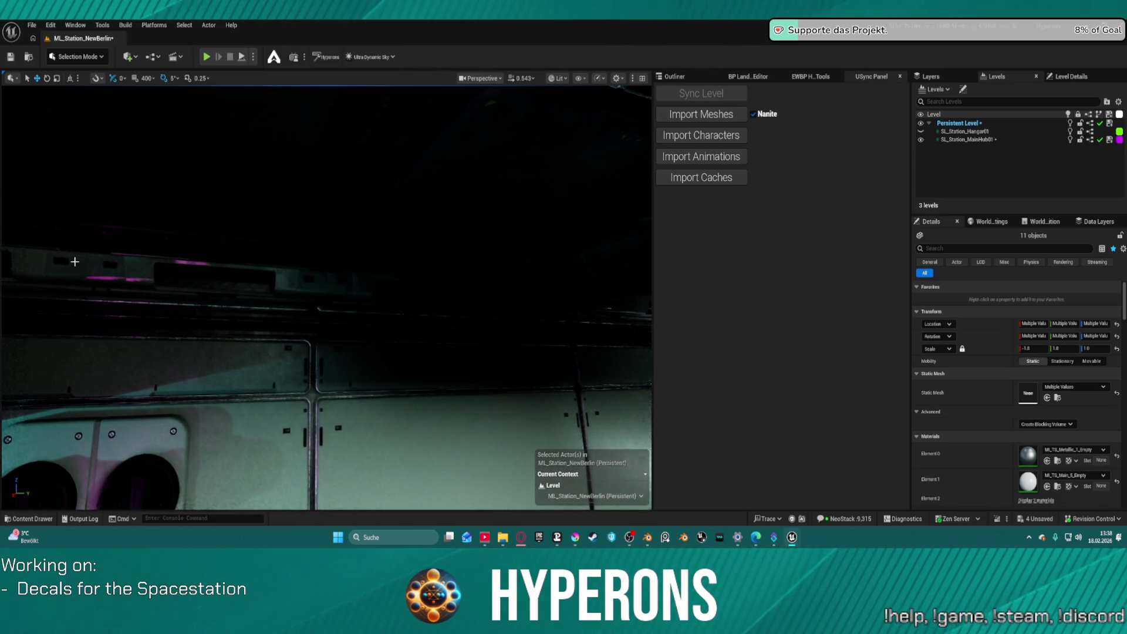
pyautogui.click(75, 263)
pyautogui.scroll(-5, 110, 267)
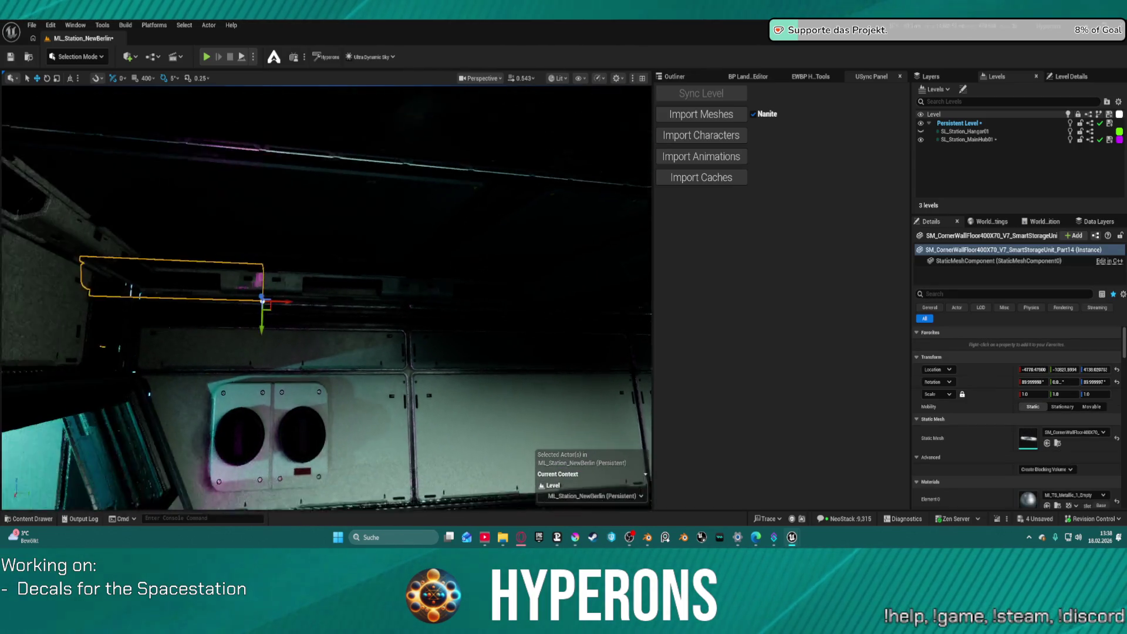
pyautogui.keyDown('ctrl'); pyautogui.click(396, 288); pyautogui.keyUp('ctrl')
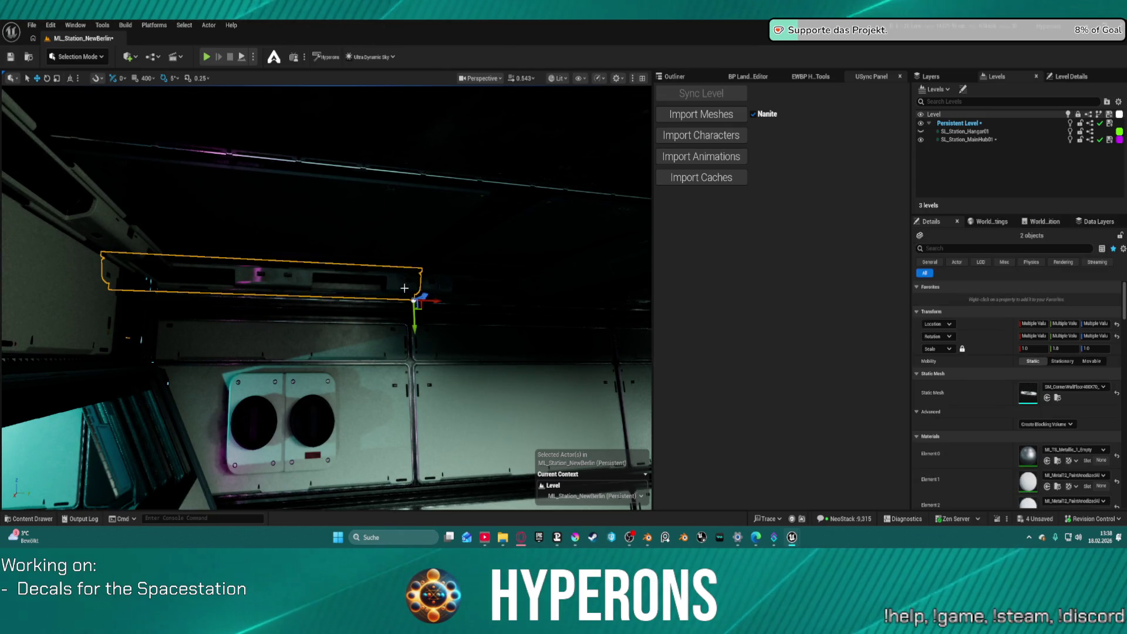
pyautogui.keyDown('ctrl'); pyautogui.click(455, 294); pyautogui.keyUp('ctrl')
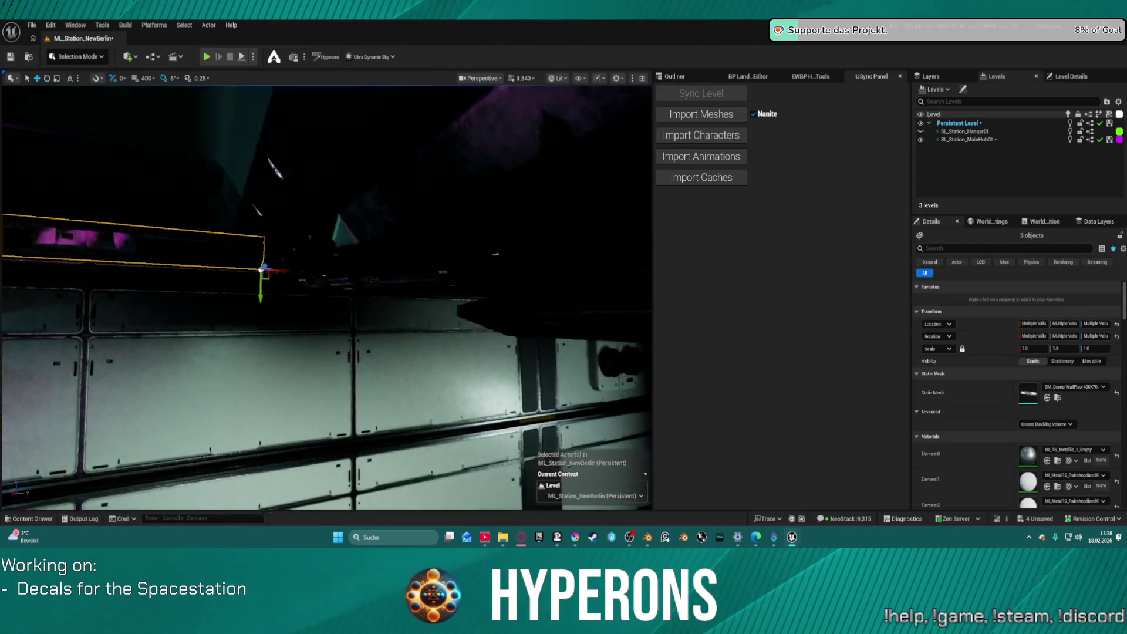
pyautogui.scroll(1, 340, 230)
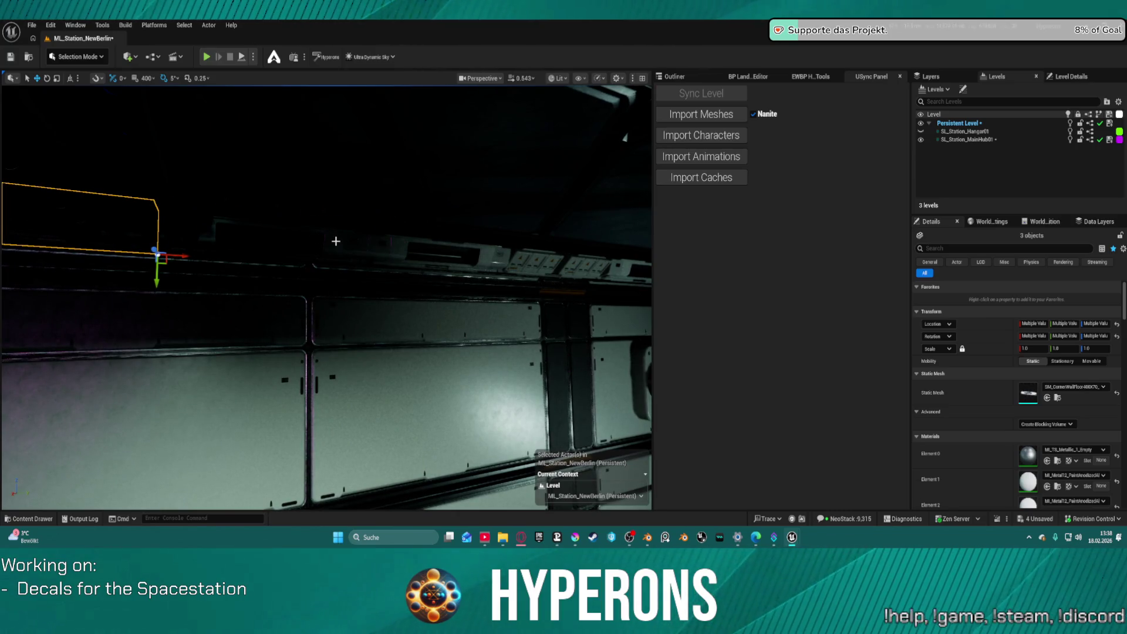
pyautogui.keyDown('ctrl'); pyautogui.click(501, 248); pyautogui.keyUp('ctrl')
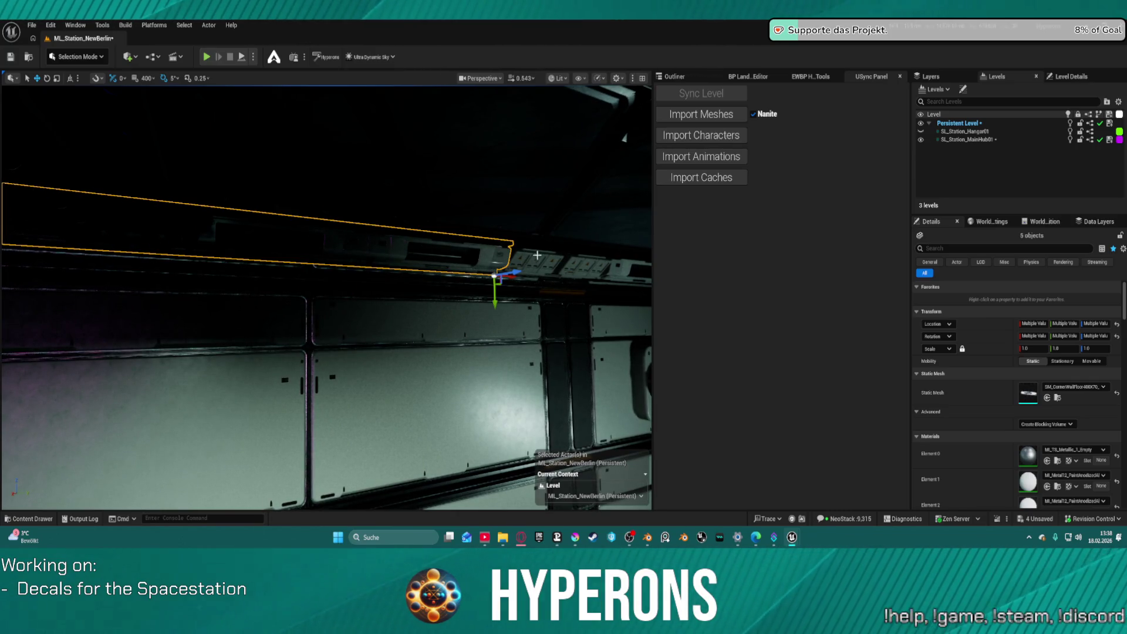
pyautogui.keyDown('ctrl'); pyautogui.click(534, 254); pyautogui.keyUp('ctrl')
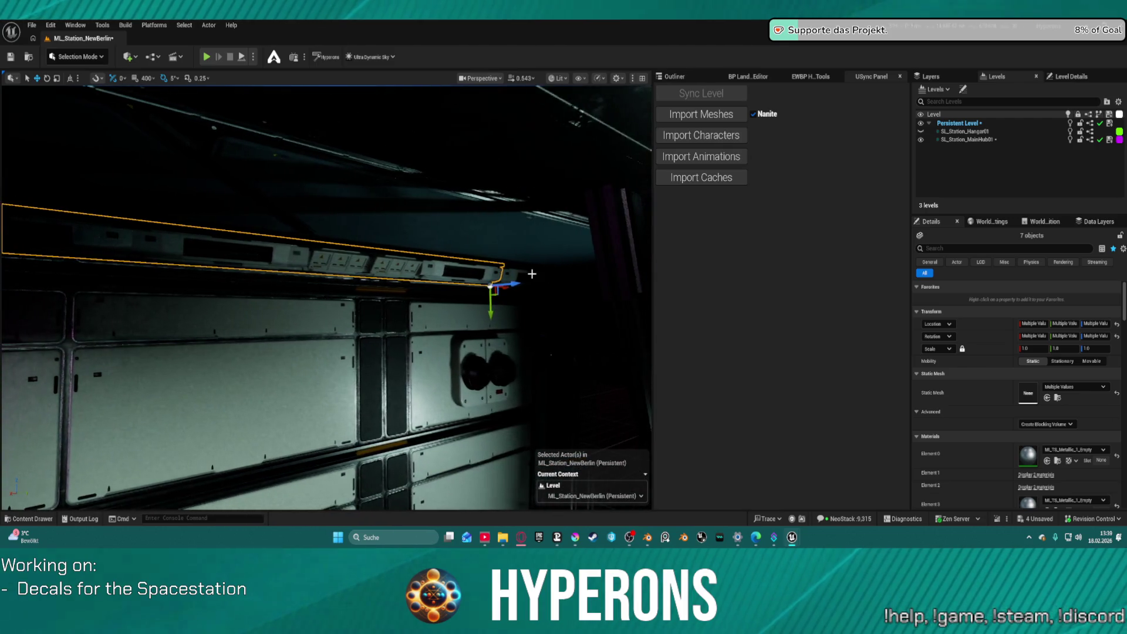
pyautogui.keyDown('ctrl'); pyautogui.click(514, 272); pyautogui.keyUp('ctrl')
pyautogui.press('Escape')
pyautogui.moveTo(514, 271); pyautogui.dragTo(446, 234)
pyautogui.moveTo(324, 219)
pyautogui.mouseDown()
pyautogui.moveTo(316, 229)
pyautogui.moveTo(324, 219)
pyautogui.moveTo(353, 229)
pyautogui.moveTo(293, 251)
pyautogui.mouseUp()
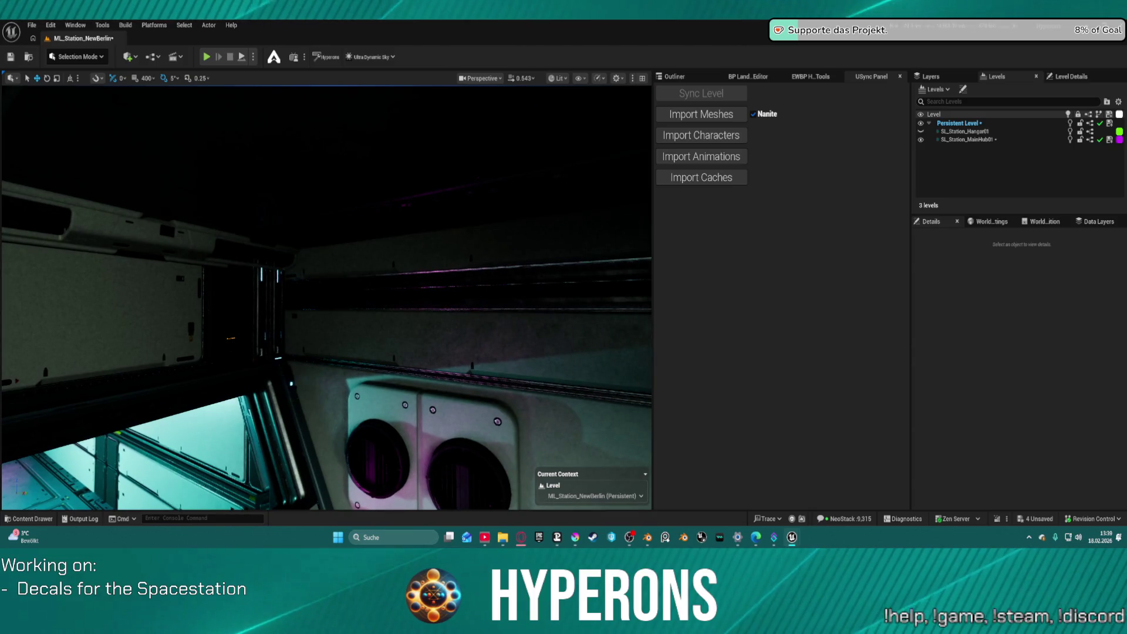
# Rotate the ceiling storage unit 90 degrees around its vertical axis.
pyautogui.click(291, 252)
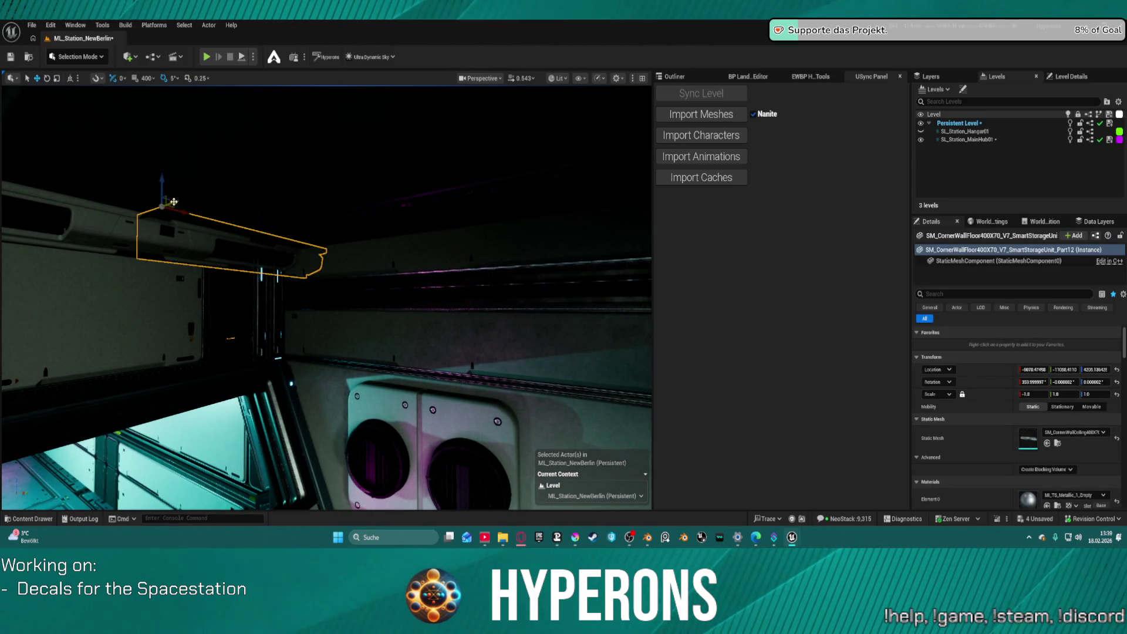
pyautogui.moveTo(174, 202); pyautogui.dragTo(192, 205)
pyautogui.press('e')
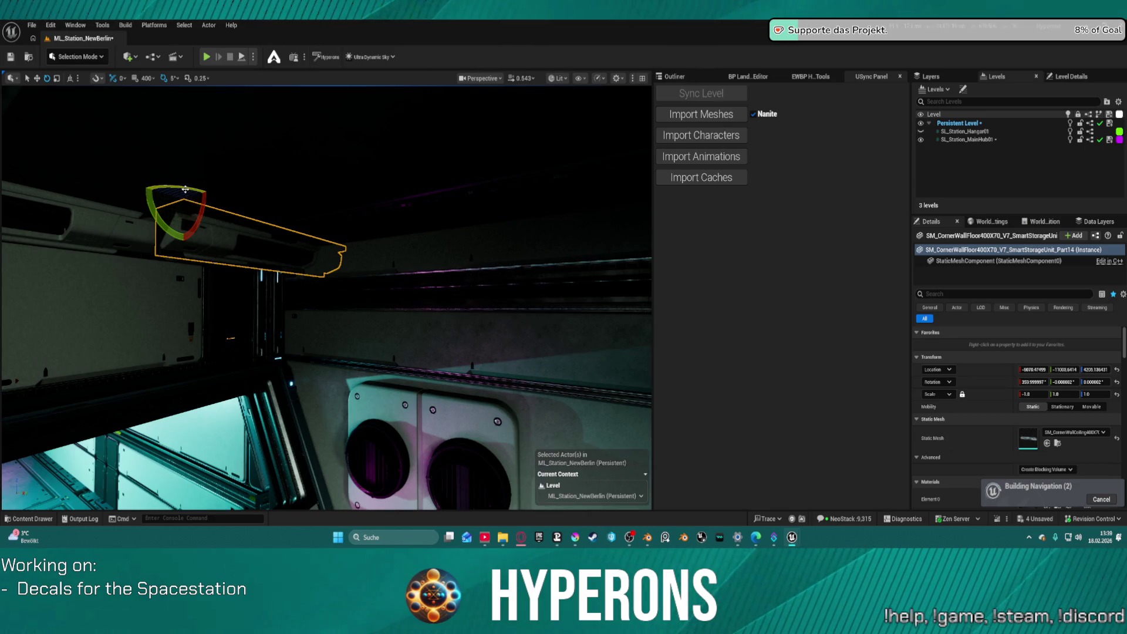
pyautogui.hotkey('ctrl', 'z')
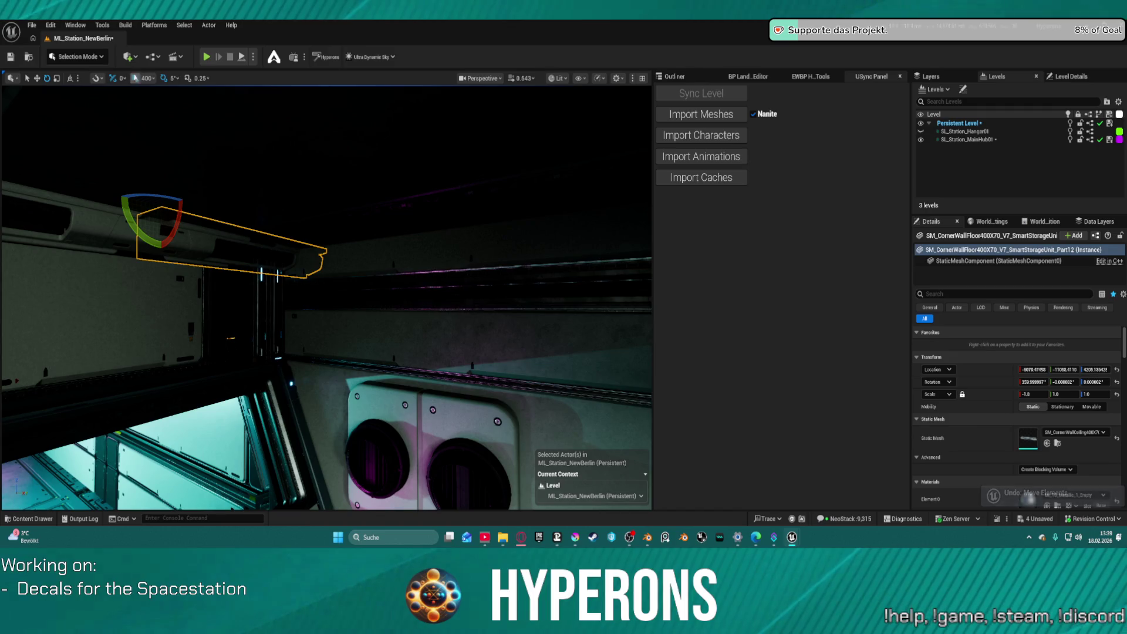
pyautogui.moveTo(172, 192); pyautogui.dragTo(204, 221)
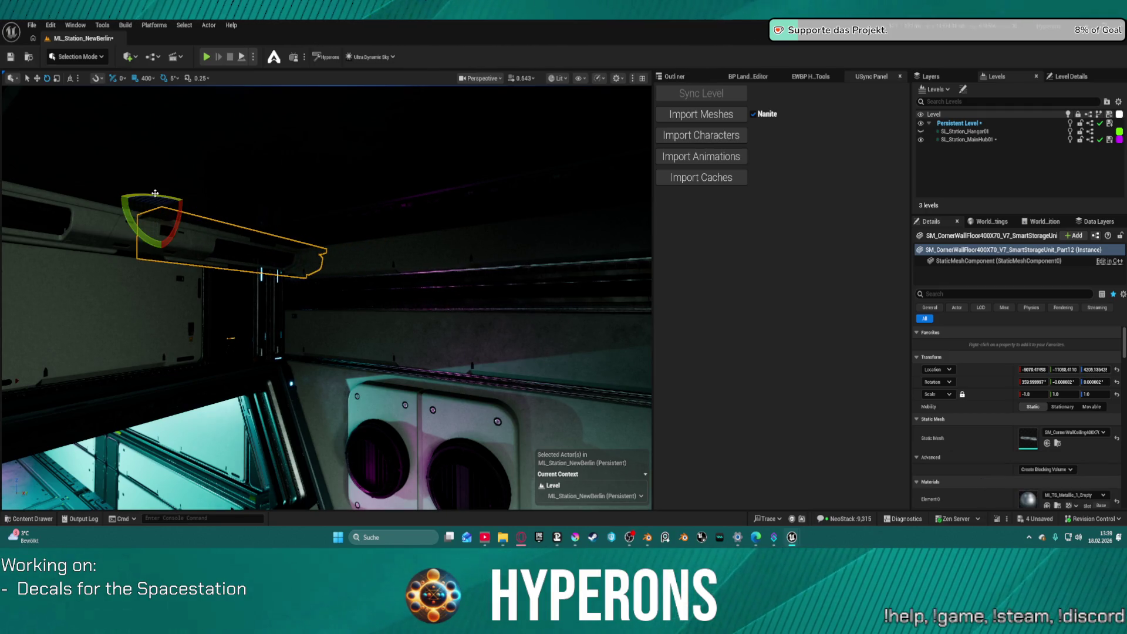
pyautogui.moveTo(156, 193); pyautogui.dragTo(194, 207)
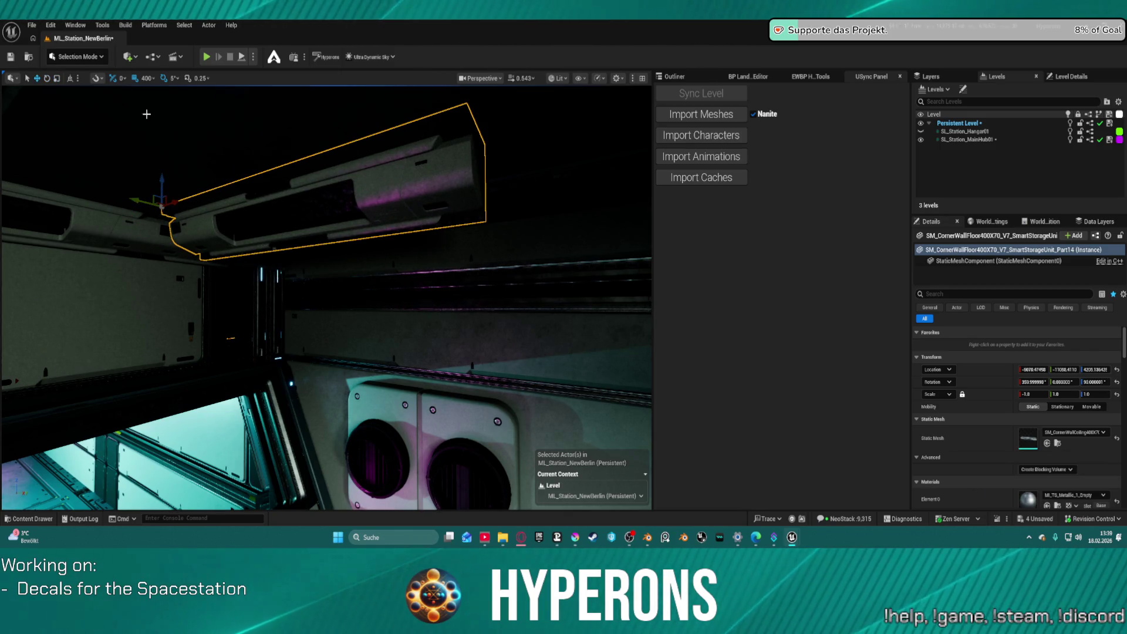
# Set position snapping to 50 and slide the unit against the wall.
pyautogui.click(153, 81)
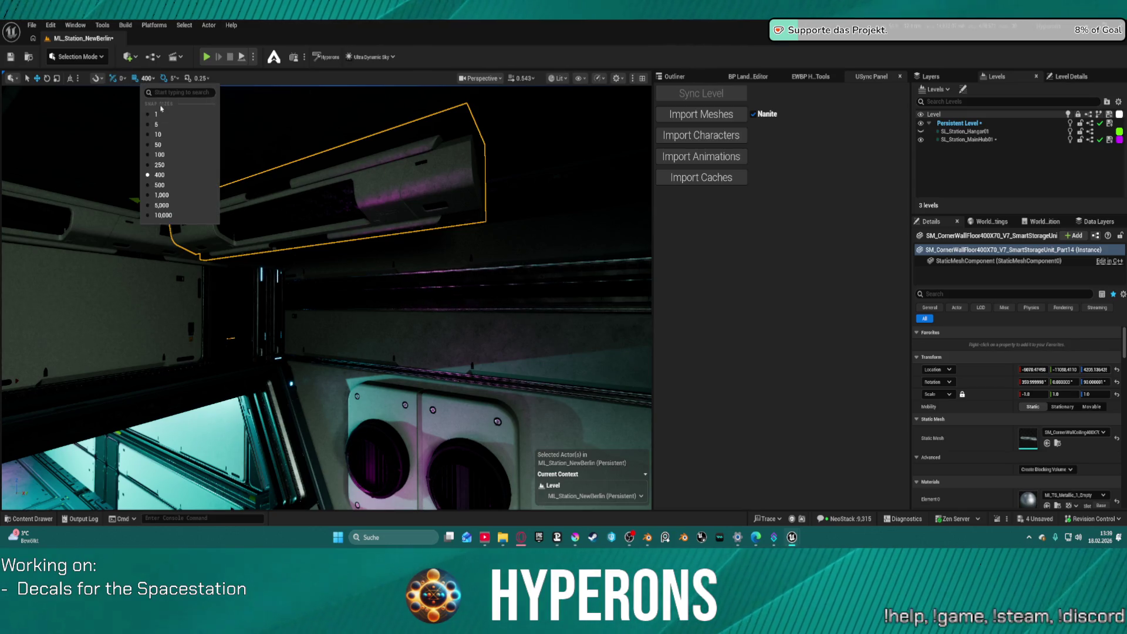
pyautogui.click(157, 144)
pyautogui.moveTo(132, 201)
pyautogui.mouseDown()
pyautogui.moveTo(266, 236)
pyautogui.moveTo(237, 245)
pyautogui.moveTo(246, 240)
pyautogui.mouseUp()
# Alt-drag two copies of the unit, each 400 units further along the wall.
pyautogui.scroll(5, 246, 240)
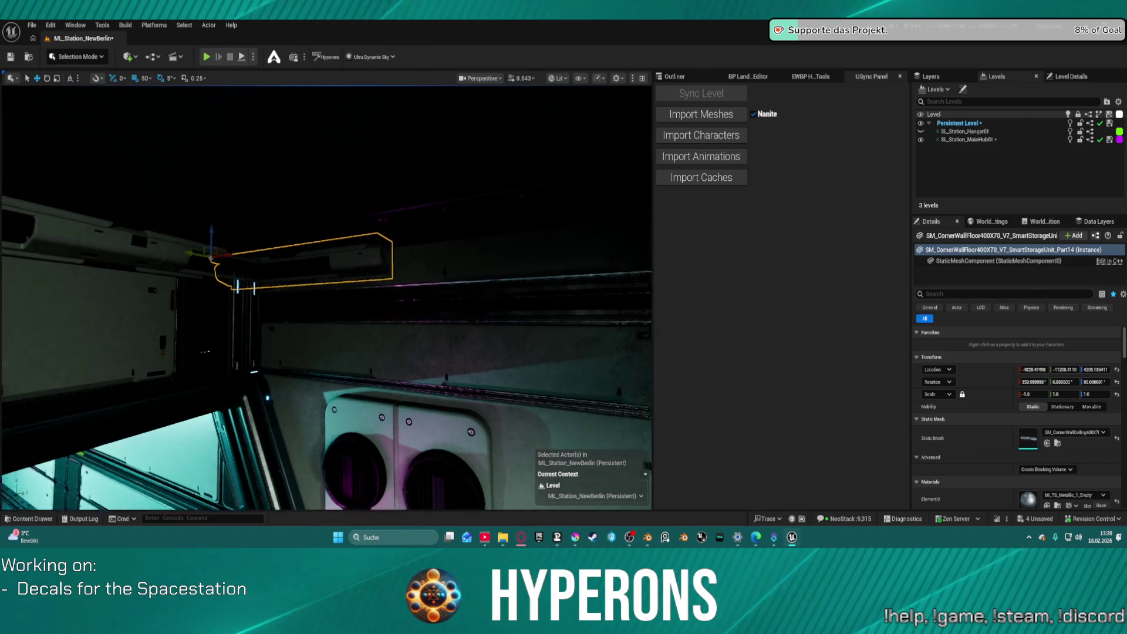
pyautogui.scroll(-5, 110, 243)
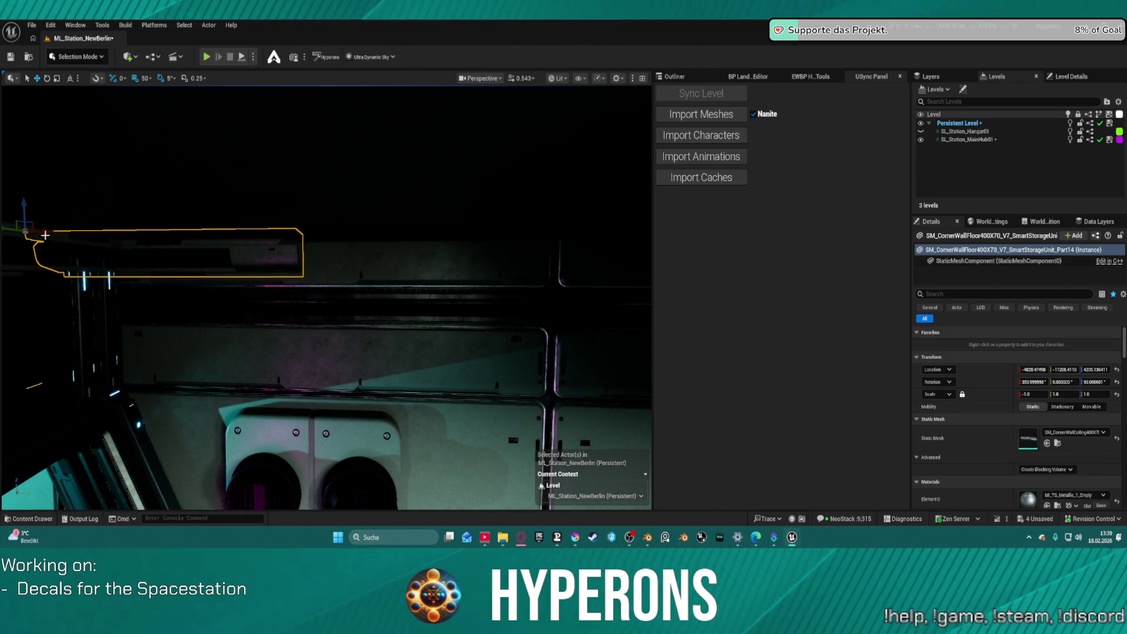
pyautogui.moveTo(52, 232)
pyautogui.mouseDown()
pyautogui.moveTo(402, 244)
pyautogui.moveTo(305, 246)
pyautogui.mouseUp()
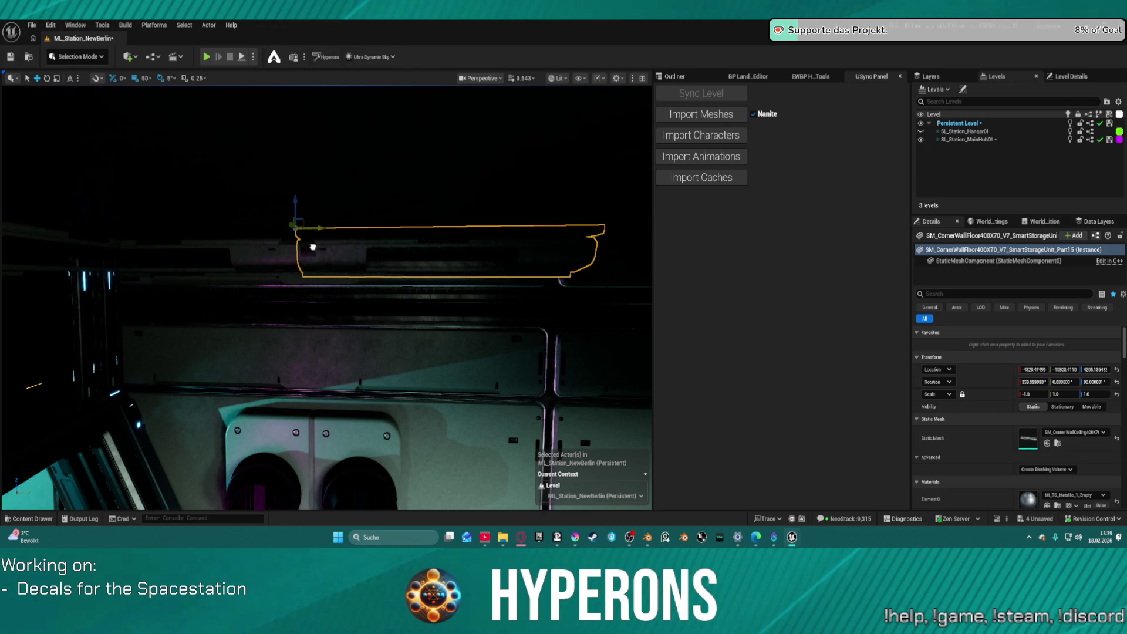
pyautogui.scroll(-3, 85, 248)
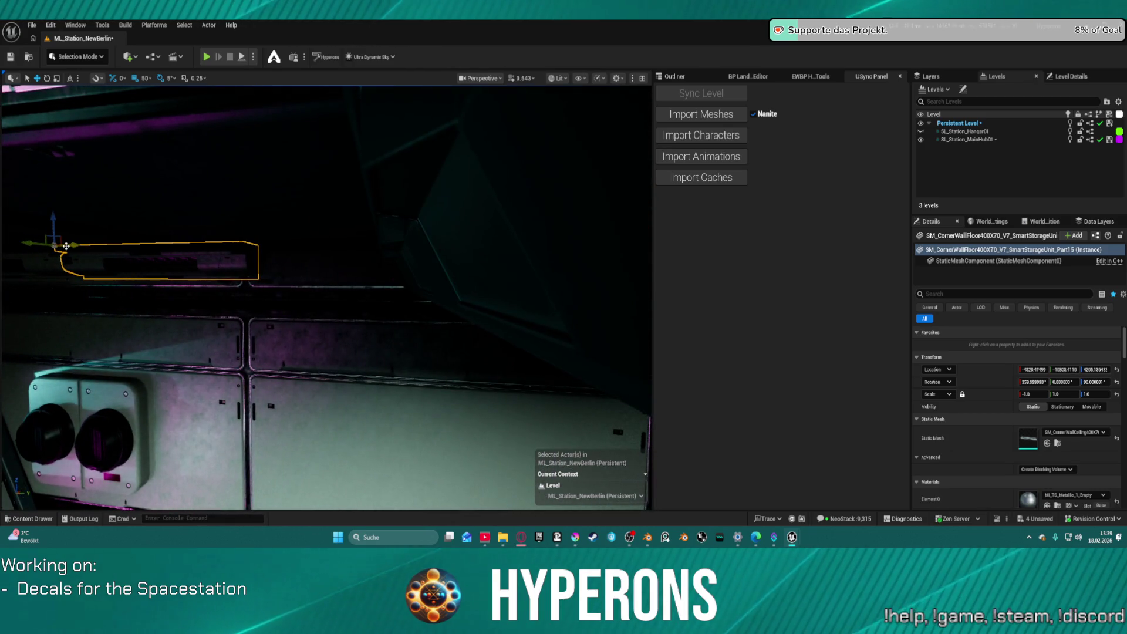
pyautogui.moveTo(85, 247)
pyautogui.mouseDown()
pyautogui.moveTo(302, 258)
pyautogui.moveTo(256, 262)
pyautogui.moveTo(284, 244)
pyautogui.moveTo(405, 251)
pyautogui.moveTo(264, 252)
pyautogui.mouseUp()
pyautogui.press('Delete')
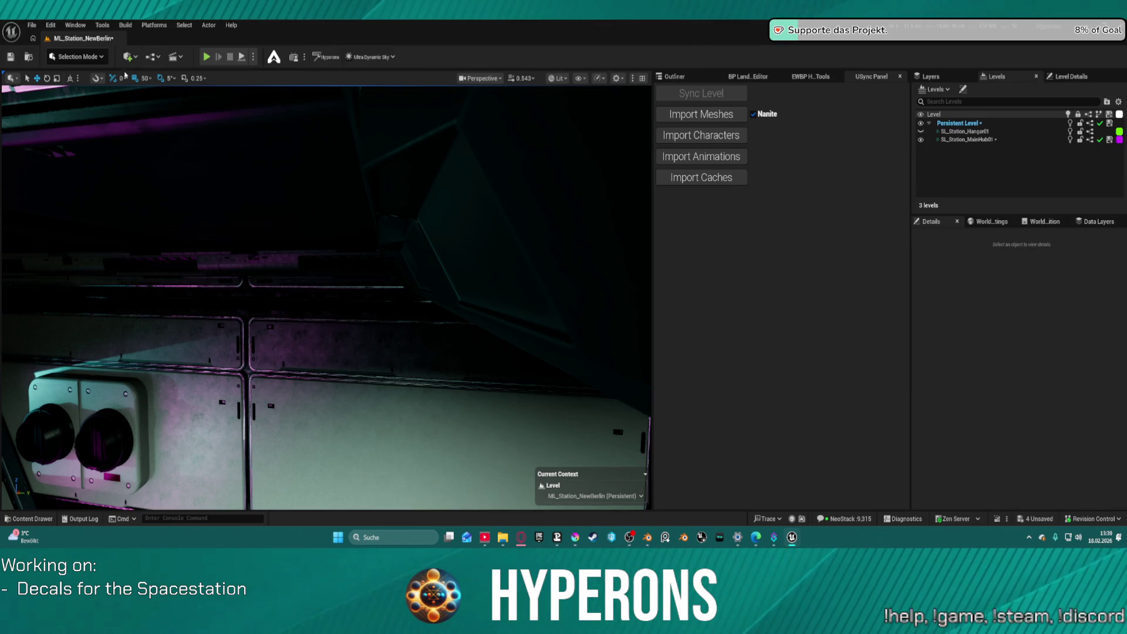
# Set position snapping to 400 and copy the last storage unit 400 units along the wall.
pyautogui.click(149, 80)
pyautogui.click(157, 171)
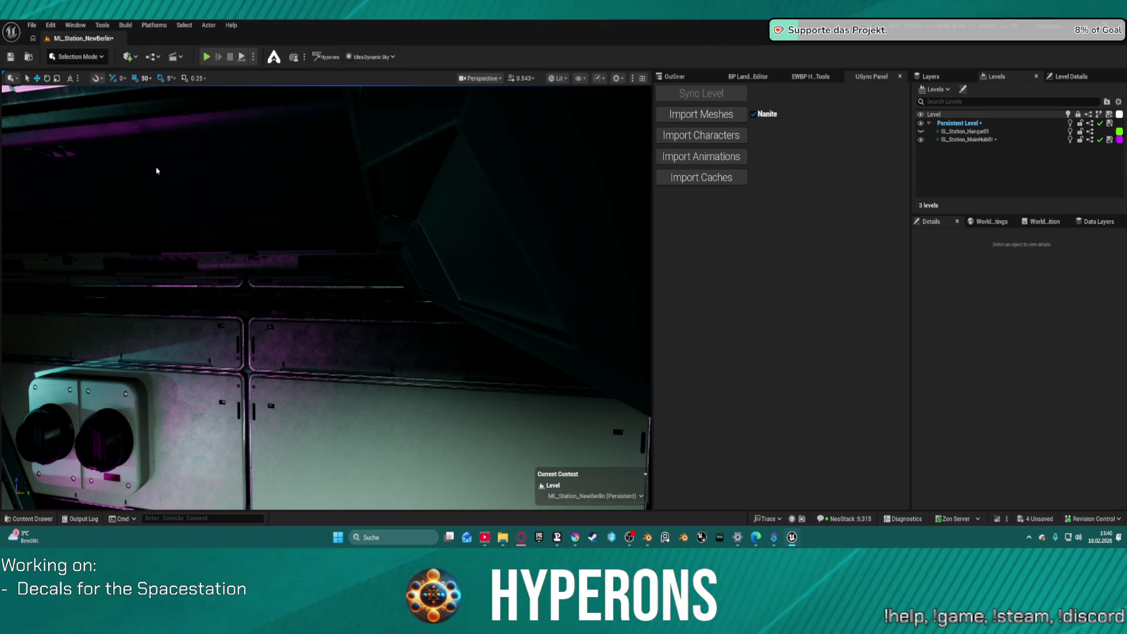
pyautogui.click(145, 78)
pyautogui.click(156, 171)
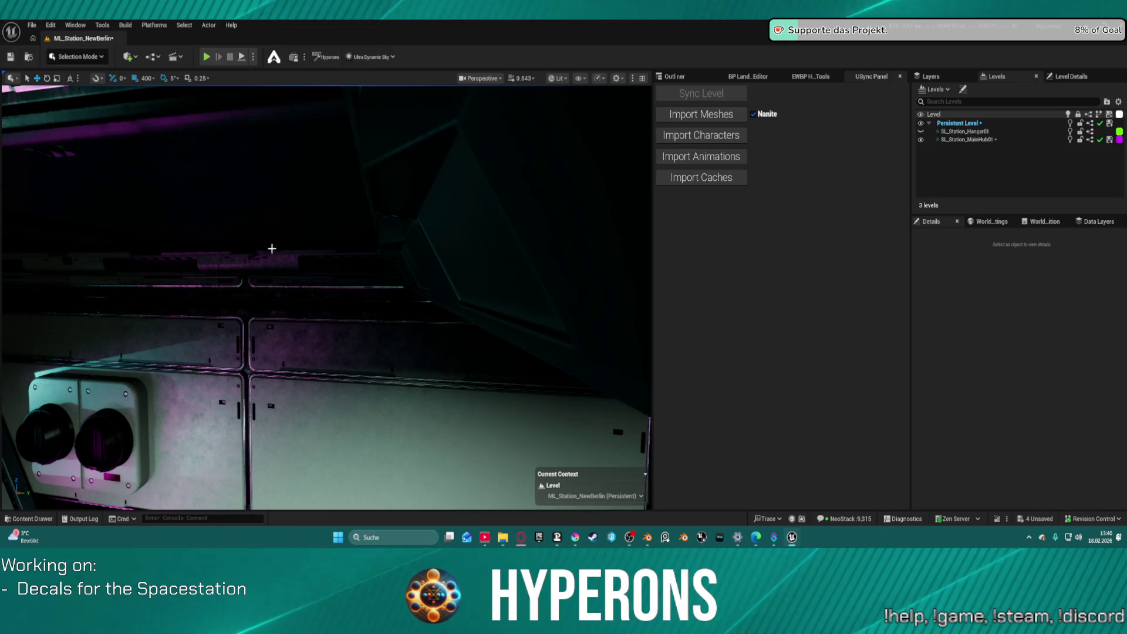
pyautogui.click(254, 233)
pyautogui.keyDown('alt'); pyautogui.moveTo(261, 240); pyautogui.dragTo(493, 241); pyautogui.keyUp('alt')
pyautogui.press('f')
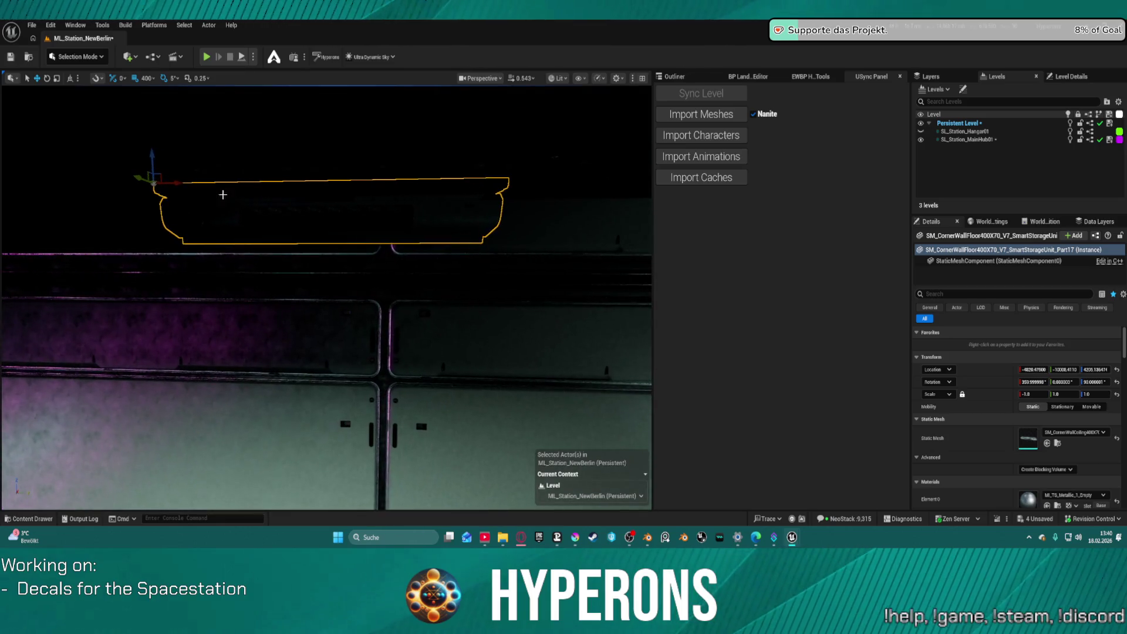
# Alt-drag four more storage unit copies along the ceiling edge, framing each new one.
pyautogui.keyDown('alt'); pyautogui.moveTo(183, 183); pyautogui.dragTo(505, 186); pyautogui.keyUp('alt')
pyautogui.press('f')
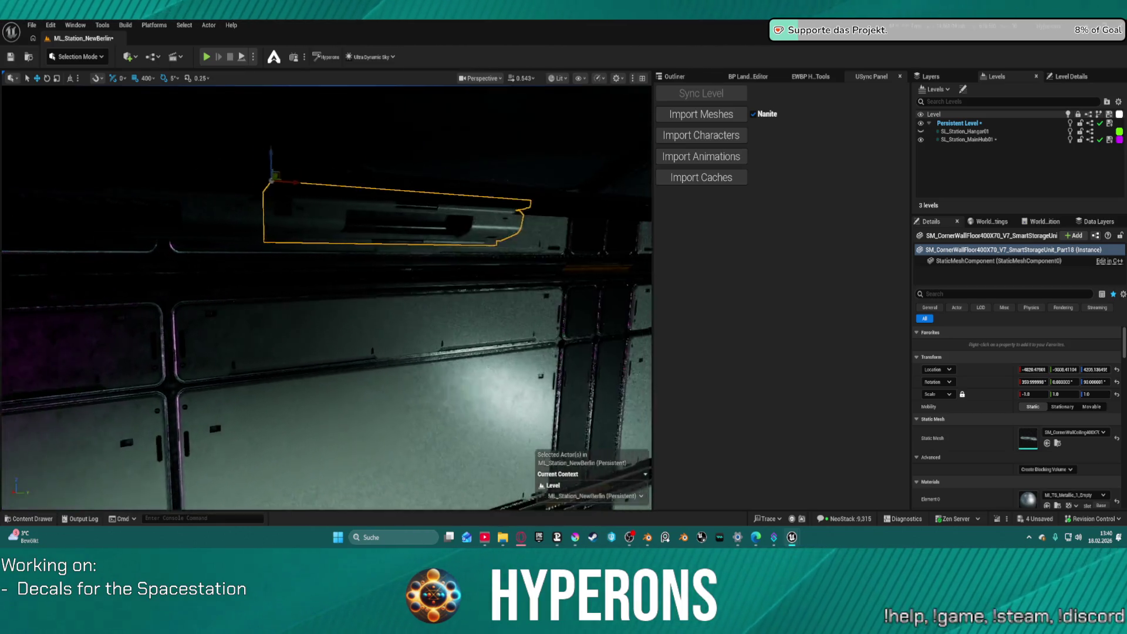
pyautogui.moveTo(251, 193); pyautogui.dragTo(528, 195)
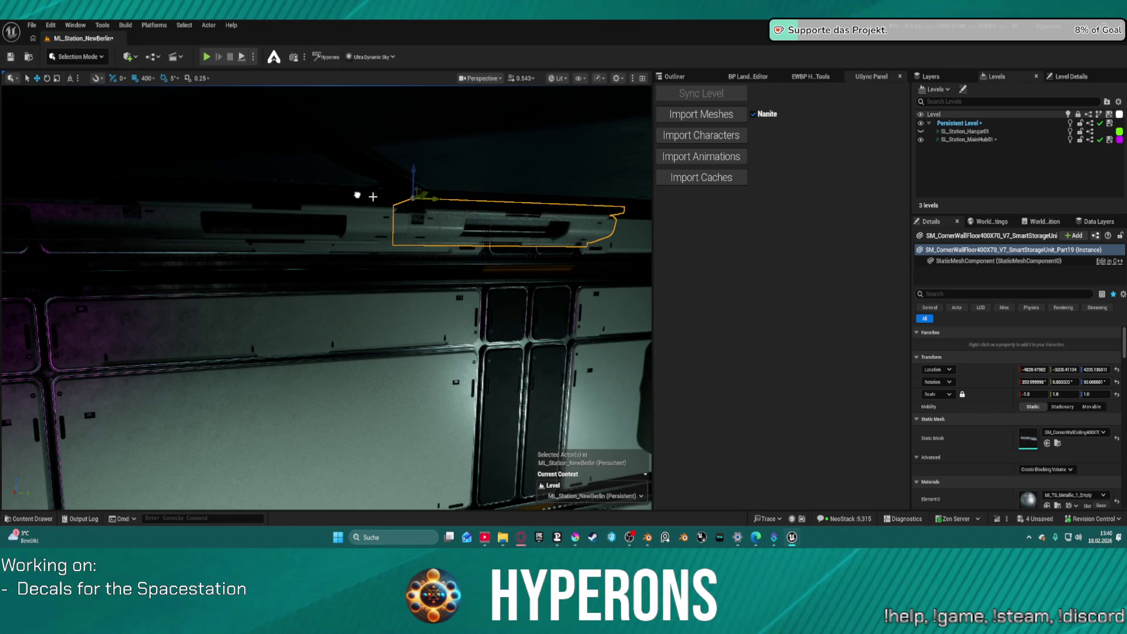
pyautogui.press('f')
pyautogui.rightClick(449, 156)
pyautogui.write('d')
pyautogui.keyDown('alt'); pyautogui.moveTo(131, 198); pyautogui.dragTo(374, 199); pyautogui.keyUp('alt')
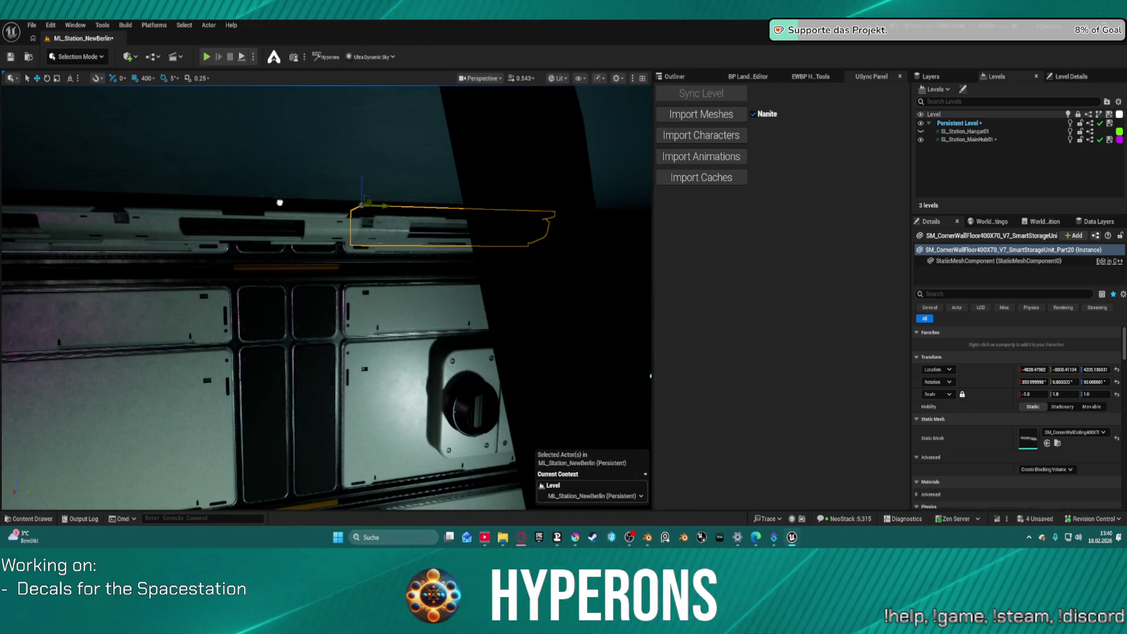
pyautogui.press('f')
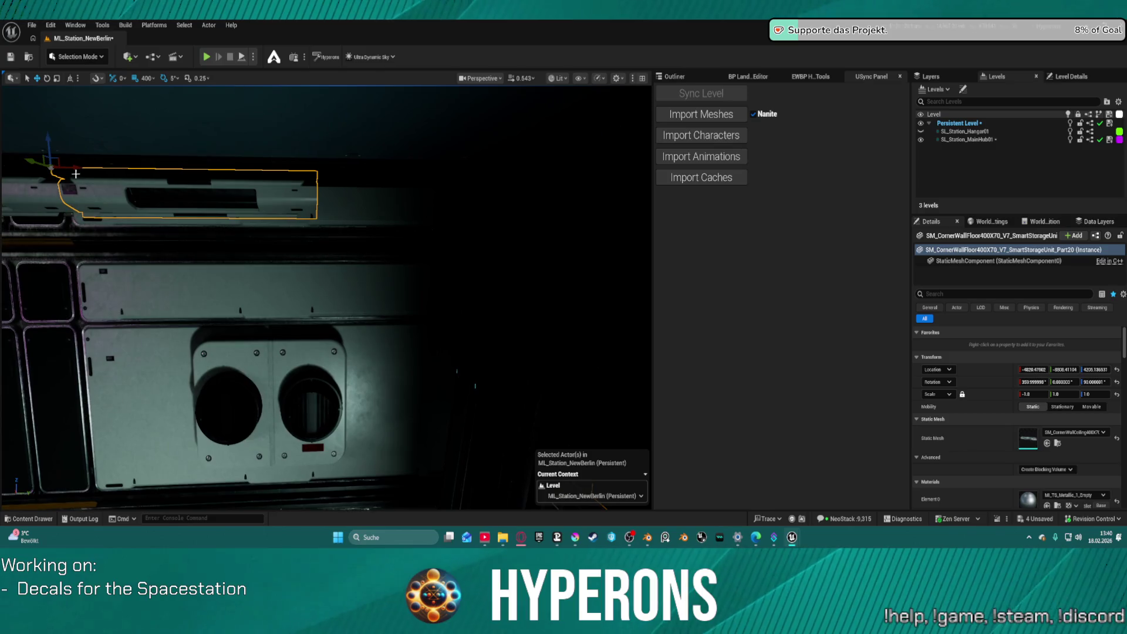
pyautogui.keyDown('alt'); pyautogui.moveTo(155, 171); pyautogui.dragTo(378, 171); pyautogui.keyUp('alt')
pyautogui.press('f')
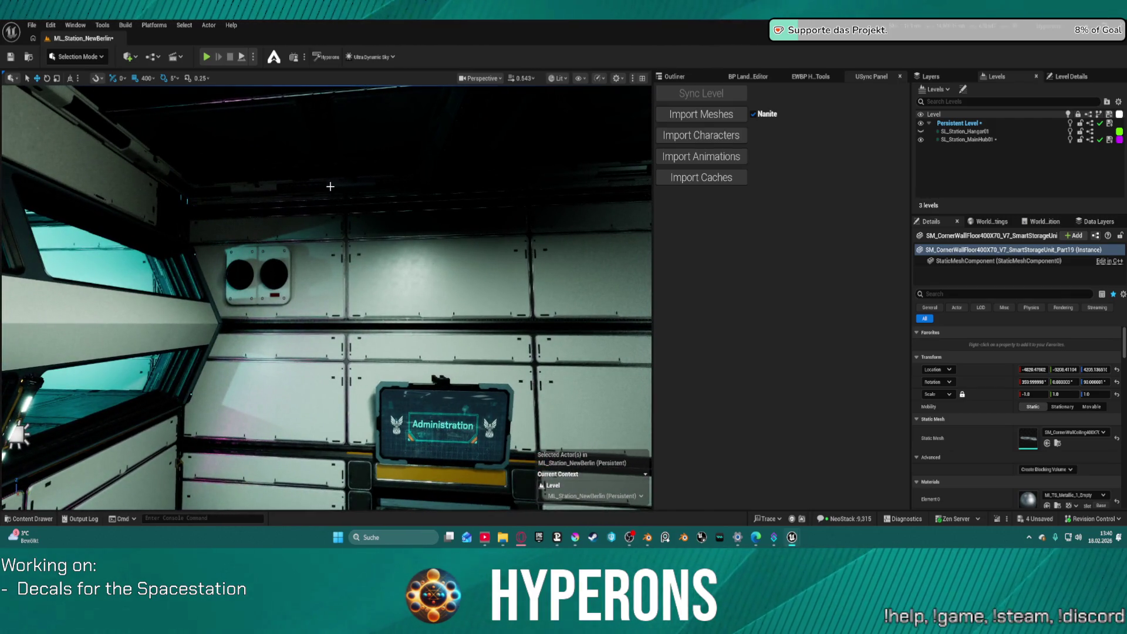
pyautogui.keyDown('ctrl'); pyautogui.click(330, 186); pyautogui.keyUp('ctrl')
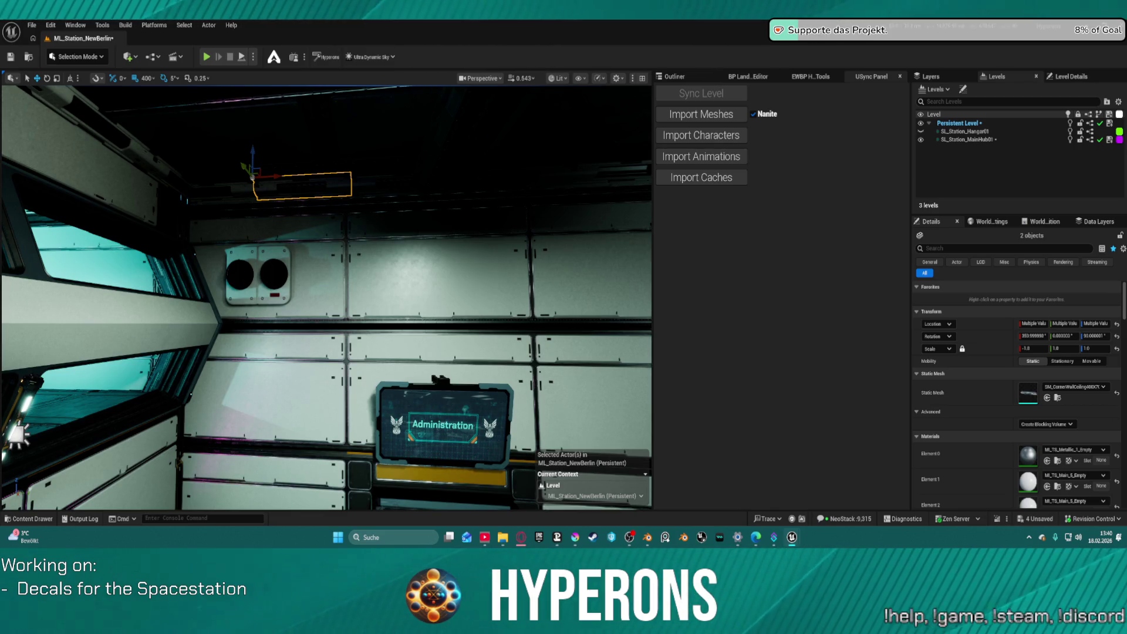
pyautogui.moveTo(329, 294)
pyautogui.mouseDown()
pyautogui.moveTo(258, 270)
pyautogui.moveTo(223, 241)
pyautogui.mouseUp()
pyautogui.moveTo(446, 205); pyautogui.dragTo(452, 203)
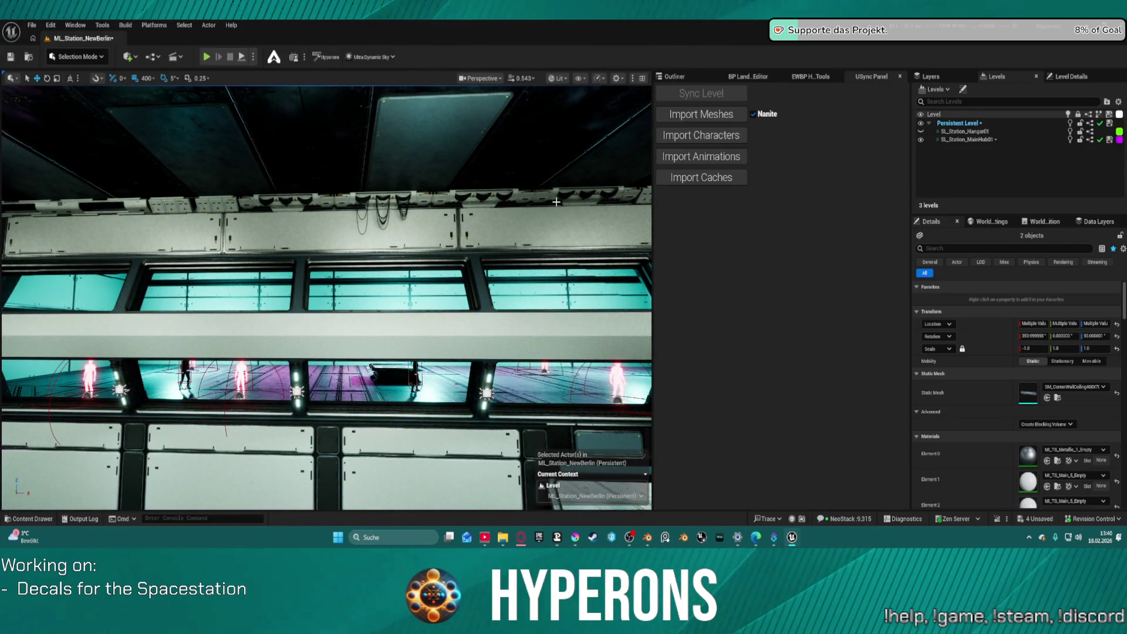
pyautogui.click(471, 200)
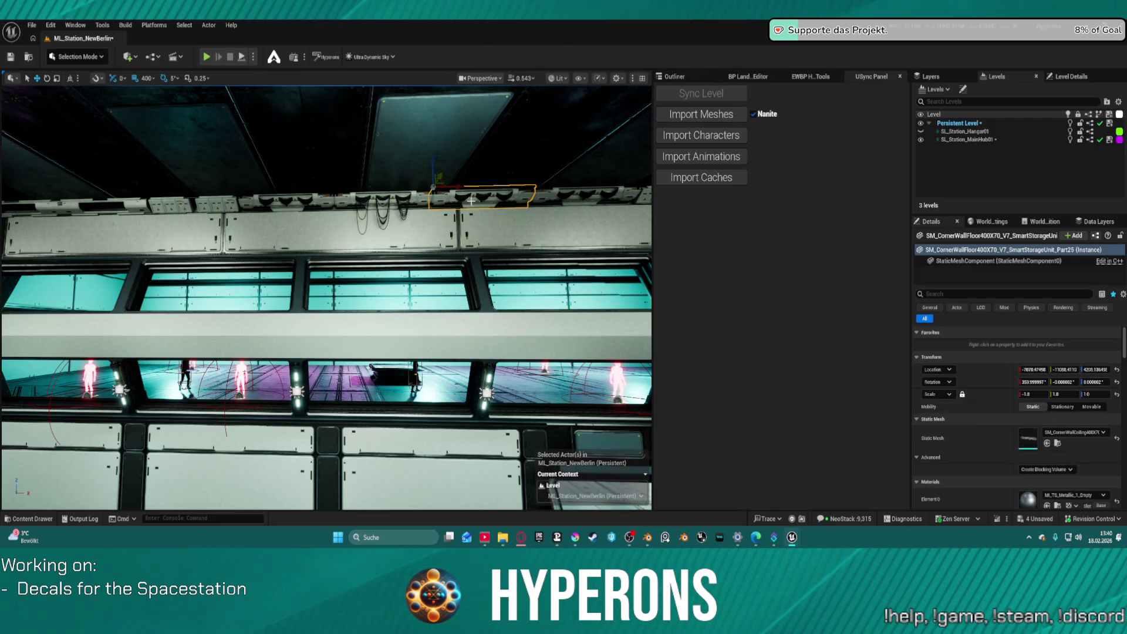
pyautogui.click(553, 195)
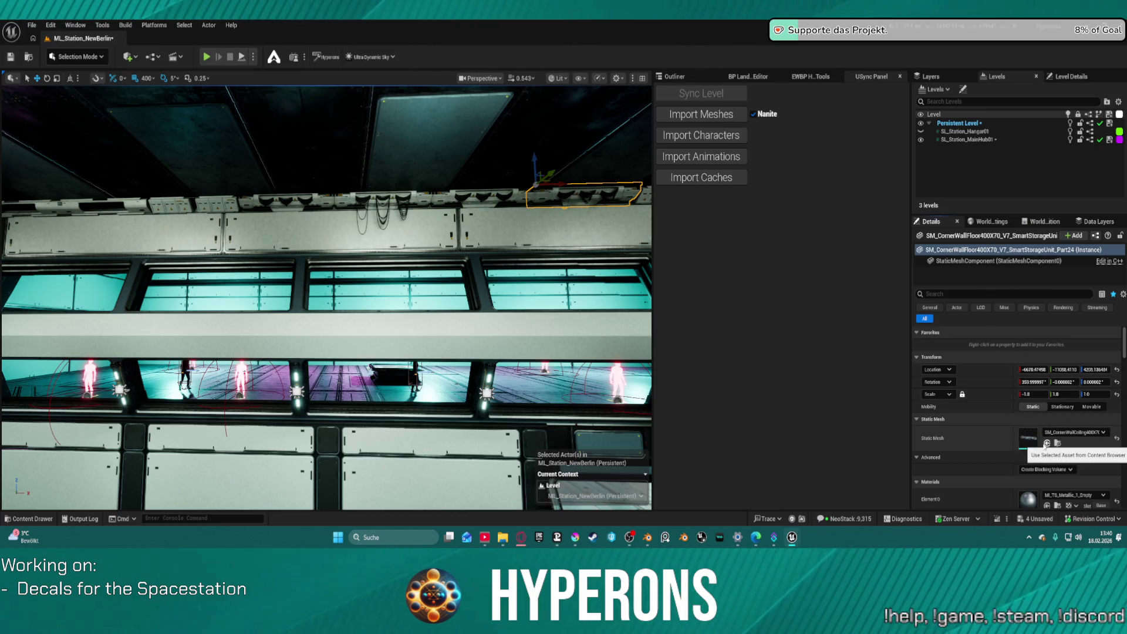
pyautogui.moveTo(352, 293)
pyautogui.mouseDown()
pyautogui.moveTo(405, 294)
pyautogui.moveTo(469, 273)
pyautogui.moveTo(387, 300)
pyautogui.moveTo(320, 296)
pyautogui.mouseUp()
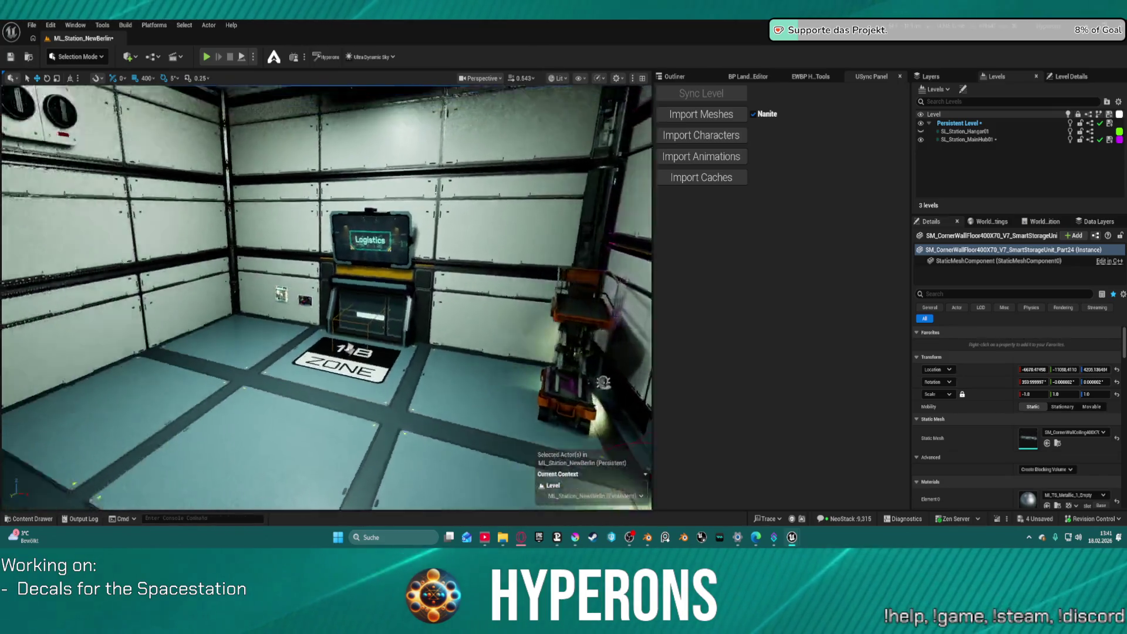
# Select the air vent, frame the Hangars doorway, and open the Content Drawer.
pyautogui.moveTo(320, 296); pyautogui.dragTo(297, 285)
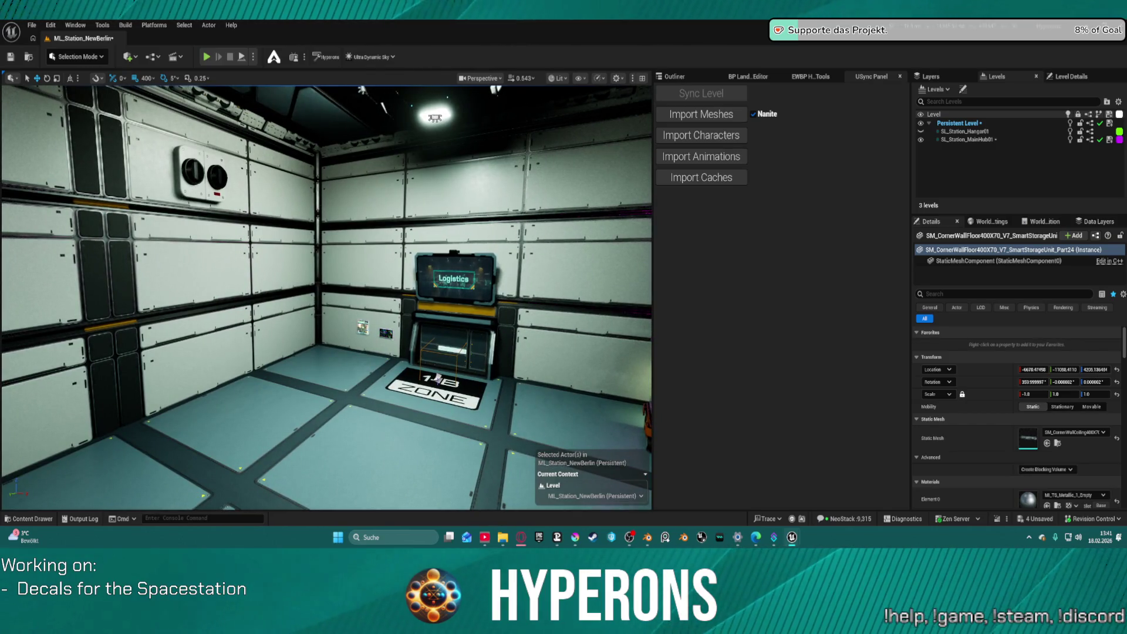
pyautogui.click(203, 176)
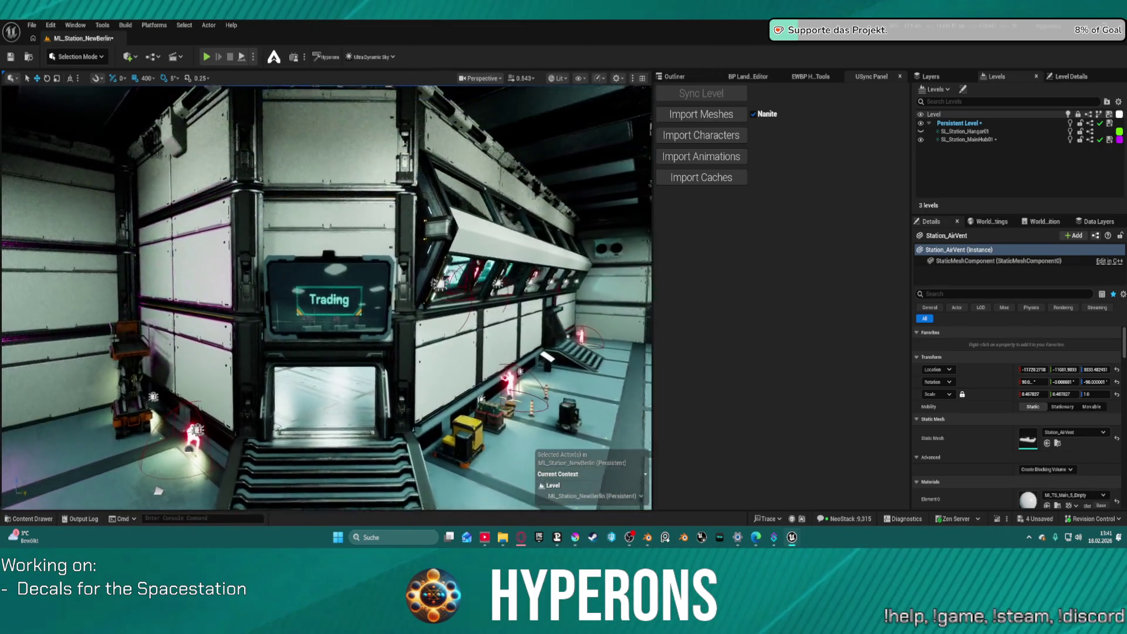
pyautogui.press('f')
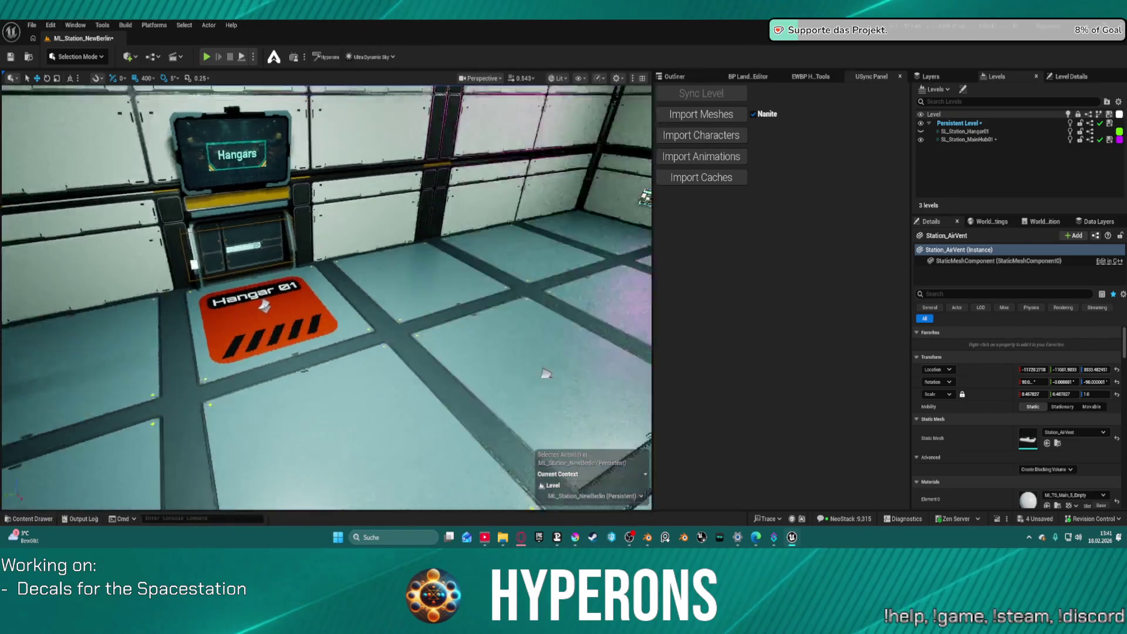
pyautogui.hotkey('ctrl', 'space')
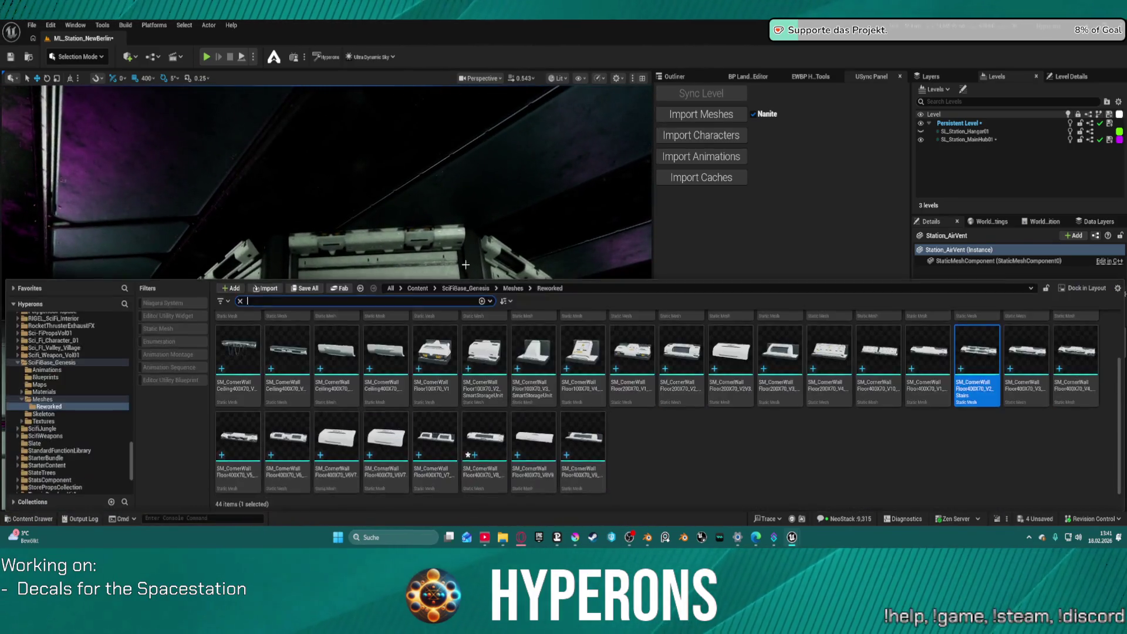
# Drag the T_Decal_Deck_01 decal onto the white wall panel beside the air vent.
pyautogui.hotkey('ctrl', 'space')
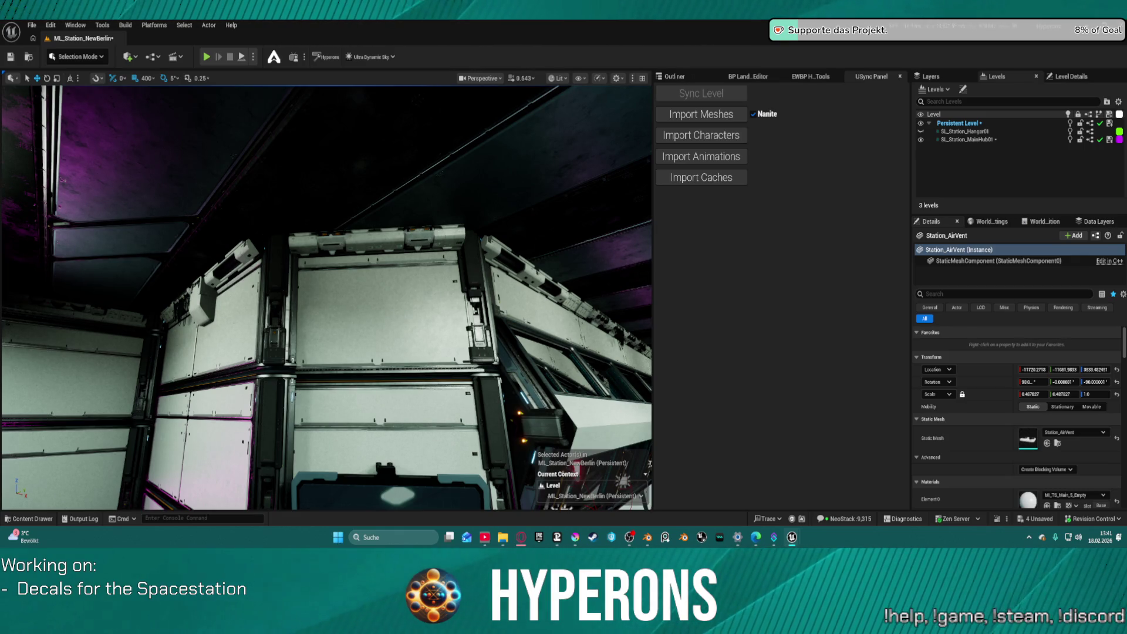
pyautogui.moveTo(417, 283)
pyautogui.mouseDown()
pyautogui.moveTo(371, 304)
pyautogui.moveTo(370, 320)
pyautogui.mouseUp()
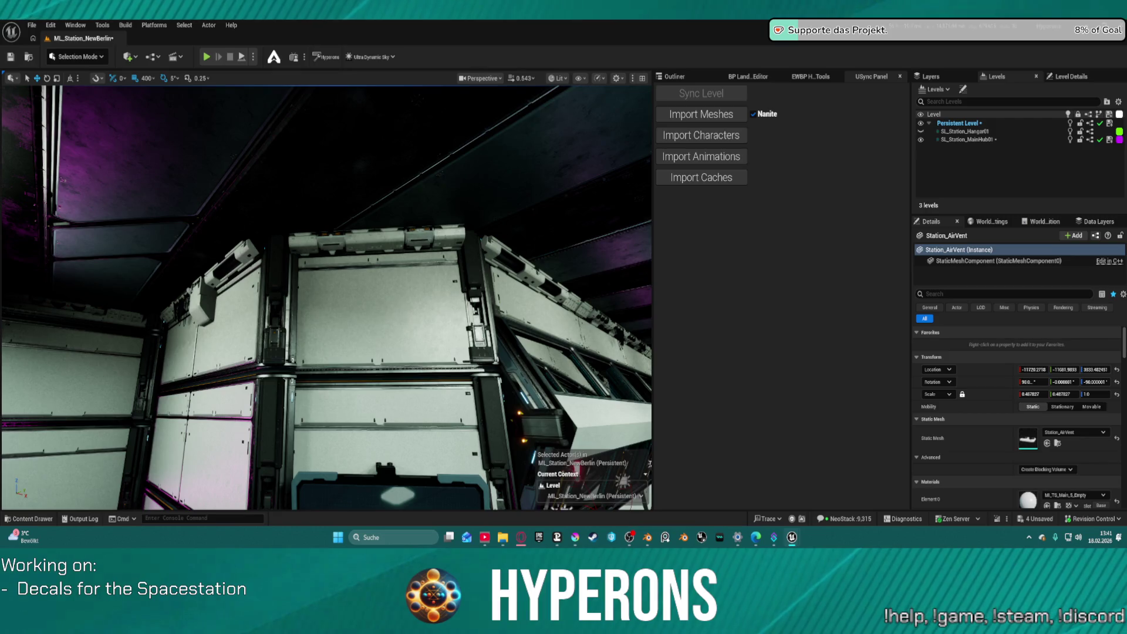
pyautogui.moveTo(370, 320)
pyautogui.mouseDown()
pyautogui.moveTo(376, 305)
pyautogui.moveTo(370, 341)
pyautogui.mouseUp()
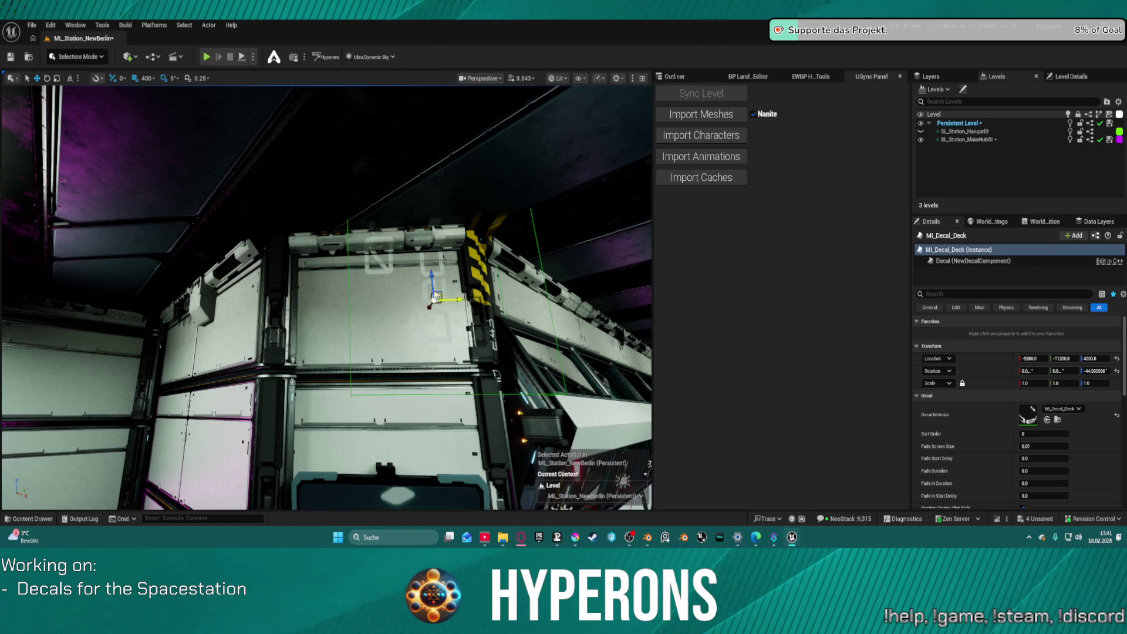
# Slide the Deck decal onto the panel, reset its rotation and turn it to read horizontally.
pyautogui.moveTo(436, 296); pyautogui.dragTo(305, 297)
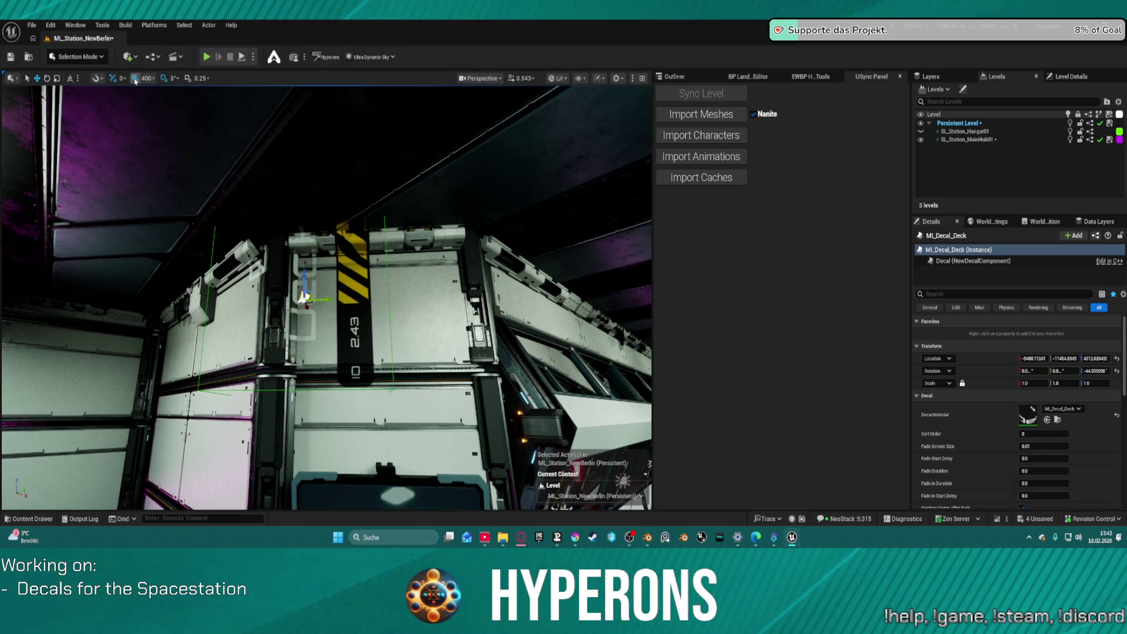
pyautogui.moveTo(317, 300)
pyautogui.mouseDown()
pyautogui.moveTo(372, 304)
pyautogui.moveTo(363, 322)
pyautogui.mouseUp()
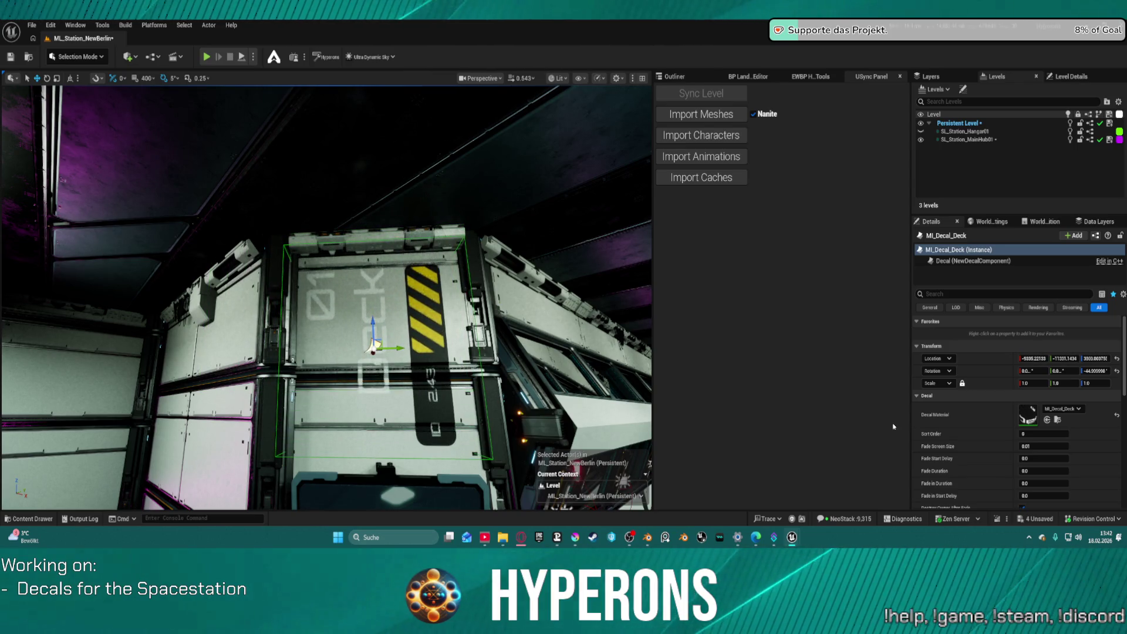
pyautogui.click(1114, 370)
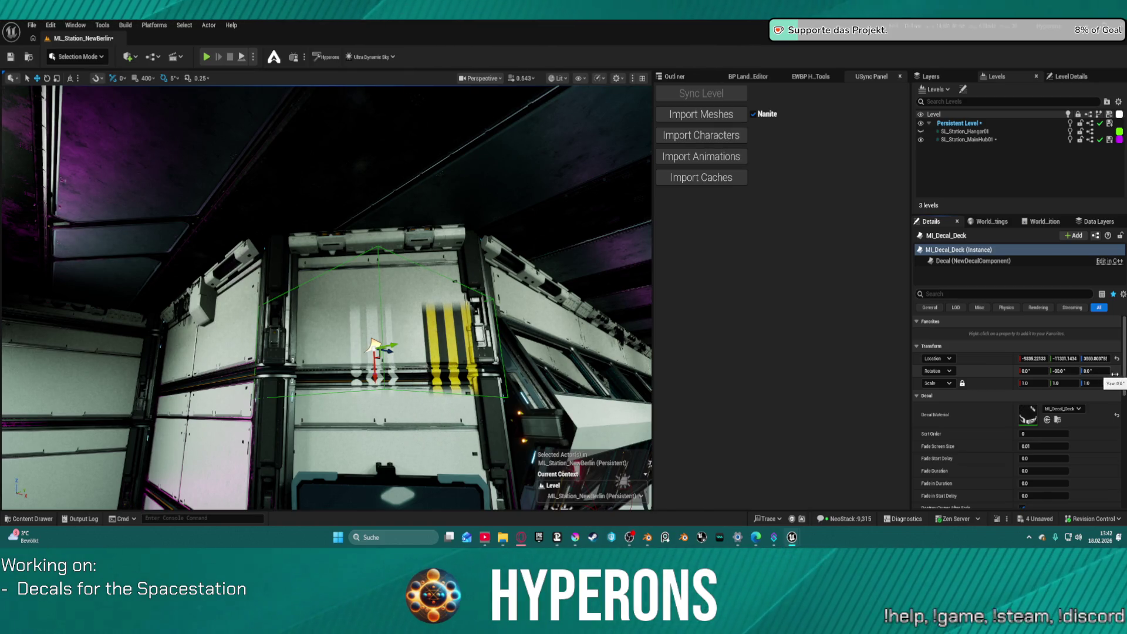
pyautogui.press('e')
pyautogui.moveTo(375, 359)
pyautogui.mouseDown()
pyautogui.moveTo(390, 368)
pyautogui.moveTo(397, 339)
pyautogui.moveTo(373, 328)
pyautogui.mouseUp()
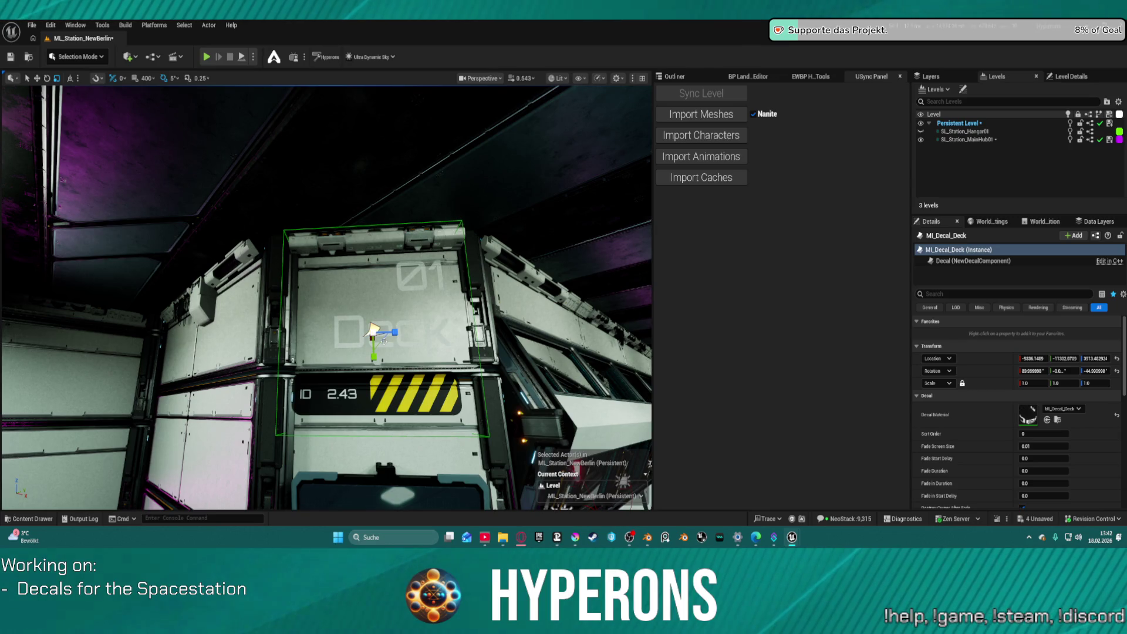
# Shrink the decal to about 0.48 scale and nudge it sideways to centre it.
pyautogui.moveTo(382, 342)
pyautogui.mouseDown()
pyautogui.moveTo(372, 318)
pyautogui.moveTo(411, 393)
pyautogui.mouseUp()
pyautogui.press('w')
pyautogui.press('f')
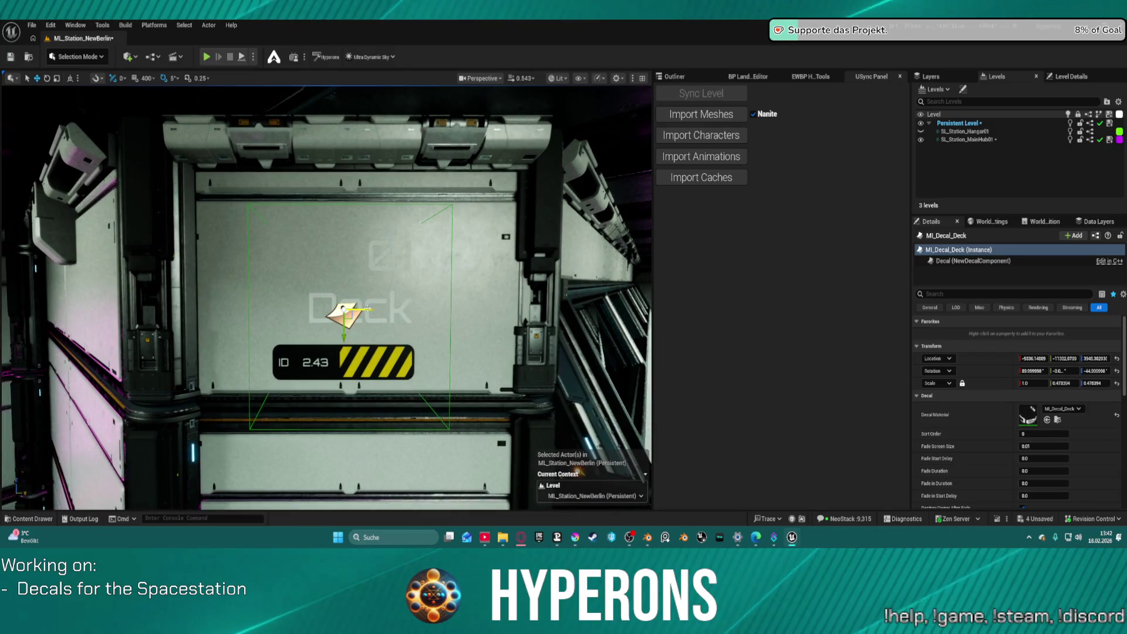
pyautogui.moveTo(367, 309); pyautogui.dragTo(379, 309)
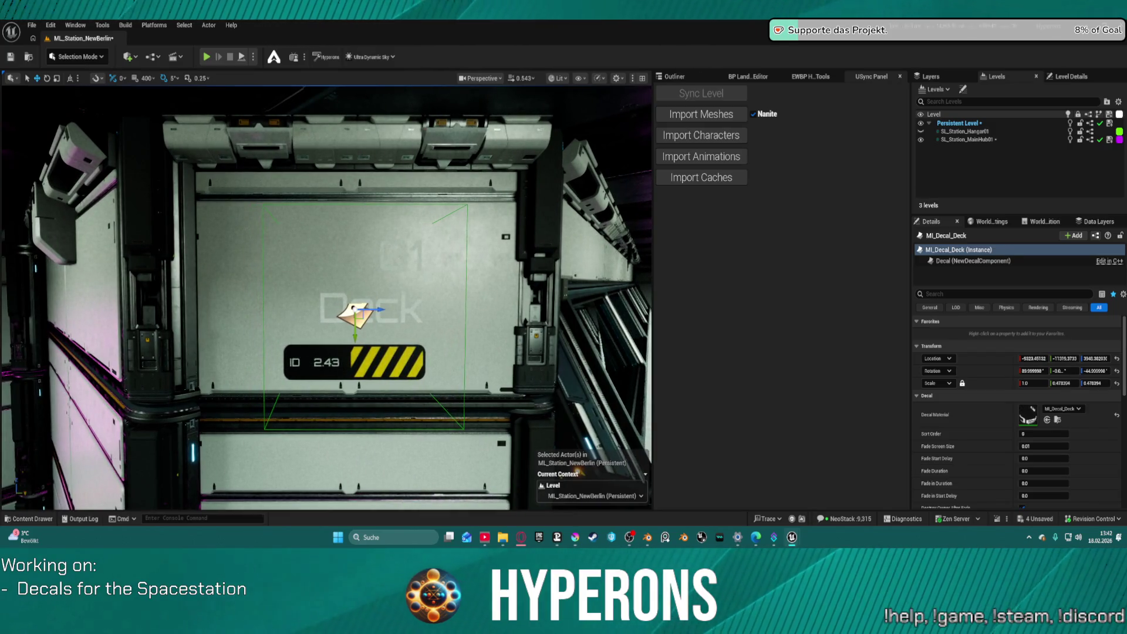
pyautogui.click(379, 309)
# Set Element 2 of wall SM_Wall_4m_Section_5m.008 to the dark MI_TS_Main_1_Empty material.
pyautogui.scroll(-3, 1063, 467)
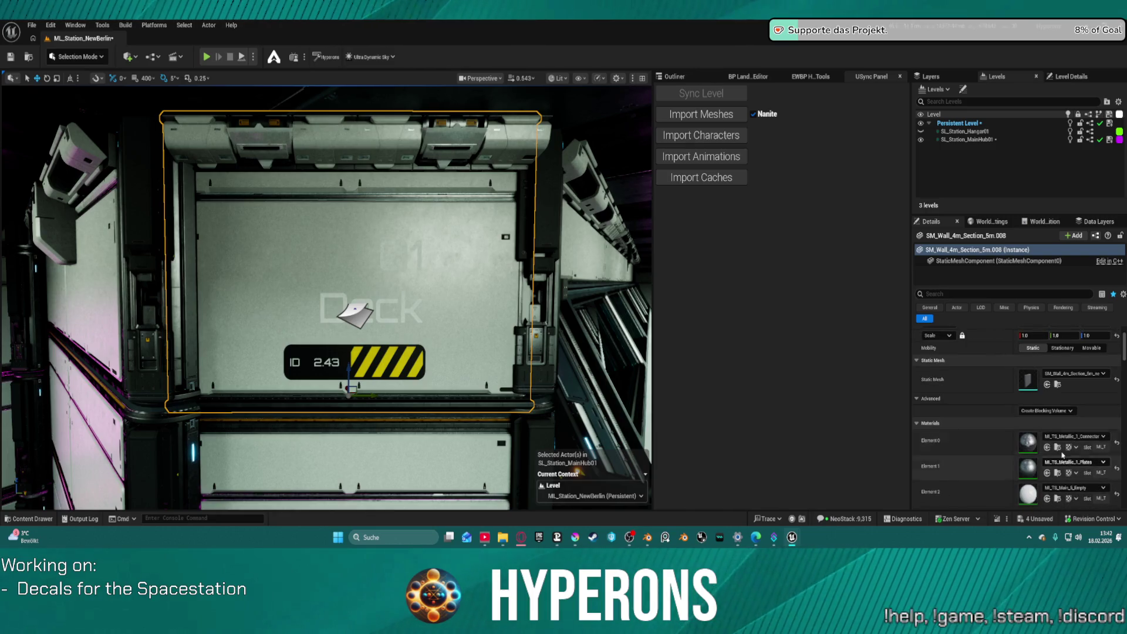
pyautogui.click(1072, 445)
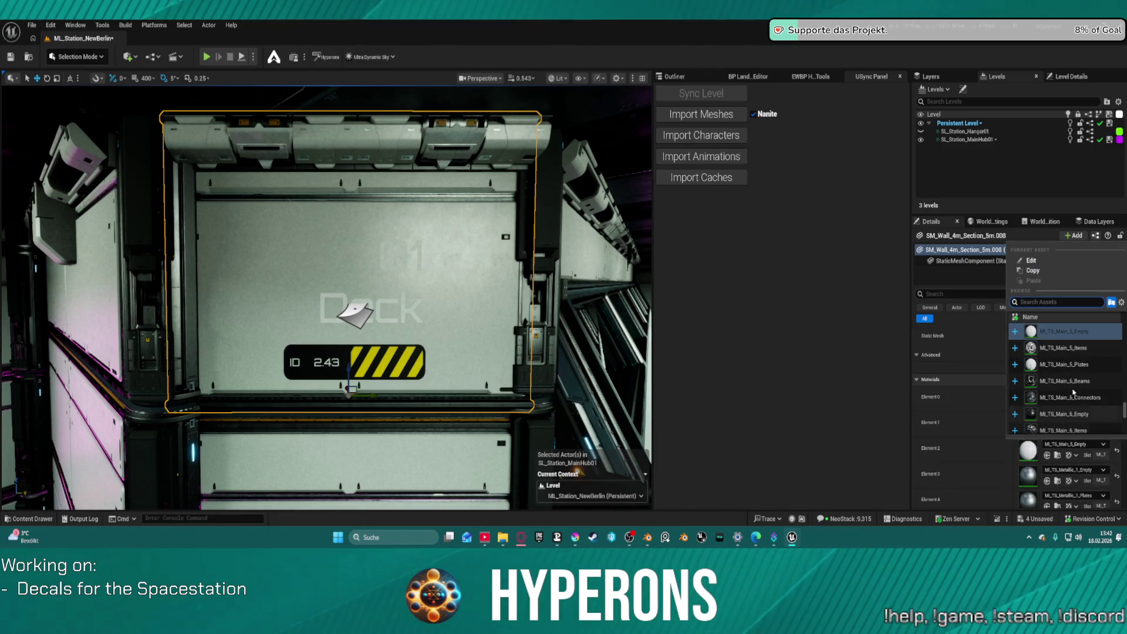
pyautogui.scroll(-1, 1067, 375)
pyautogui.scroll(-5, 1056, 371)
pyautogui.scroll(-8, 1092, 381)
pyautogui.scroll(-5, 1068, 372)
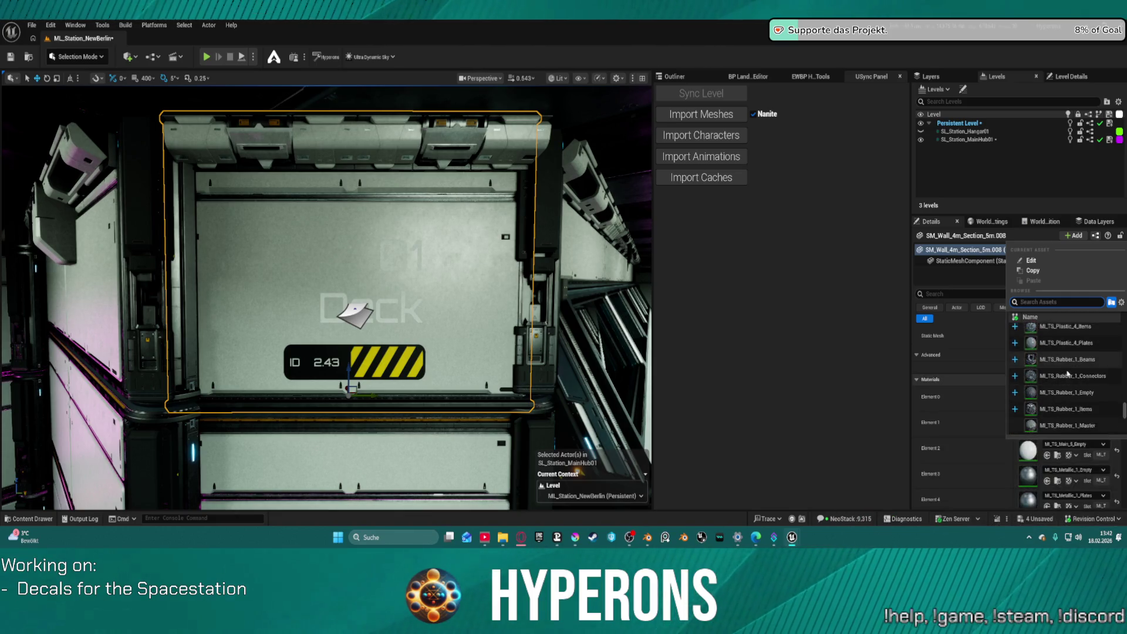
pyautogui.scroll(-5, 1067, 373)
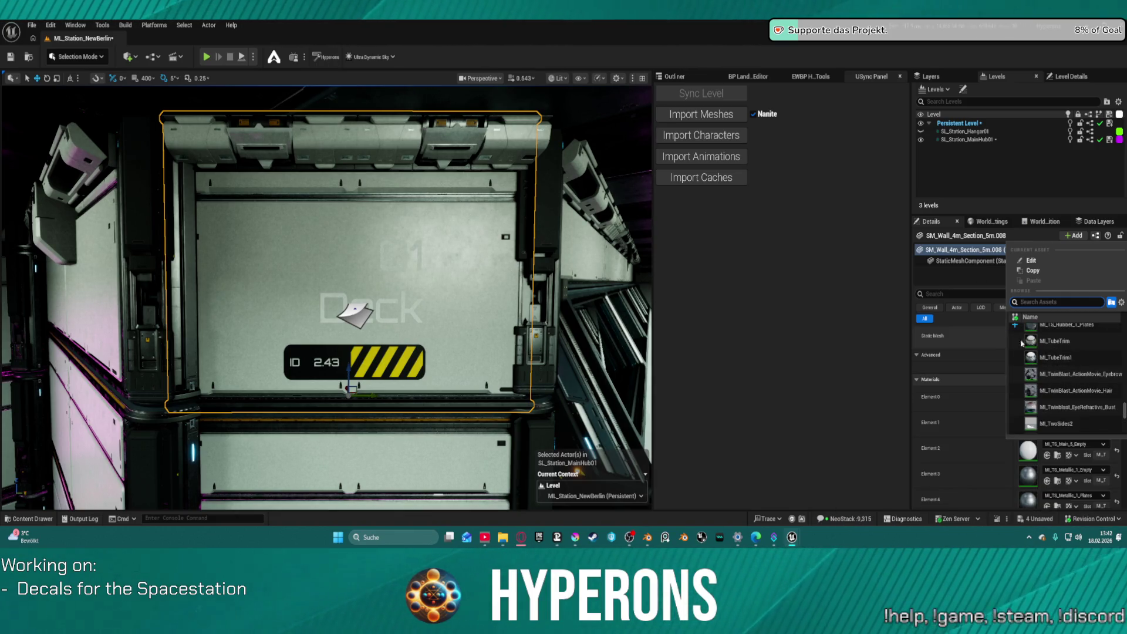
pyautogui.click(1062, 444)
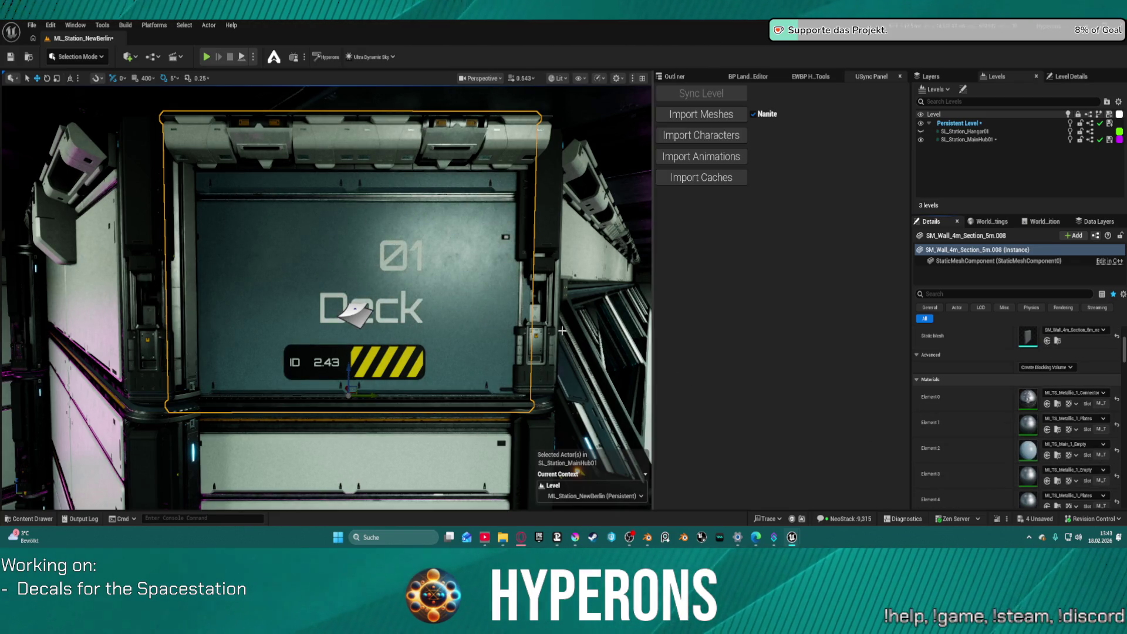
pyautogui.scroll(-10, 326, 298)
pyautogui.scroll(10, 325, 299)
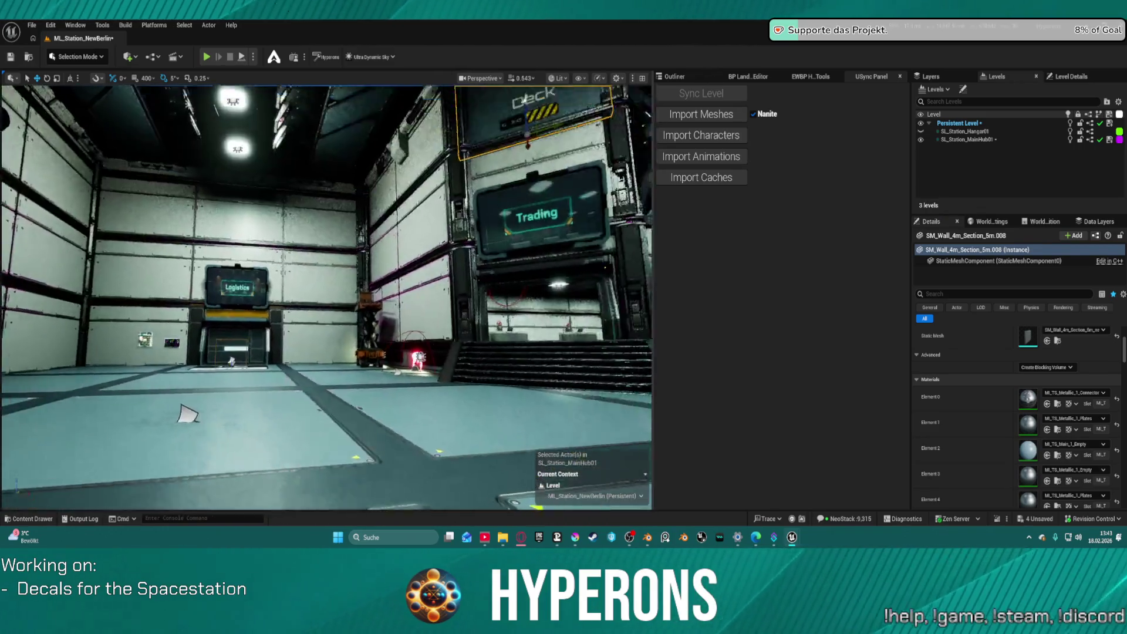
# Turn the view to the Deck sign above Trading and select wall panel .009, undoing one change.
pyautogui.moveTo(326, 298); pyautogui.dragTo(528, 299)
pyautogui.moveTo(283, 164); pyautogui.dragTo(284, 139)
pyautogui.click(282, 223)
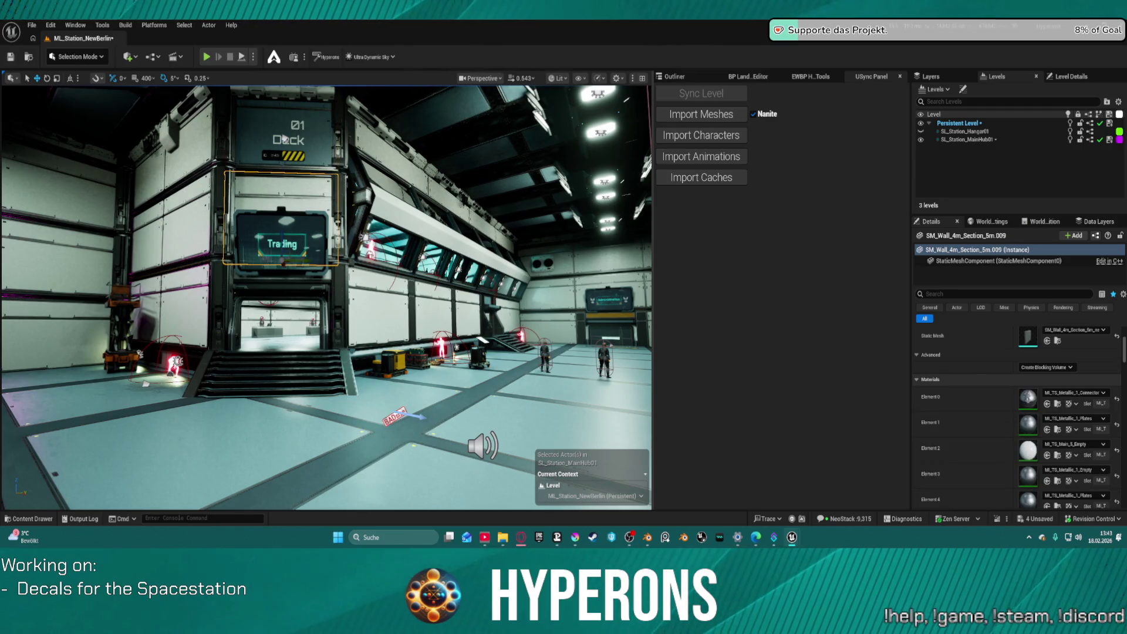
pyautogui.click(1048, 455)
pyautogui.hotkey('ctrl', 'z')
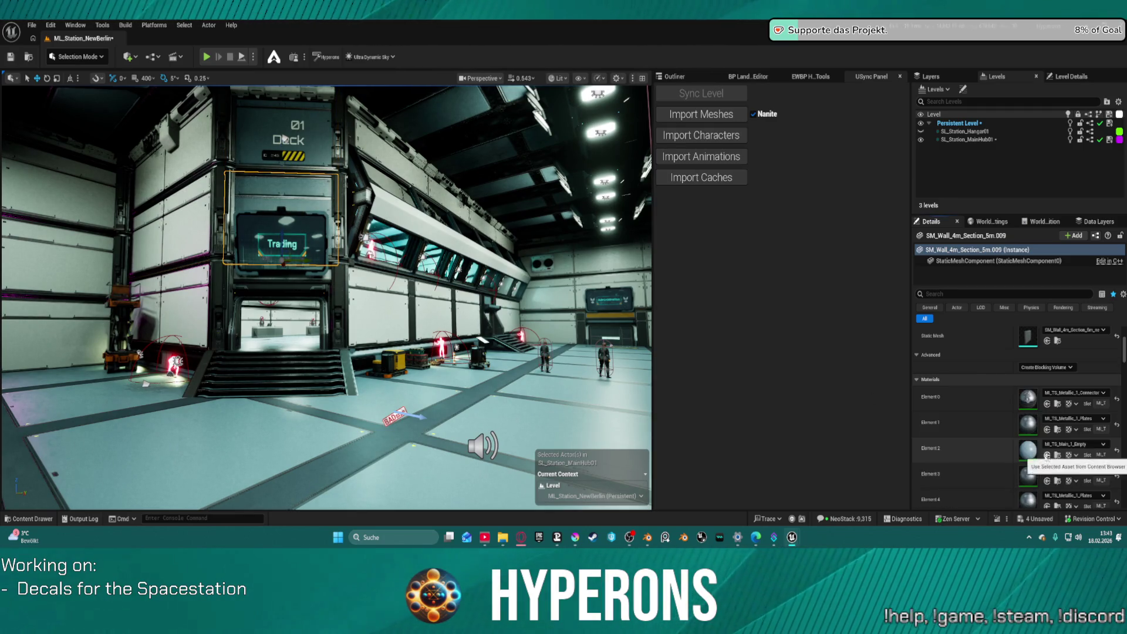
# Select a corridor floor panel, then switch to the T_Decal_Deck_01 artwork in Krita.
pyautogui.moveTo(284, 138)
pyautogui.mouseDown()
pyautogui.moveTo(381, 142)
pyautogui.moveTo(366, 142)
pyautogui.mouseUp()
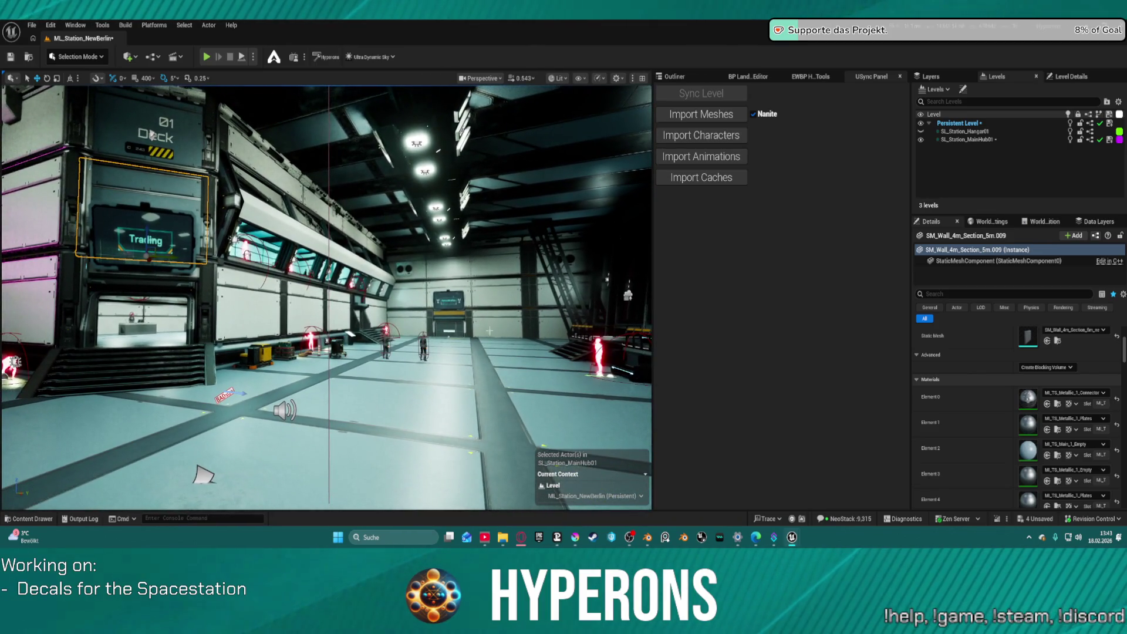
pyautogui.click(504, 365)
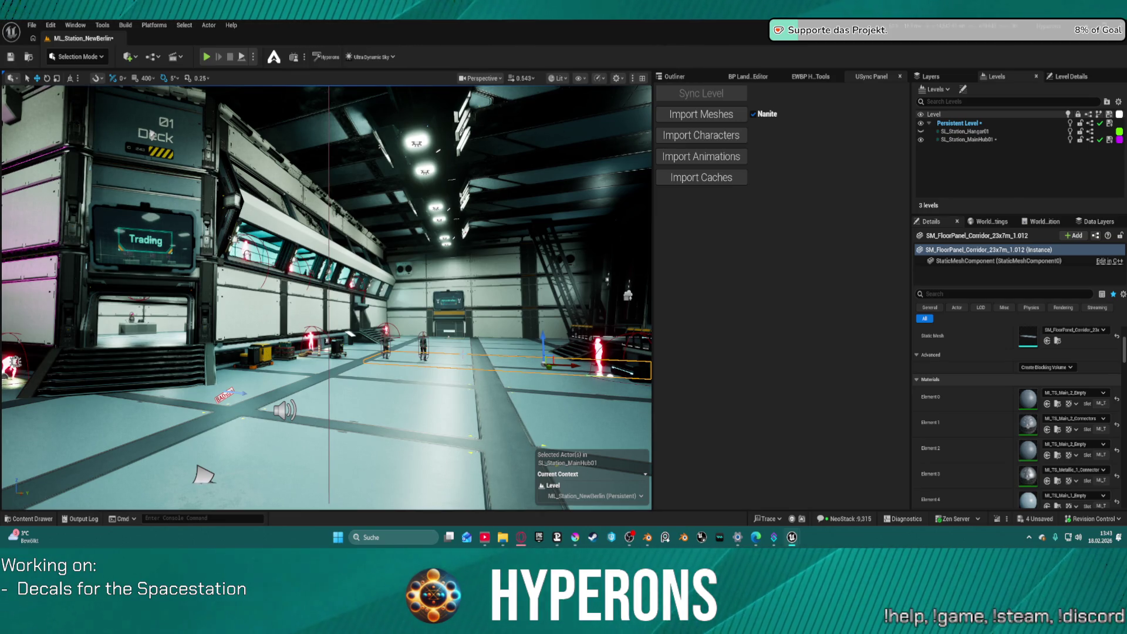
pyautogui.click(582, 540)
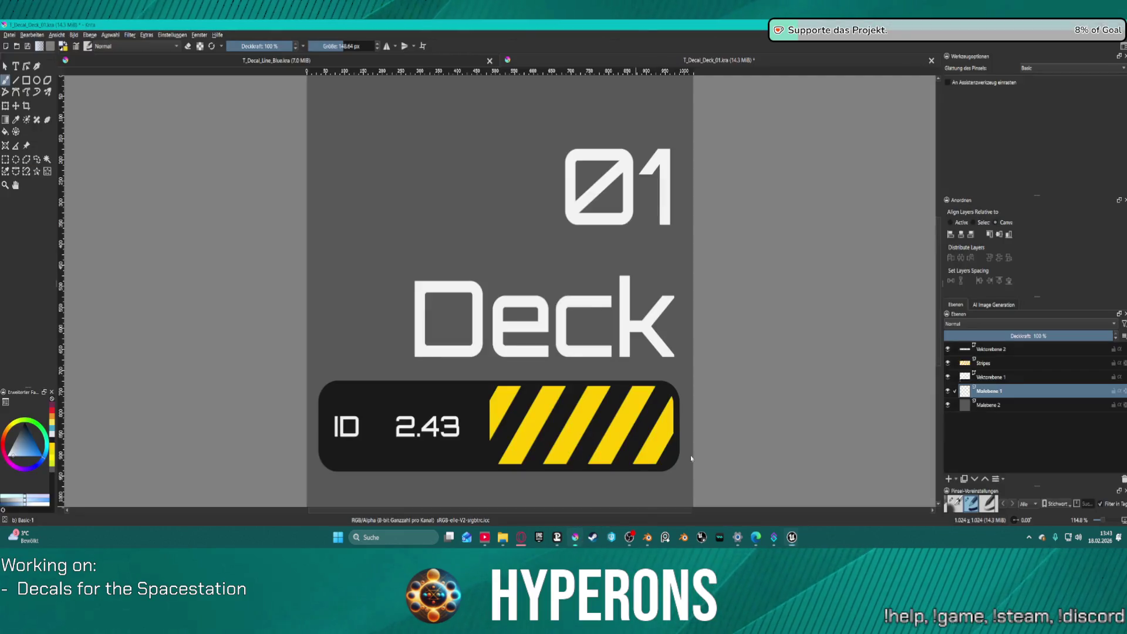
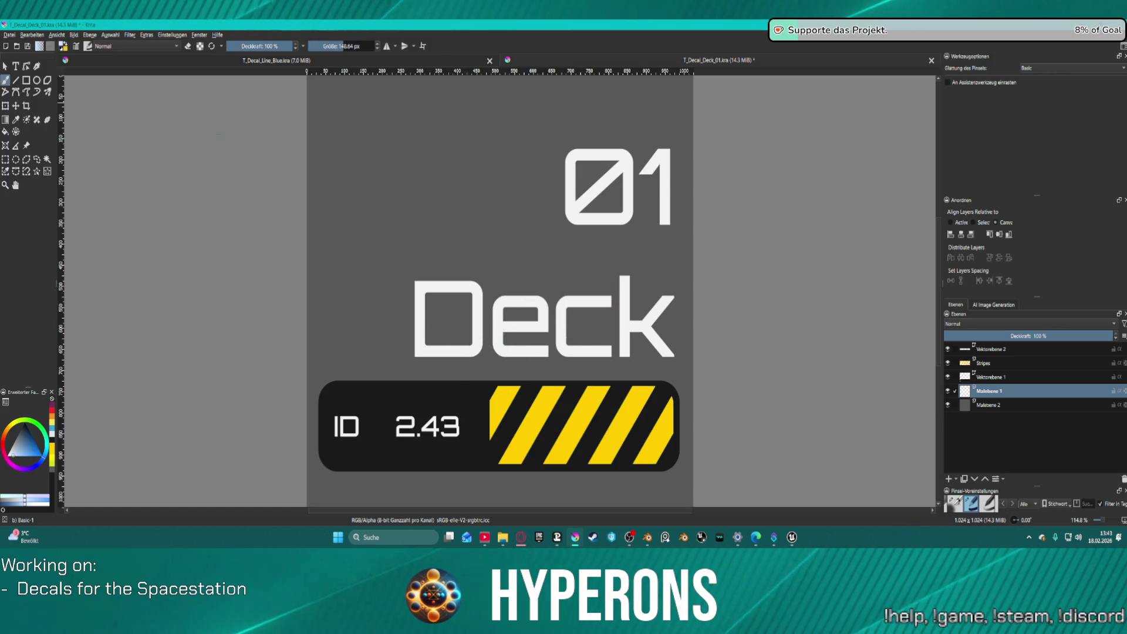
# With the shape selection tool, toggle Vektorebene 2, Stripes and Vektorebene 1 to find the text, then select Vektorebene 1.
pyautogui.click(5, 67)
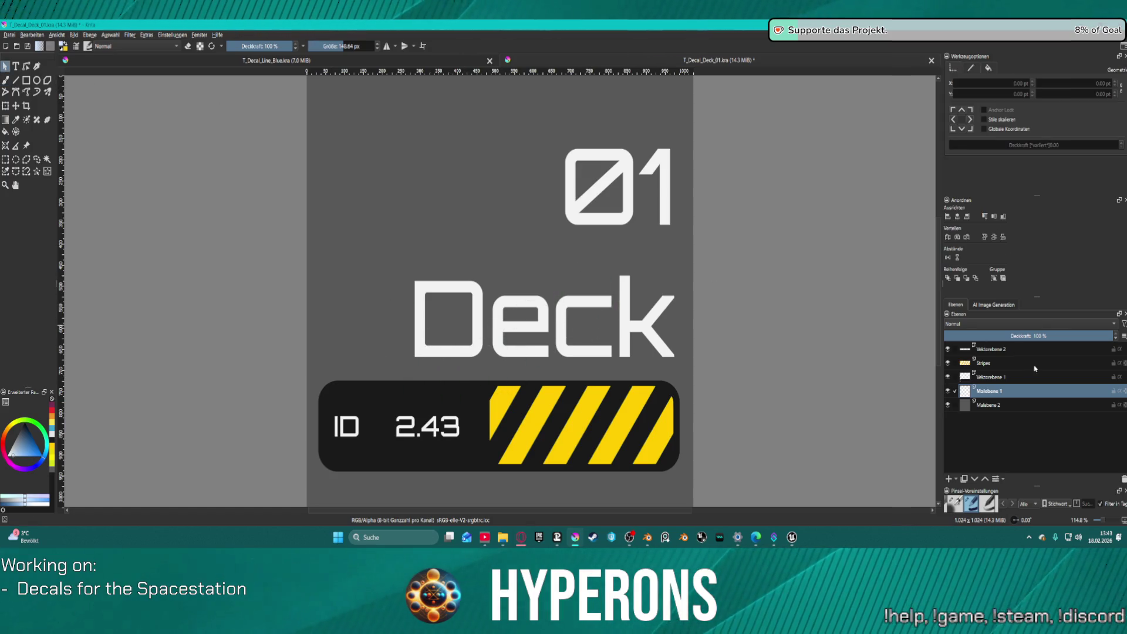
pyautogui.click(998, 351)
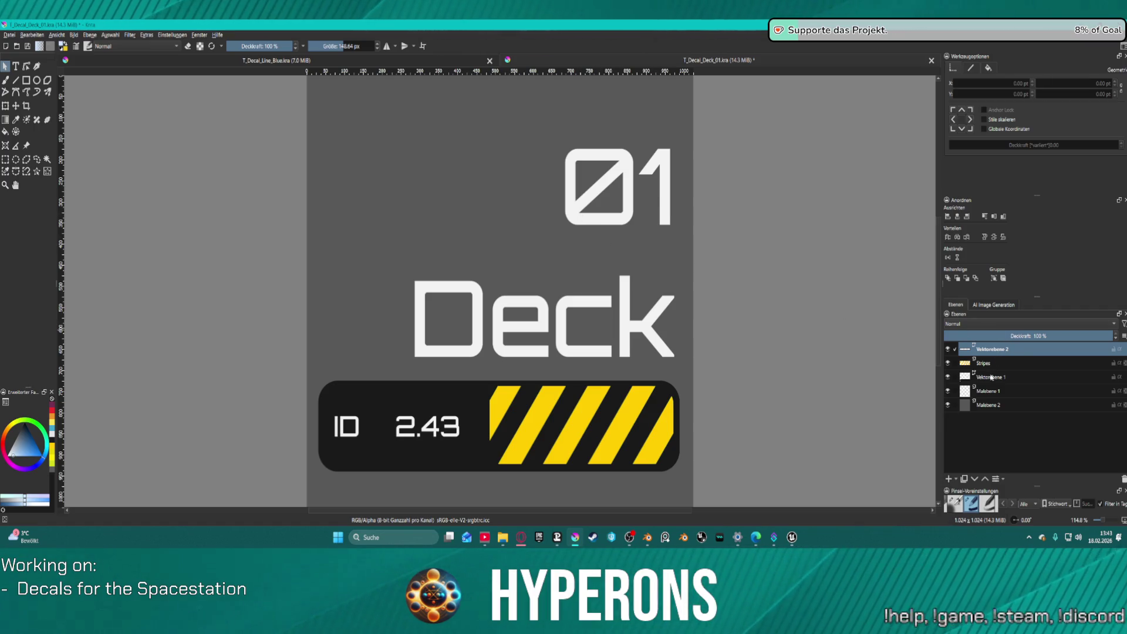
pyautogui.click(947, 349)
pyautogui.click(947, 349)
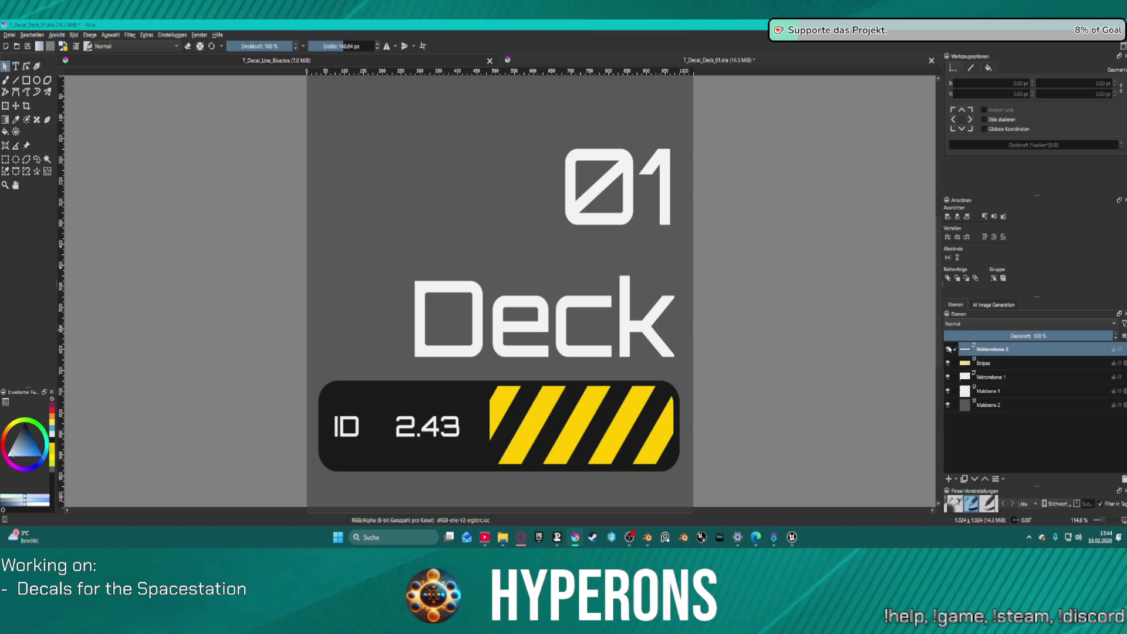
pyautogui.click(948, 363)
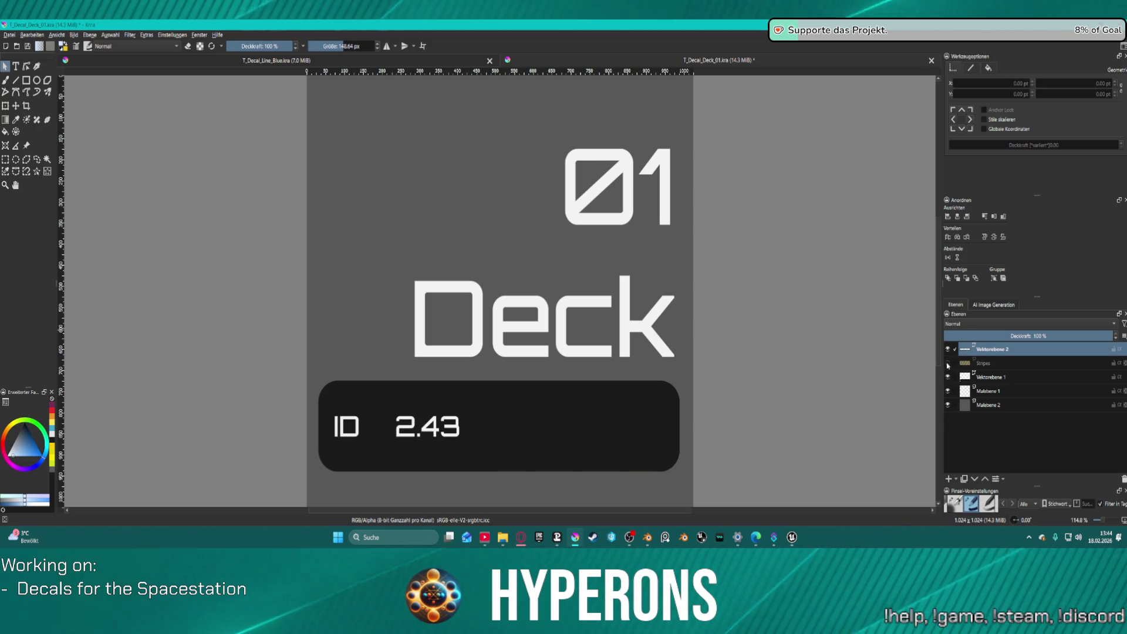
pyautogui.click(947, 364)
pyautogui.click(947, 376)
pyautogui.click(947, 376)
pyautogui.click(947, 377)
pyautogui.click(947, 377)
pyautogui.click(995, 377)
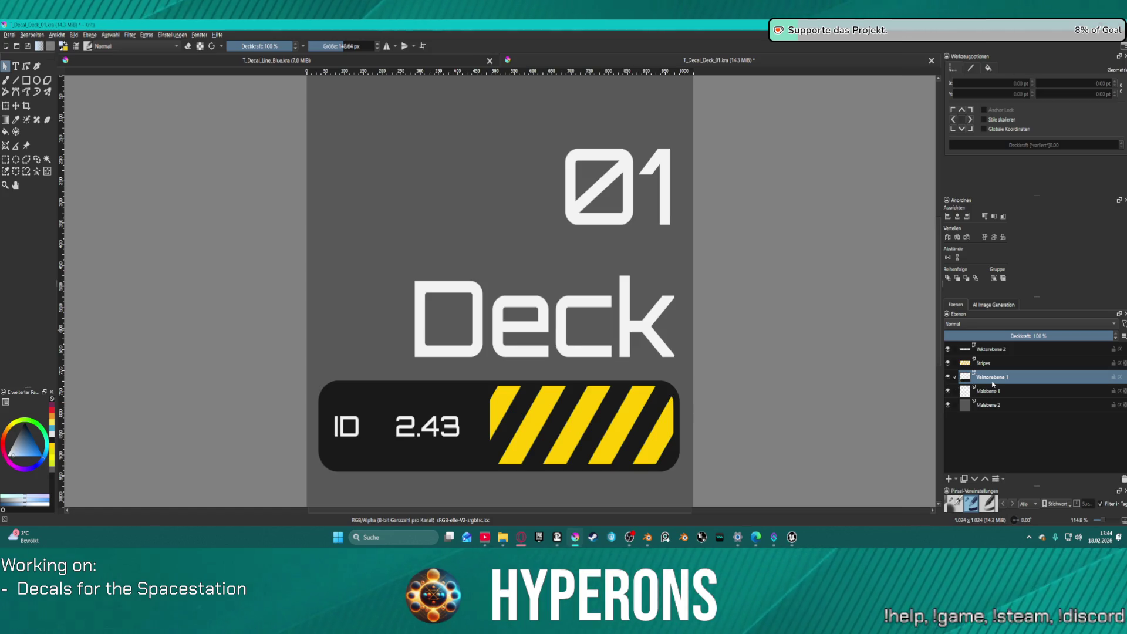
# Move the 01 Deck text onto its own new top layer, delete the stray Malebene 3, and duplicate the text layer.
pyautogui.click(615, 223)
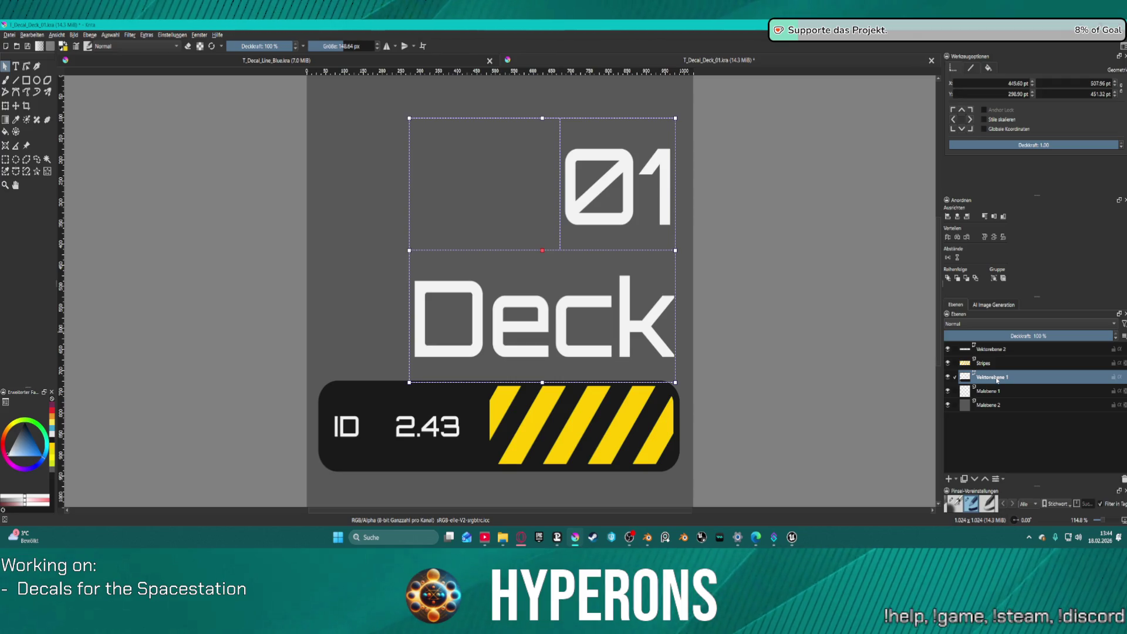
pyautogui.press('Delete')
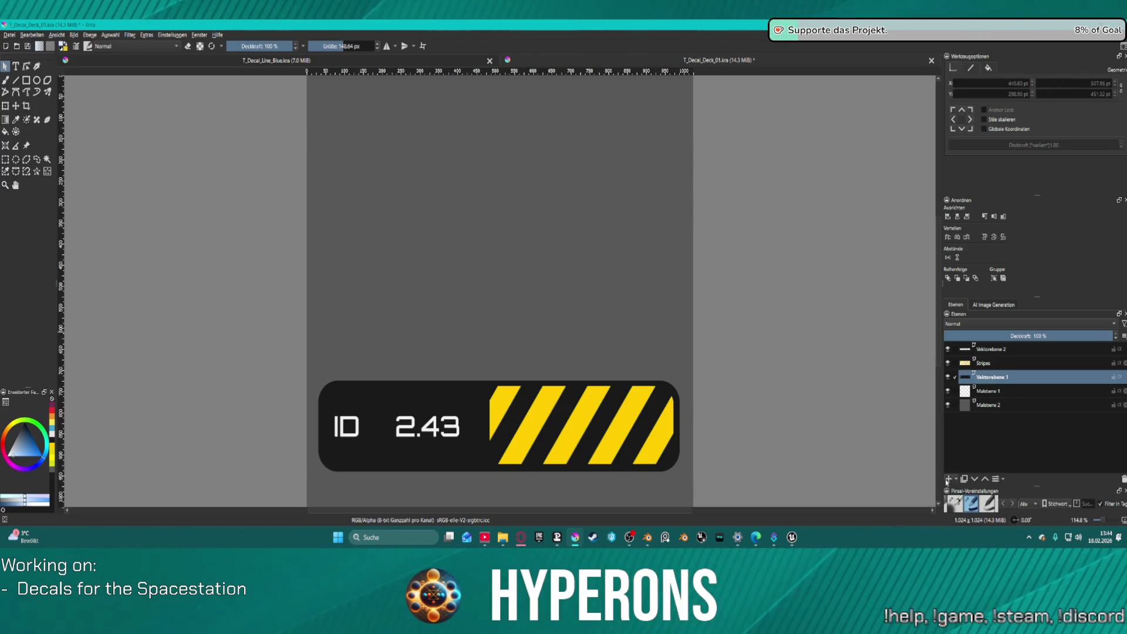
pyautogui.click(947, 478)
pyautogui.hotkey('ctrl', 'v')
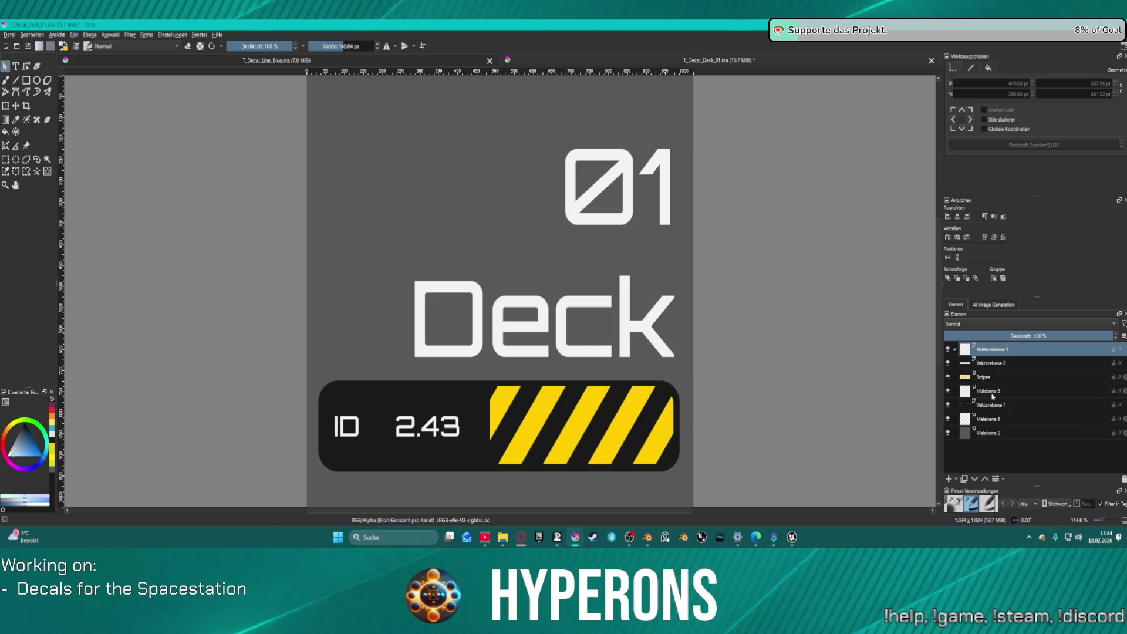
pyautogui.click(992, 392)
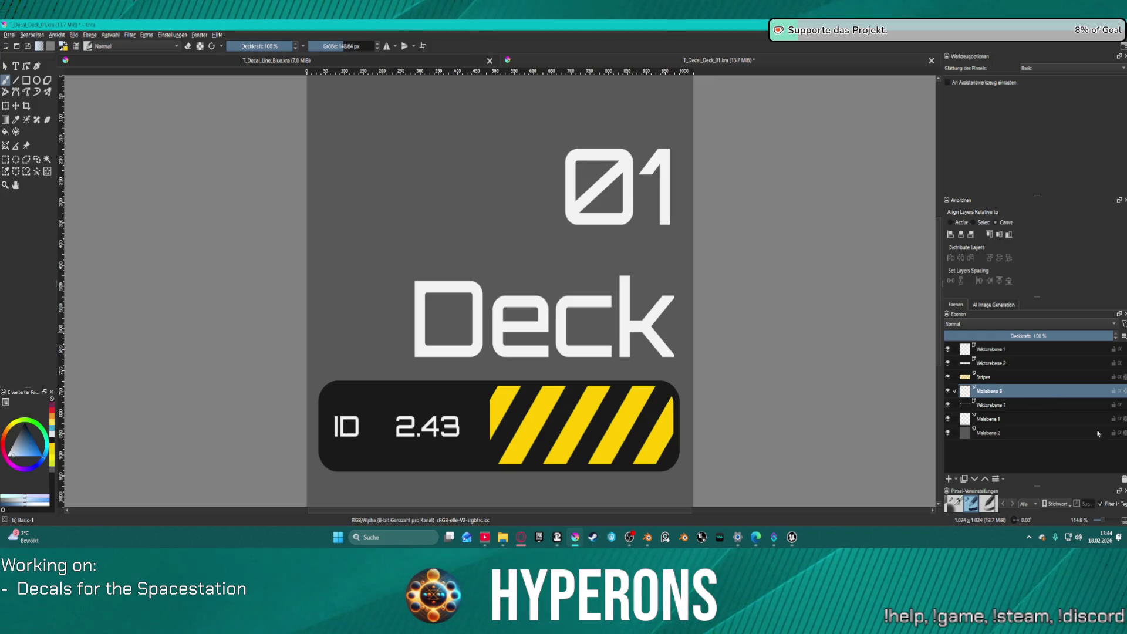
pyautogui.hotkey('shift', 'Delete')
pyautogui.click(995, 350)
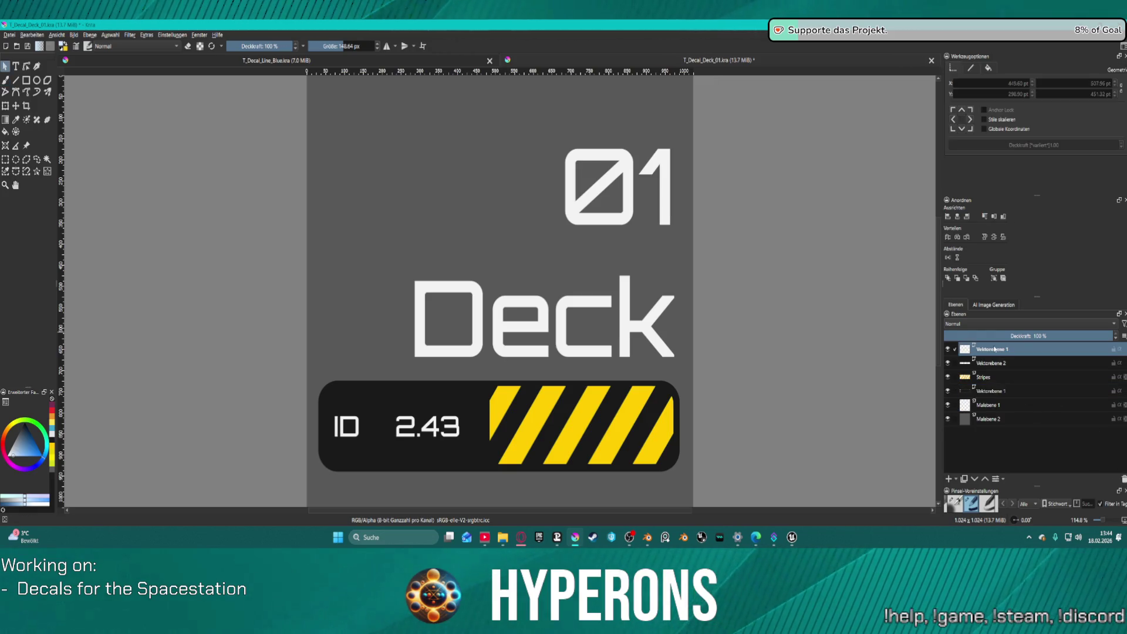
pyautogui.hotkey('ctrl', 'j')
# Merge the duplicate back into the 01 Deck text layer and bring up its Ebenenstil settings.
pyautogui.rightClick(994, 349)
pyautogui.moveTo(992, 263)
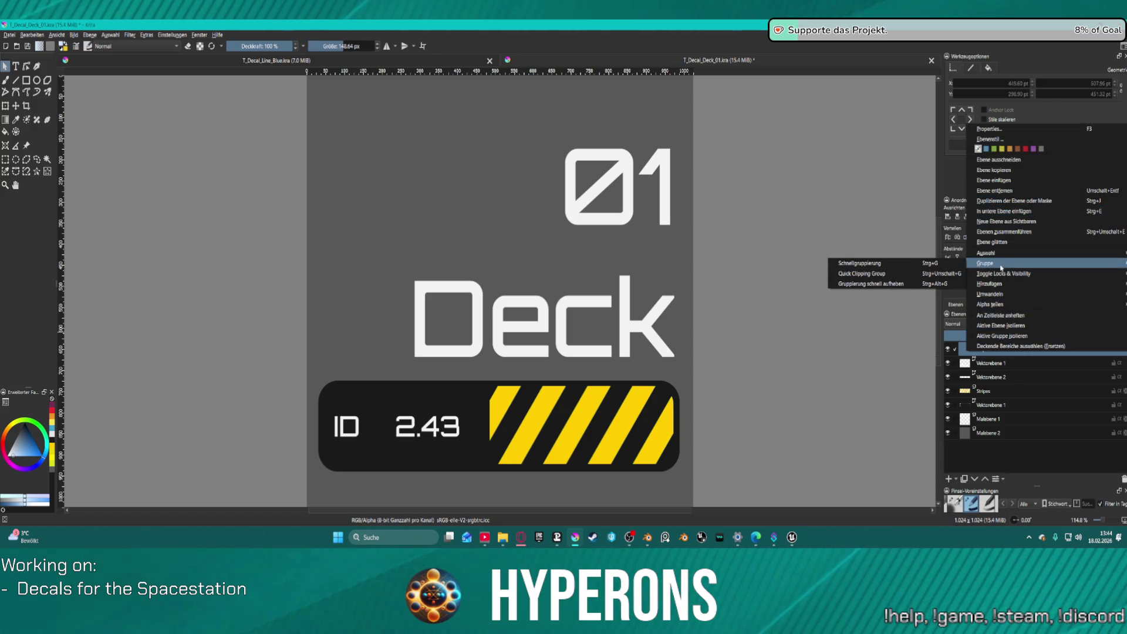
pyautogui.click(932, 358)
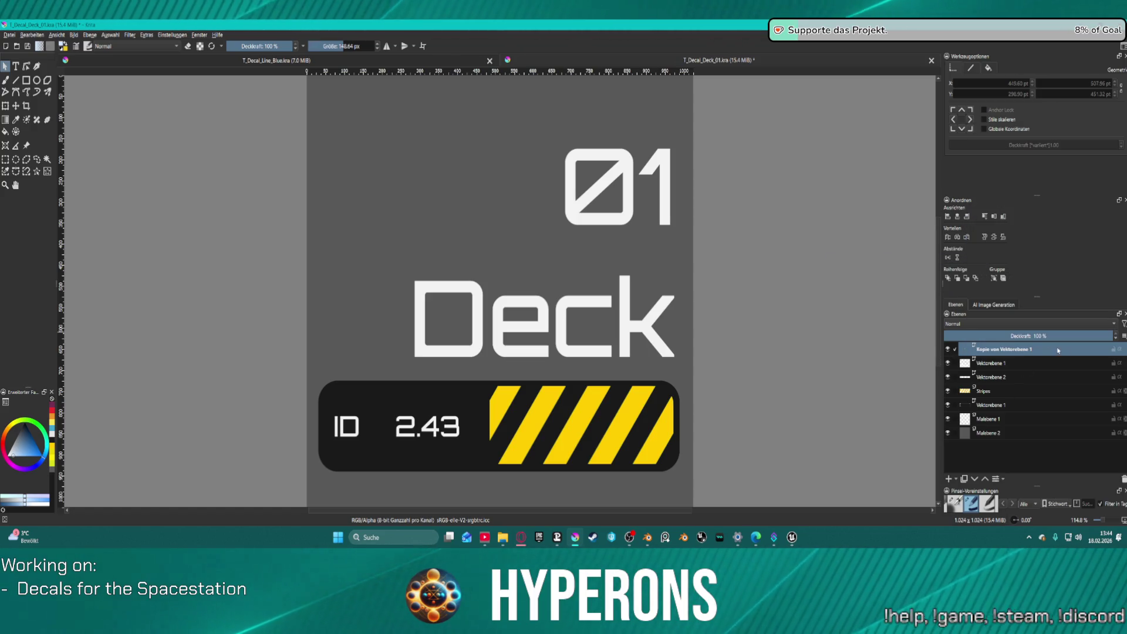
pyautogui.hotkey('ctrl', 'e')
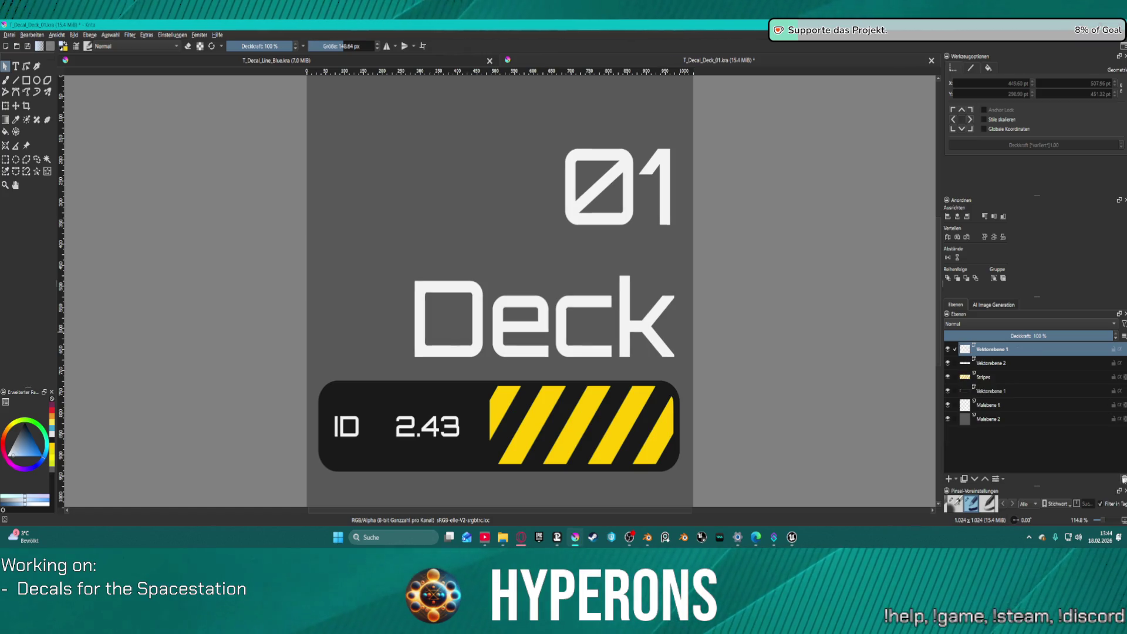
pyautogui.rightClick(998, 350)
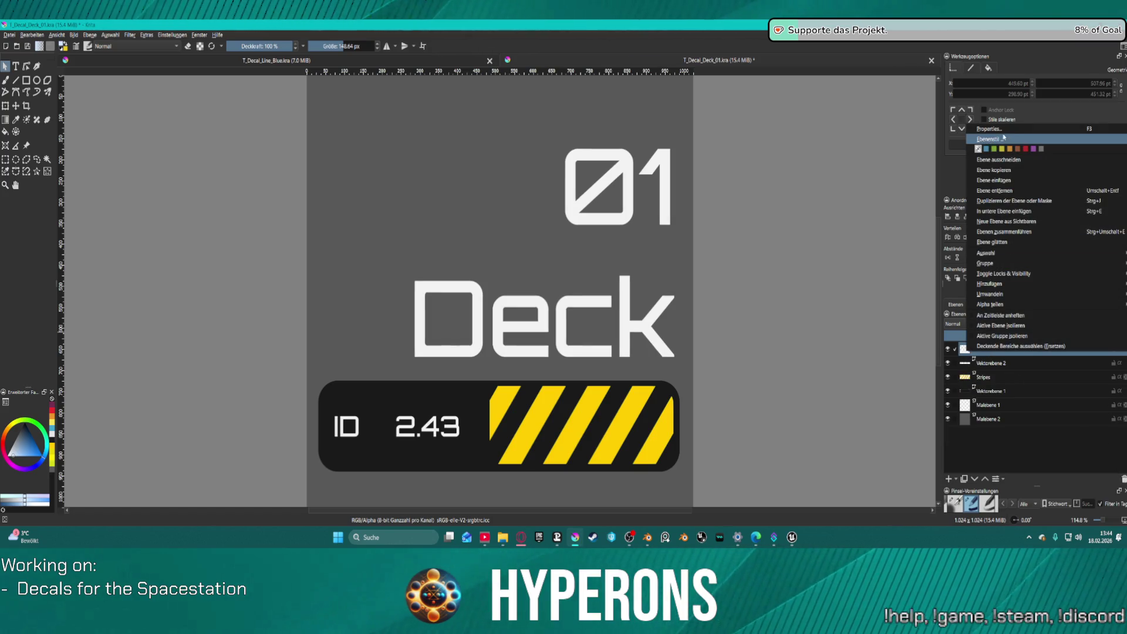
pyautogui.click(990, 139)
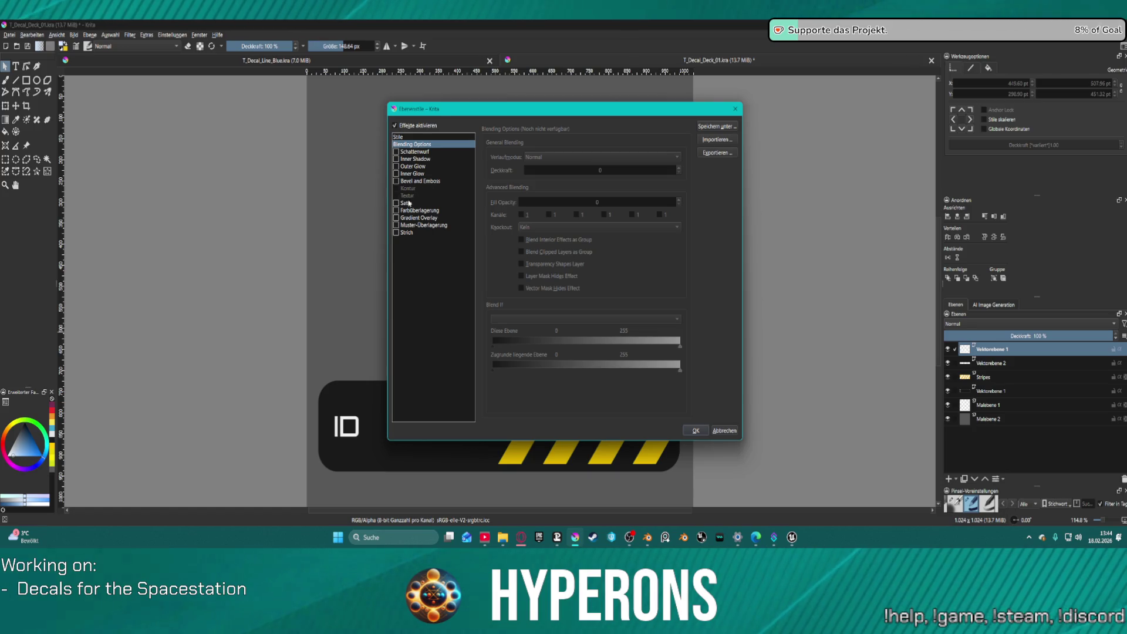
# Try a Bevel and Emboss with contour on the 01 Deck text, then remove it again.
pyautogui.click(396, 233)
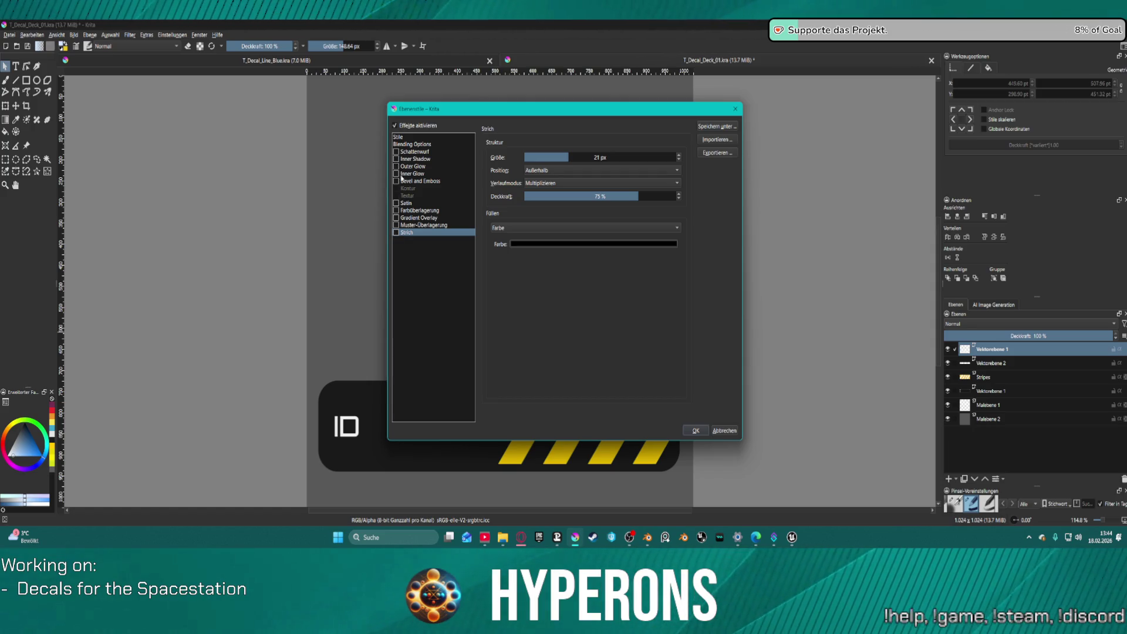
pyautogui.click(398, 183)
pyautogui.click(396, 182)
pyautogui.moveTo(466, 111); pyautogui.dragTo(754, 109)
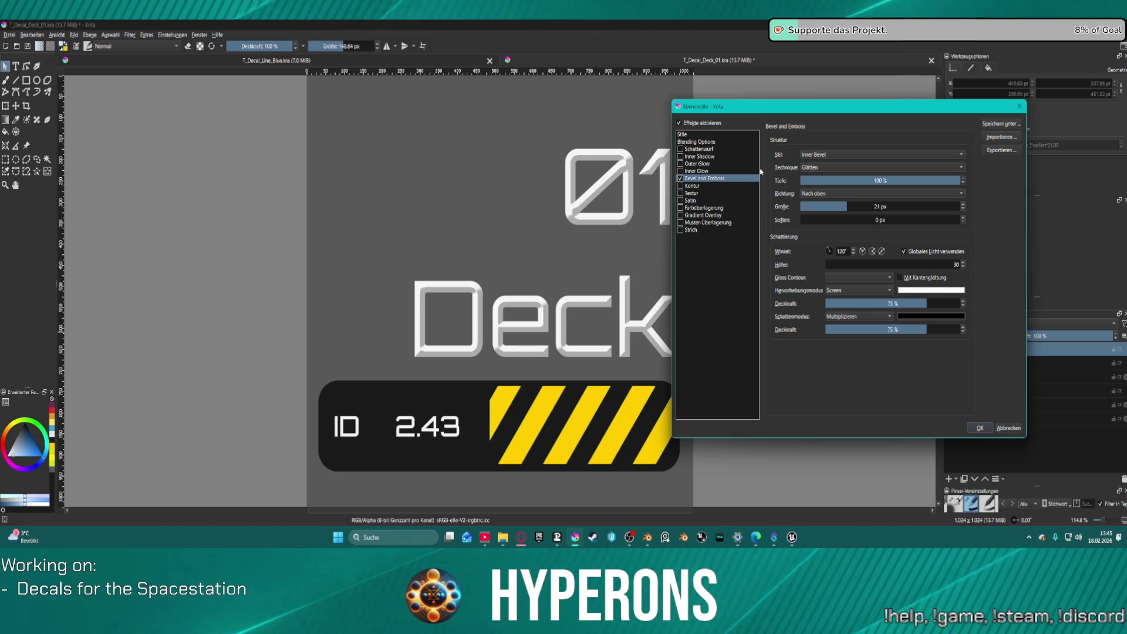
pyautogui.click(681, 186)
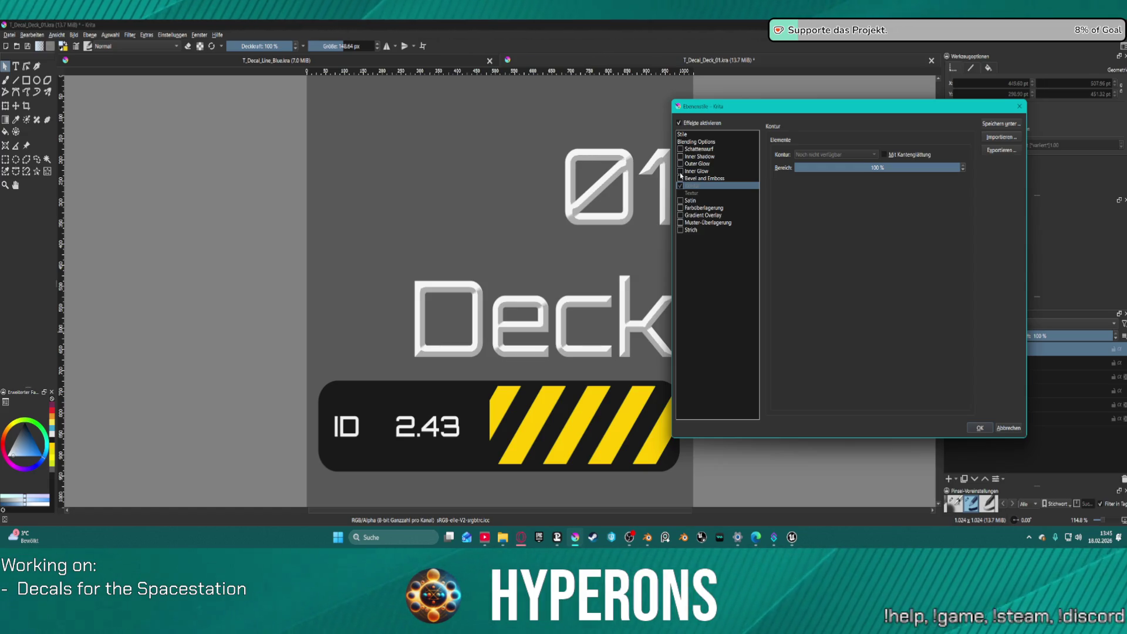
pyautogui.click(680, 177)
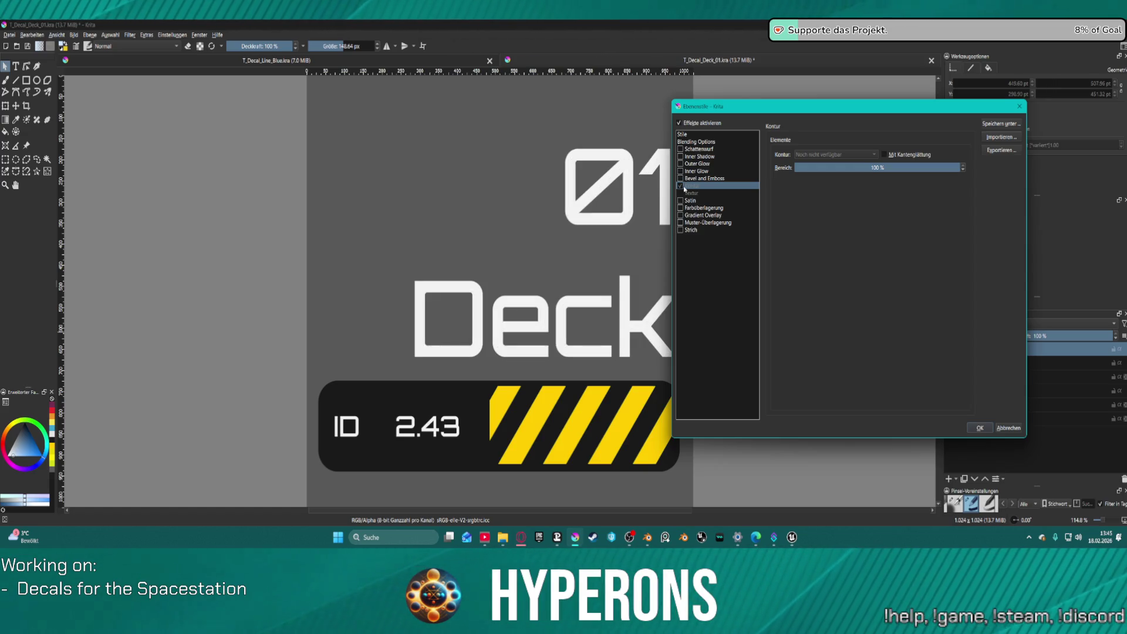
# Give the text a 4 px outline stroke, close Layer Style, and hide the grey background.
pyautogui.click(681, 230)
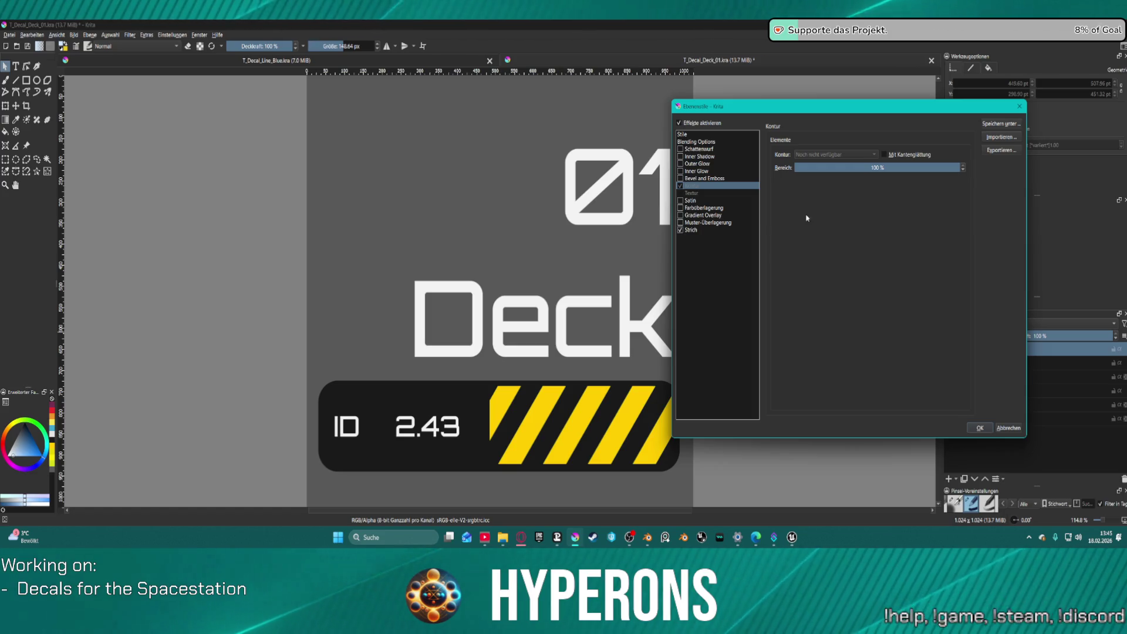
pyautogui.click(705, 229)
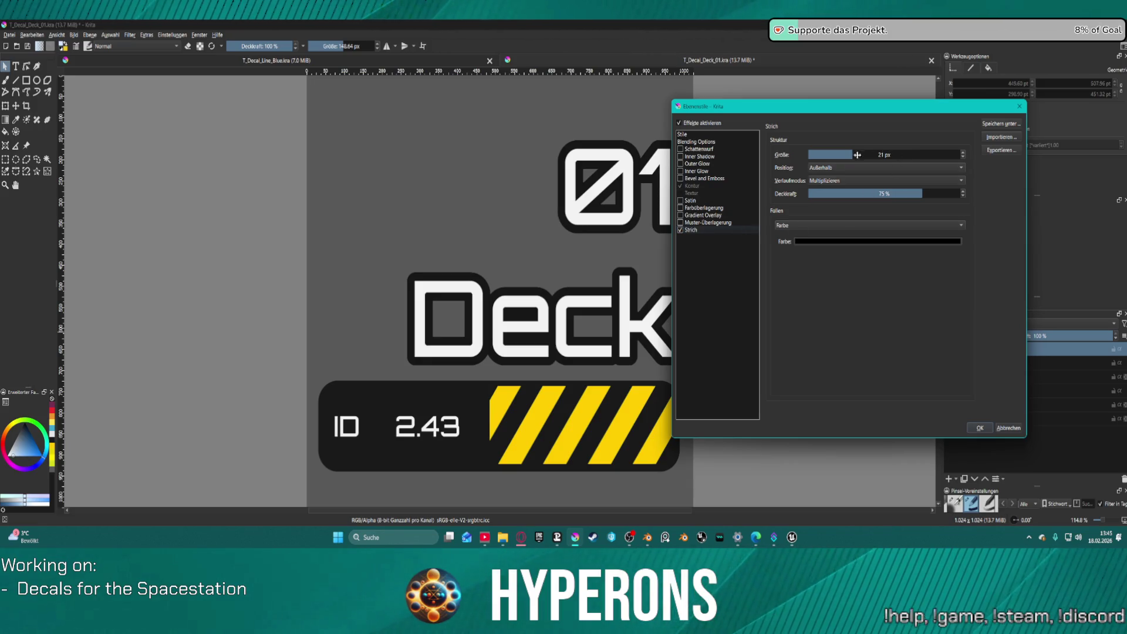
pyautogui.moveTo(857, 154); pyautogui.dragTo(828, 155)
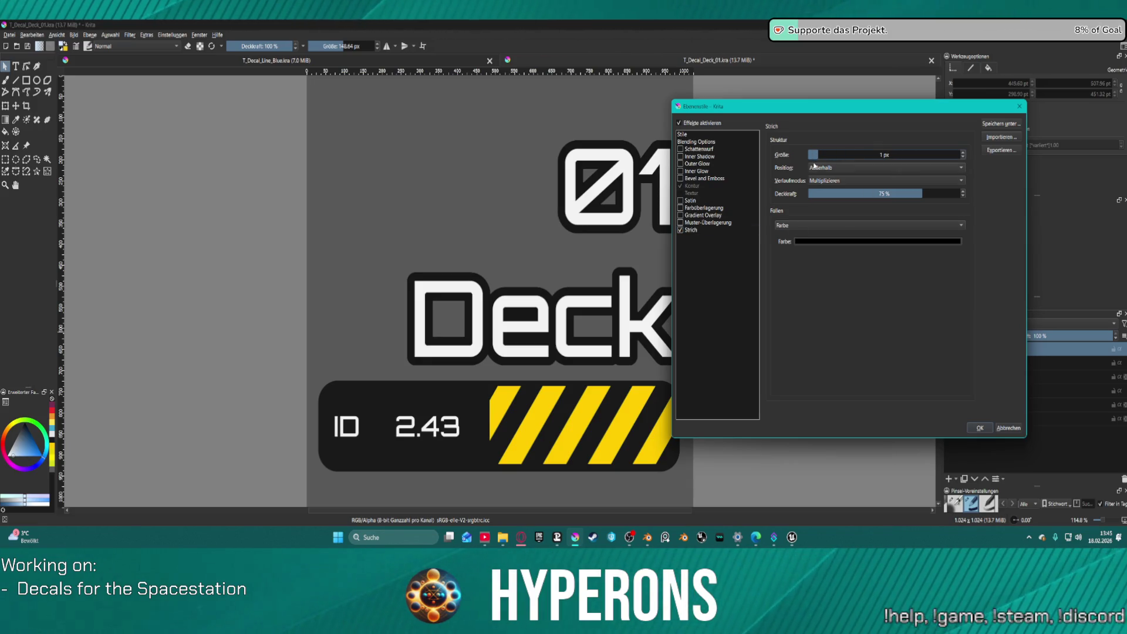
pyautogui.click(963, 154)
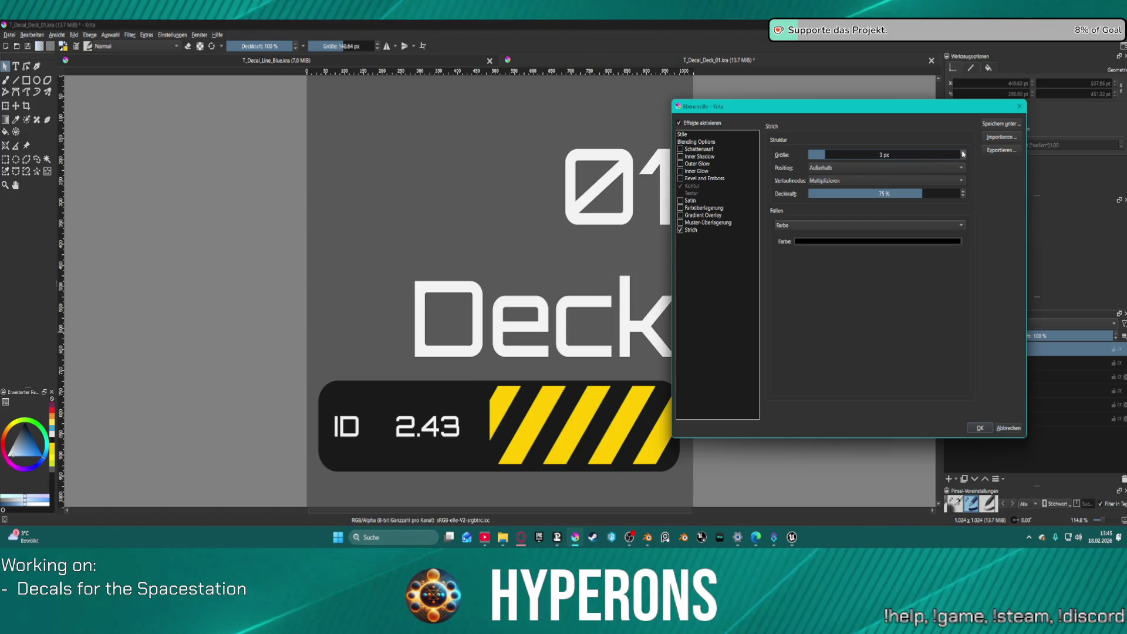
pyautogui.click(963, 154)
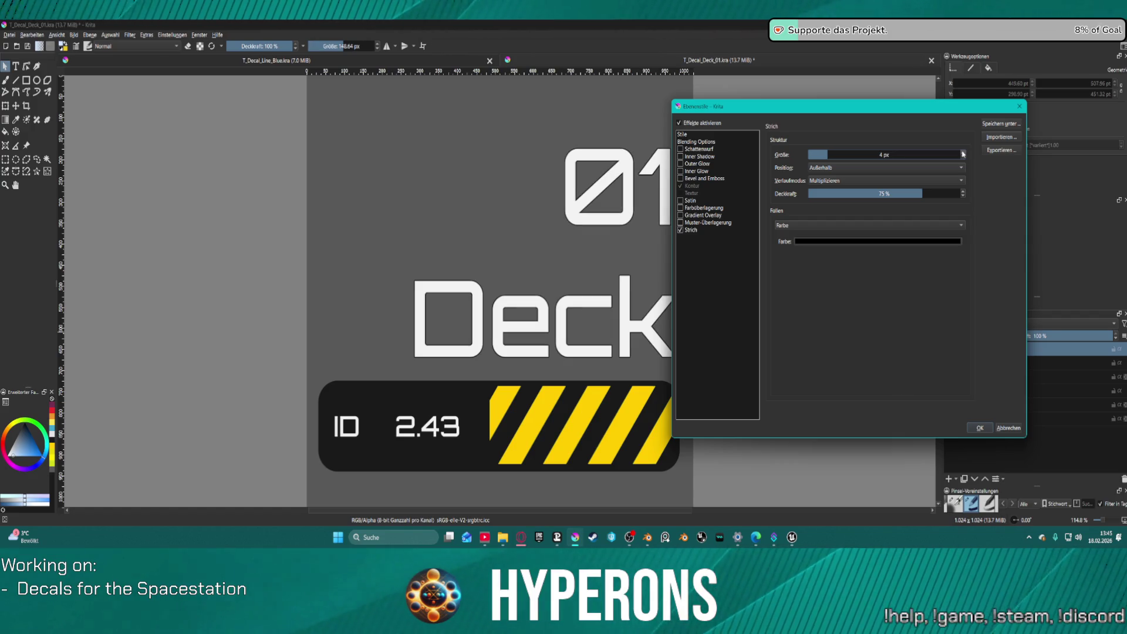
pyautogui.click(1020, 106)
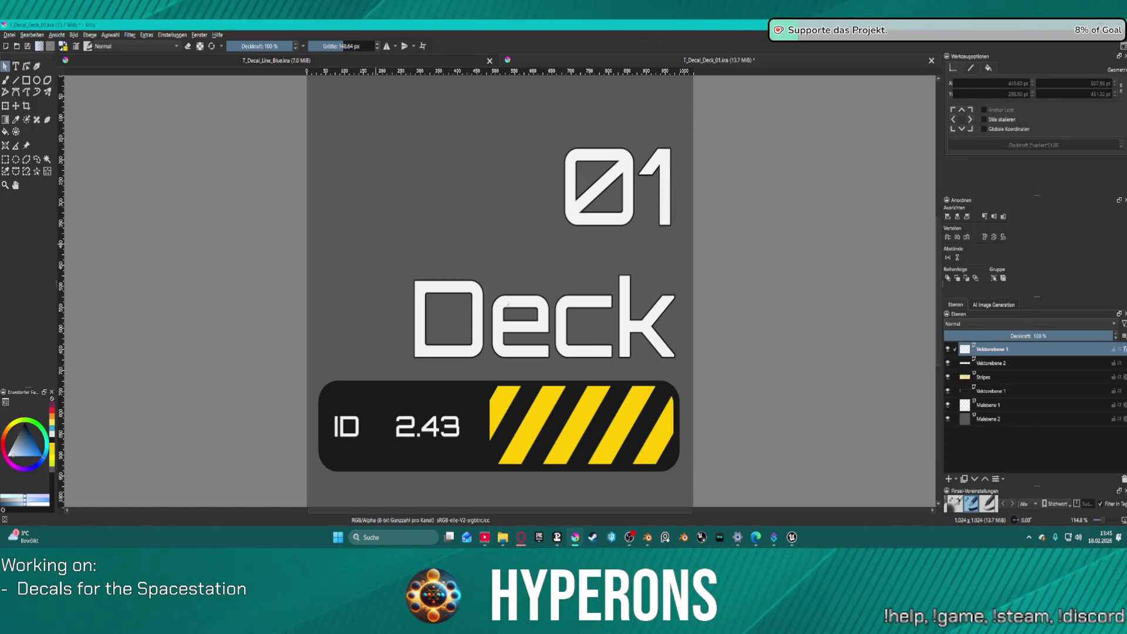
pyautogui.click(947, 419)
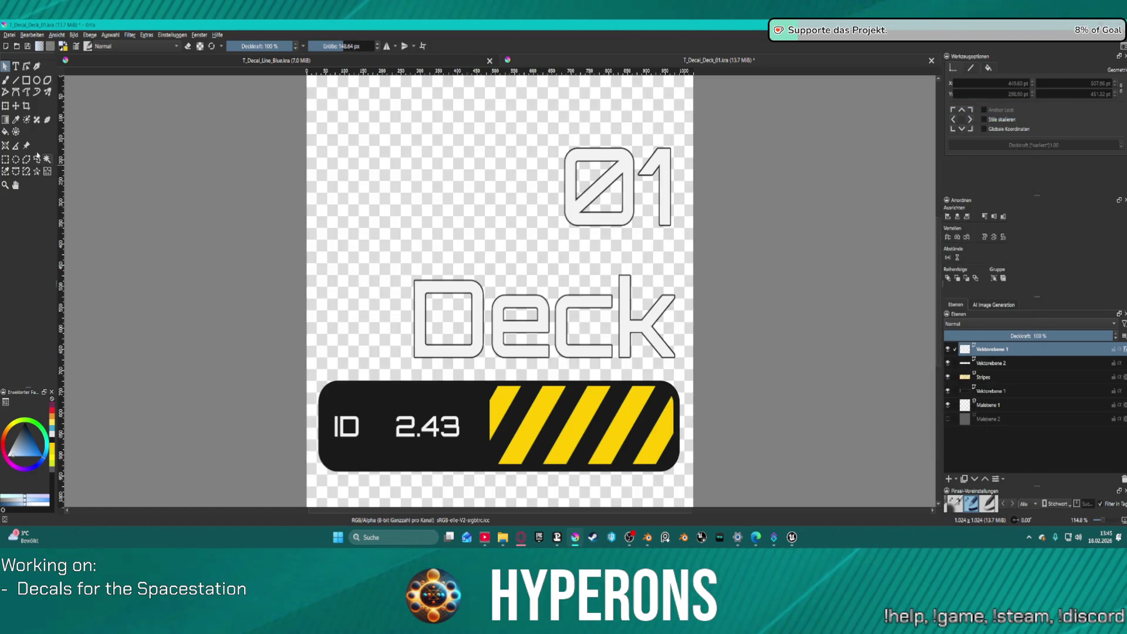
# Export the decal as PNG, overwriting T_Decal_Deck_01.png, and switch to Unreal Engine.
pyautogui.click(9, 35)
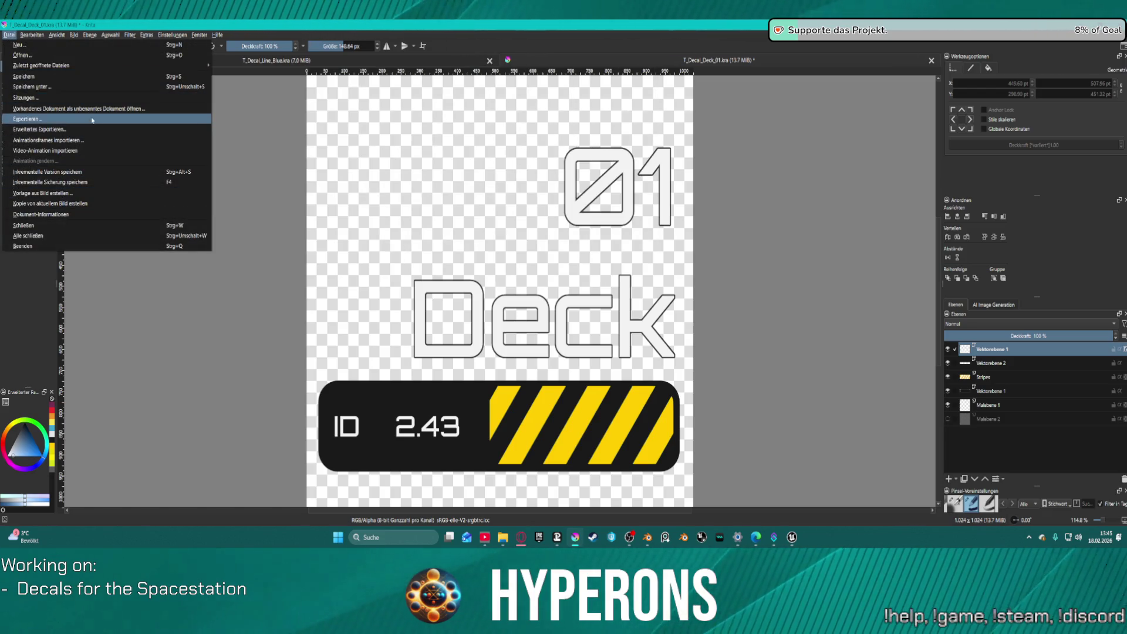
pyautogui.click(92, 119)
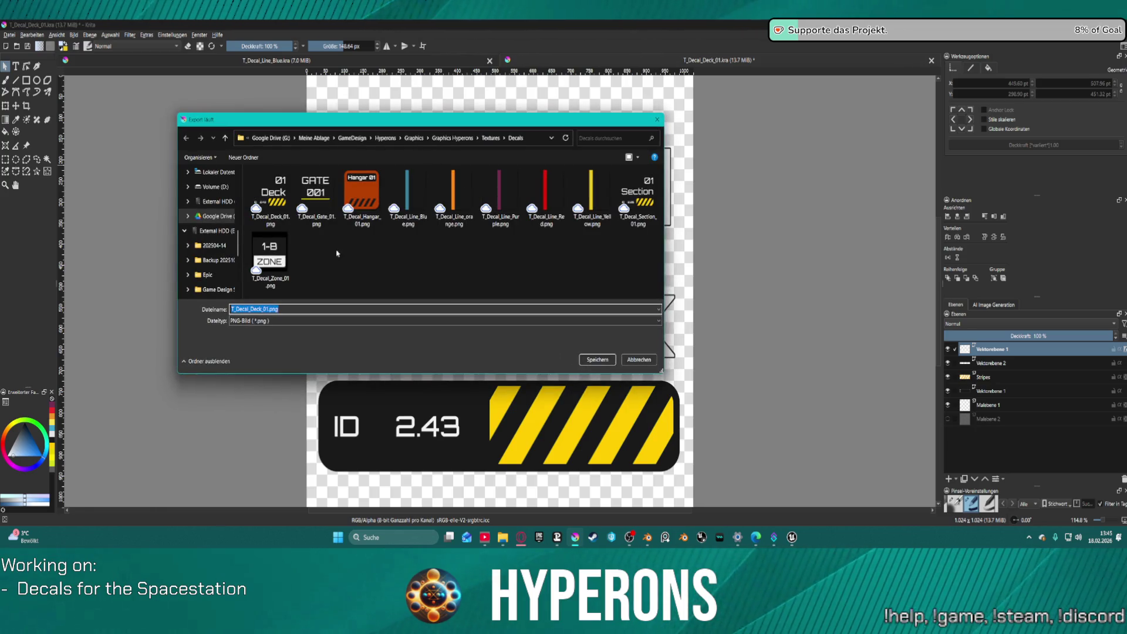
pyautogui.click(271, 194)
pyautogui.click(610, 360)
pyautogui.click(585, 279)
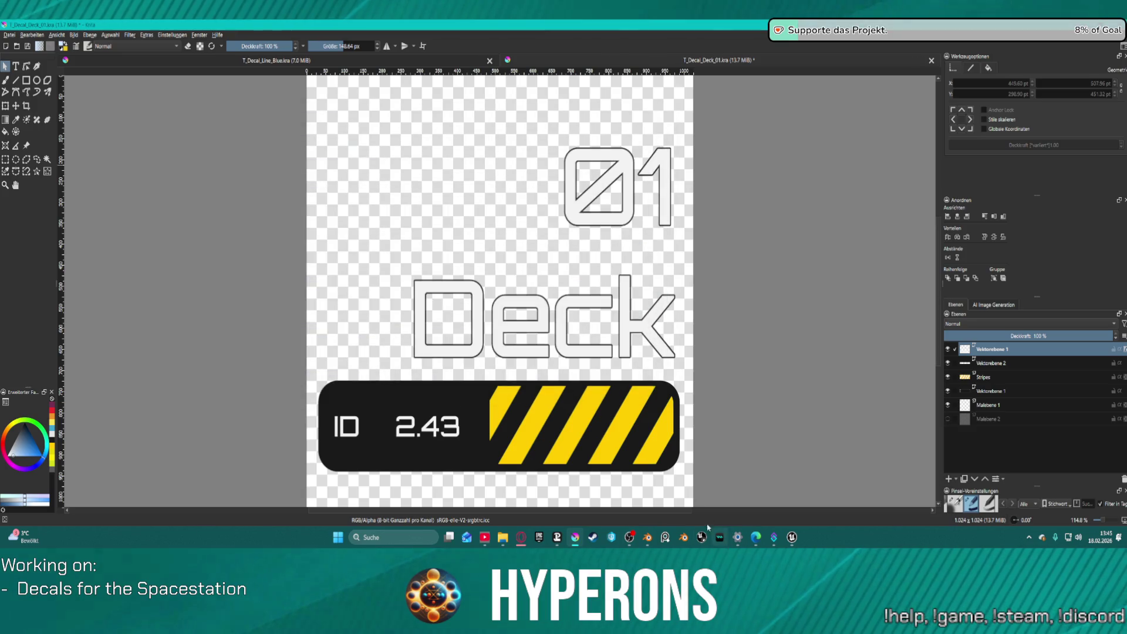
pyautogui.click(610, 373)
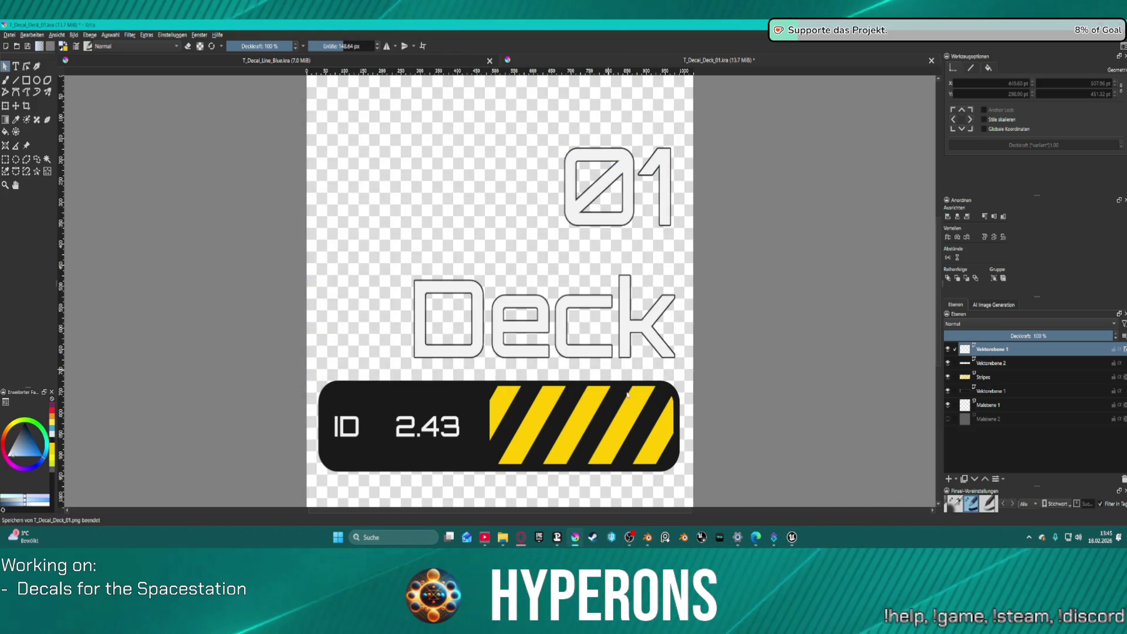
pyautogui.moveTo(792, 537)
pyautogui.click(743, 484)
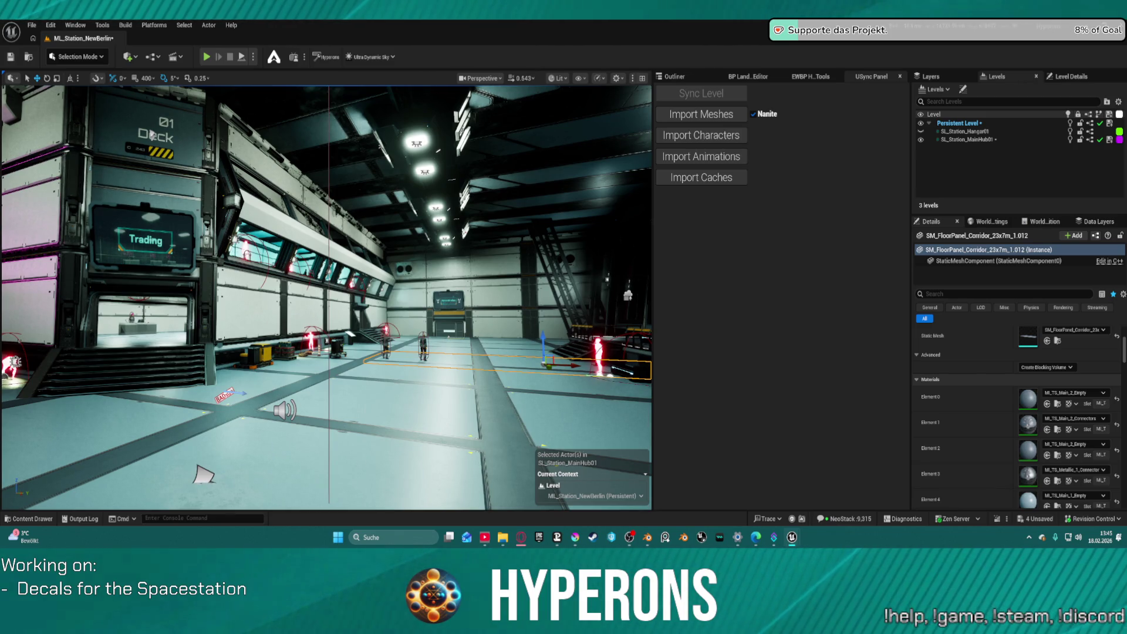
# Apply MI_TS_Main_5_Empty to element 2 of the Trading wall, frame the Deck decal, then return to Krita.
pyautogui.click(152, 135)
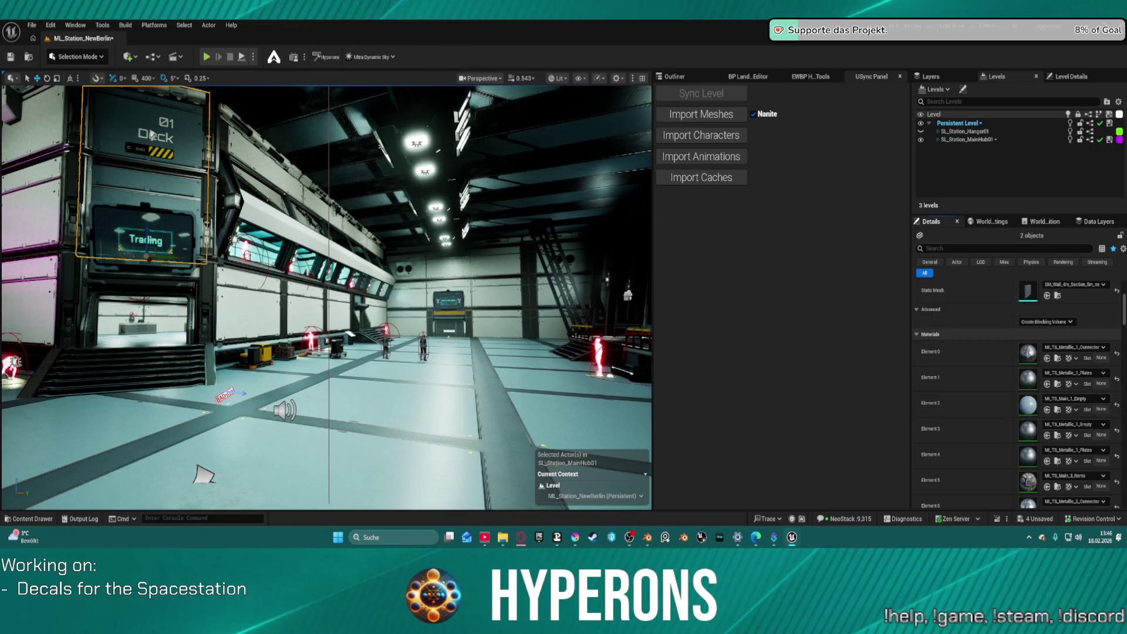
pyautogui.click(1047, 410)
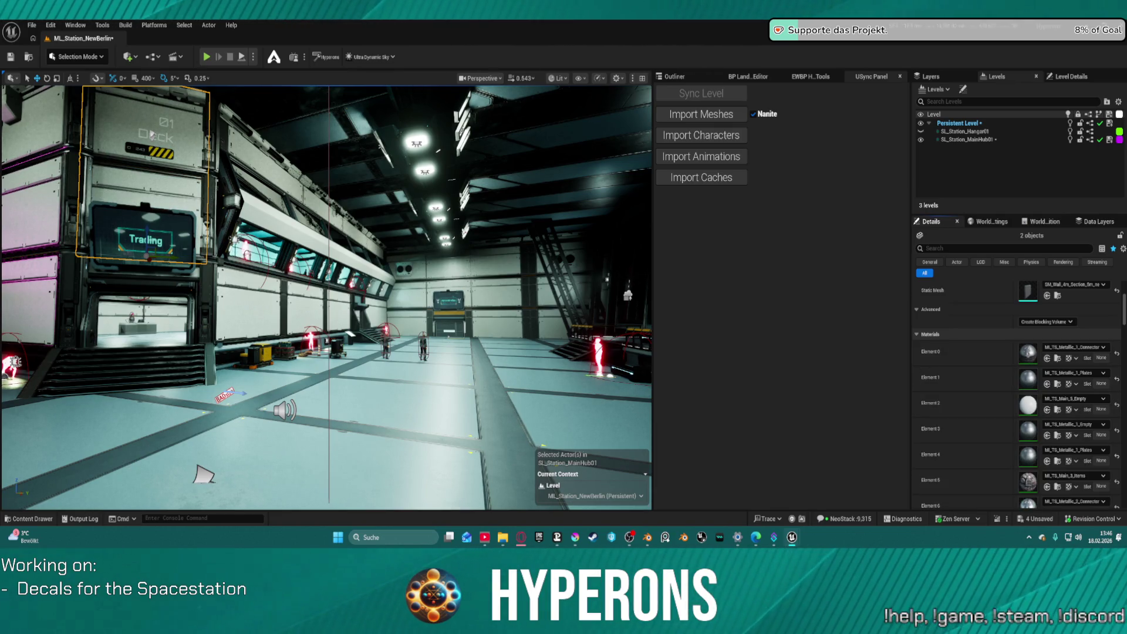
pyautogui.press('f')
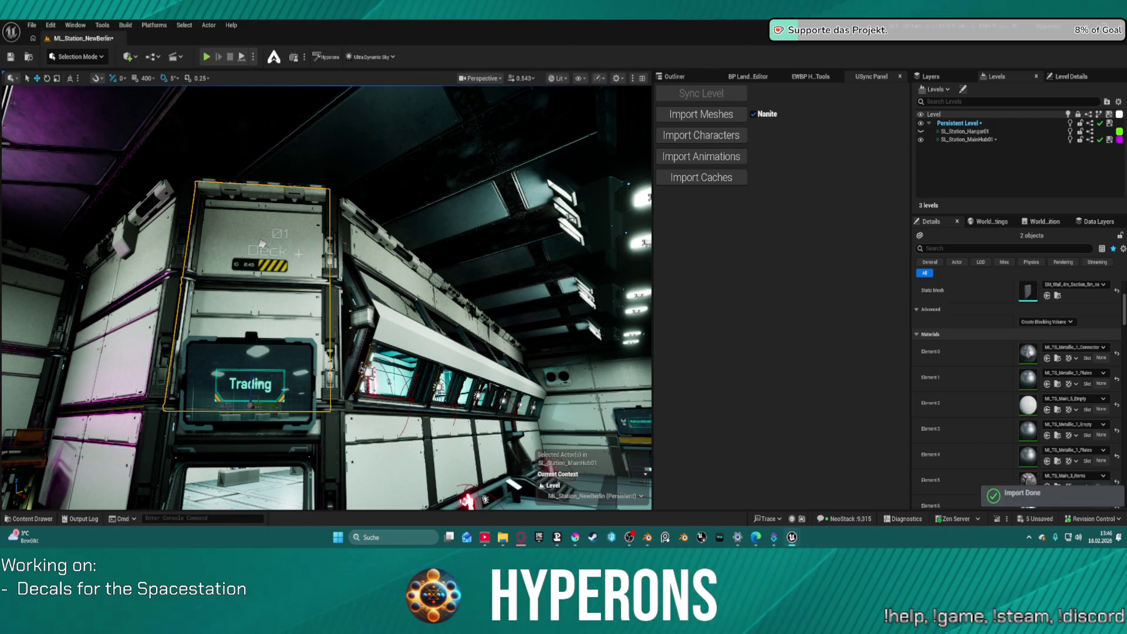
pyautogui.press('f')
pyautogui.scroll(-10, 326, 297)
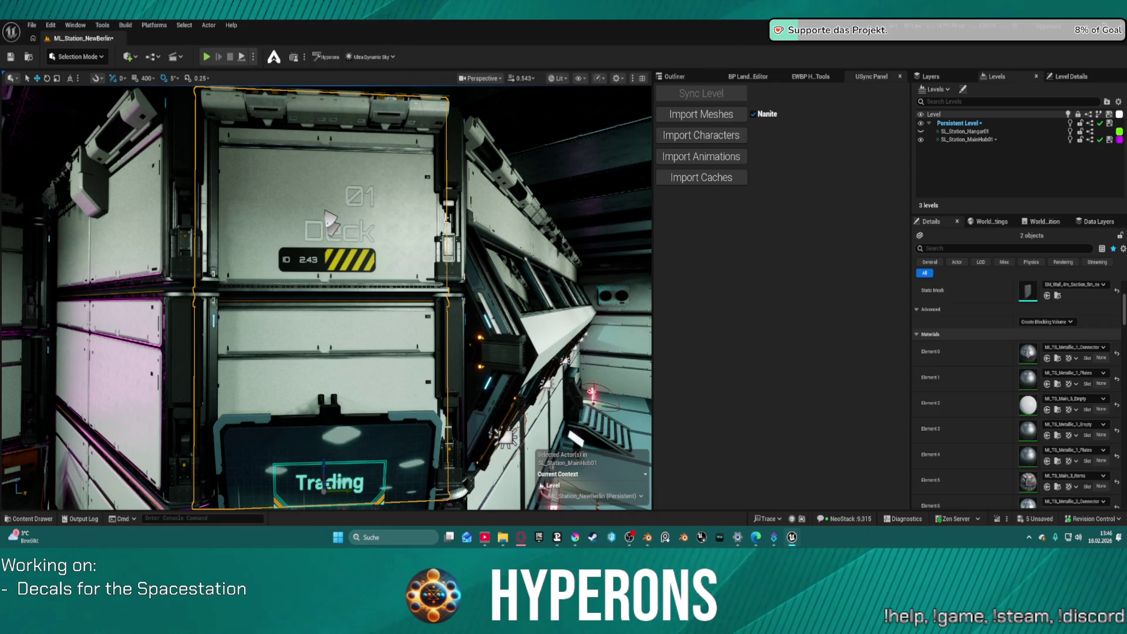
pyautogui.press('Escape')
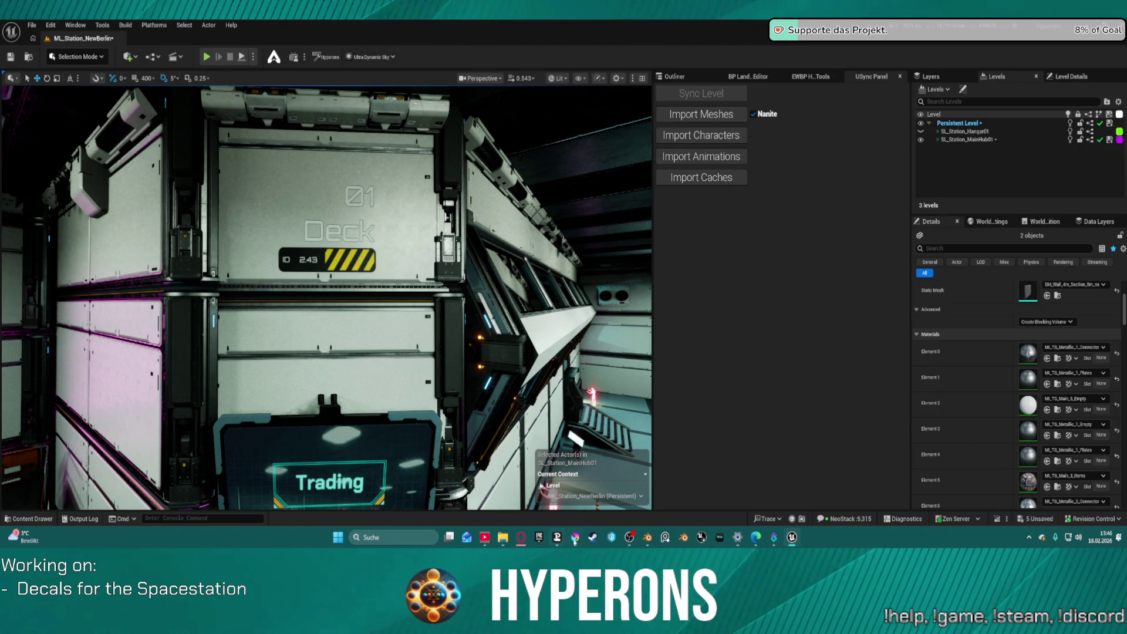
pyautogui.click(576, 538)
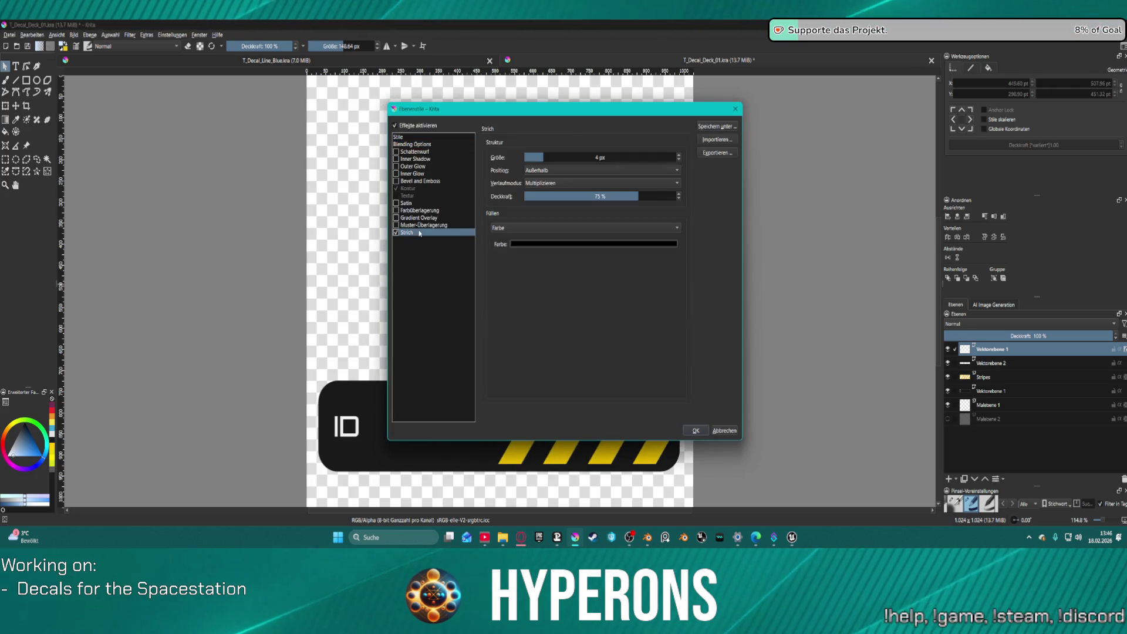
# Set the 01 Deck outline stroke to 4 px at 90% opacity and apply the style.
pyautogui.click(680, 155)
pyautogui.moveTo(628, 109)
pyautogui.mouseDown()
pyautogui.moveTo(902, 97)
pyautogui.moveTo(949, 132)
pyautogui.mouseUp()
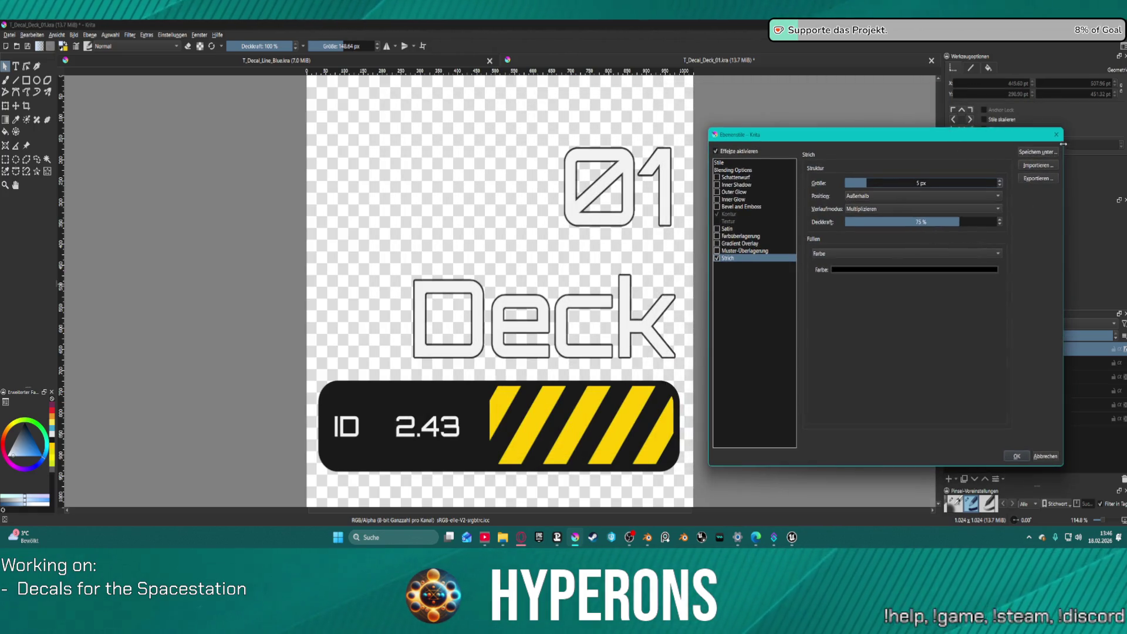
pyautogui.moveTo(957, 222); pyautogui.dragTo(1055, 221)
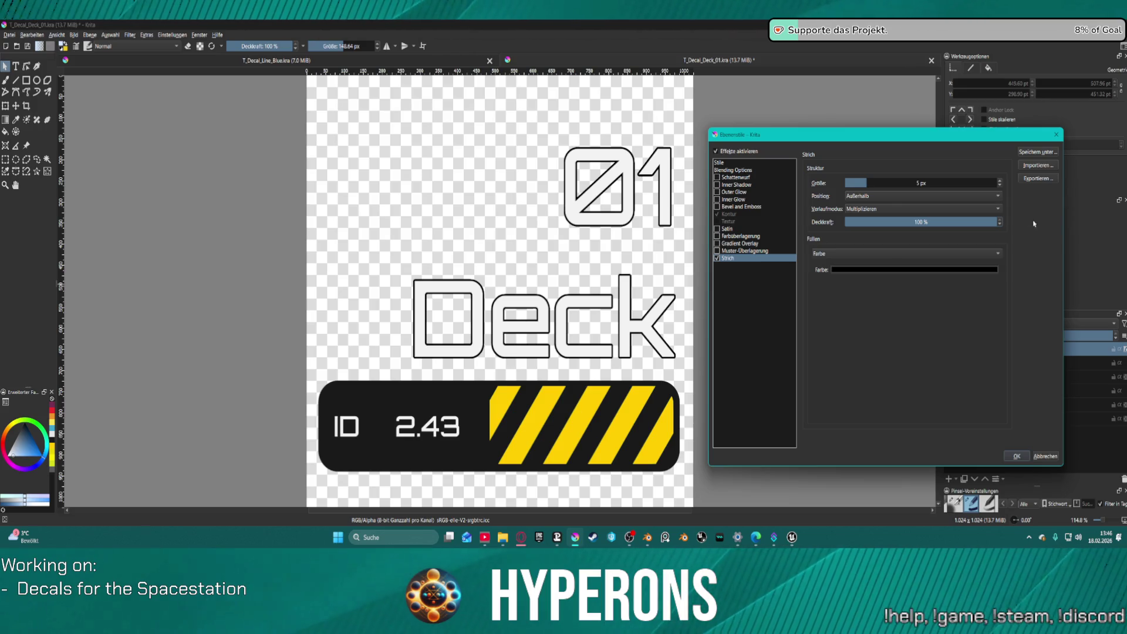
pyautogui.click(1002, 186)
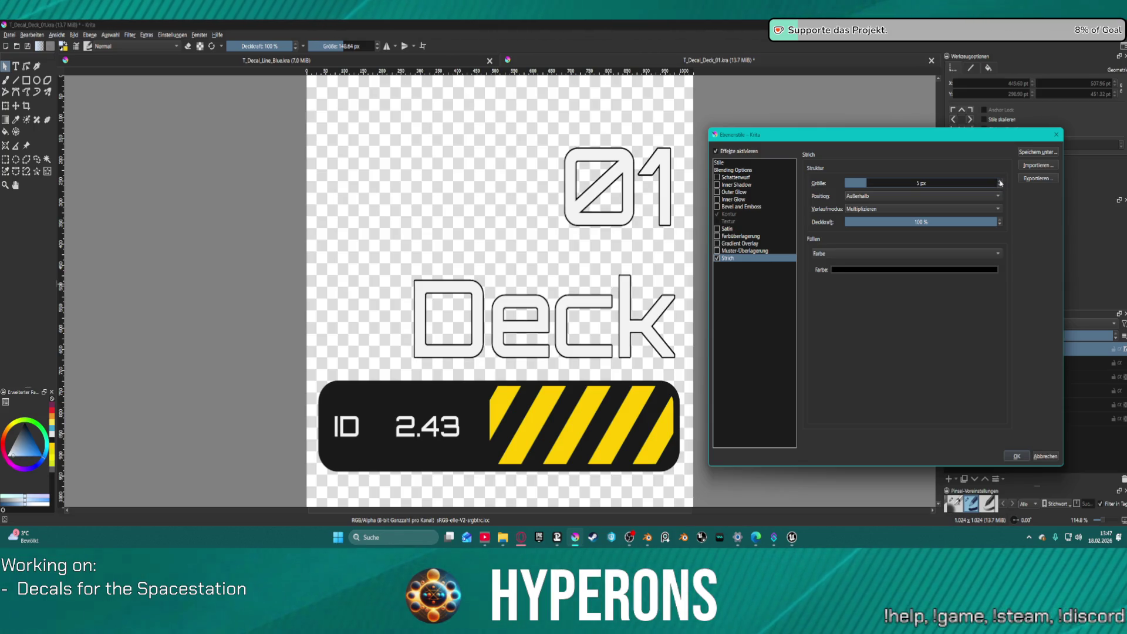
pyautogui.click(979, 223)
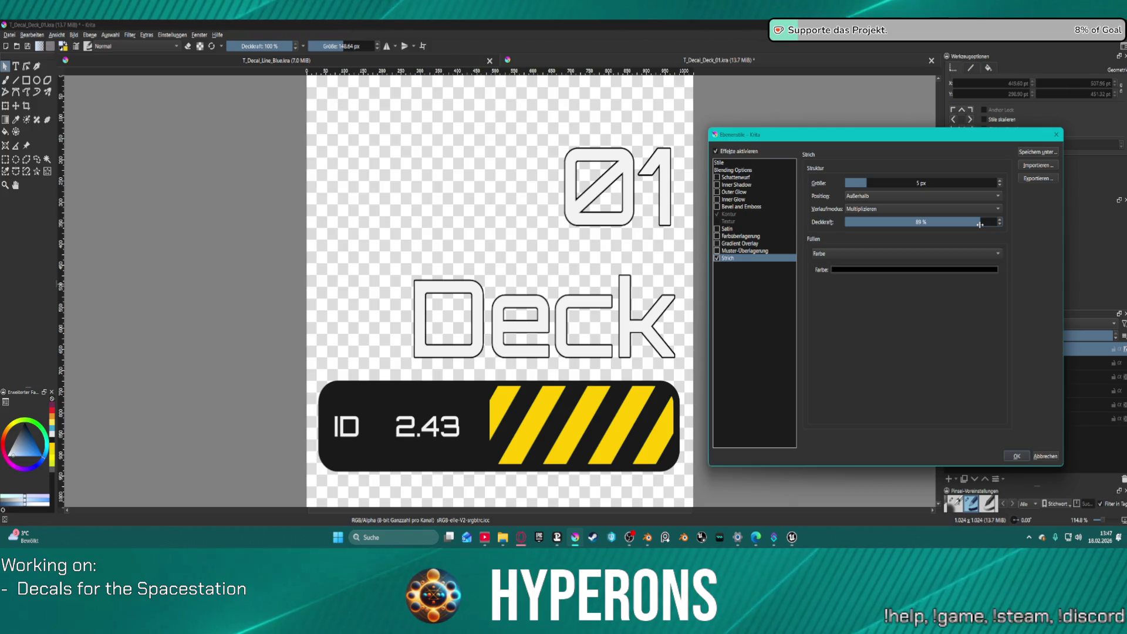
pyautogui.click(981, 223)
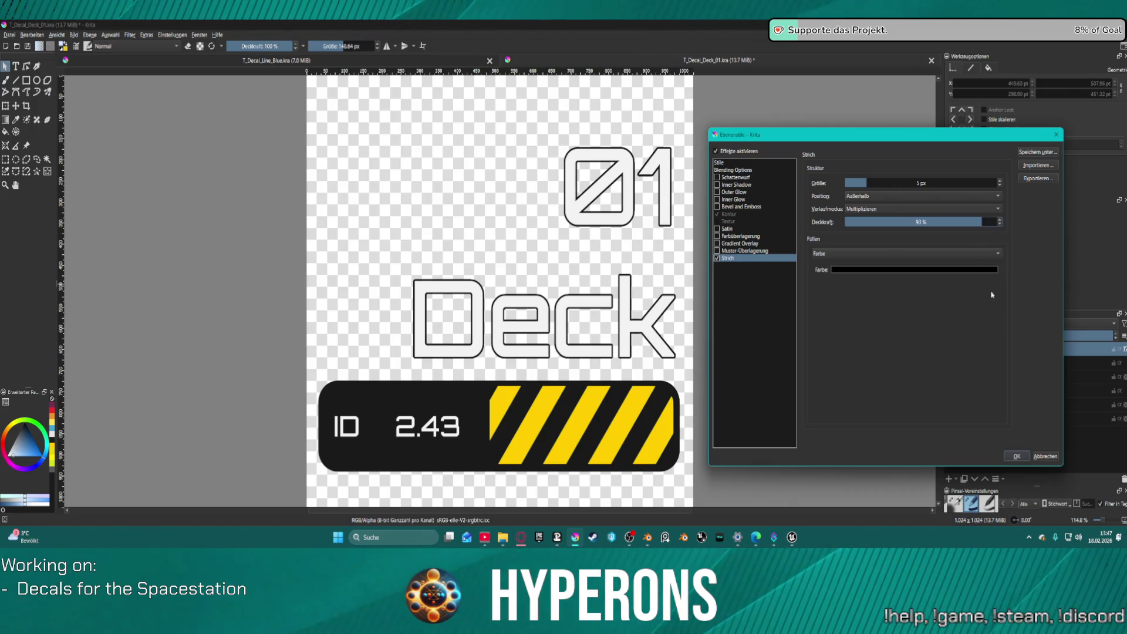
pyautogui.click(1017, 455)
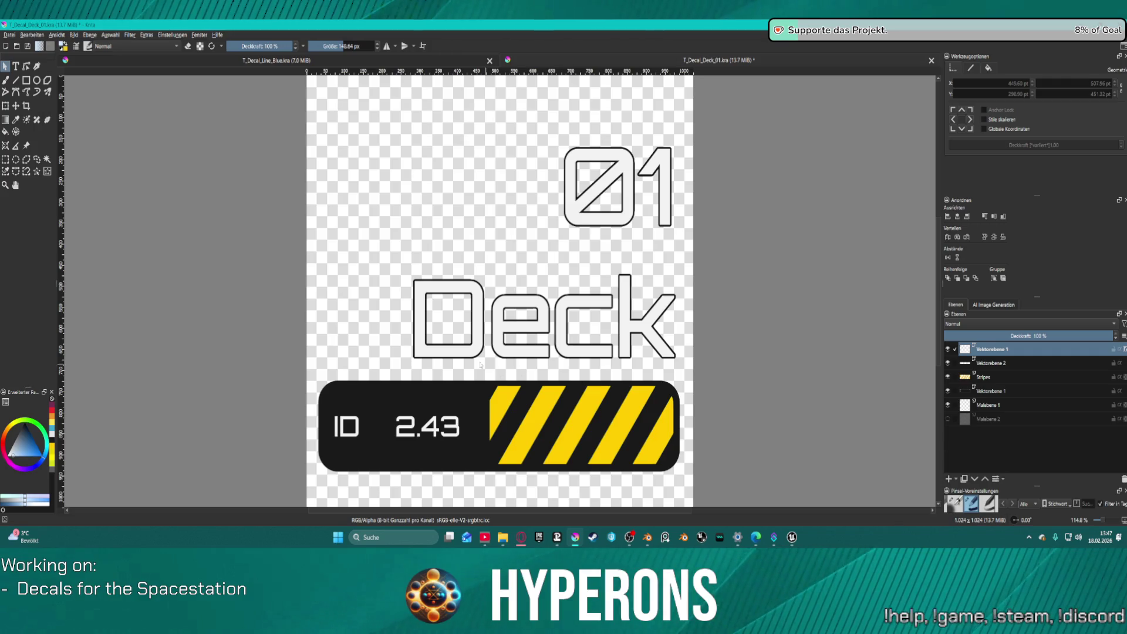
# Export the decal as PNG over T_Decal_Deck_01.png again, then switch to Unreal Engine.
pyautogui.click(10, 34)
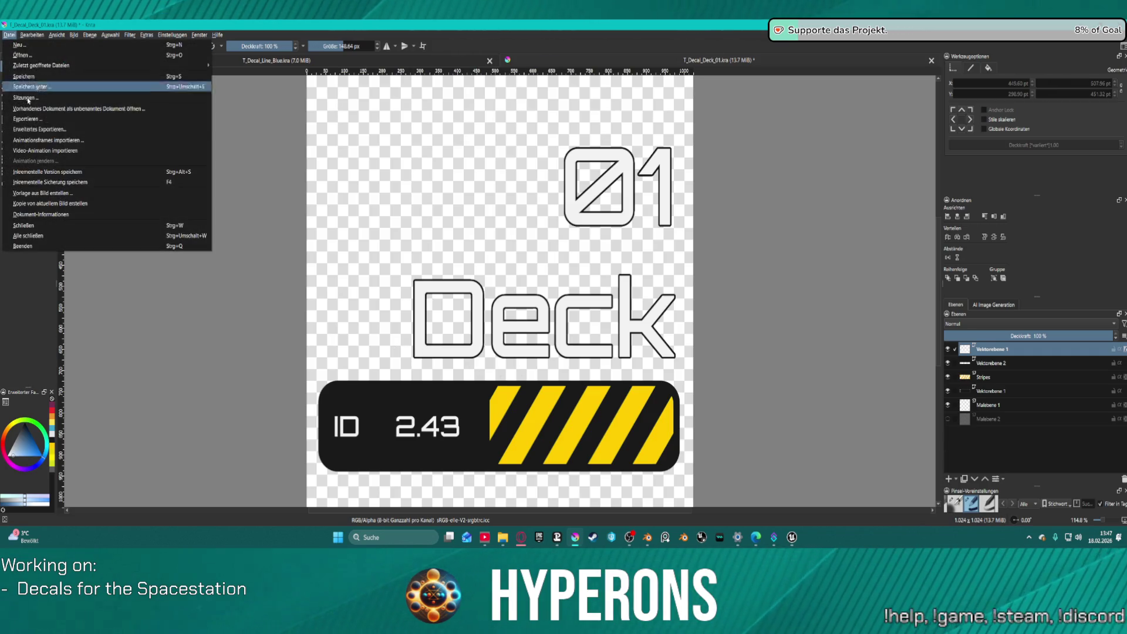
pyautogui.click(35, 120)
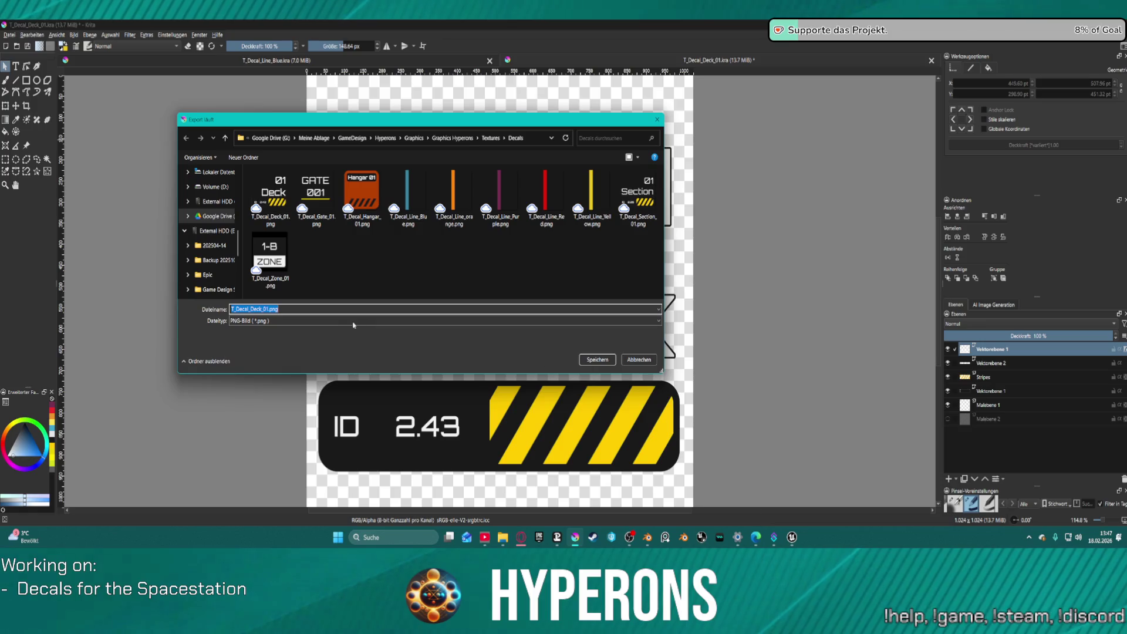
pyautogui.click(587, 359)
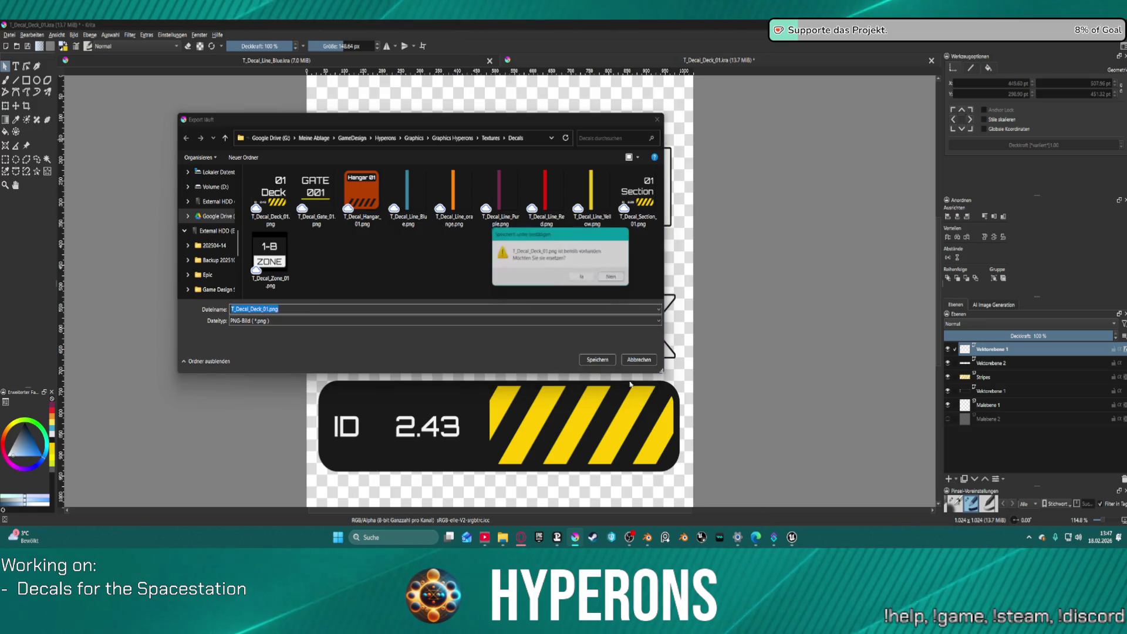
pyautogui.click(584, 280)
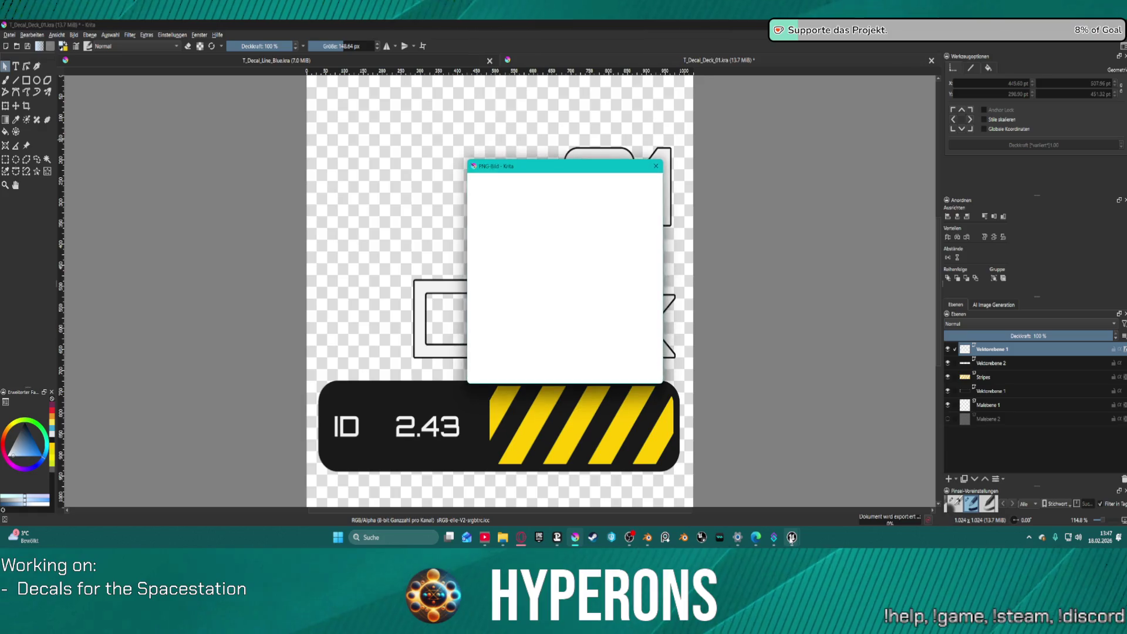
pyautogui.click(618, 391)
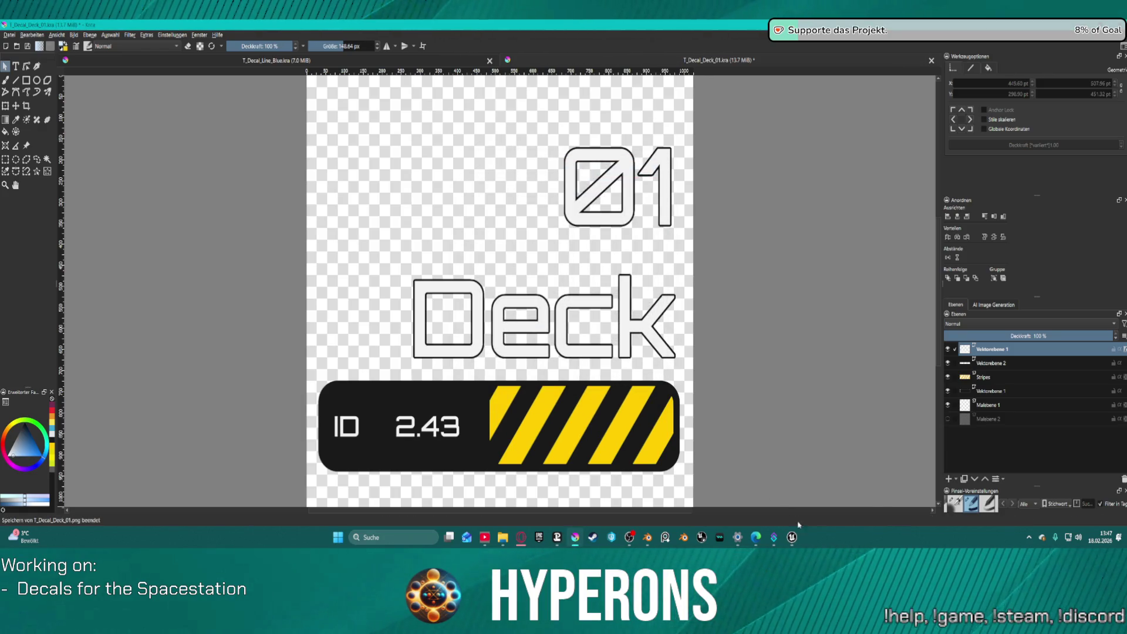
pyautogui.moveTo(791, 537)
pyautogui.click(744, 487)
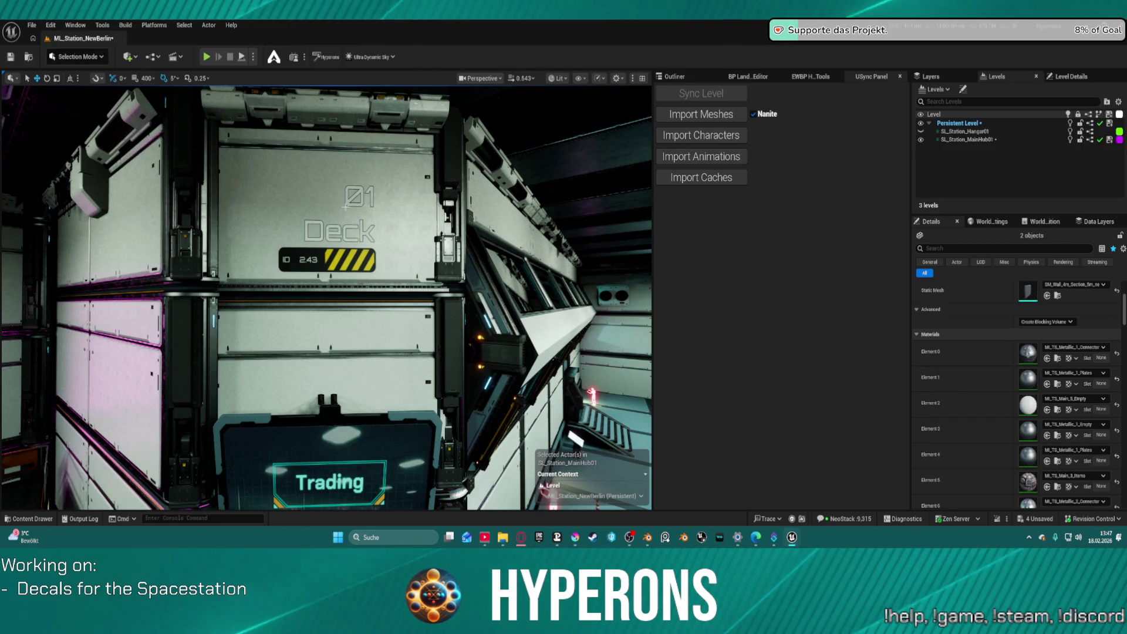
# Zoom and fly the viewport toward the Hangars sign to inspect the Deck decal, then return to Krita.
pyautogui.scroll(2, 326, 298)
pyautogui.scroll(1, 411, 227)
pyautogui.scroll(-3, 411, 228)
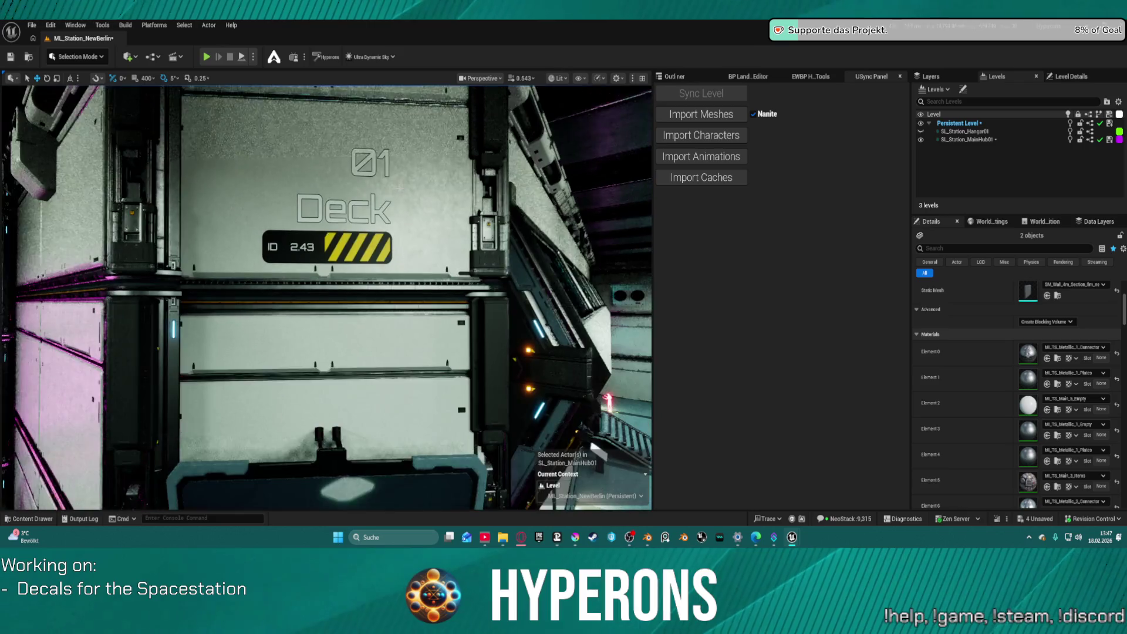
pyautogui.scroll(-3, 411, 225)
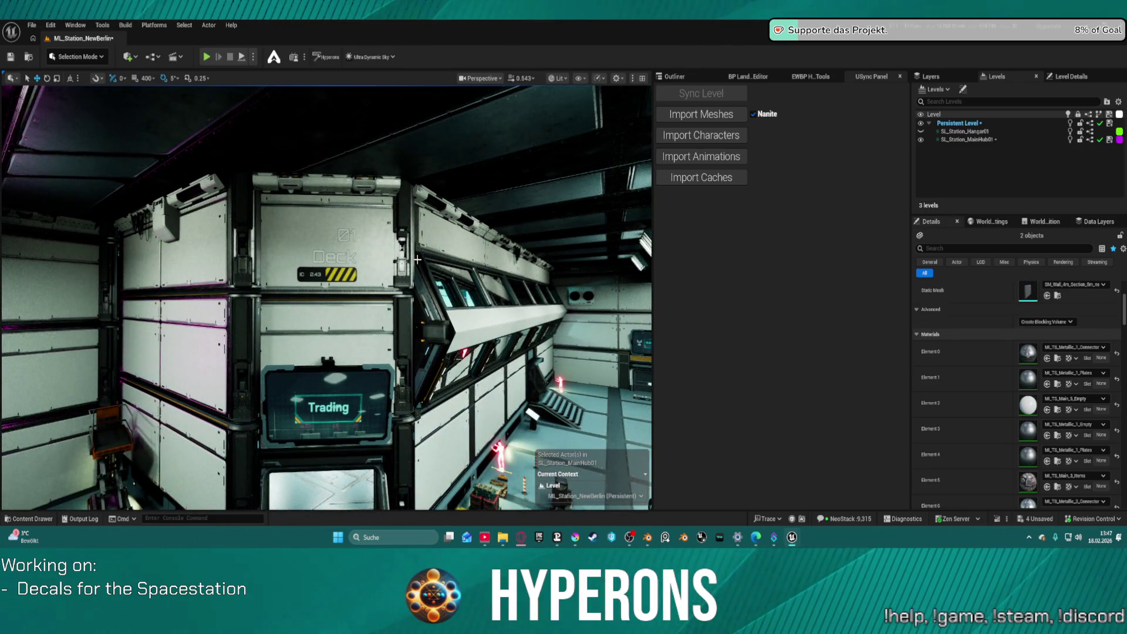
pyautogui.moveTo(411, 228)
pyautogui.mouseDown()
pyautogui.moveTo(358, 218)
pyautogui.moveTo(326, 188)
pyautogui.mouseUp()
pyautogui.scroll(-10, 325, 298)
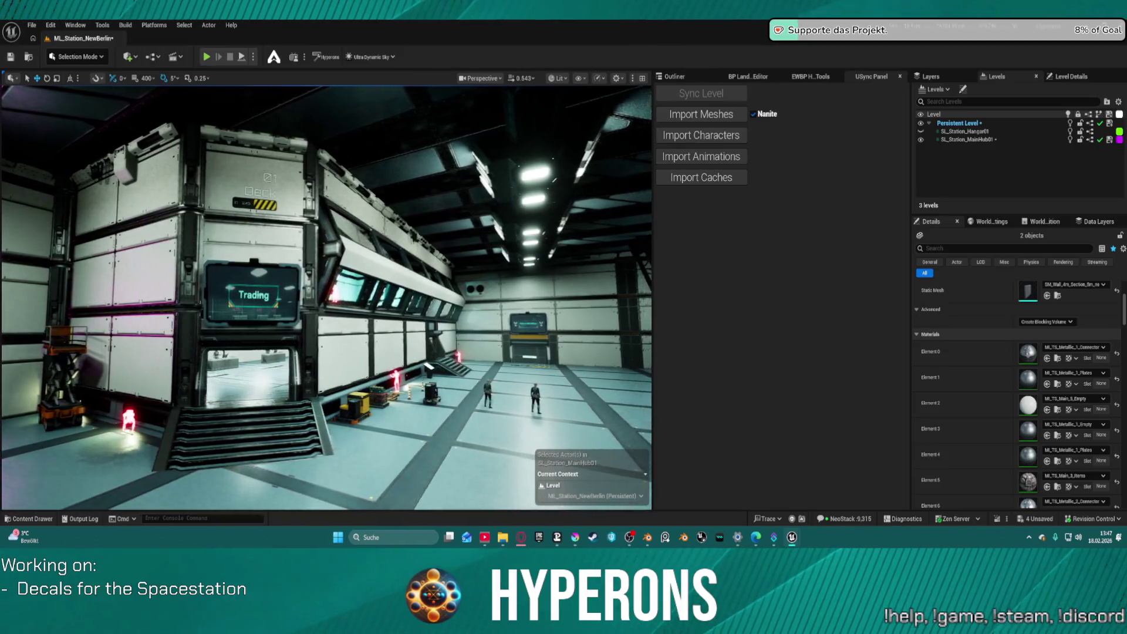
pyautogui.scroll(4, 326, 298)
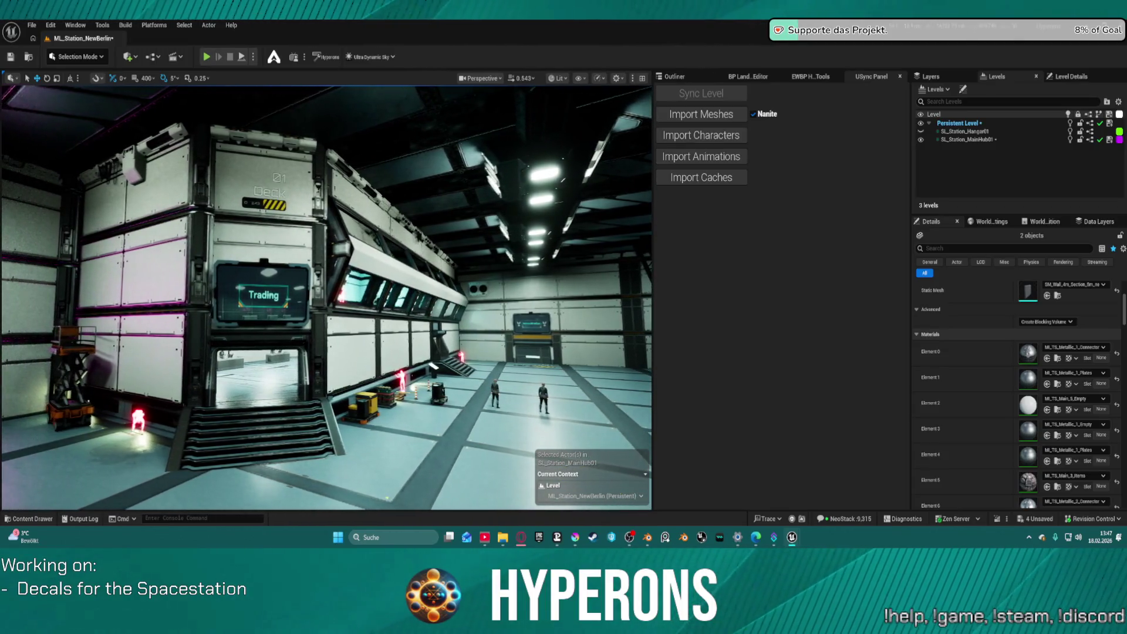
pyautogui.scroll(3, 326, 298)
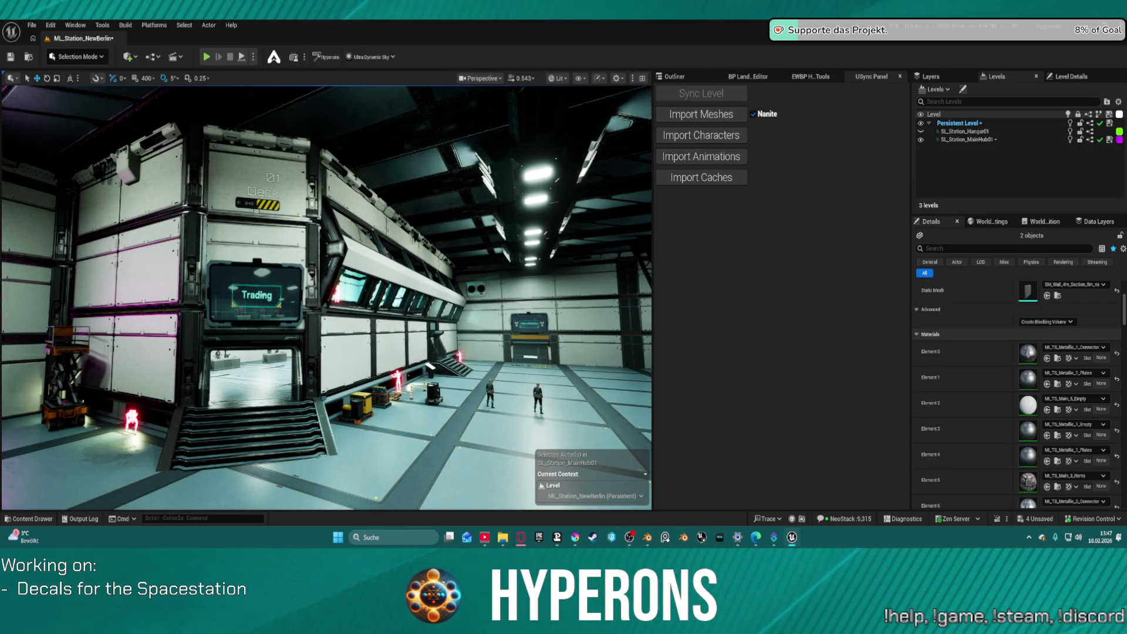
pyautogui.scroll(2, 326, 298)
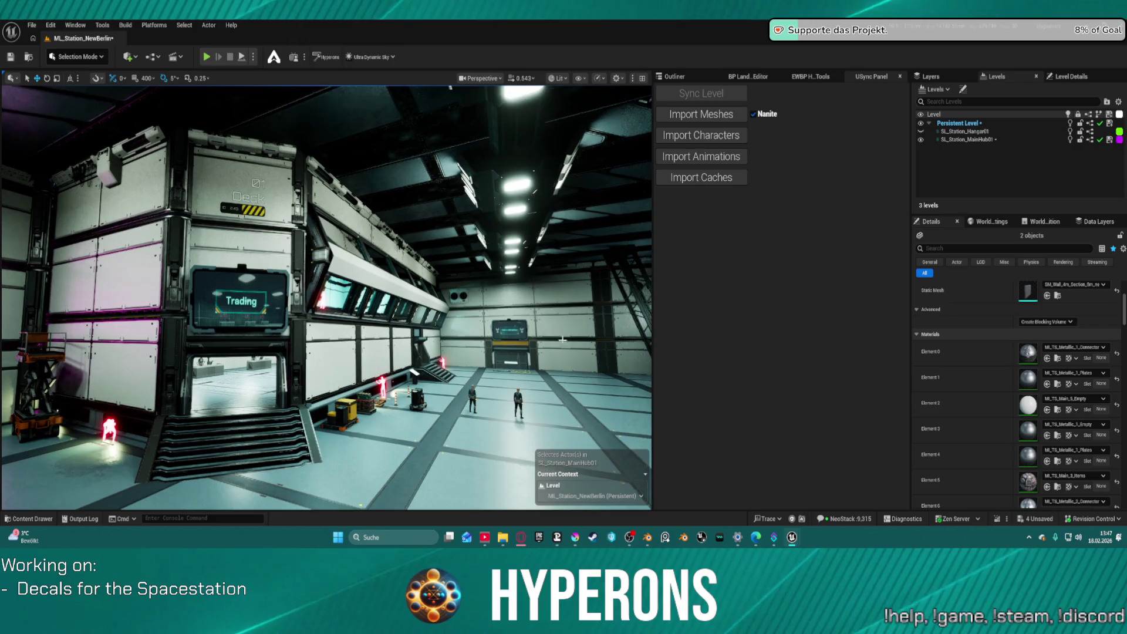
pyautogui.click(576, 537)
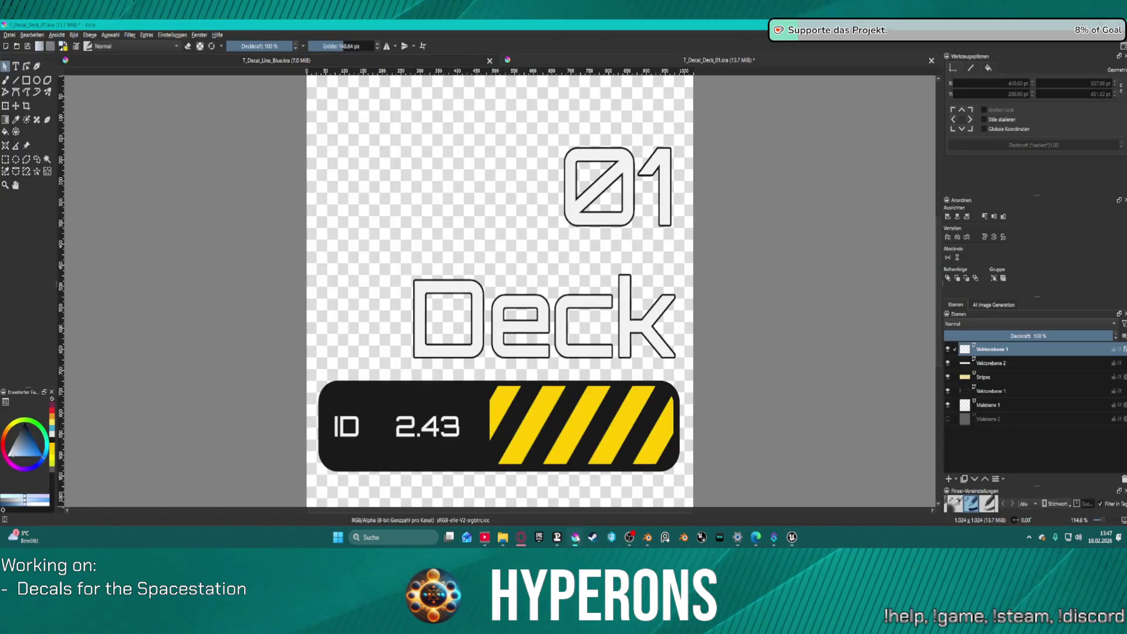
# Open T_Decal_Gate_01.kra from the Decals folder and select its Text layer shapes.
pyautogui.click(17, 45)
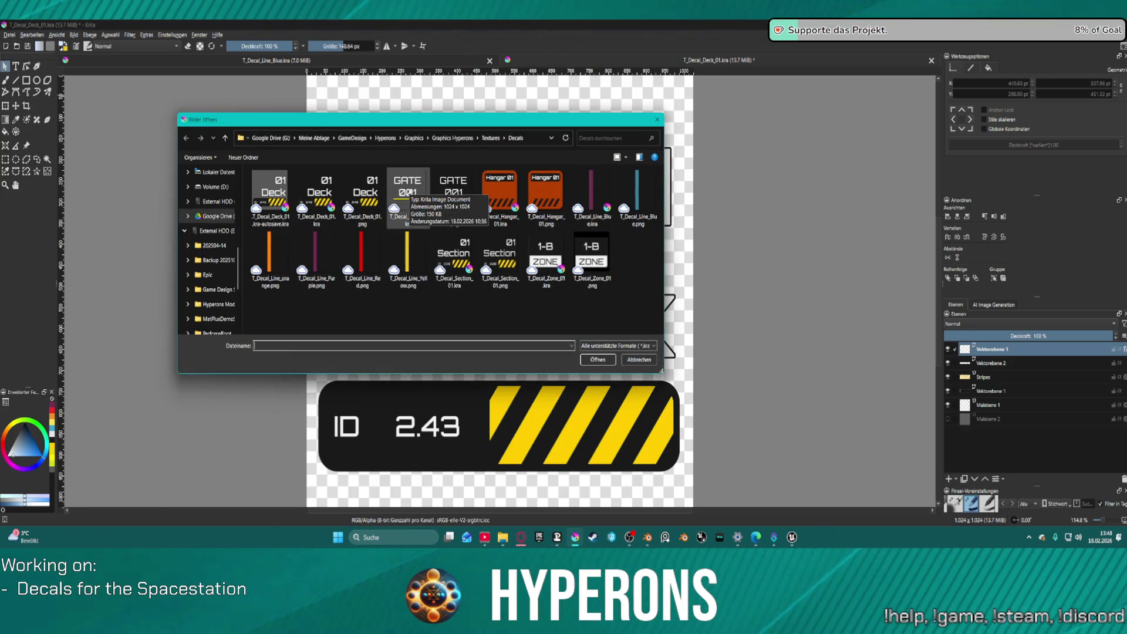
pyautogui.click(362, 195)
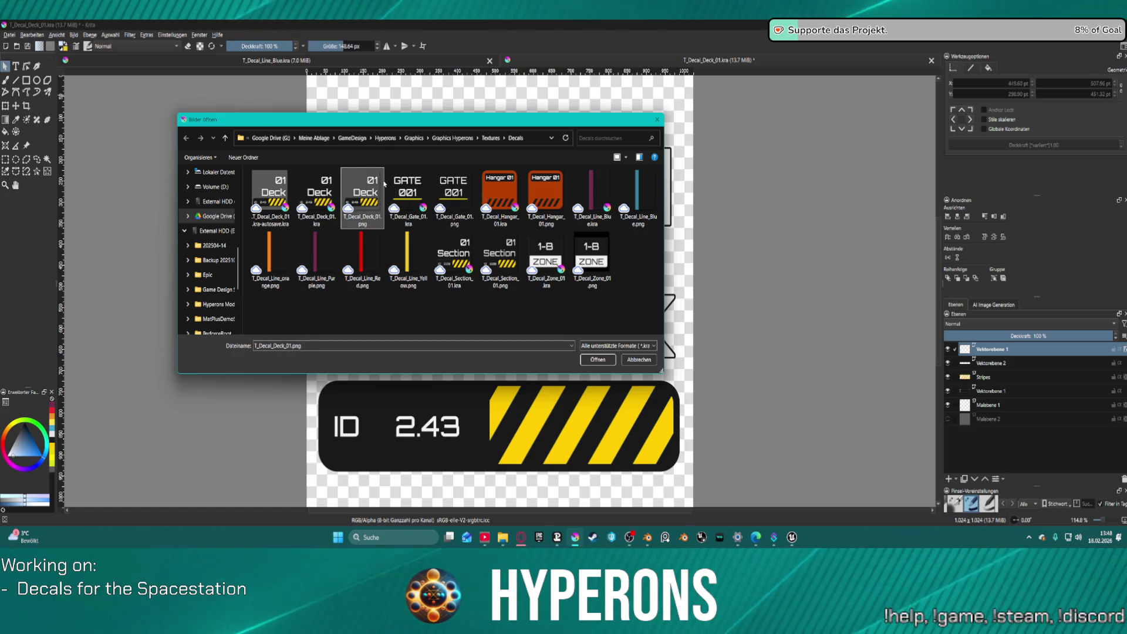
pyautogui.click(419, 187)
pyautogui.doubleClick(418, 187)
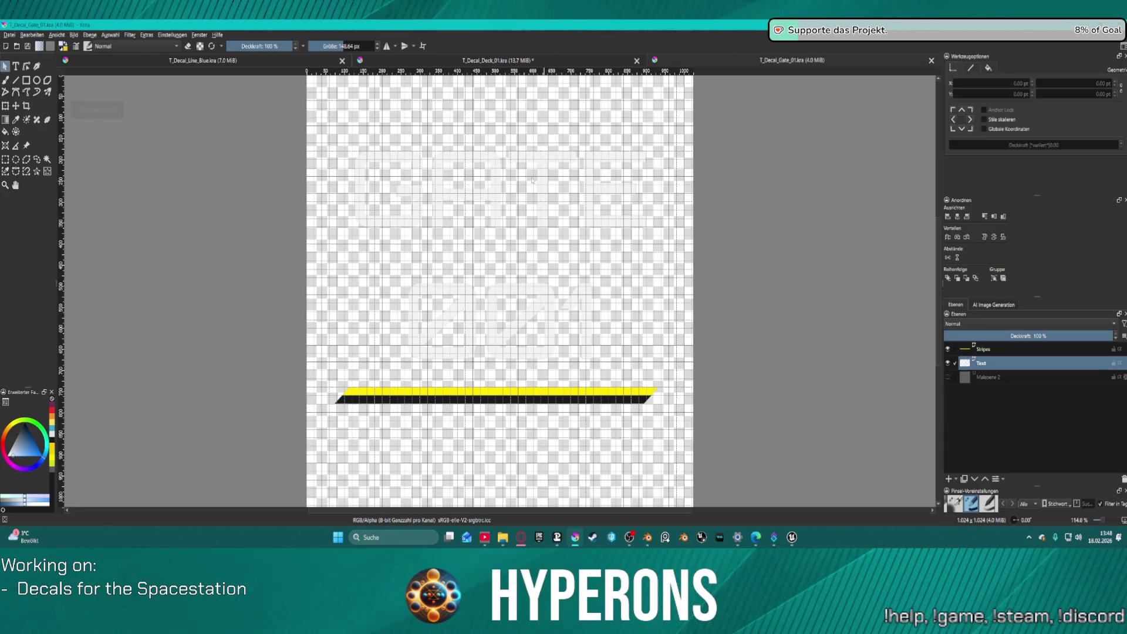
pyautogui.click(493, 290)
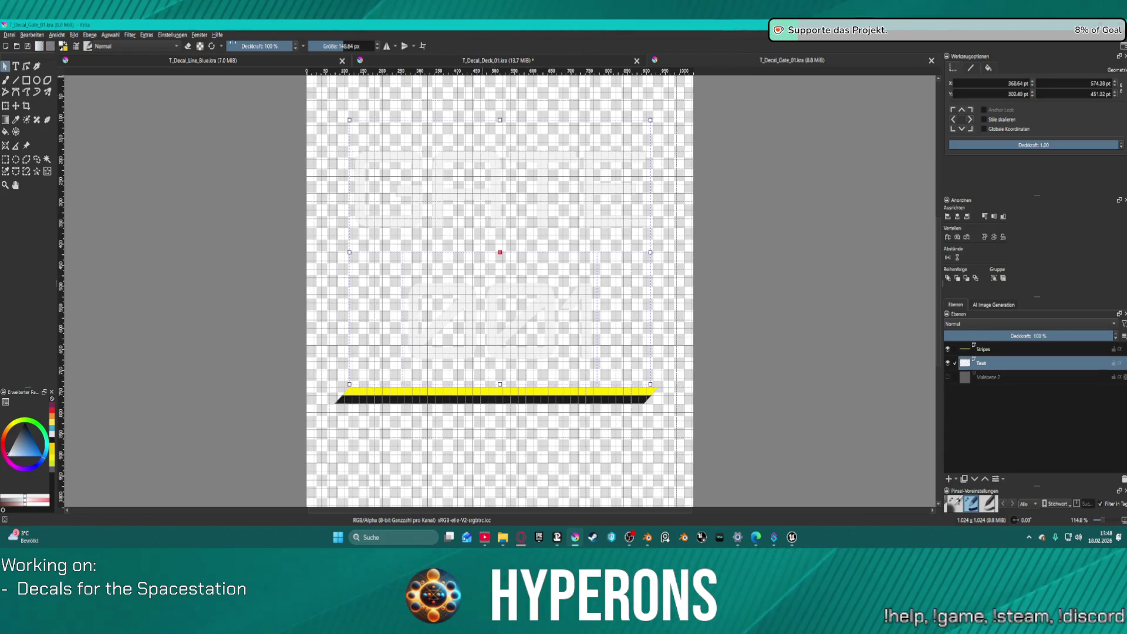
# Copy the Deck text layer's style, paste it onto the Gate Text layer, and save.
pyautogui.click(486, 61)
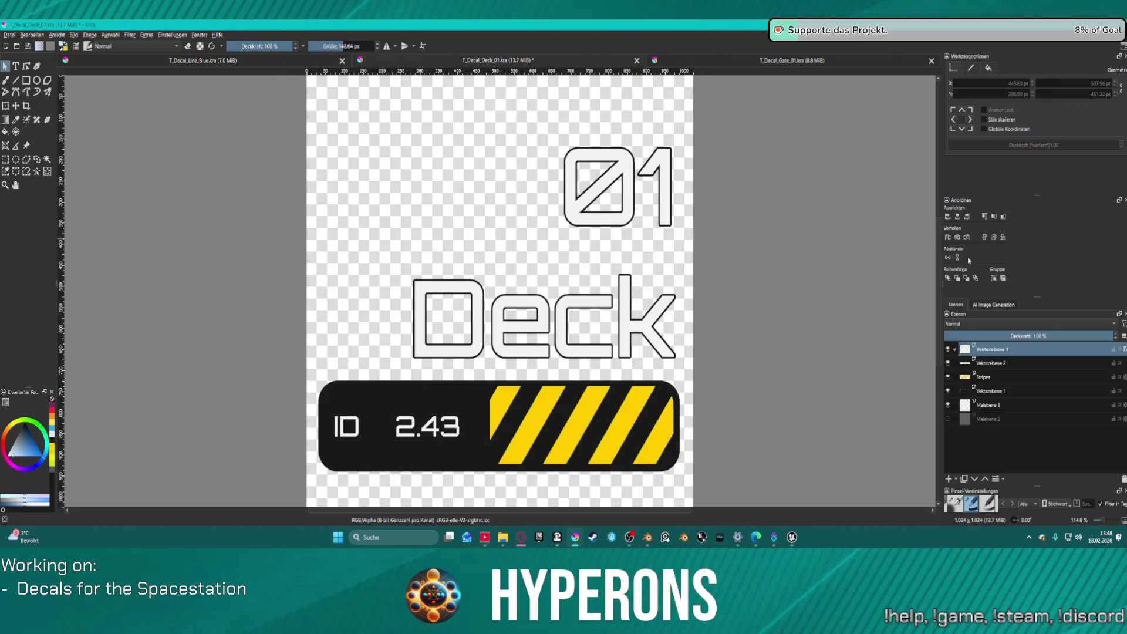
pyautogui.rightClick(993, 359)
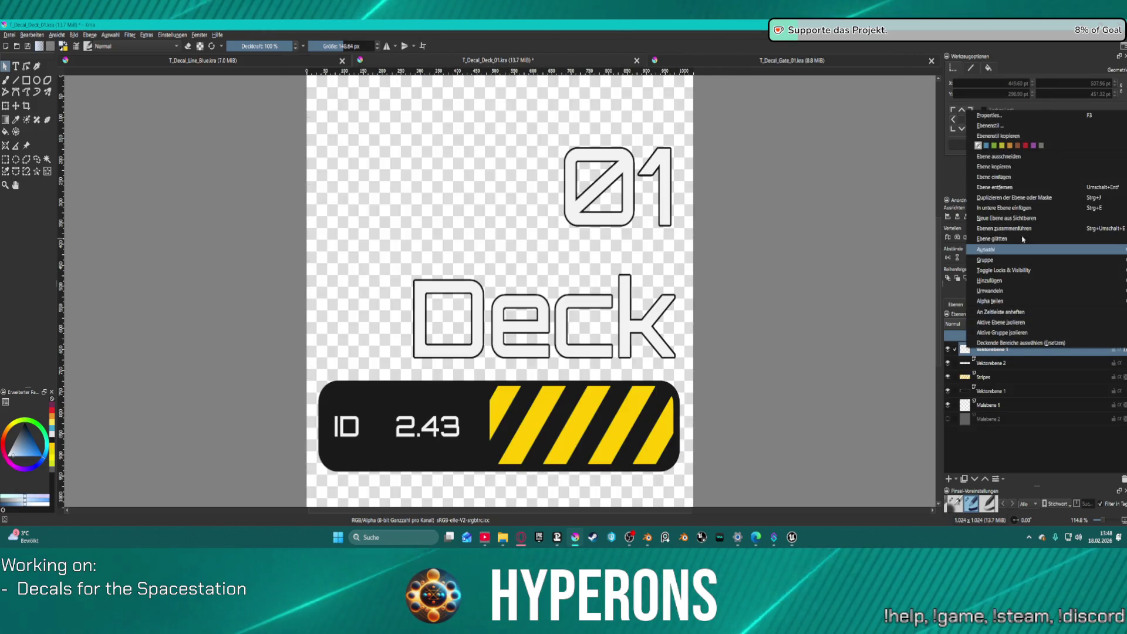
pyautogui.click(1005, 136)
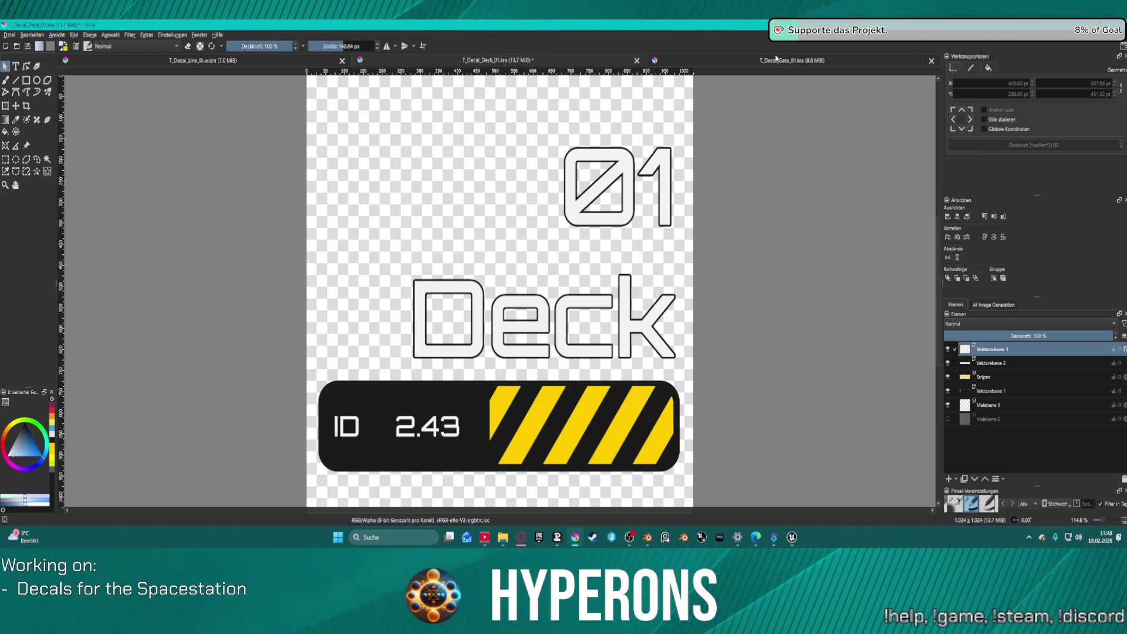
pyautogui.click(845, 60)
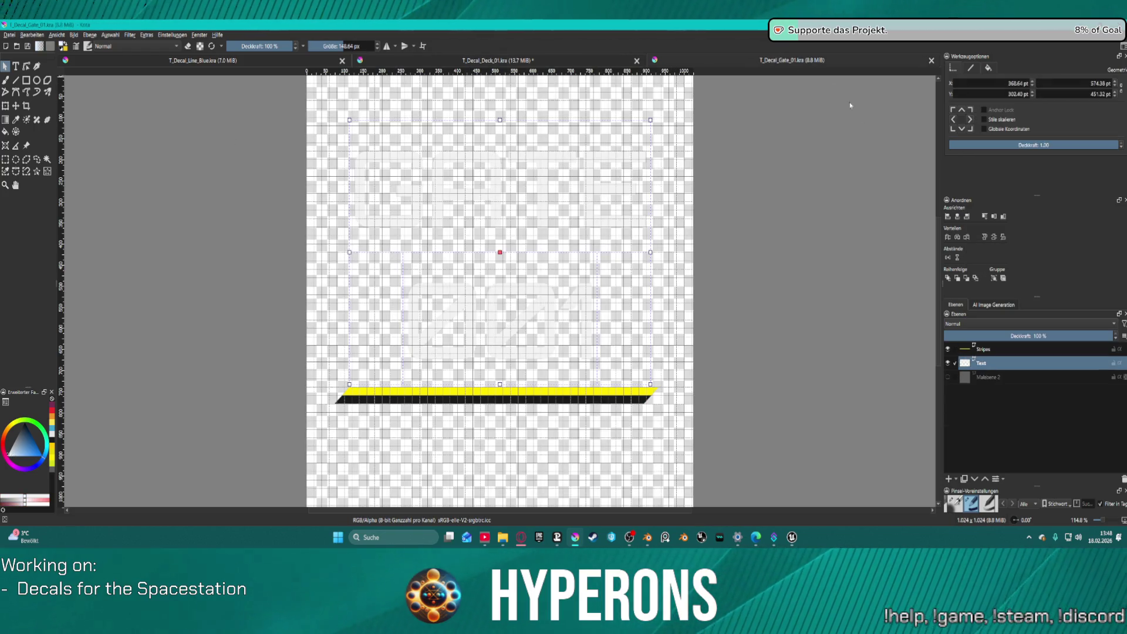
pyautogui.rightClick(992, 365)
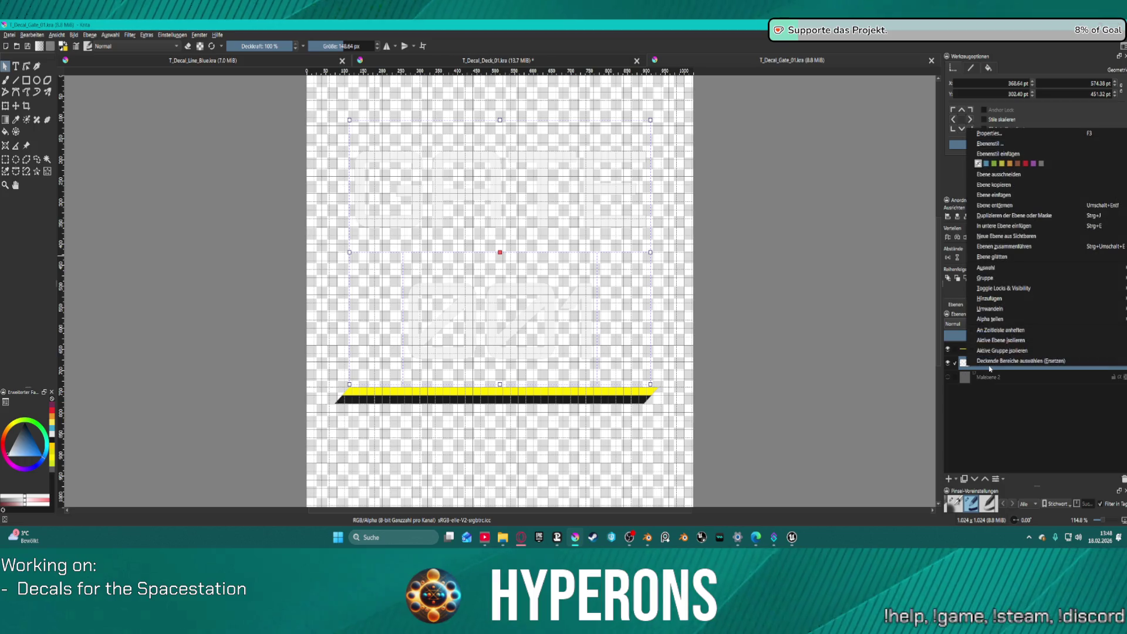
pyautogui.click(1010, 154)
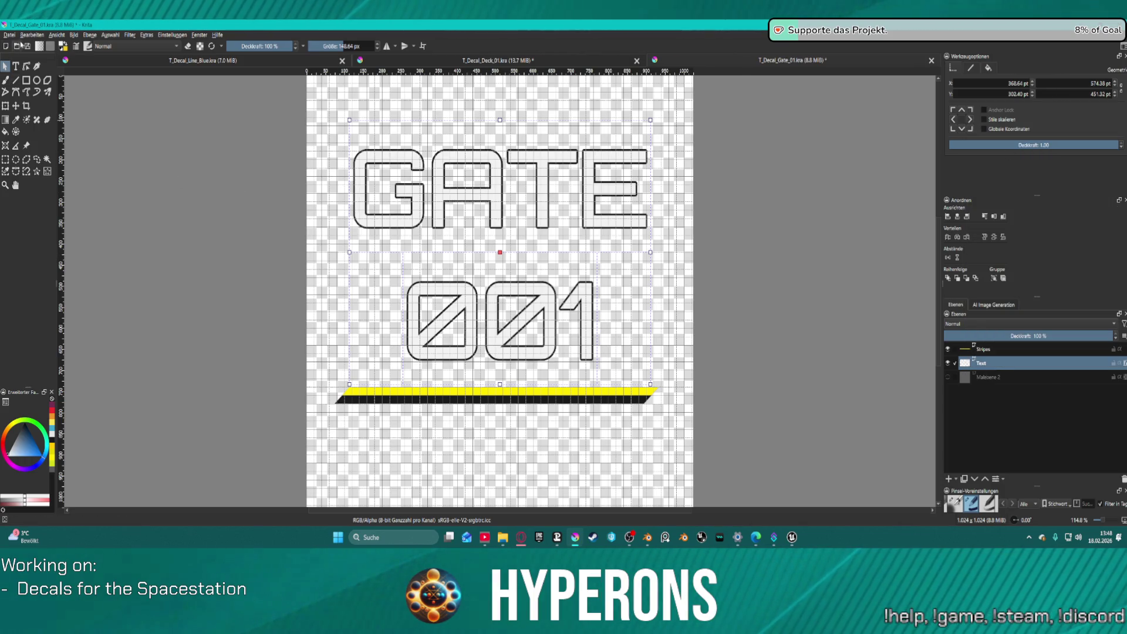
pyautogui.click(26, 46)
# Export the Gate decal as PNG over T_Decal_Gate_01.png and bring Unreal Editor forward.
pyautogui.click(10, 35)
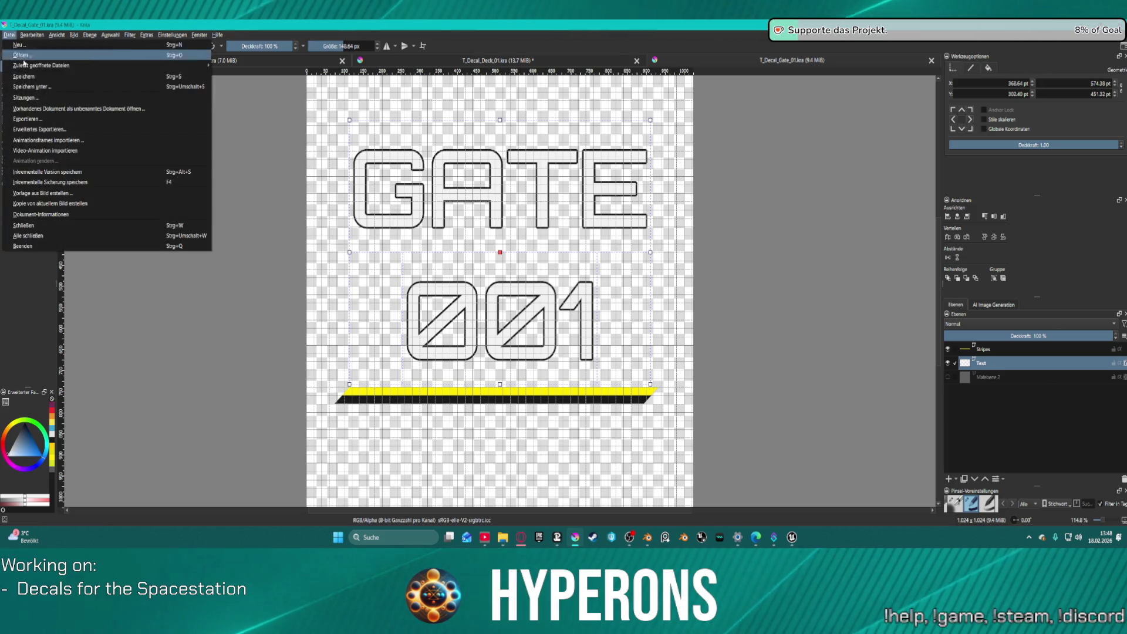
pyautogui.click(26, 119)
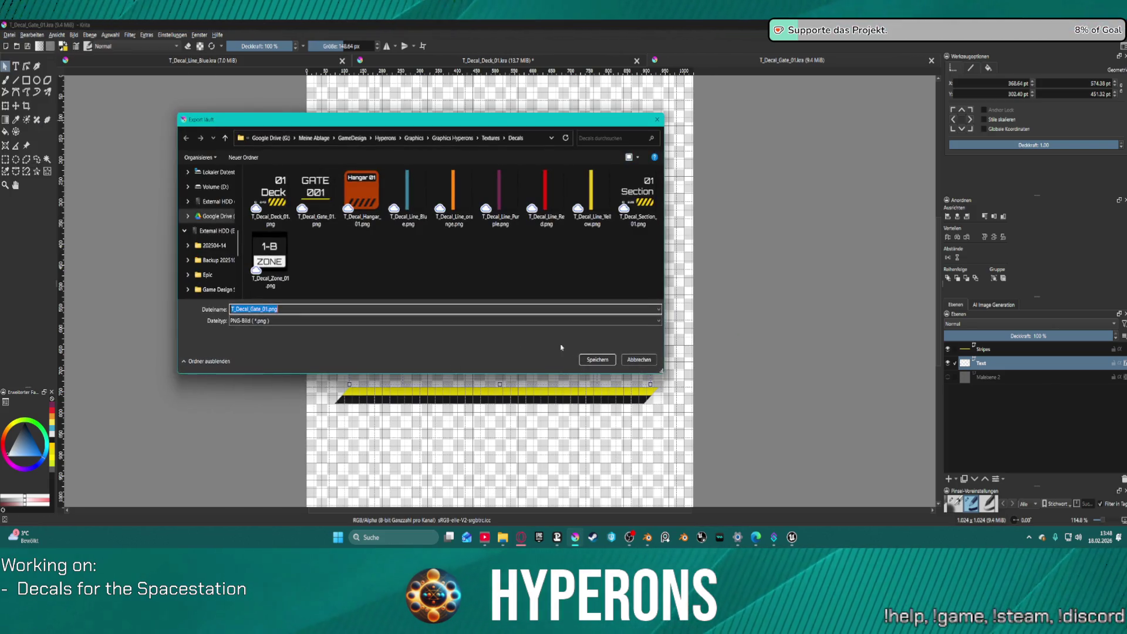
pyautogui.click(589, 360)
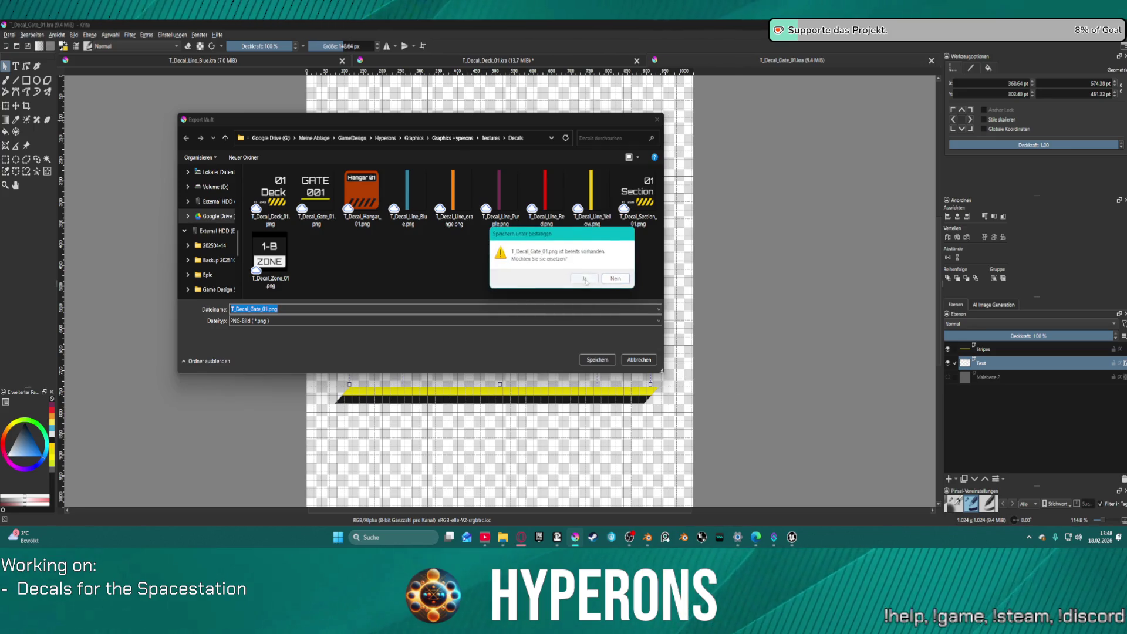
pyautogui.click(585, 279)
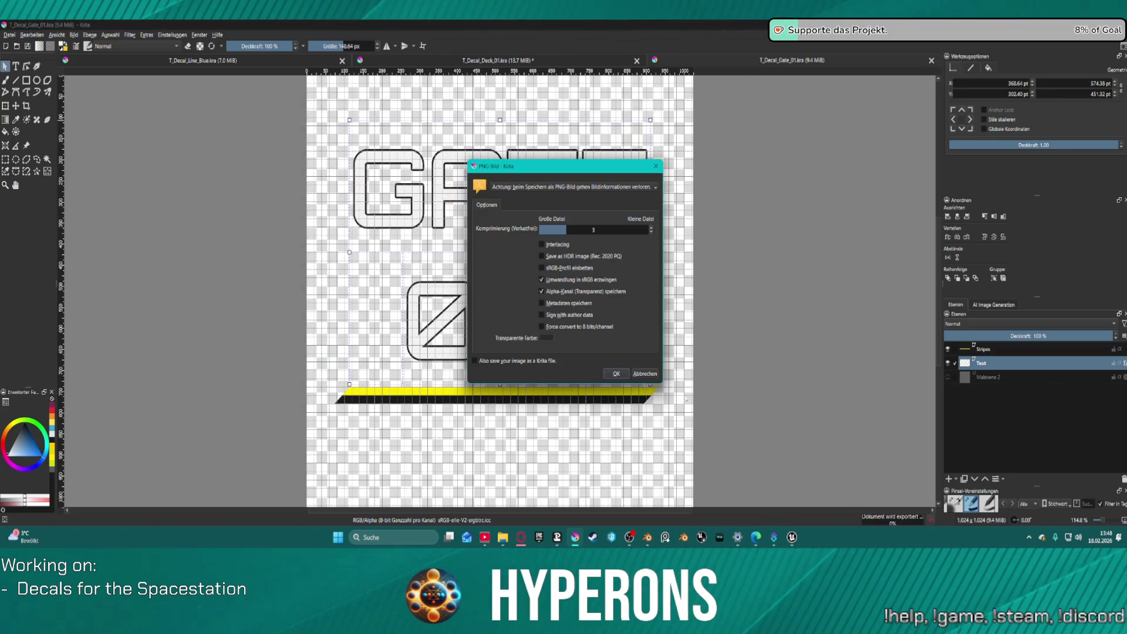
pyautogui.click(614, 373)
pyautogui.moveTo(791, 537)
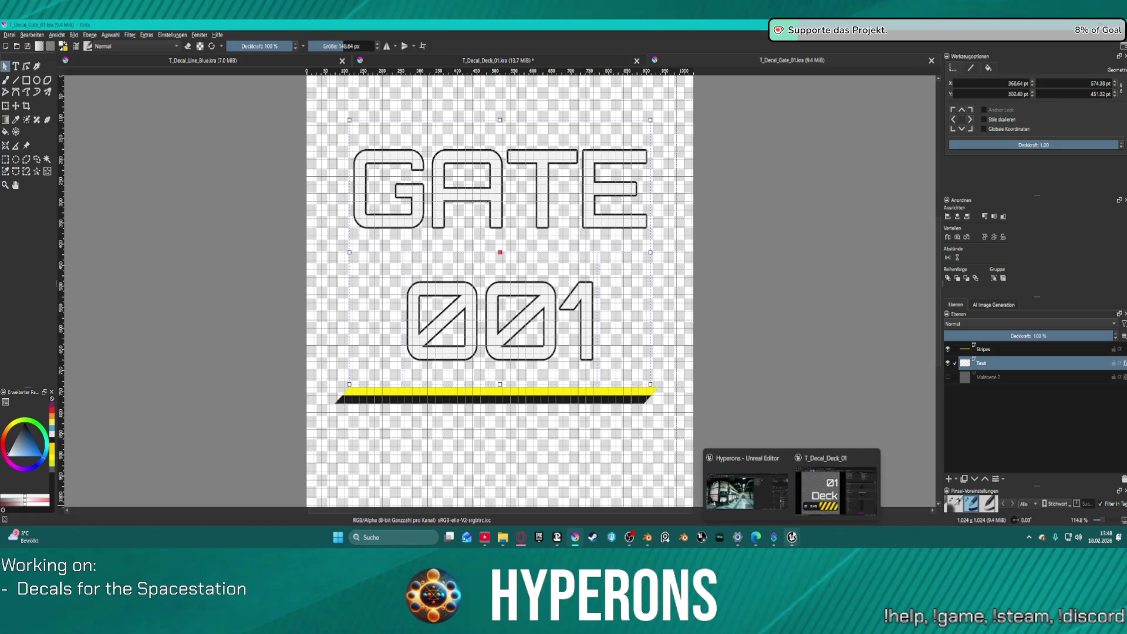
pyautogui.click(771, 484)
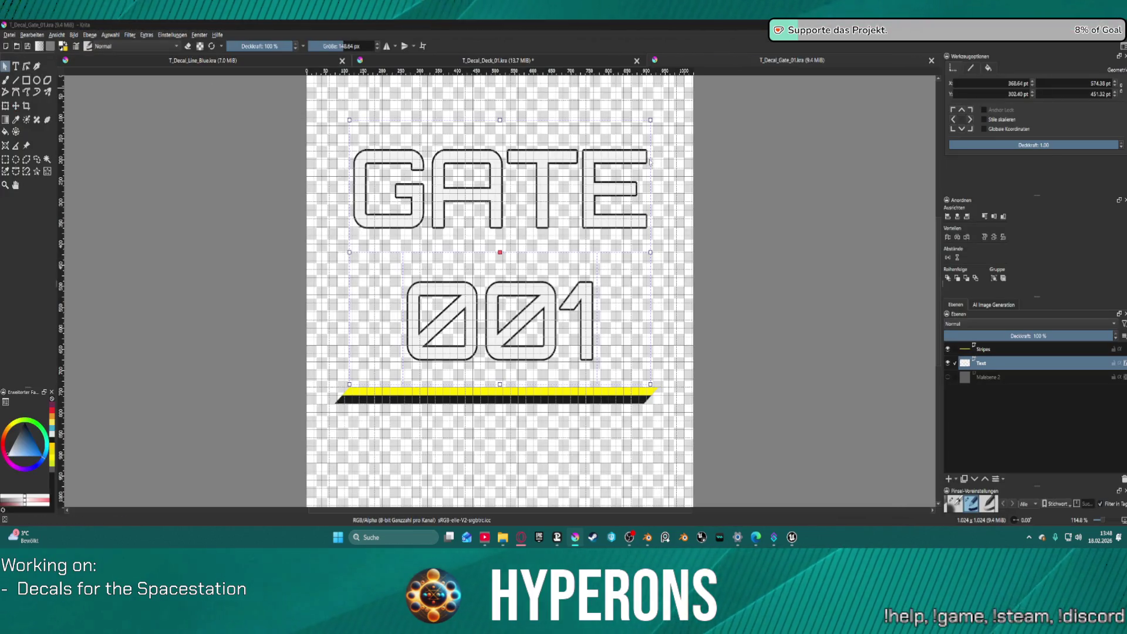
# Open T_Decal_Section_01.kra with Ctrl+O.
pyautogui.hotkey('ctrl', 'o')
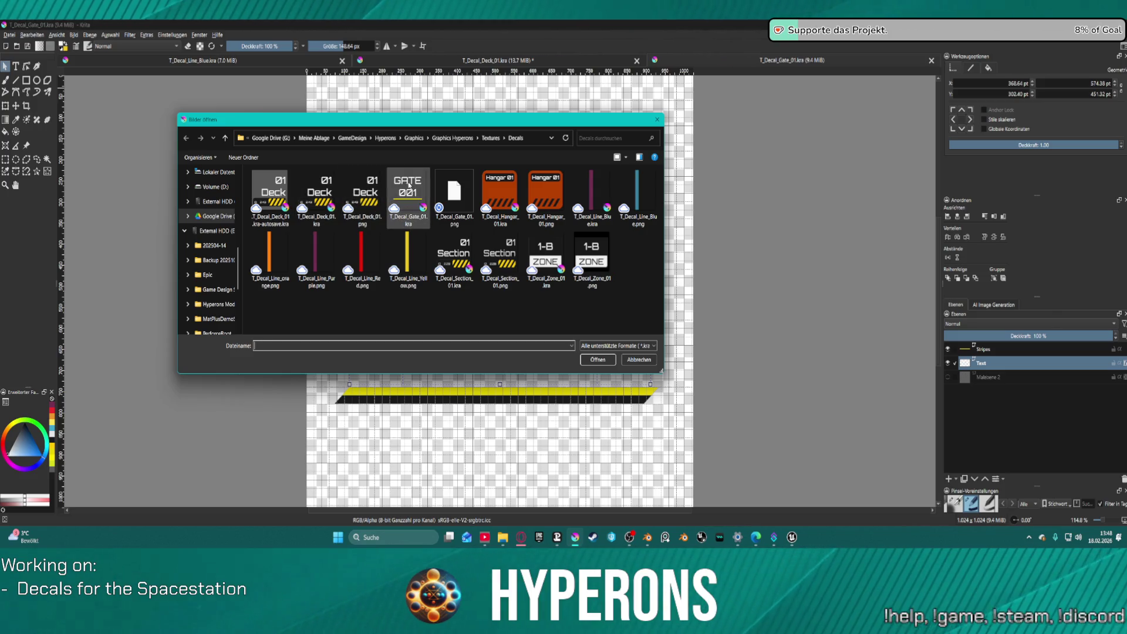
pyautogui.click(456, 245)
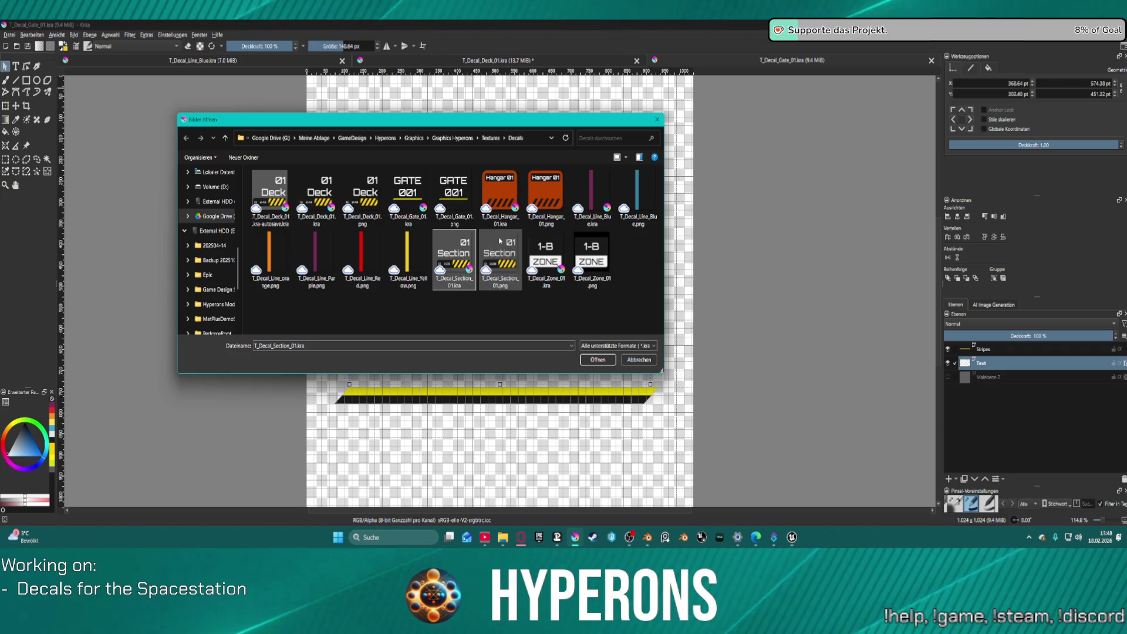
pyautogui.doubleClick(455, 242)
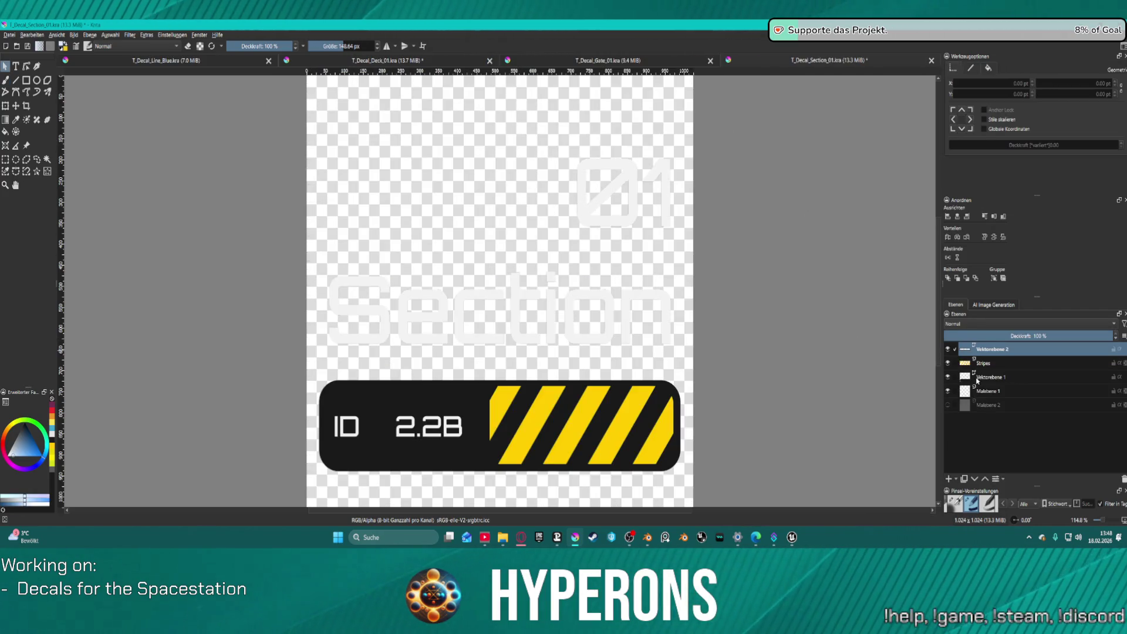
# Paste the copied outline layer style onto the Vektorebene 2 text layer.
pyautogui.rightClick(977, 350)
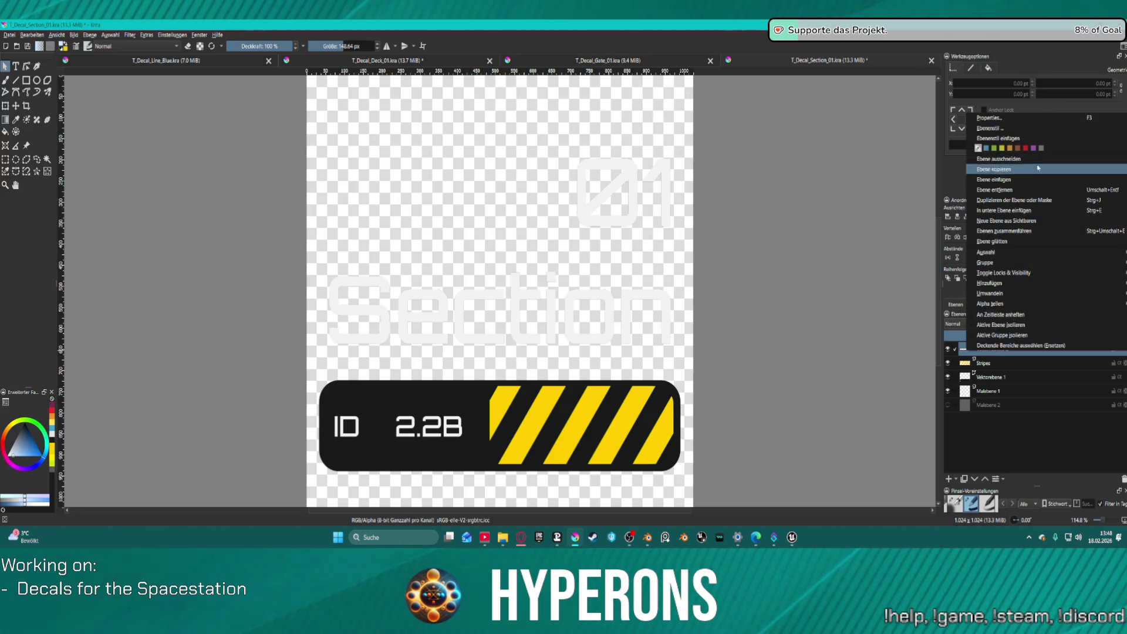
pyautogui.click(1009, 138)
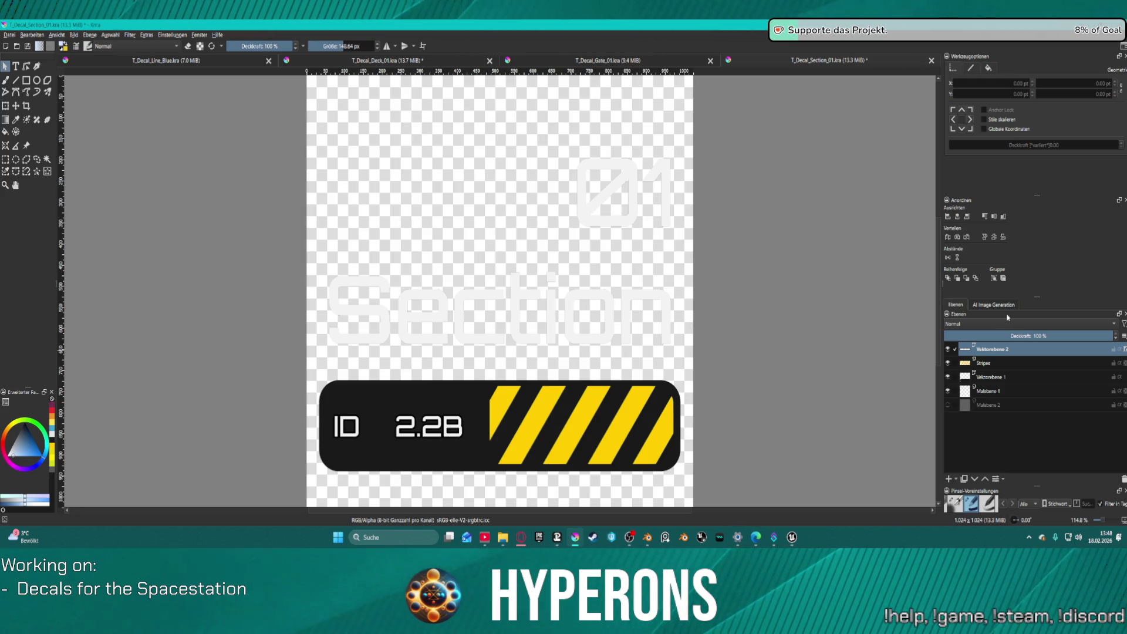
pyautogui.click(990, 379)
pyautogui.rightClick(990, 379)
pyautogui.click(996, 396)
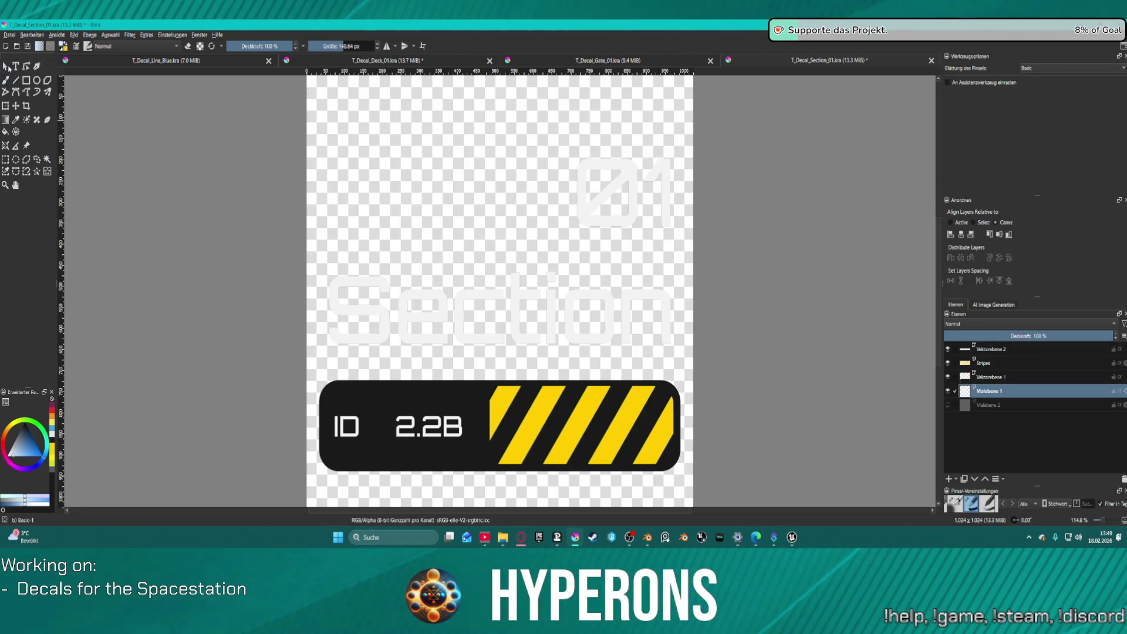
# Move the Section 01 text shapes from Vektorebene 1 onto their own top vector layer.
pyautogui.click(6, 67)
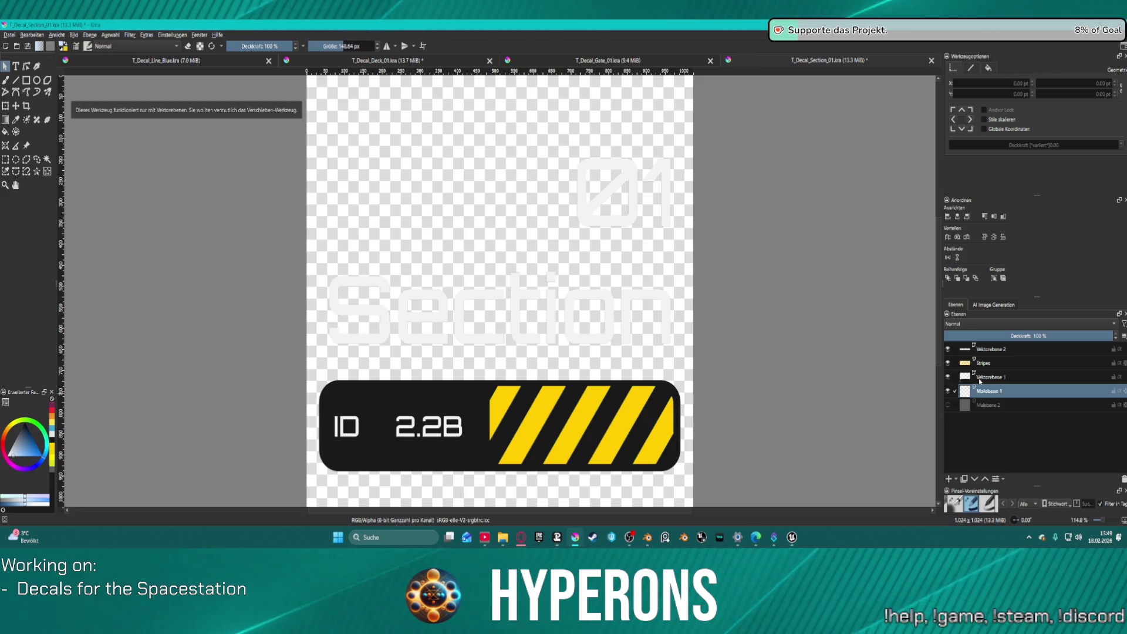
pyautogui.click(980, 380)
pyautogui.click(590, 310)
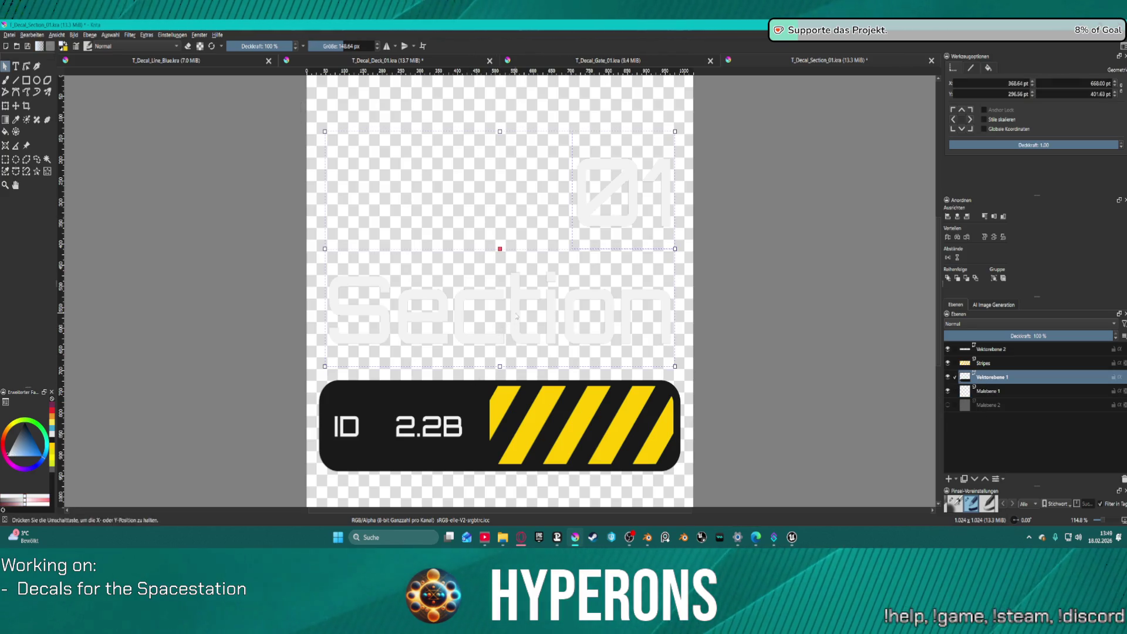
pyautogui.press('Delete')
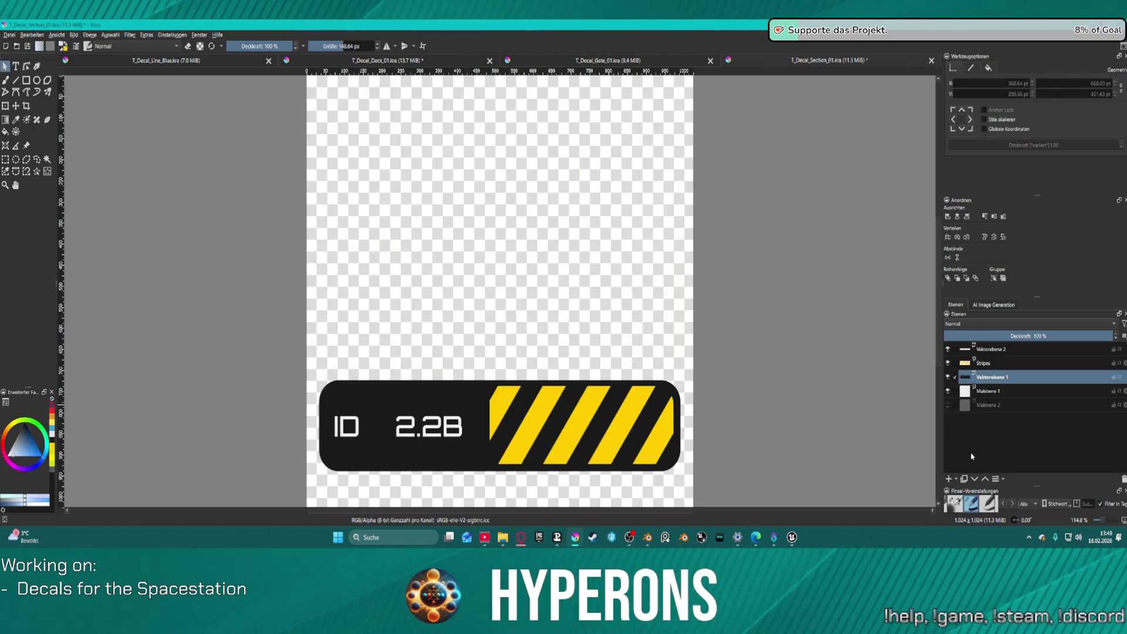
pyautogui.click(948, 479)
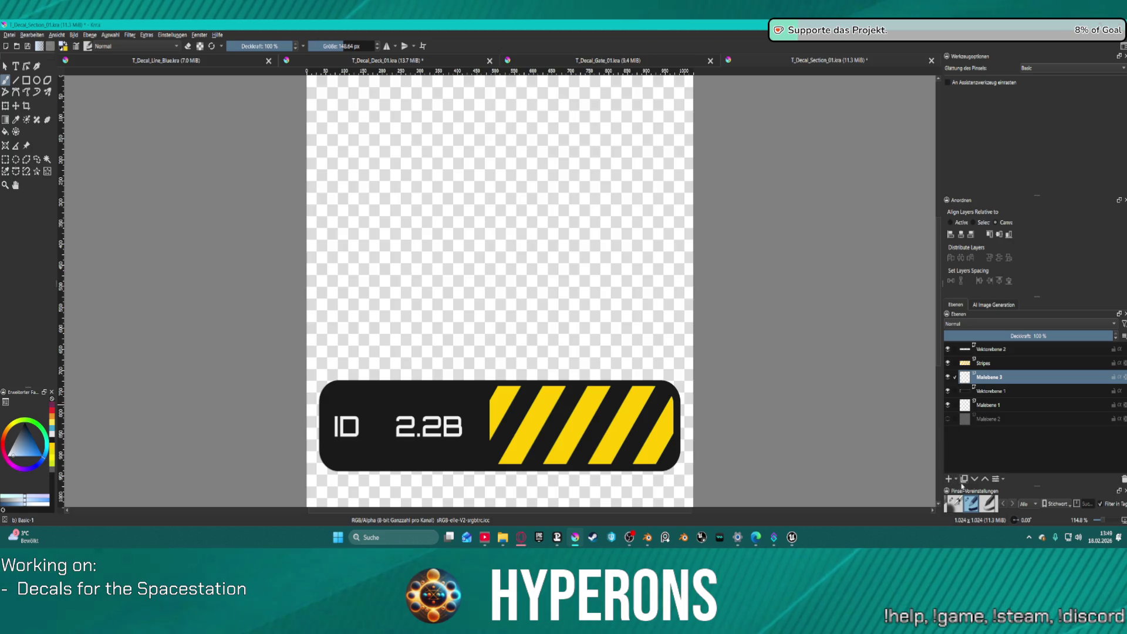
pyautogui.hotkey('ctrl', 'v')
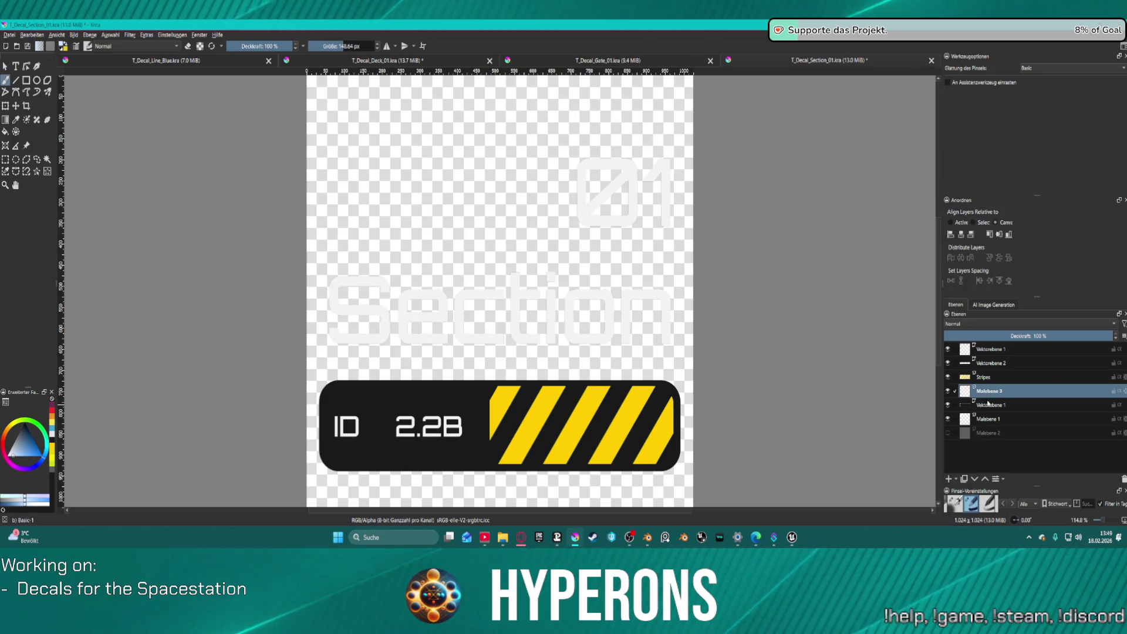
pyautogui.click(1123, 479)
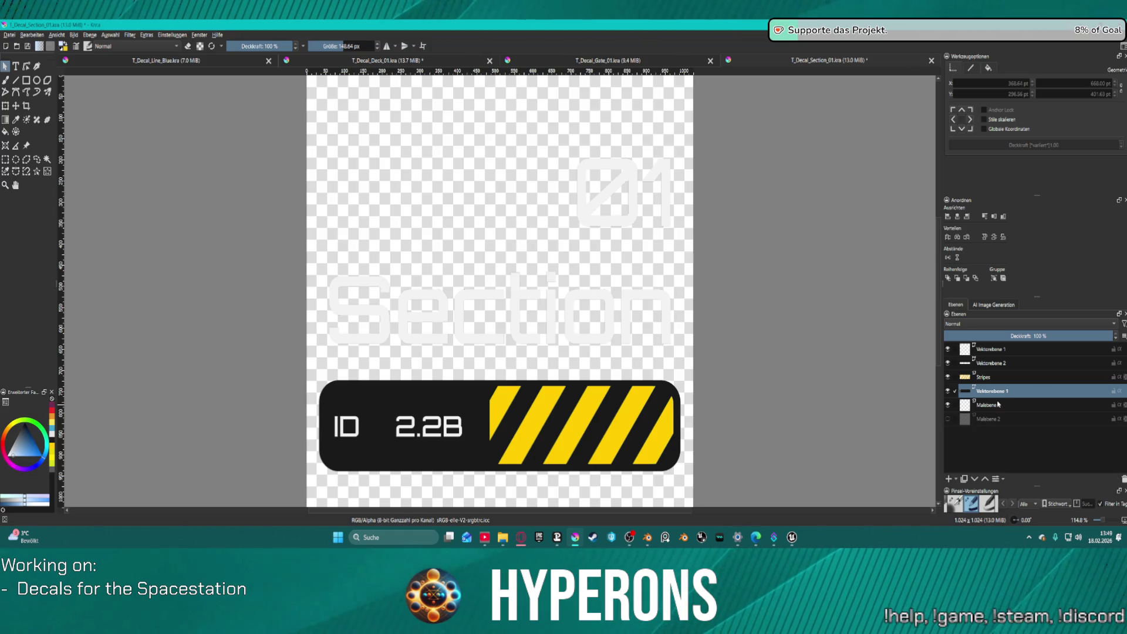
# Copy the Deck text layer's outline style and paste it onto the Section 01 text layer.
pyautogui.click(979, 351)
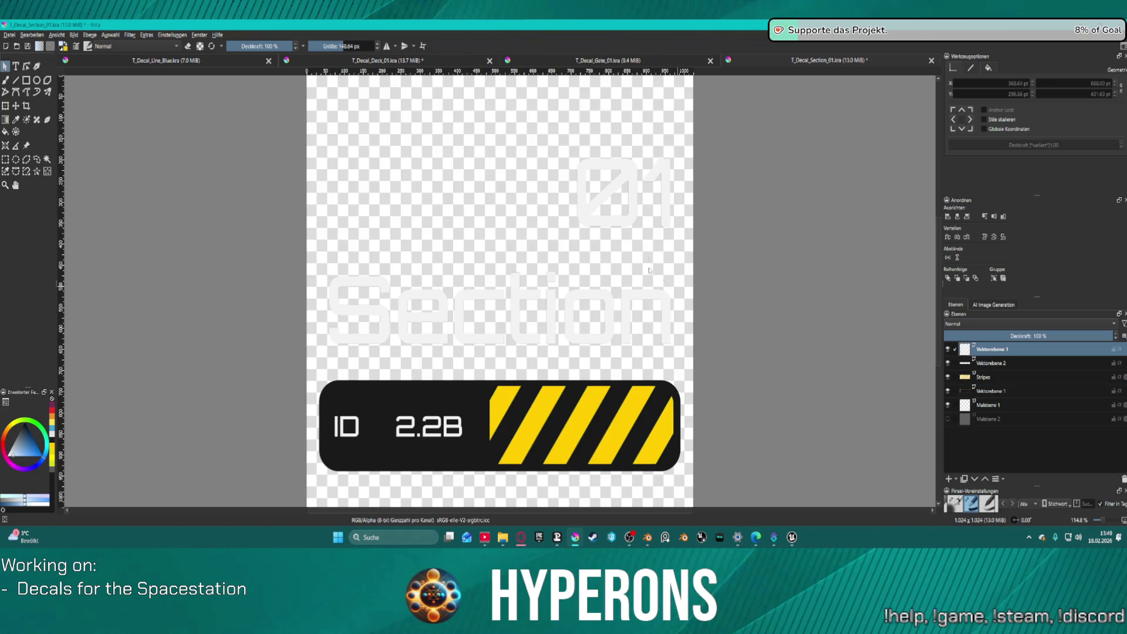
pyautogui.hotkey('ctrl', 'a')
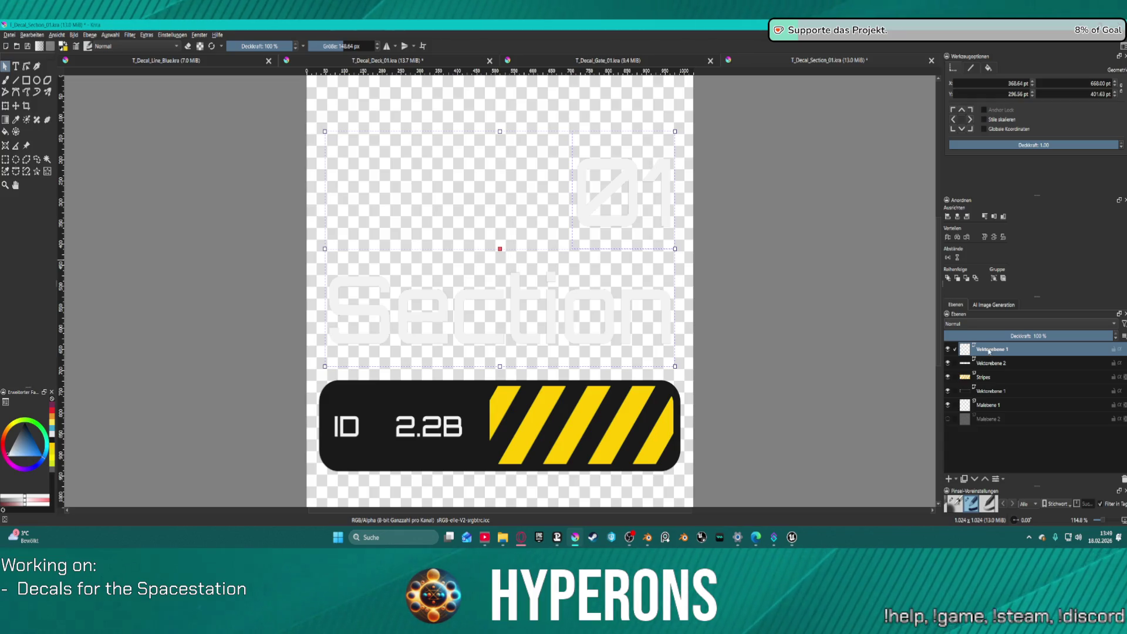
pyautogui.rightClick(989, 351)
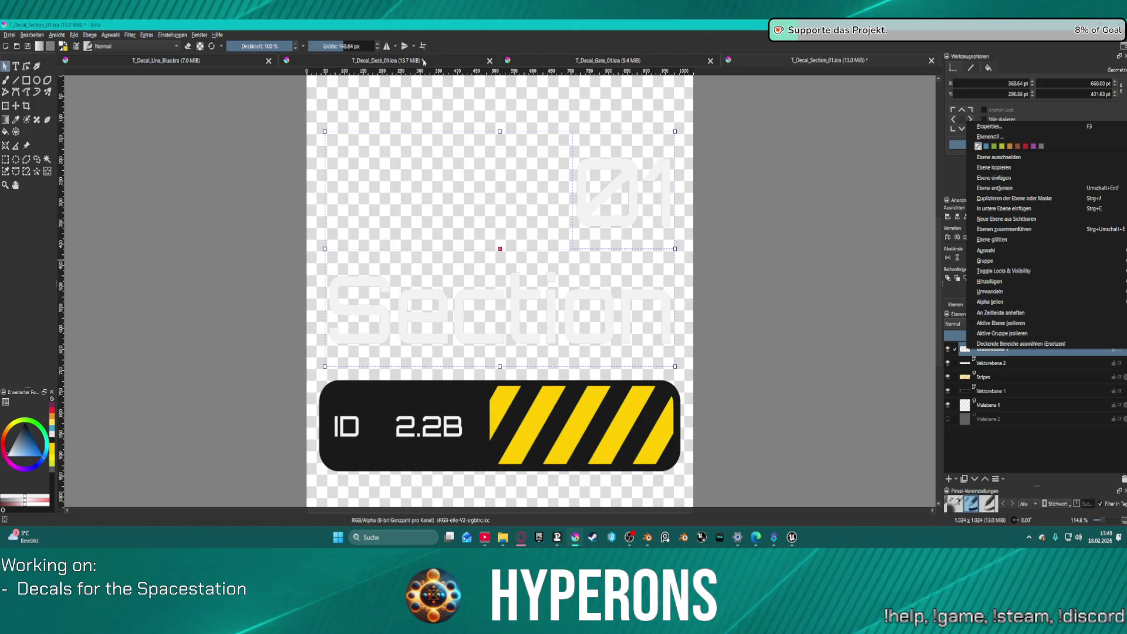
pyautogui.click(446, 65)
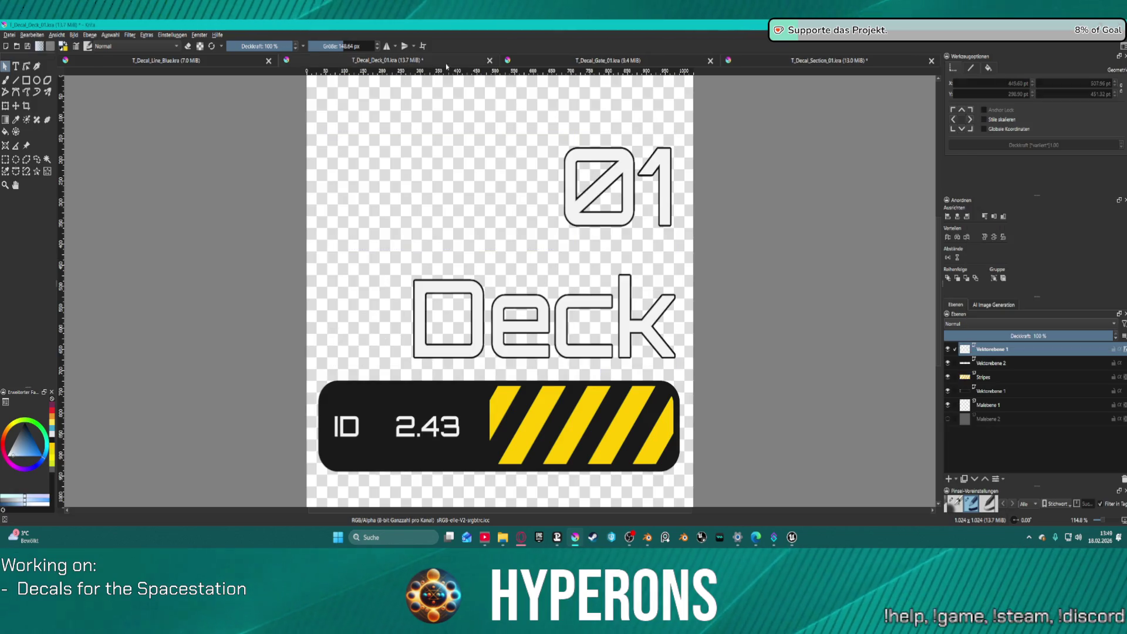
pyautogui.rightClick(973, 354)
pyautogui.click(1003, 142)
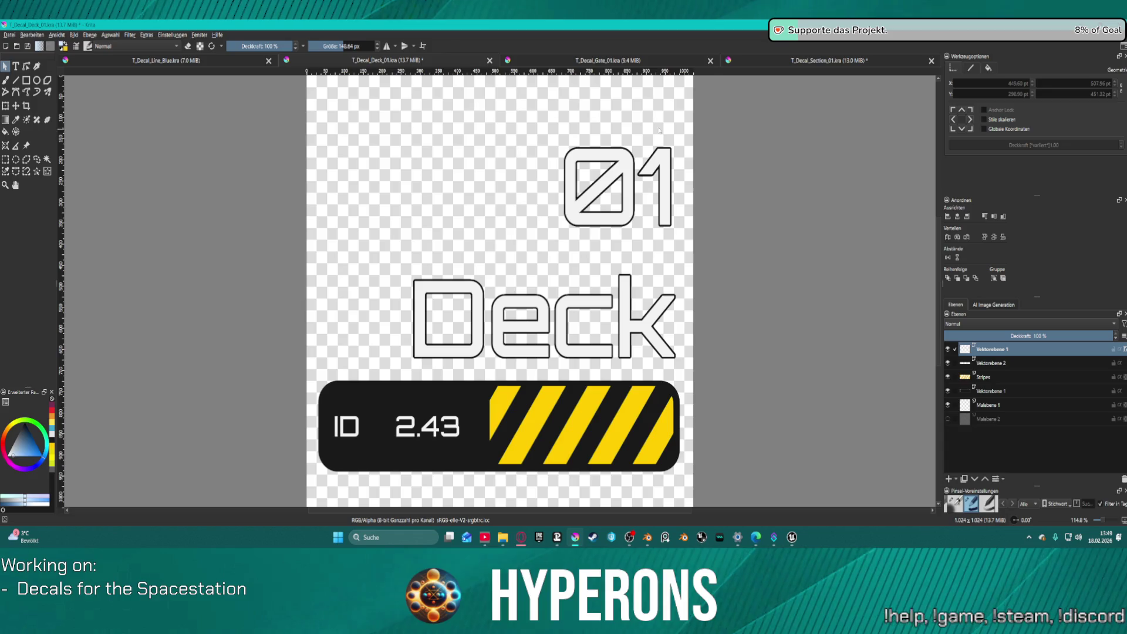
pyautogui.click(791, 67)
pyautogui.rightClick(969, 351)
pyautogui.click(1010, 153)
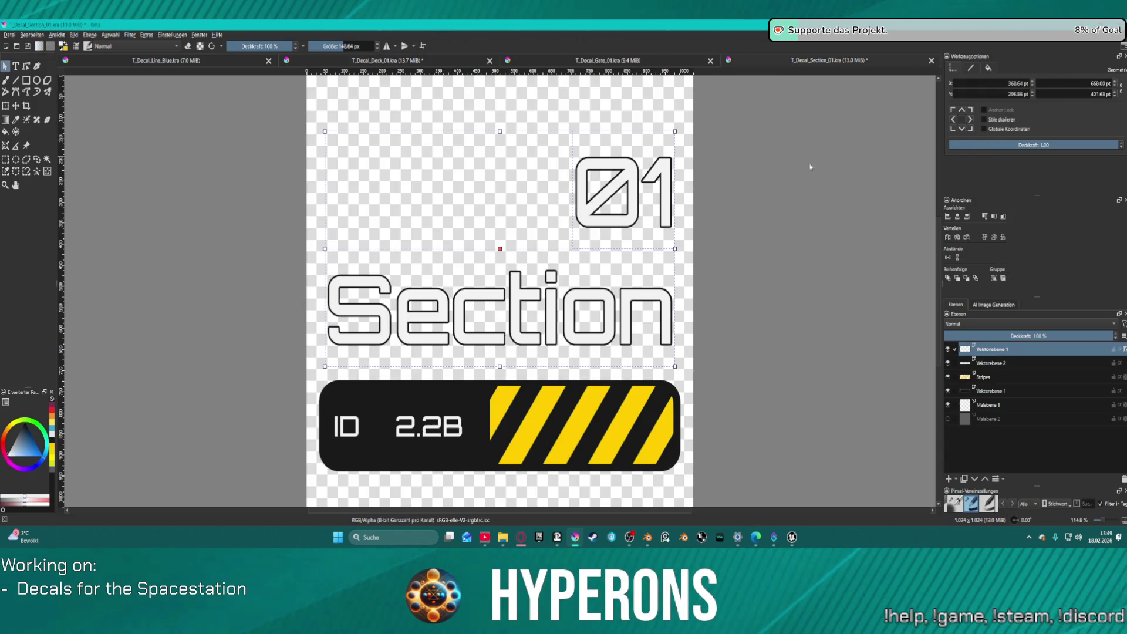
pyautogui.click(9, 35)
# Export the Section decal over T_Decal_Section_01.png, accepting the overwrite and PNG options.
pyautogui.click(24, 115)
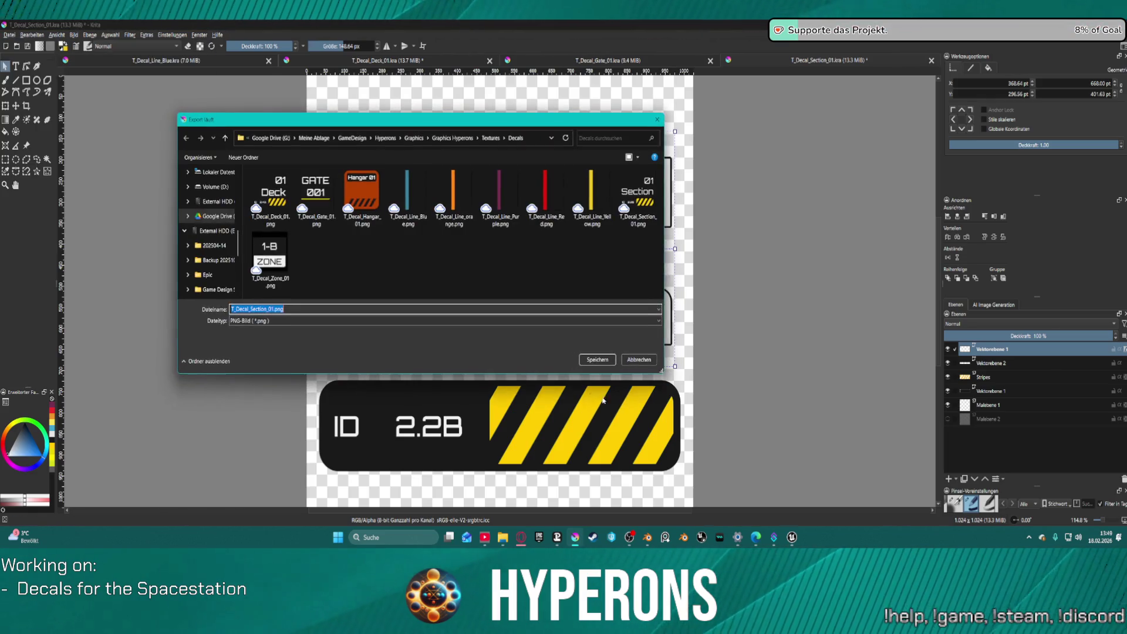
pyautogui.click(596, 359)
pyautogui.click(581, 277)
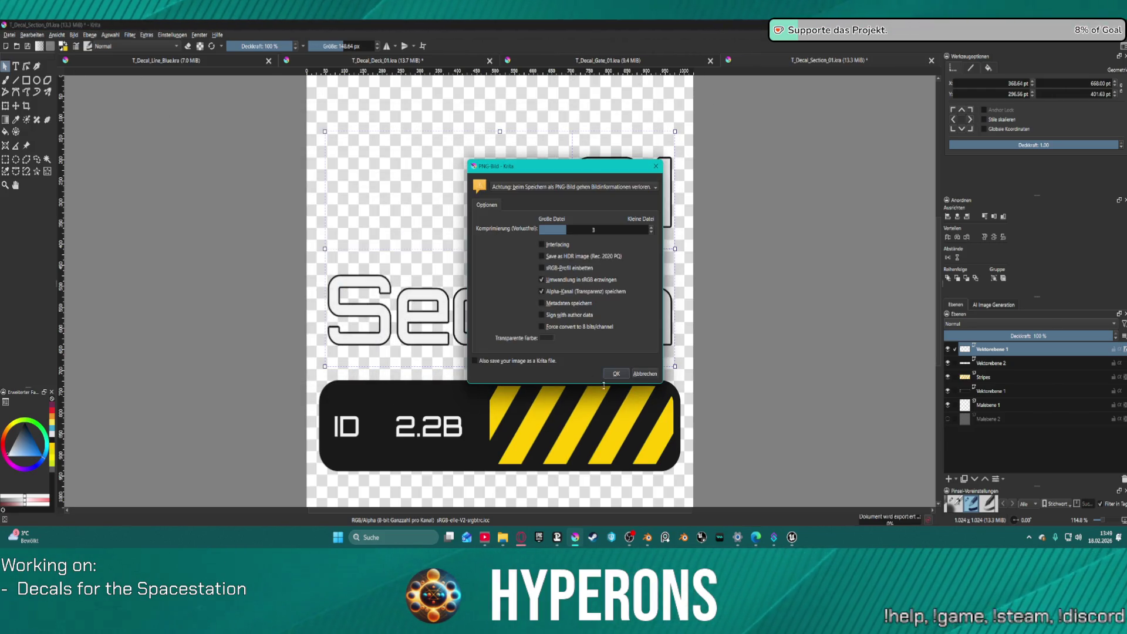
pyautogui.click(618, 376)
# Save and close the Section document, close the Gate document, and return to Unreal.
pyautogui.hotkey('ctrl', 's')
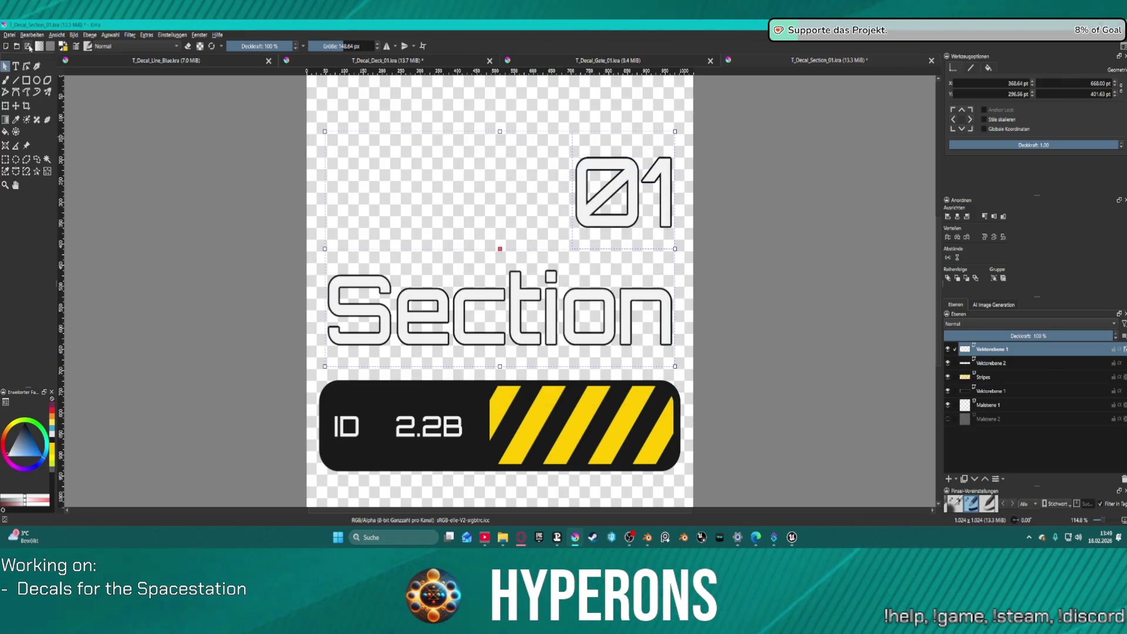
pyautogui.hotkey('ctrl', 'w')
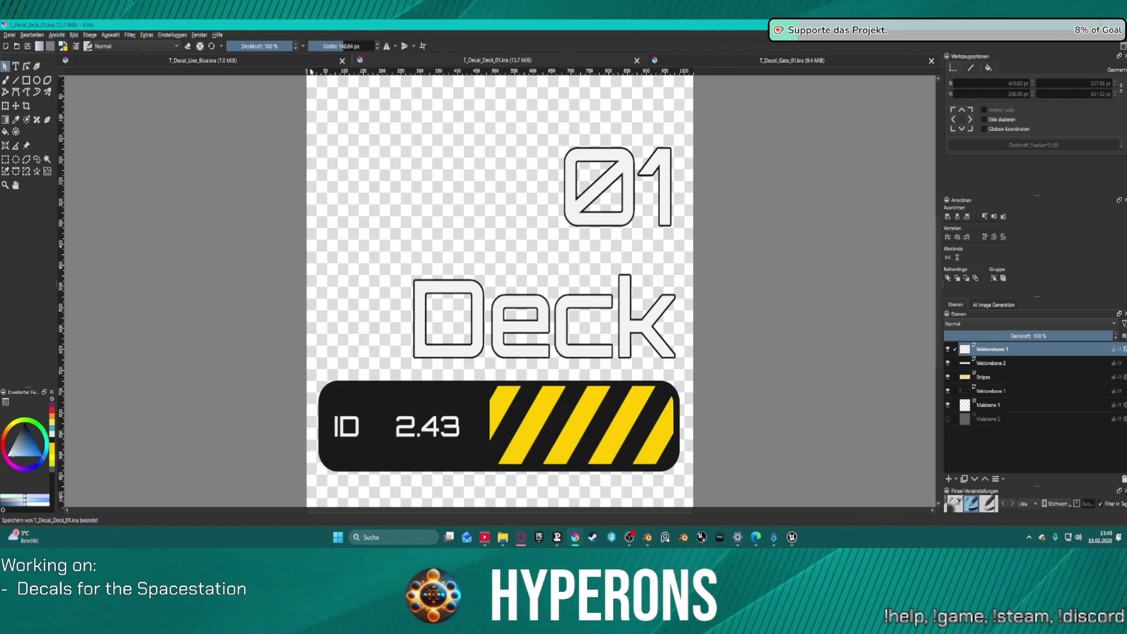
pyautogui.click(931, 60)
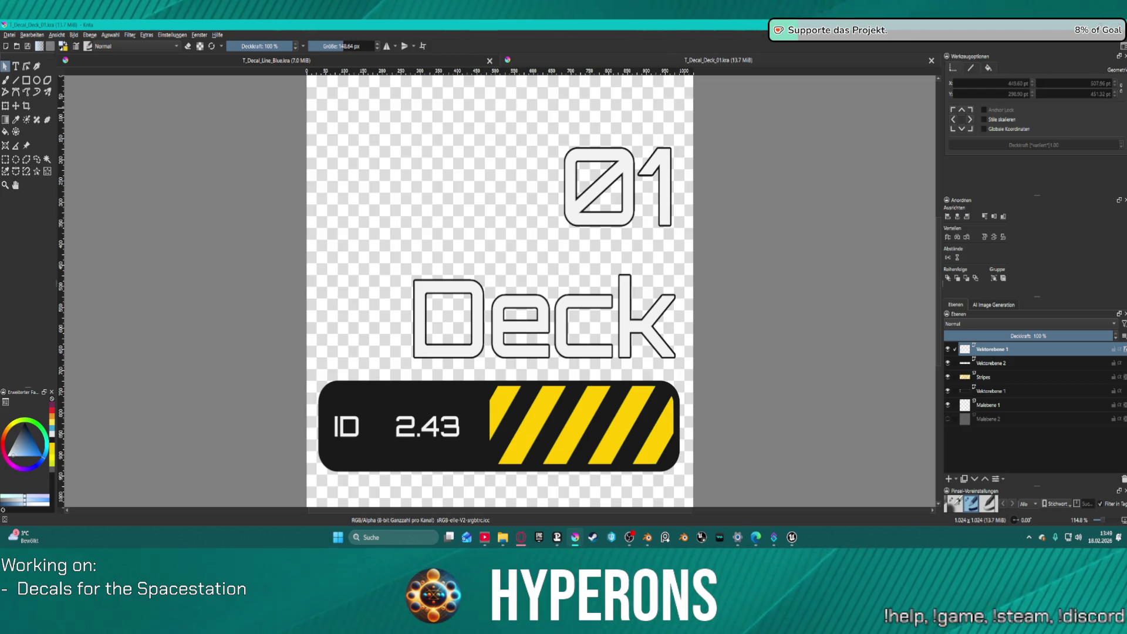
pyautogui.hotkey('alt', 'Tab')
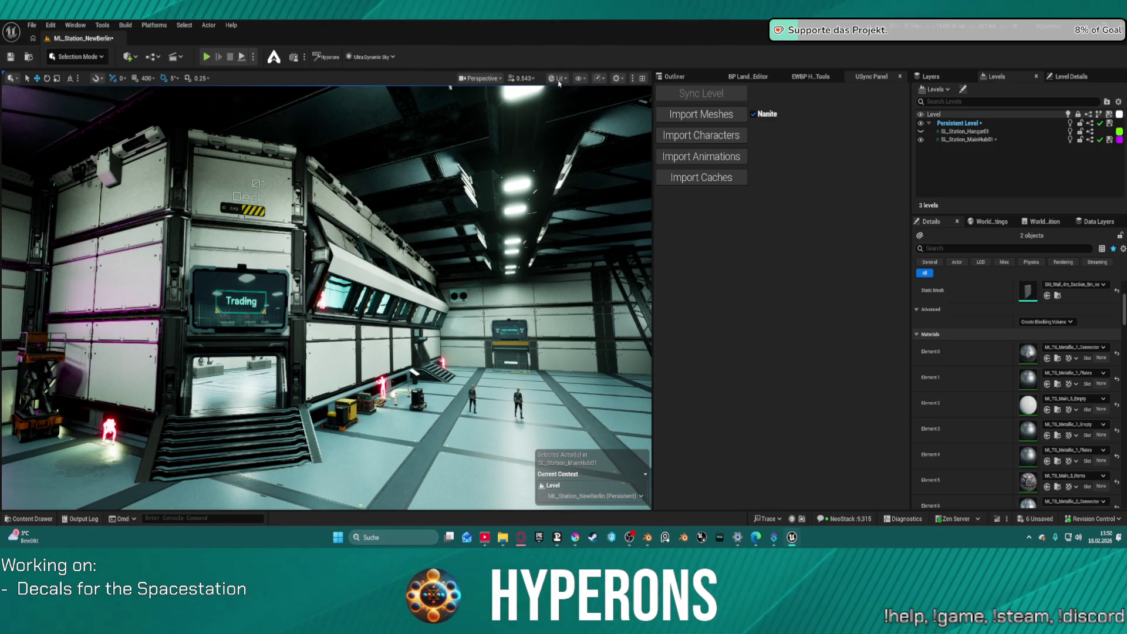
# Place the Gate decal on the left hangar wall rotated horizontal, review it, then delete it.
pyautogui.moveTo(501, 276); pyautogui.dragTo(501, 276)
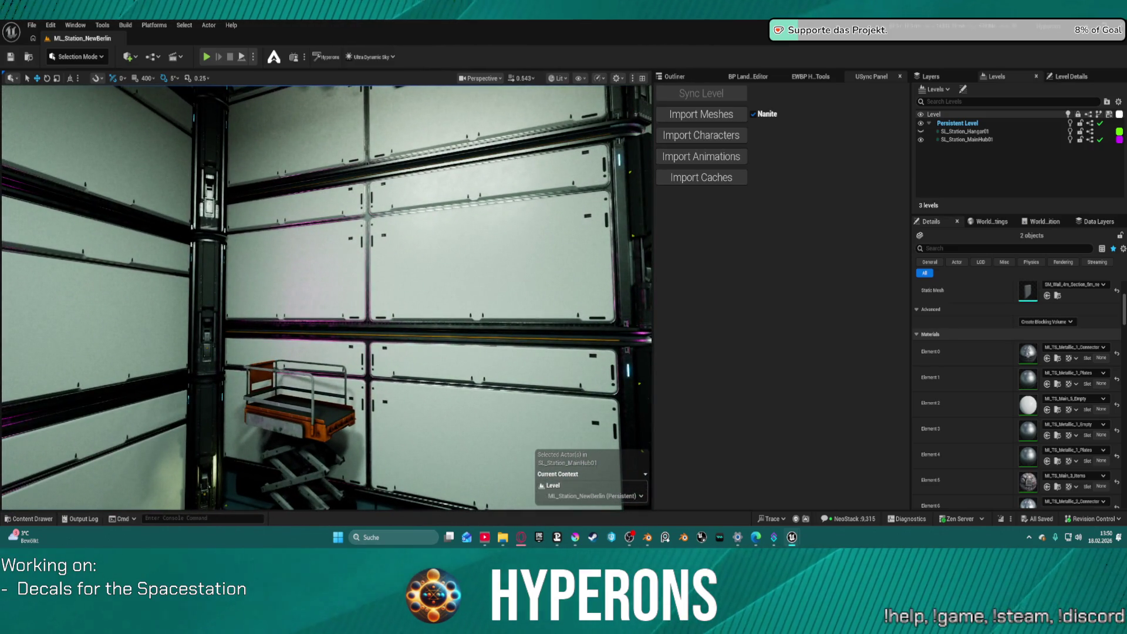
pyautogui.moveTo(648, 323)
pyautogui.mouseDown()
pyautogui.moveTo(467, 325)
pyautogui.moveTo(479, 265)
pyautogui.mouseUp()
pyautogui.press('e')
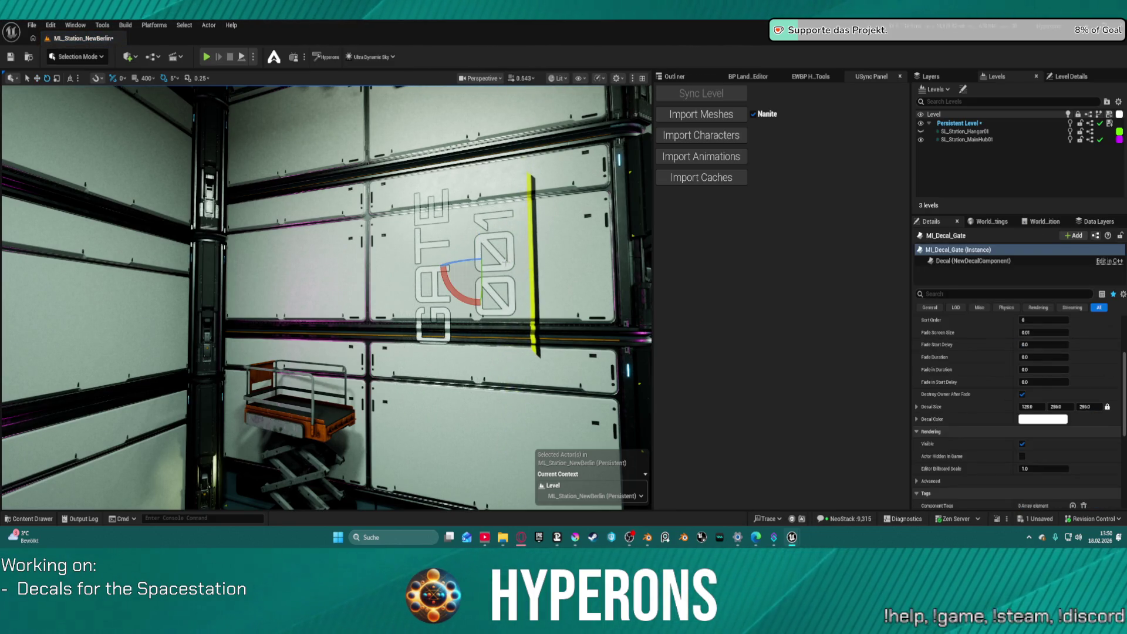
pyautogui.moveTo(479, 215)
pyautogui.mouseDown()
pyautogui.moveTo(535, 255)
pyautogui.moveTo(453, 299)
pyautogui.moveTo(479, 267)
pyautogui.mouseUp()
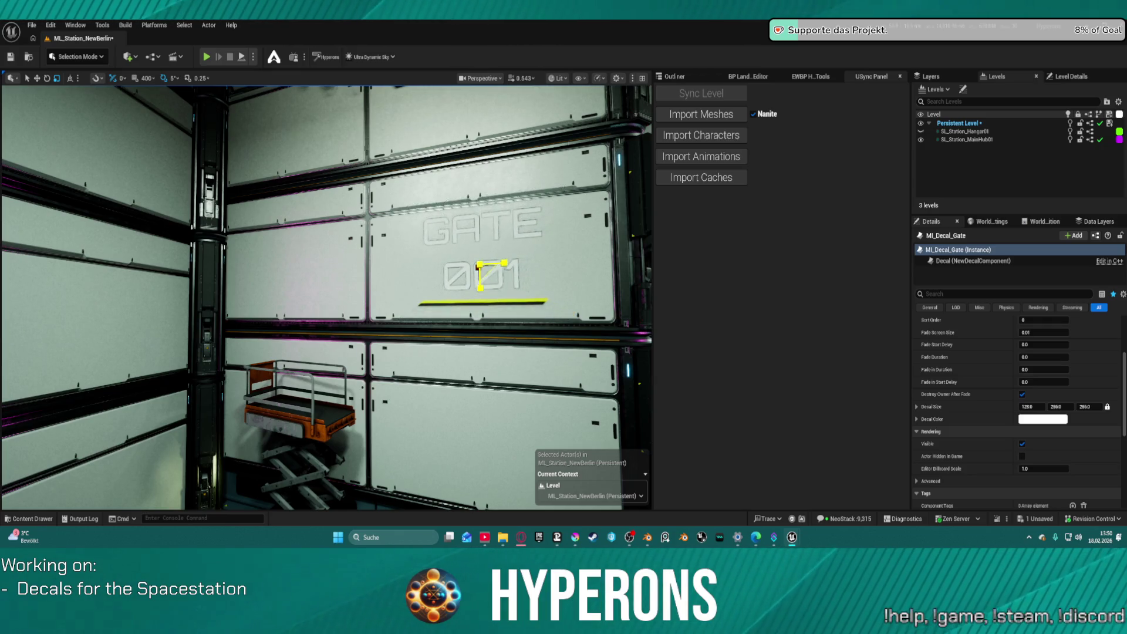
pyautogui.press('f')
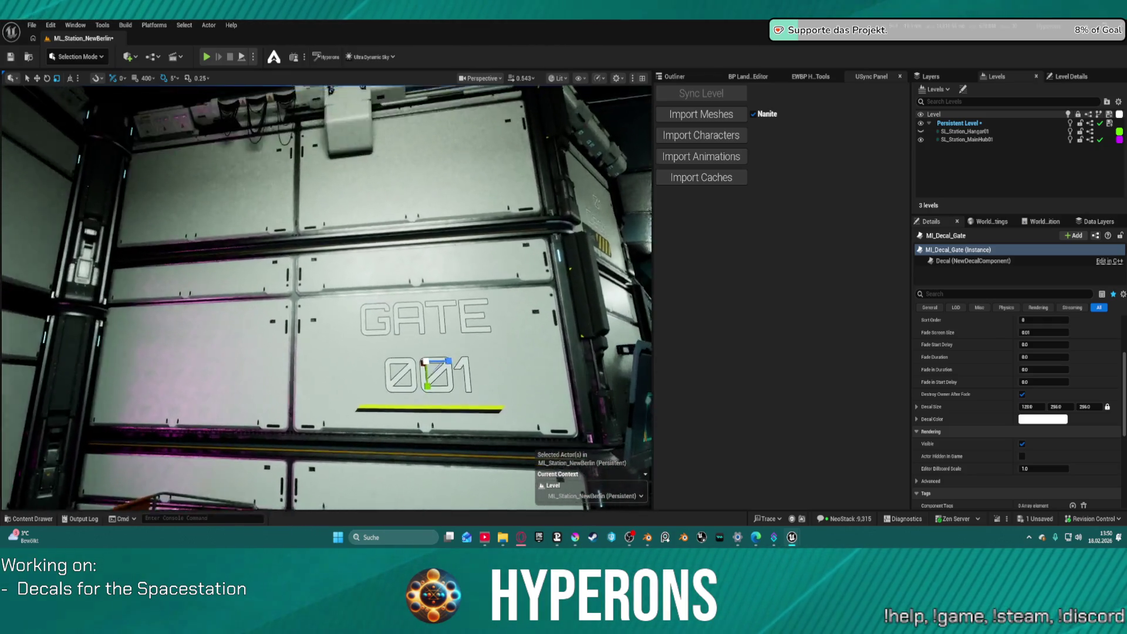
pyautogui.press('s')
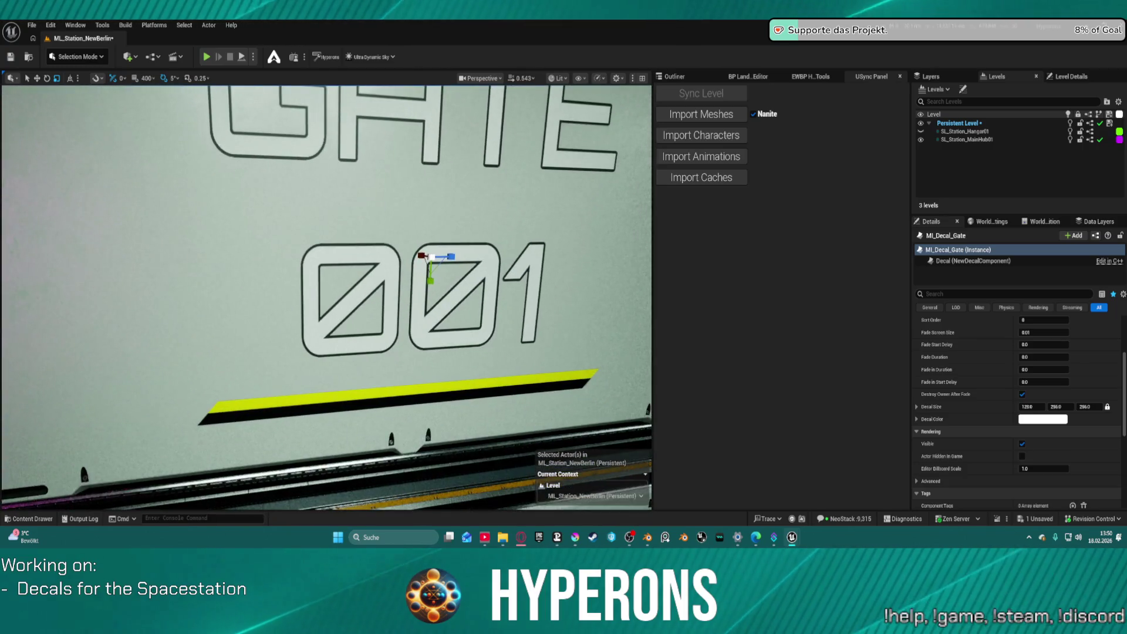
pyautogui.press('s')
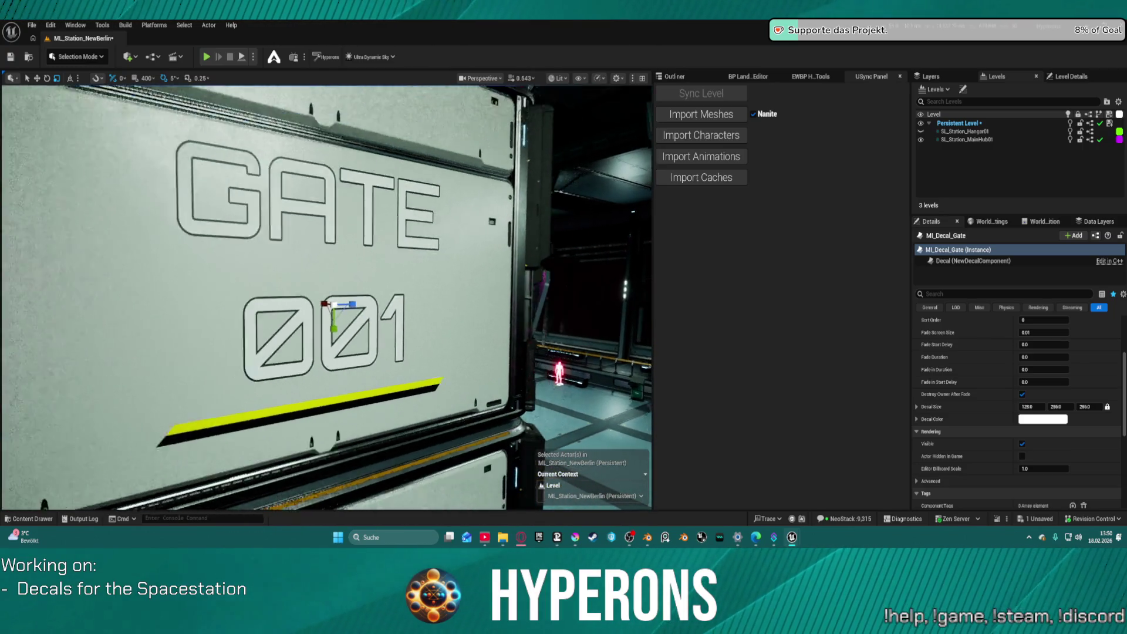
pyautogui.press('s')
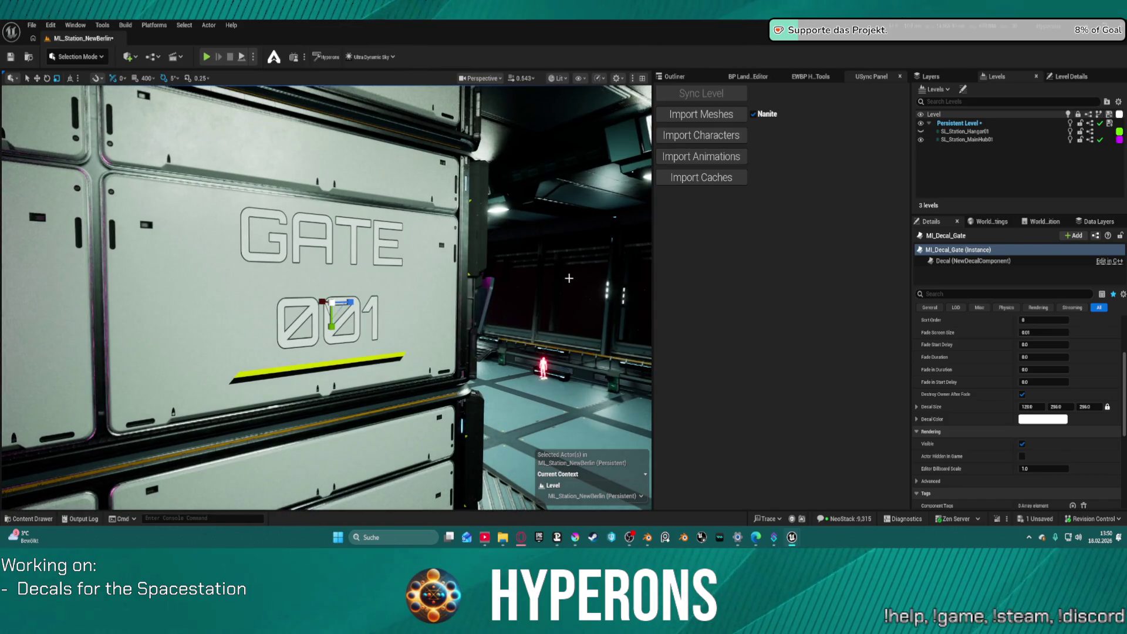
pyautogui.press('Delete')
# Fly the camera down the hangar corridor to frame the Hangar 01 floor decal.
pyautogui.moveTo(427, 41)
pyautogui.mouseDown()
pyautogui.moveTo(327, 241)
pyautogui.moveTo(291, 267)
pyautogui.moveTo(374, 102)
pyautogui.mouseUp()
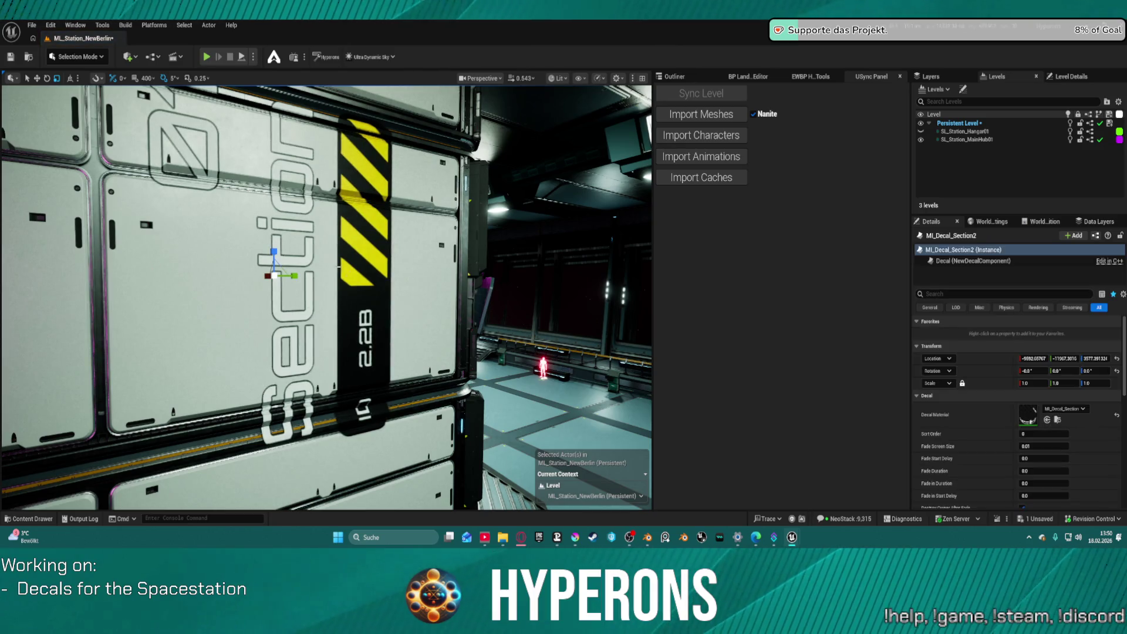
pyautogui.press('Escape')
pyautogui.moveTo(304, 306)
pyautogui.mouseDown()
pyautogui.moveTo(475, 340)
pyautogui.moveTo(528, 311)
pyautogui.moveTo(545, 253)
pyautogui.mouseUp()
pyautogui.scroll(-5, 327, 298)
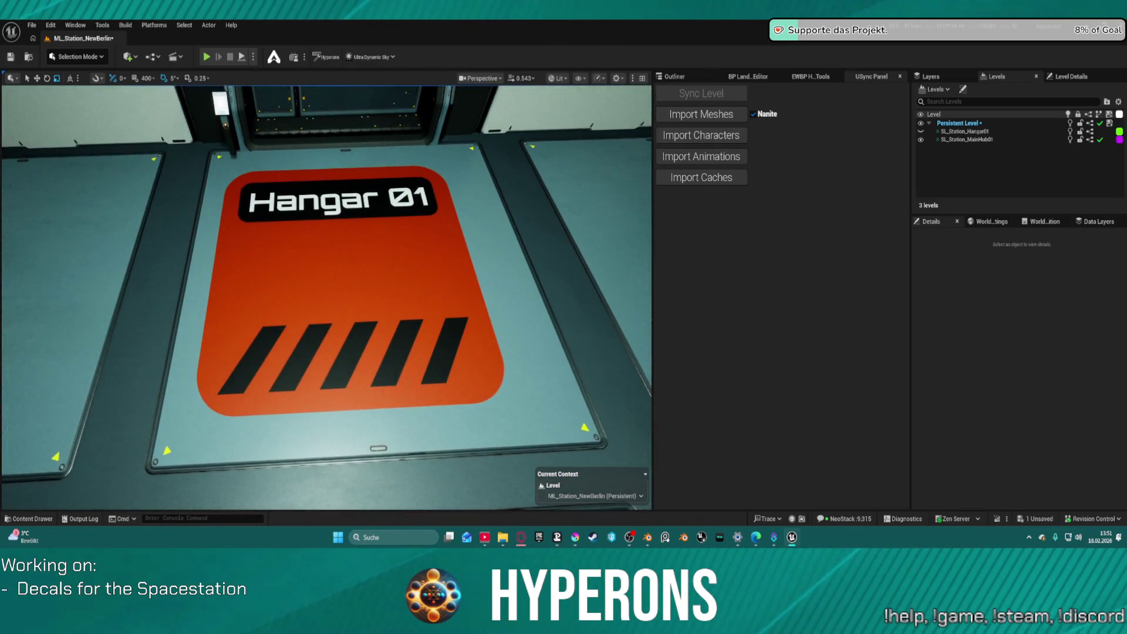
pyautogui.moveTo(610, 435); pyautogui.dragTo(619, 442)
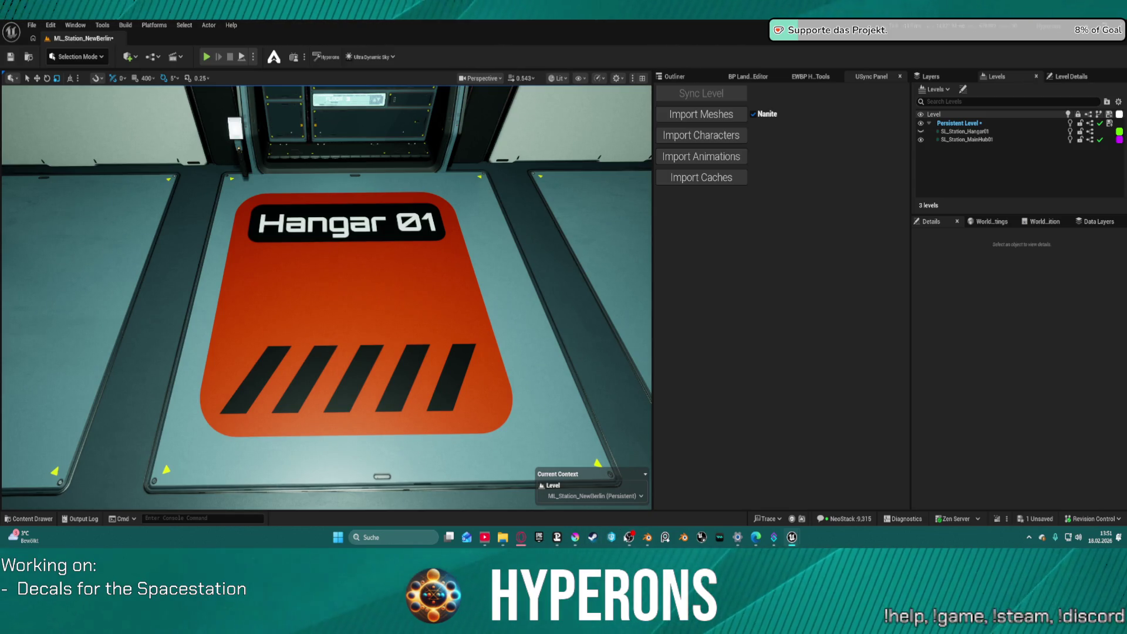
pyautogui.hotkey('alt', 'Tab')
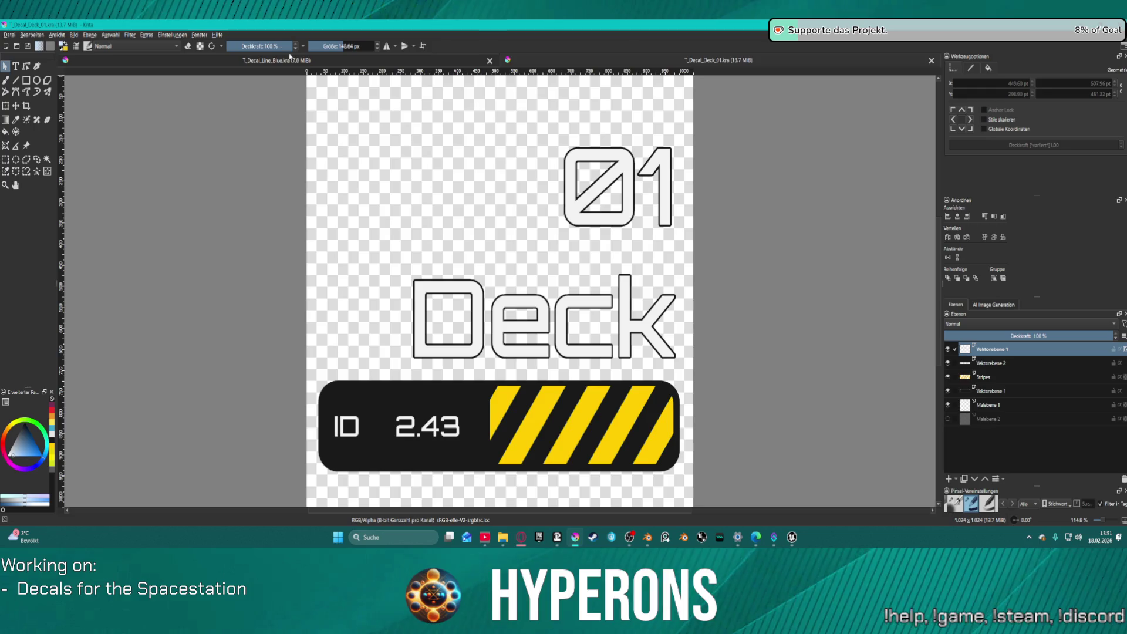
# Close the Deck document and reopen T_Decal_Hangar_01.kra from the recent files list.
pyautogui.hotkey('ctrl', 'w')
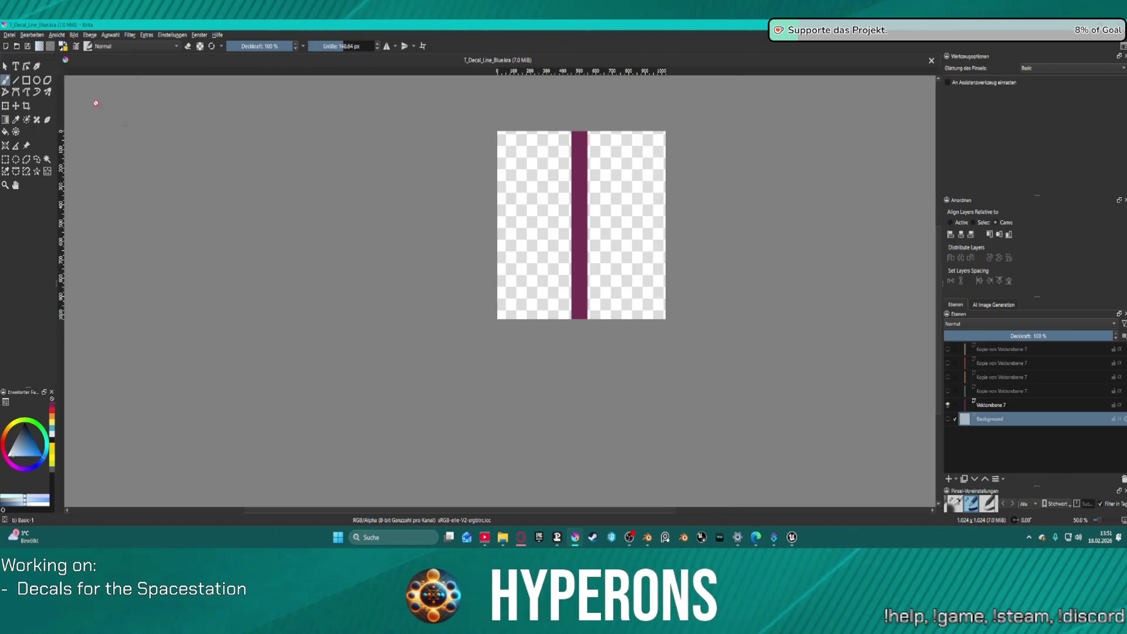
pyautogui.click(11, 36)
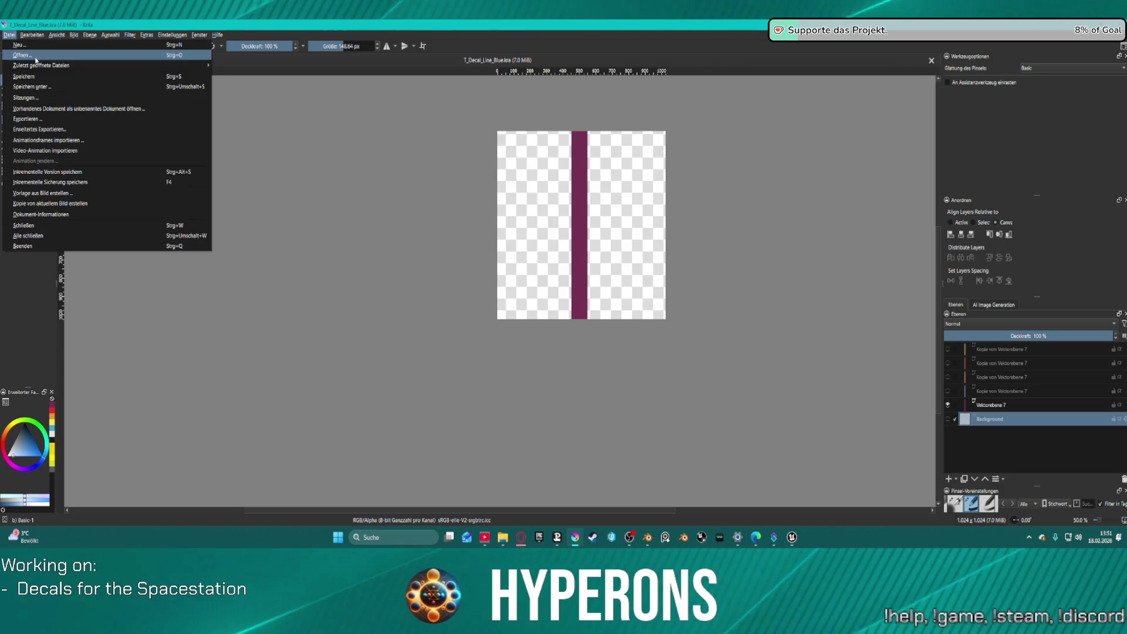
pyautogui.moveTo(165, 67)
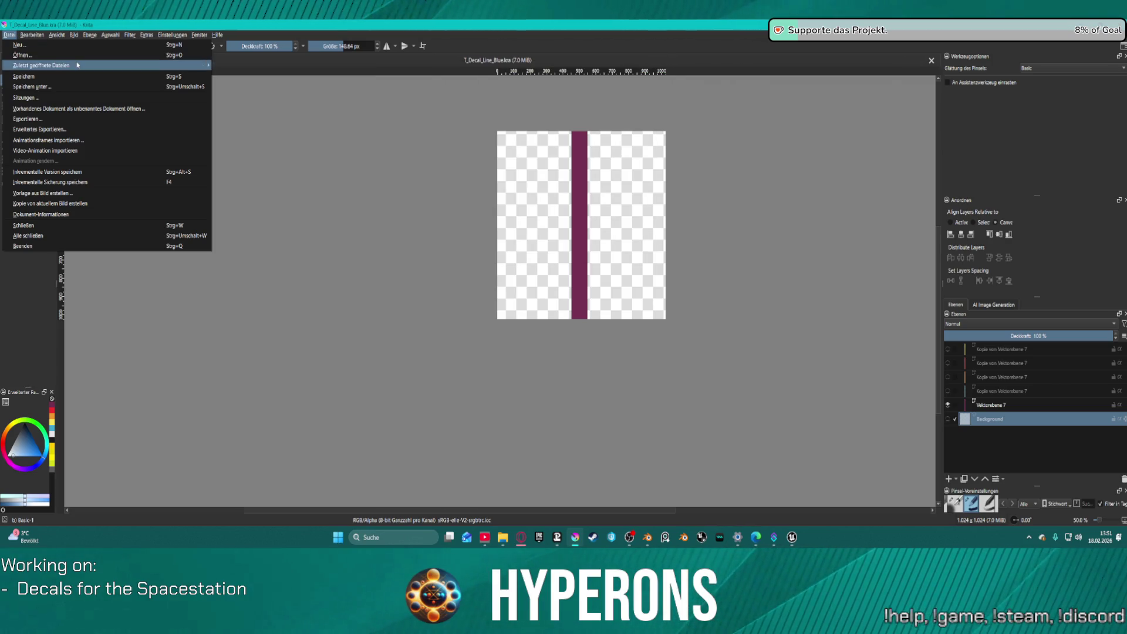
pyautogui.moveTo(78, 66)
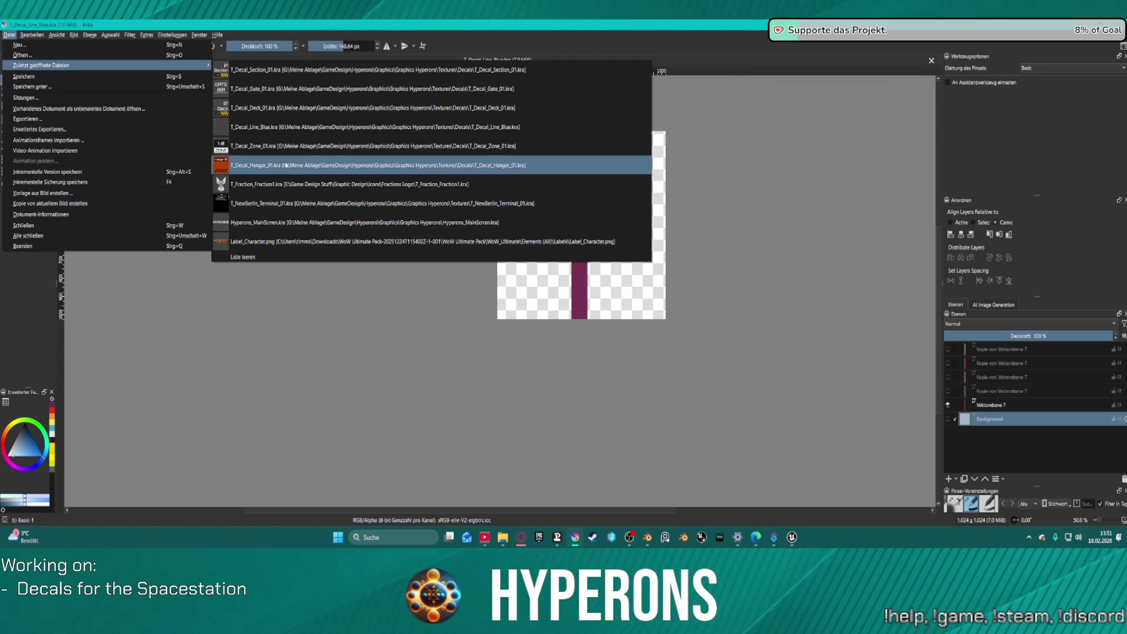
pyautogui.click(305, 167)
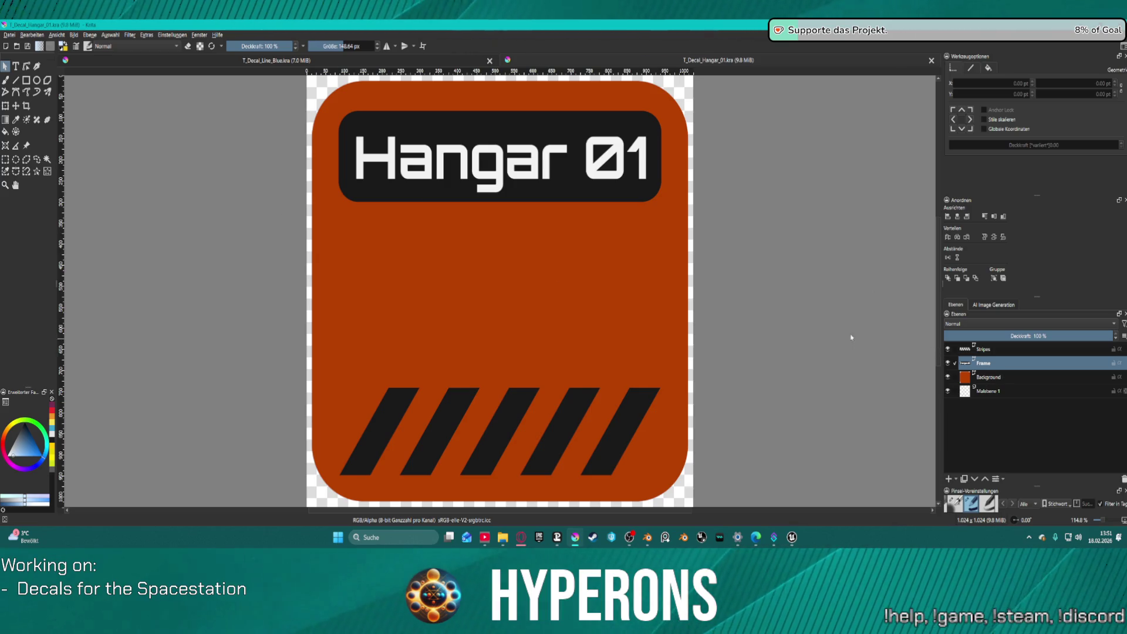
pyautogui.click(1007, 379)
# Recolour the Hangar 01 background shape's fill to a medium orange and save the document.
pyautogui.click(594, 279)
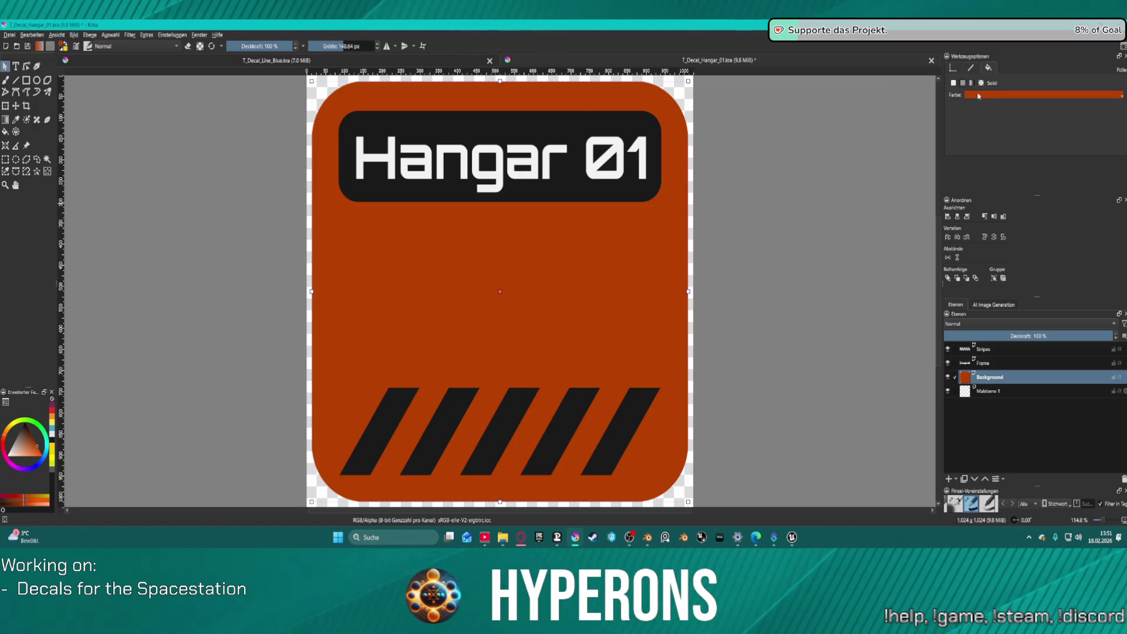
pyautogui.click(981, 97)
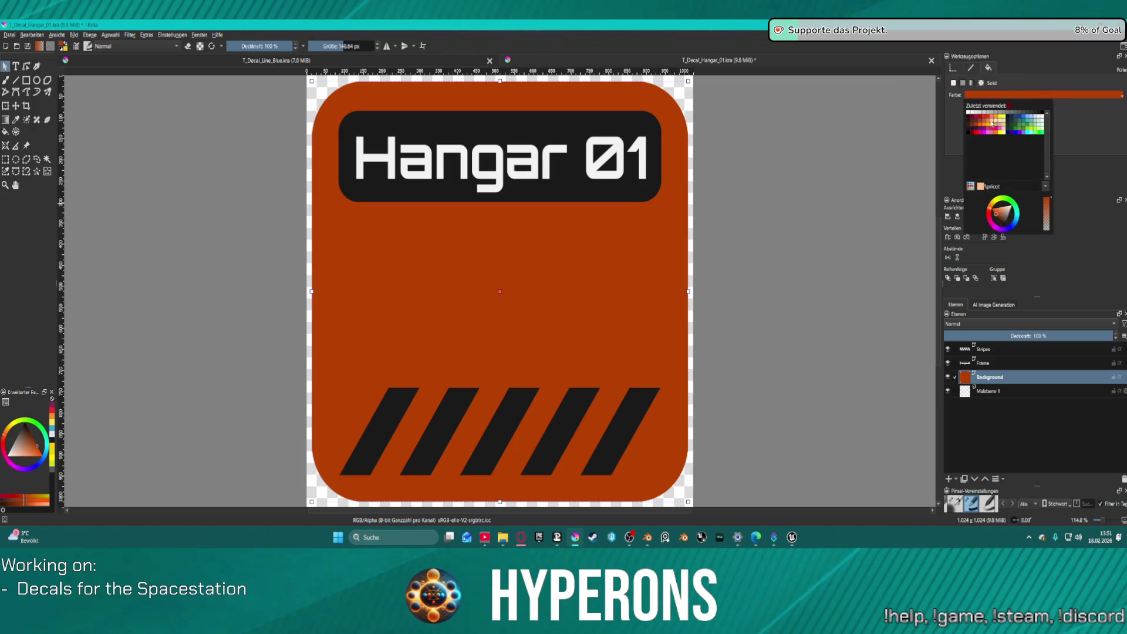
pyautogui.click(981, 124)
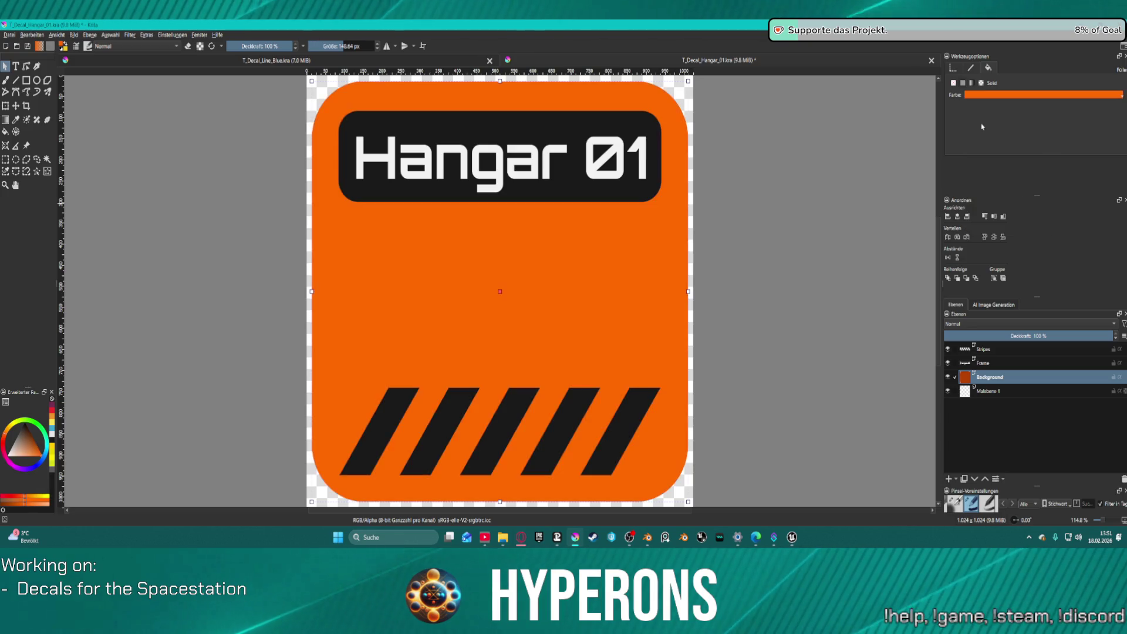
pyautogui.click(1010, 96)
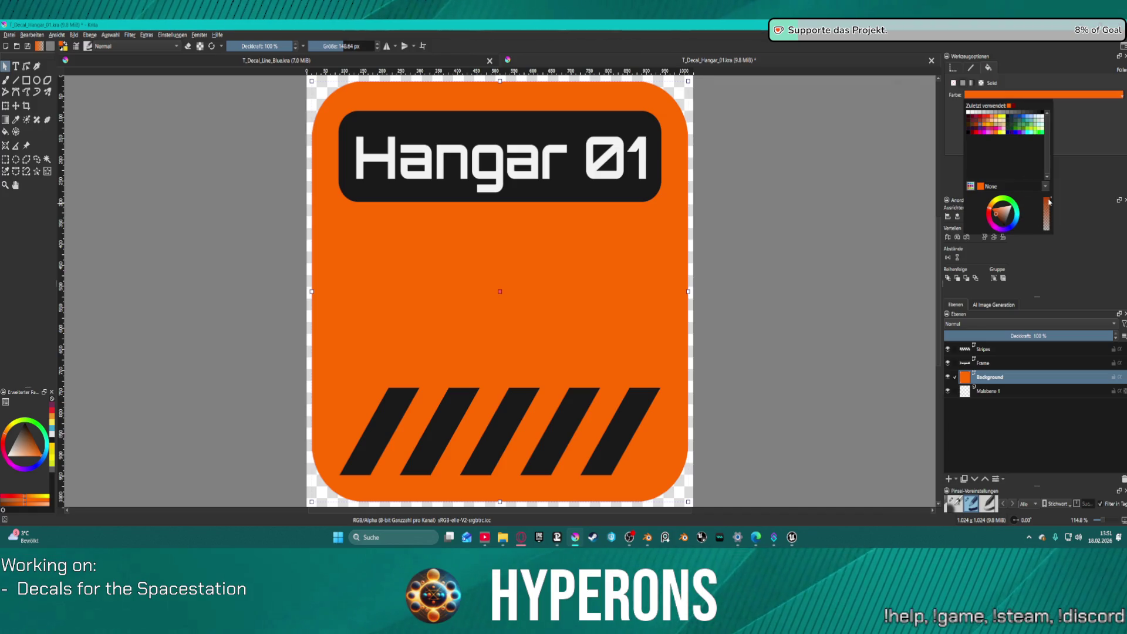
pyautogui.click(1048, 230)
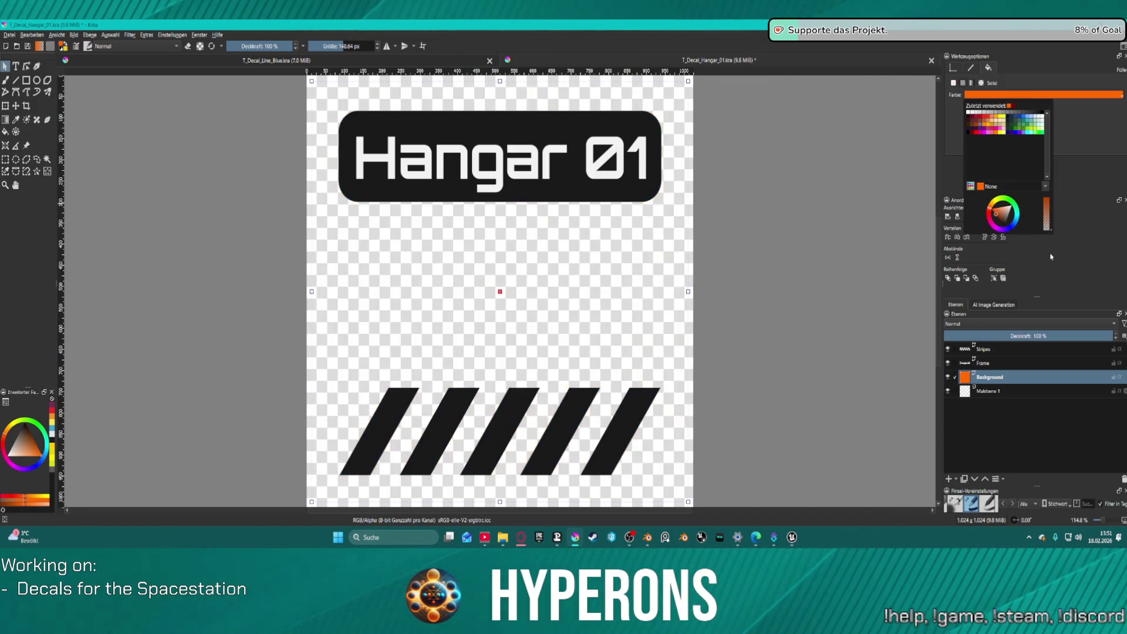
pyautogui.click(1049, 203)
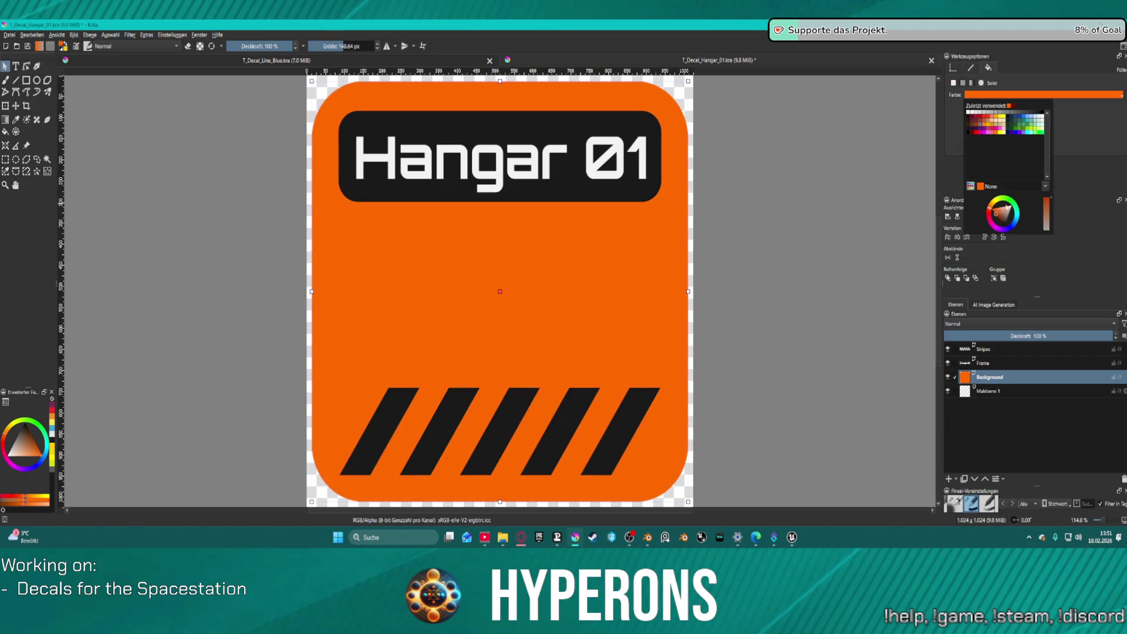
pyautogui.click(996, 217)
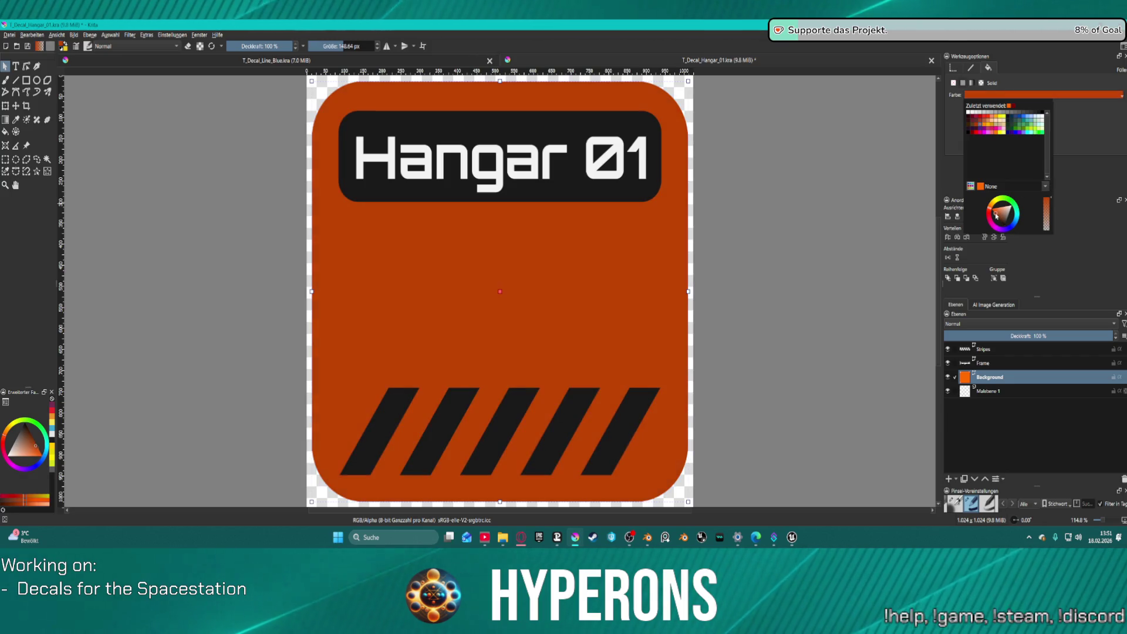
pyautogui.click(995, 216)
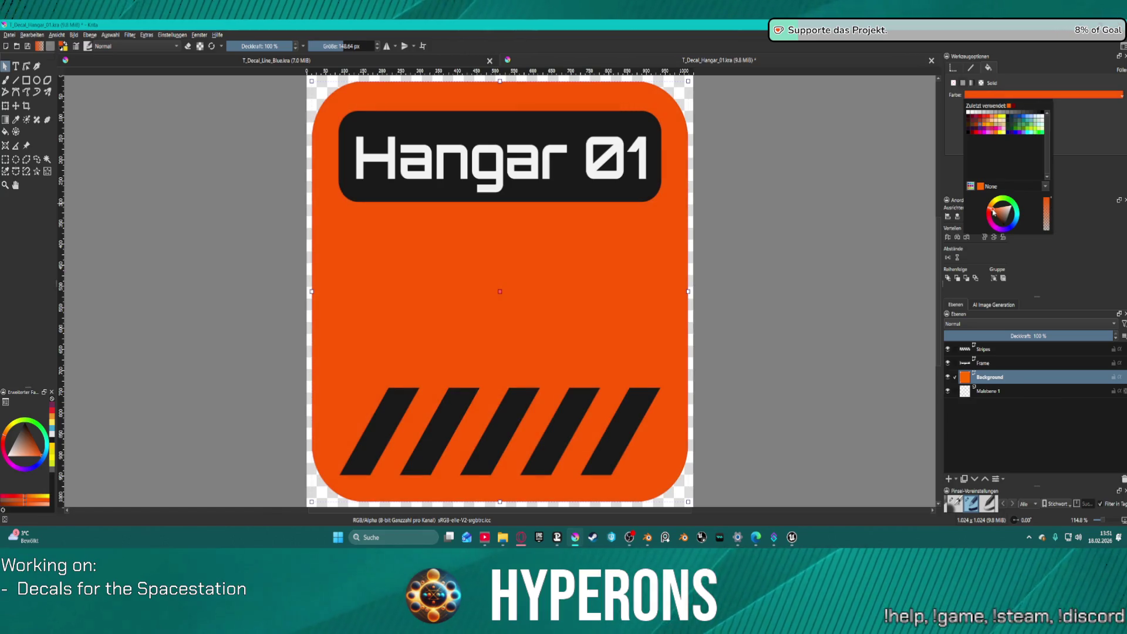
pyautogui.click(995, 216)
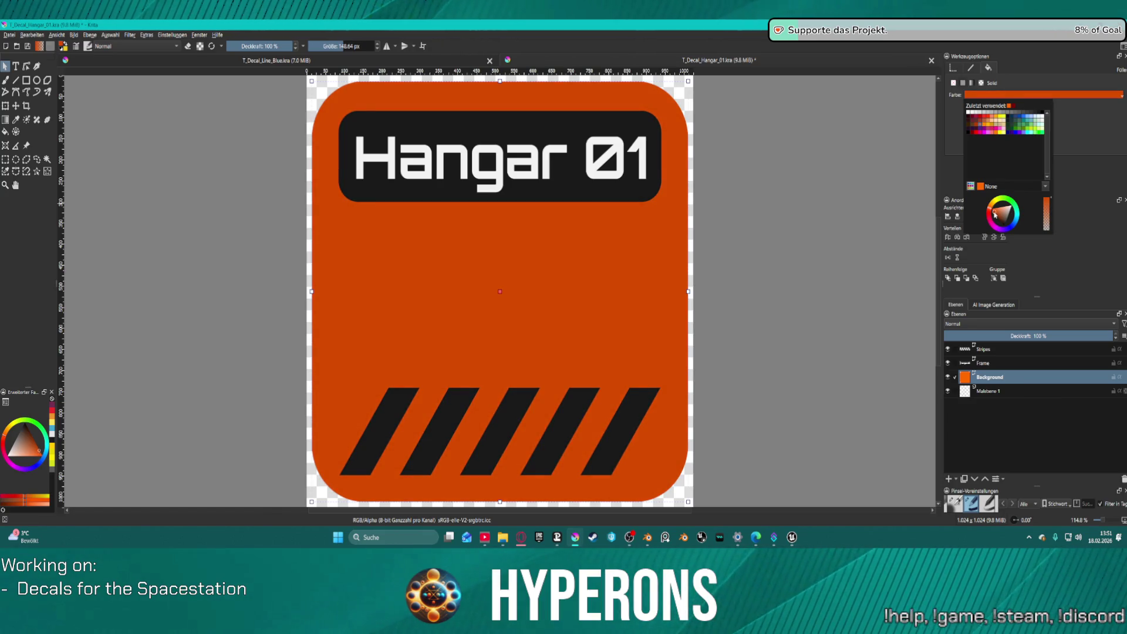
pyautogui.moveTo(993, 215); pyautogui.dragTo(996, 209)
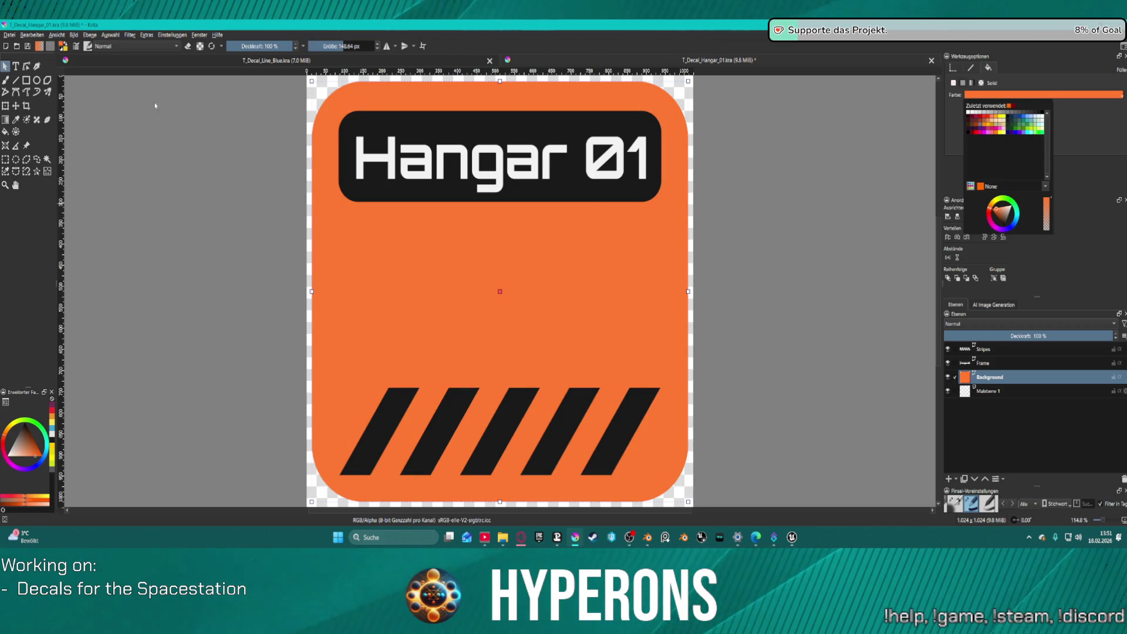
pyautogui.click(27, 45)
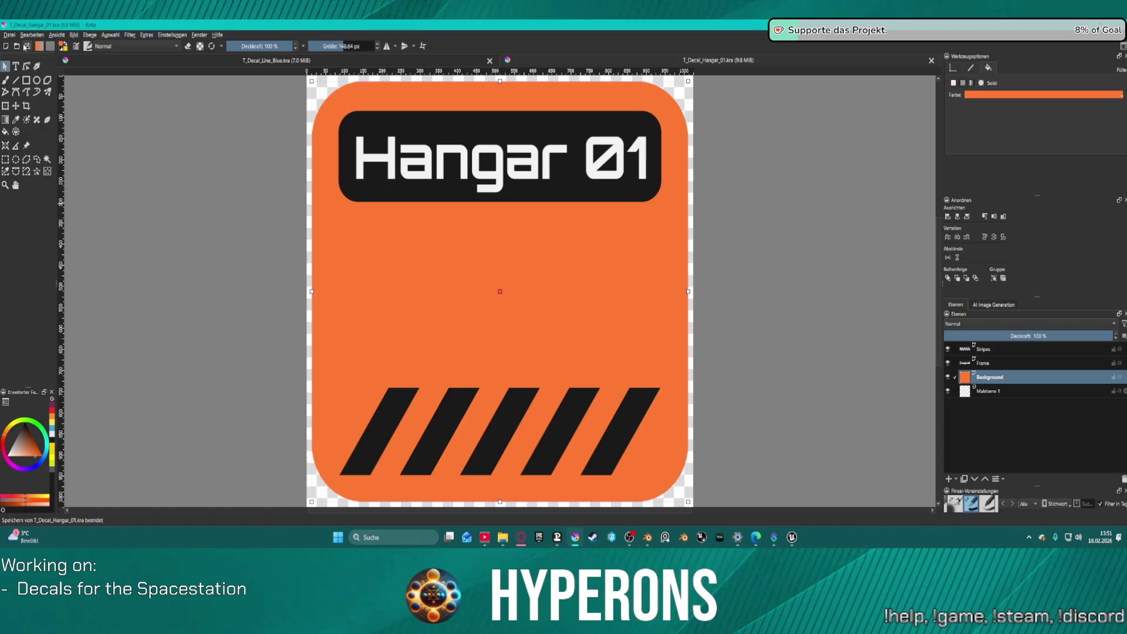
pyautogui.hotkey('alt', 'd')
# Export the decal over T_Decal_Hangar_01.png, confirming the replacement and PNG settings.
pyautogui.press('Escape')
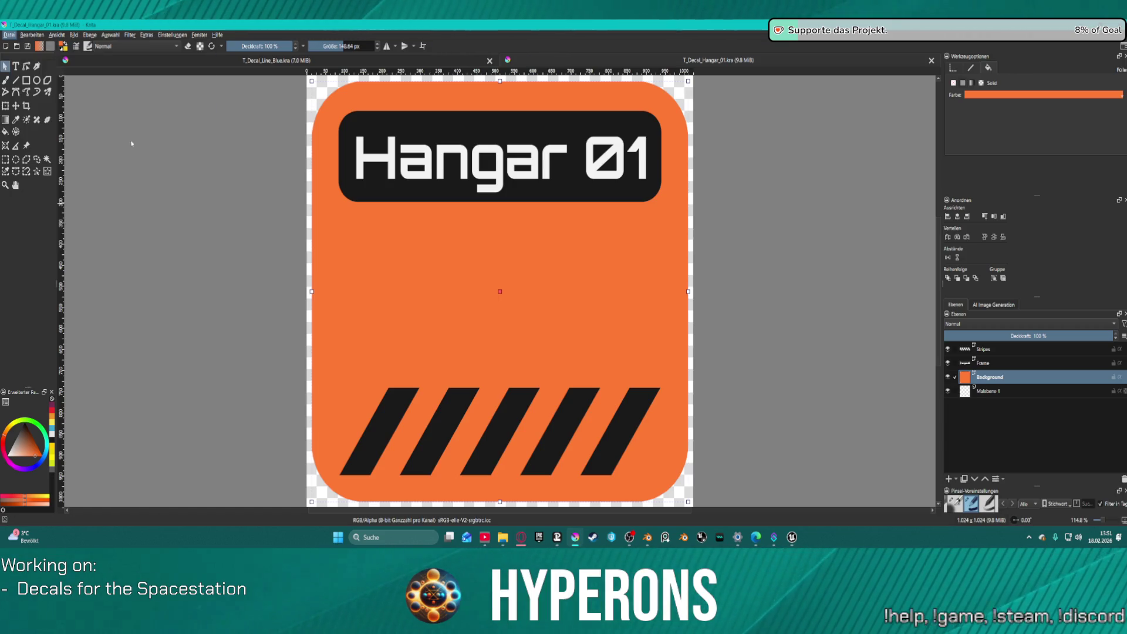
pyautogui.hotkey('ctrl', 'shift', 'e')
pyautogui.click(598, 359)
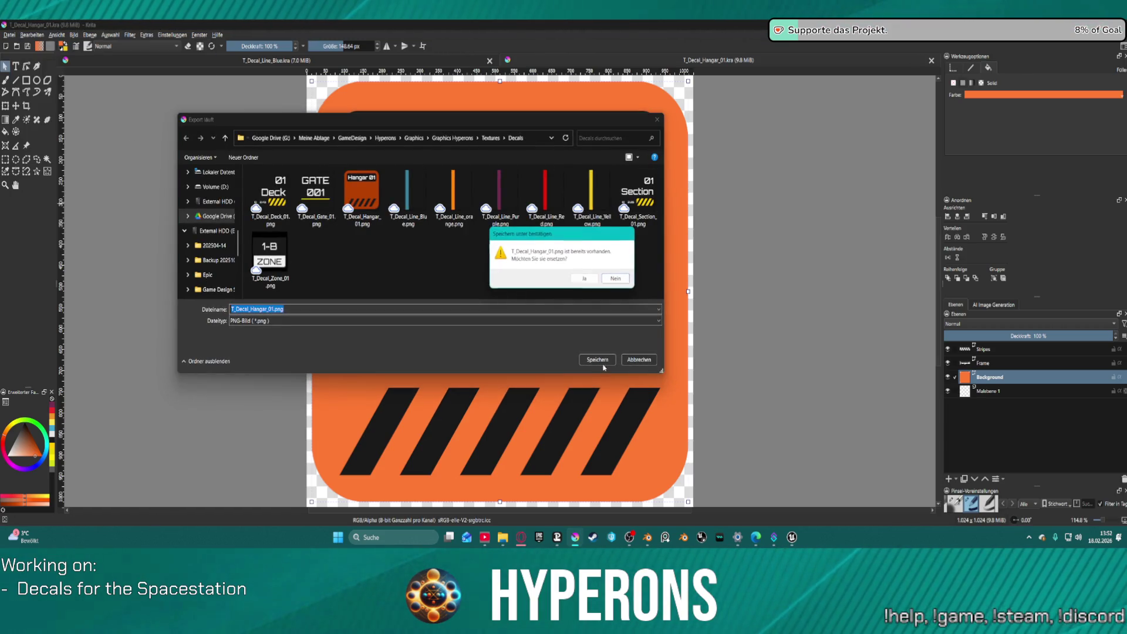
pyautogui.click(584, 280)
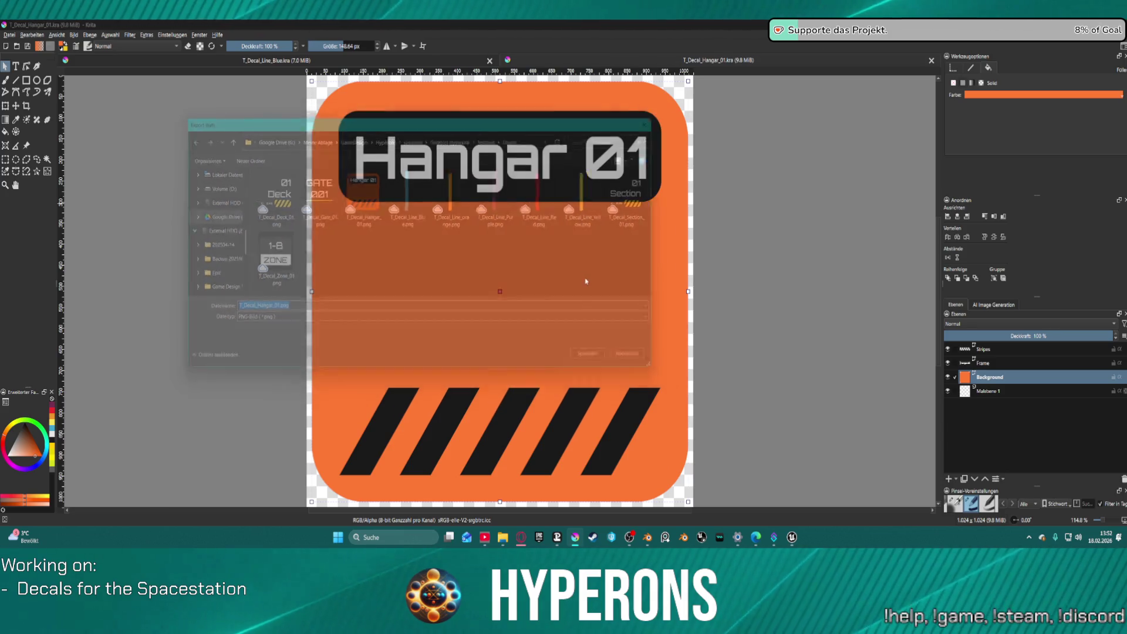
pyautogui.press('Return')
pyautogui.hotkey('alt', 'Tab')
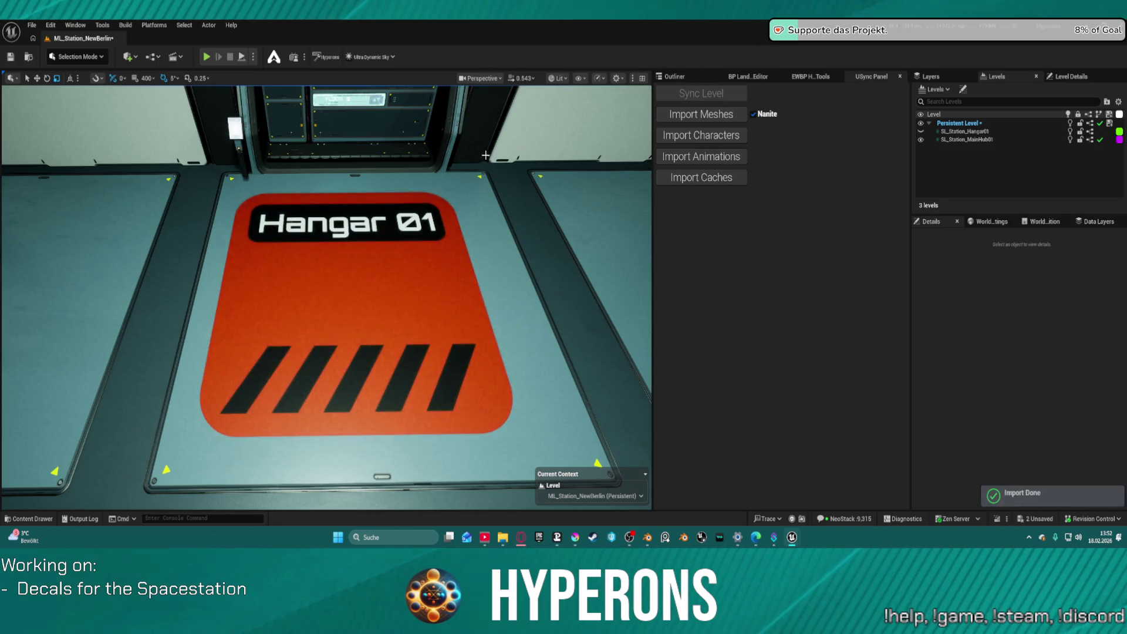
# Move the Unreal camera closer to the reimported Hangar 01 floor decal.
pyautogui.moveTo(448, 254)
pyautogui.mouseDown()
pyautogui.moveTo(447, 223)
pyautogui.moveTo(448, 305)
pyautogui.moveTo(448, 246)
pyautogui.mouseUp()
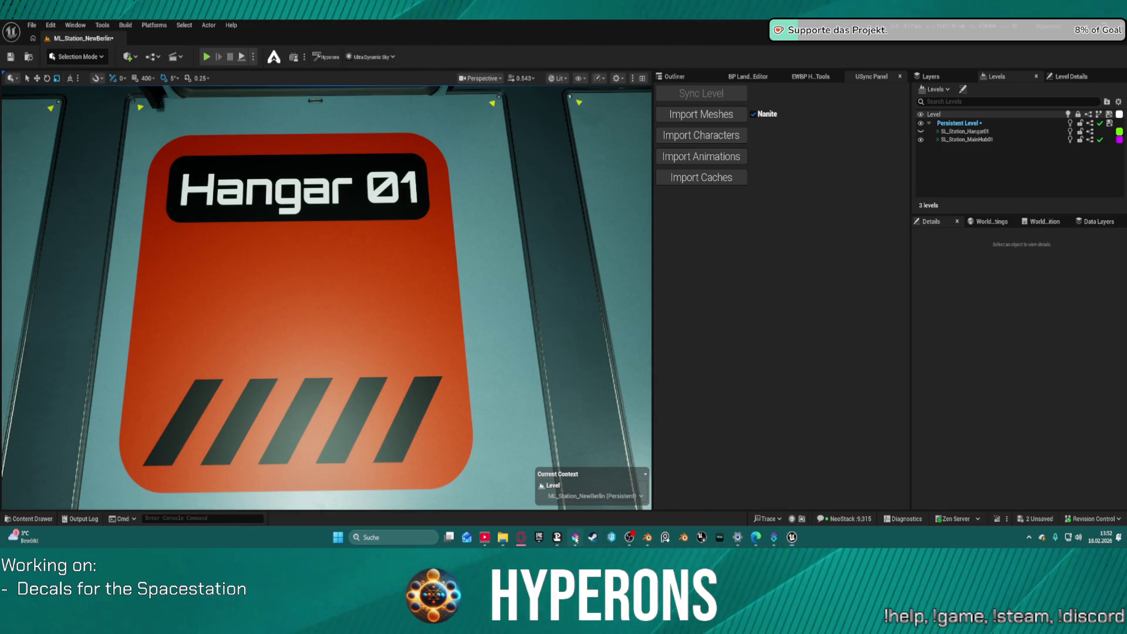
pyautogui.click(575, 537)
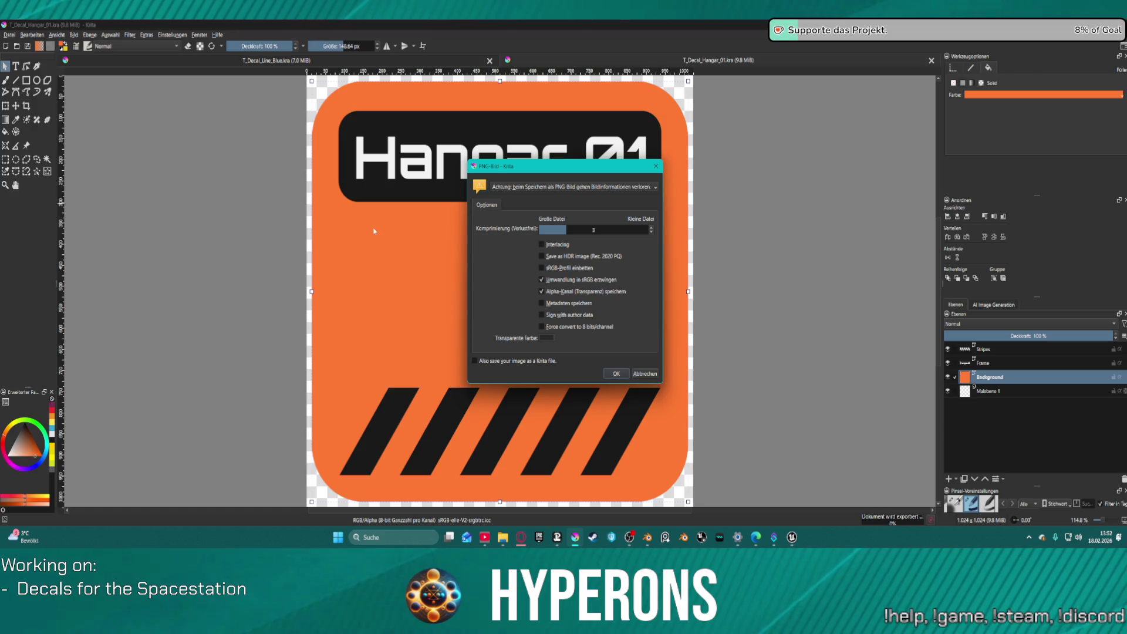
# Confirm the Hangar 01 PNG export options and view the result in Unreal.
pyautogui.click(614, 374)
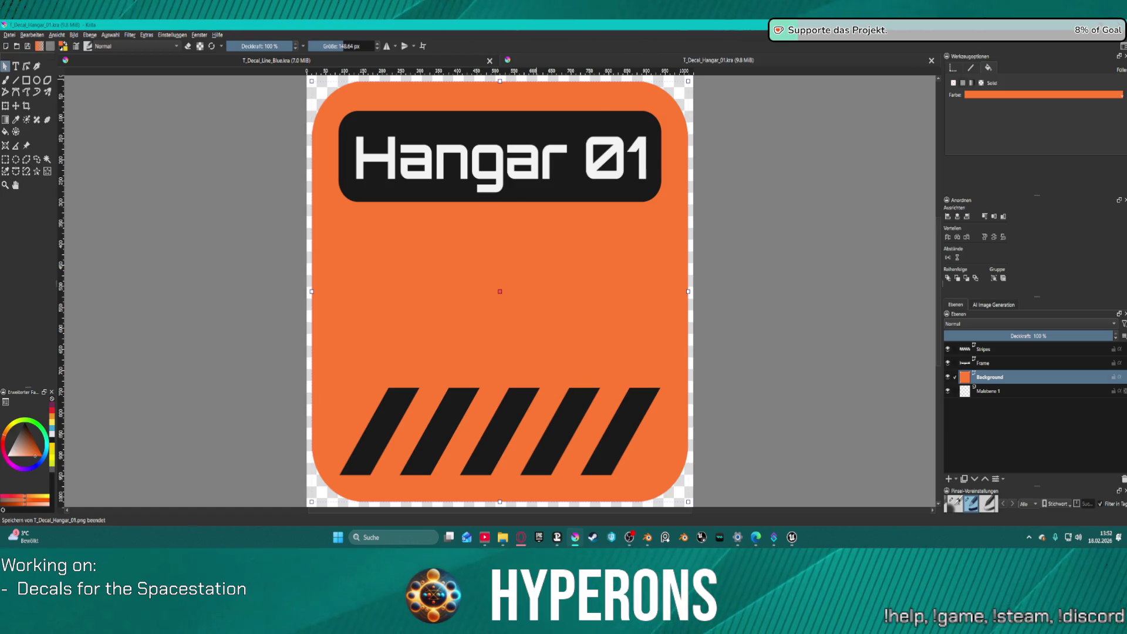
pyautogui.hotkey('alt', 'Tab')
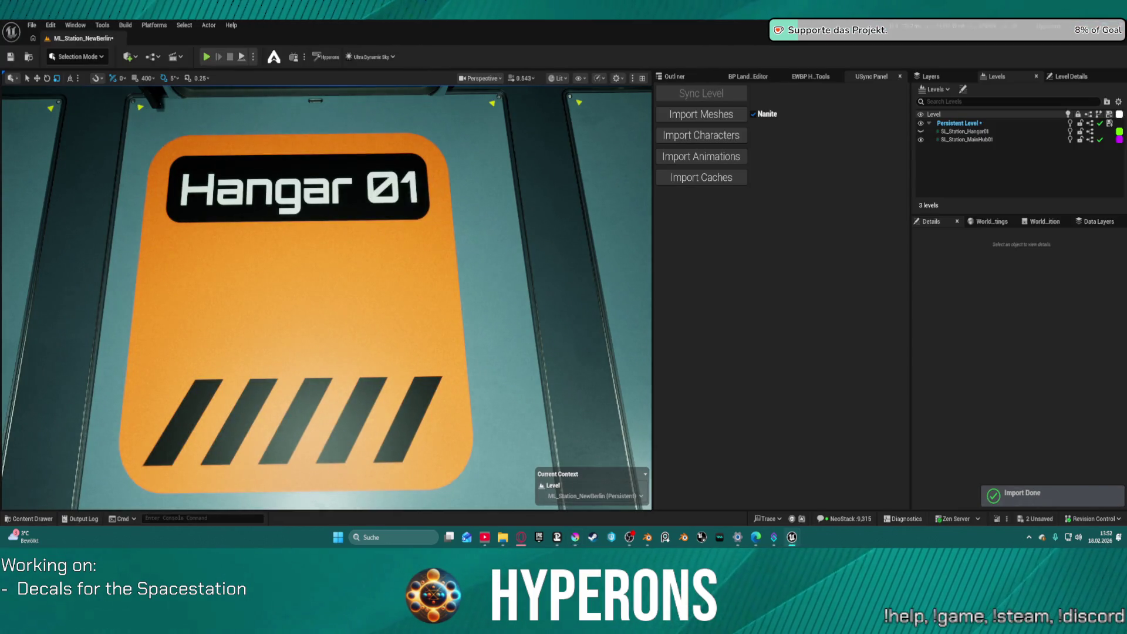
# Zoom out and back in on the lighter orange Hangar 01 floor decal.
pyautogui.scroll(-10, 436, 233)
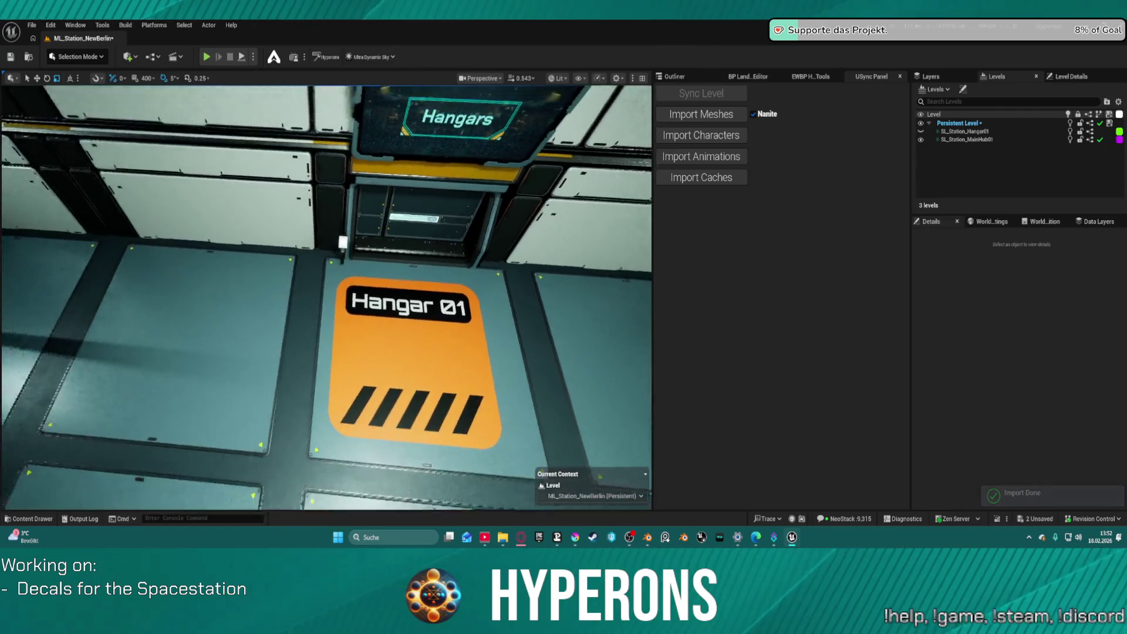
pyautogui.scroll(5, 325, 297)
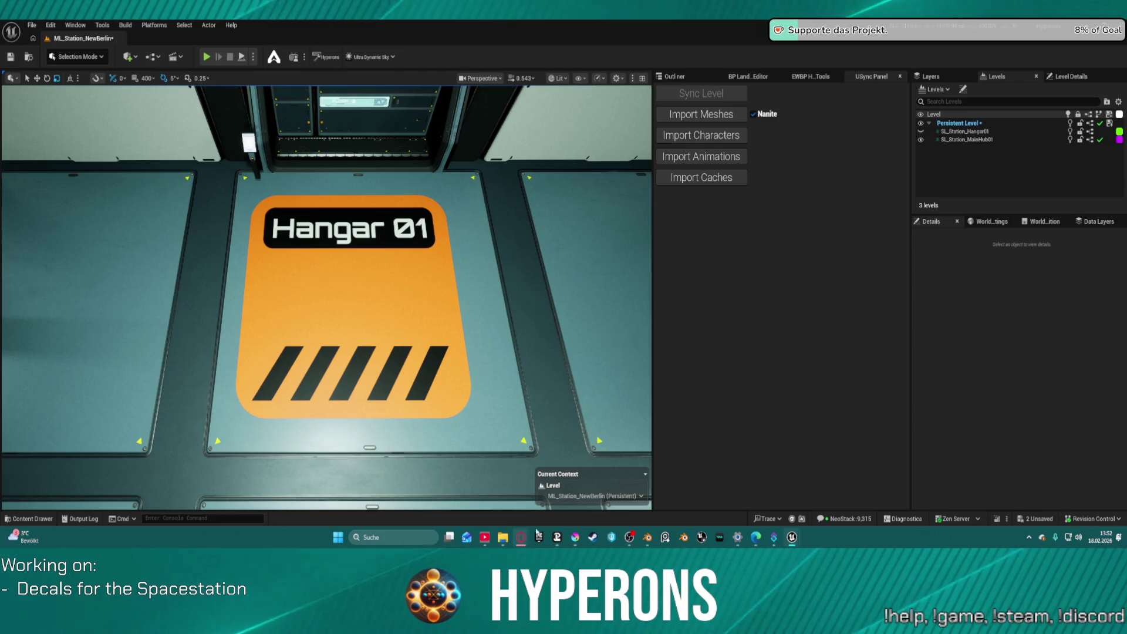
pyautogui.hotkey('alt', 'Tab')
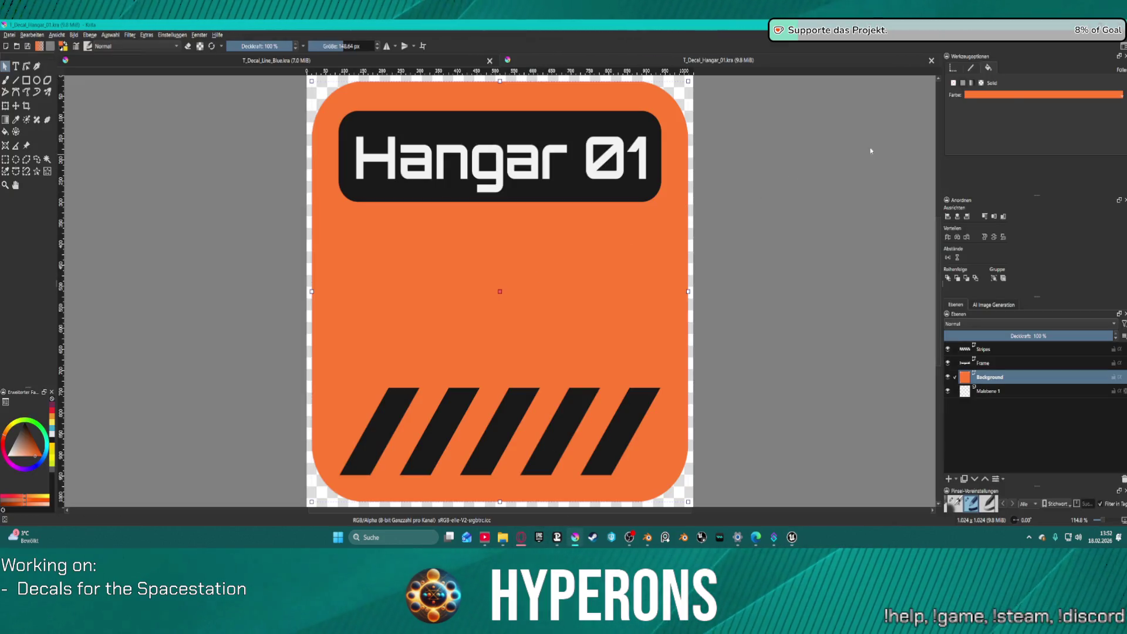
# Set the Hangar 01 background fill to a bright orange from the named colour list.
pyautogui.click(1015, 96)
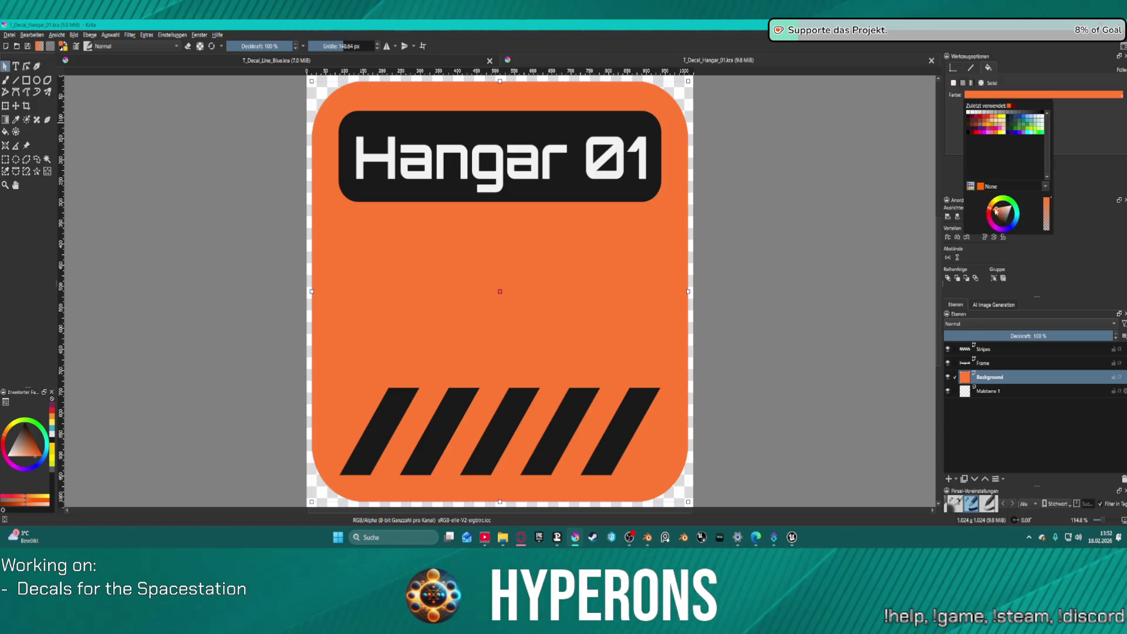
pyautogui.moveTo(998, 212)
pyautogui.mouseDown()
pyautogui.moveTo(991, 226)
pyautogui.moveTo(1001, 211)
pyautogui.mouseUp()
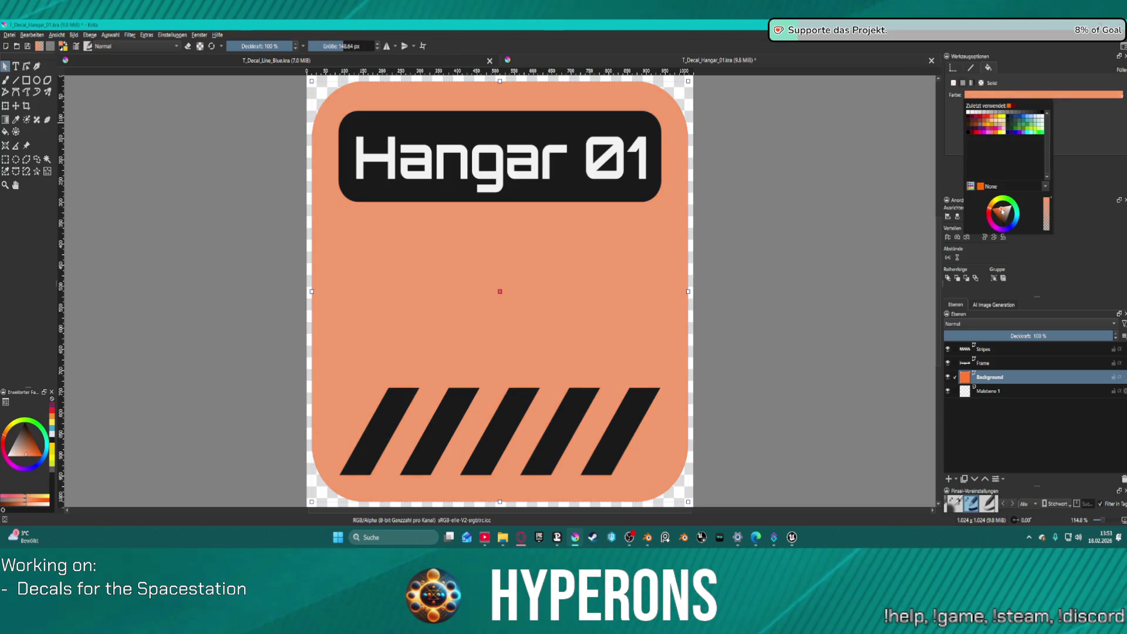
pyautogui.moveTo(1000, 211); pyautogui.dragTo(1003, 210)
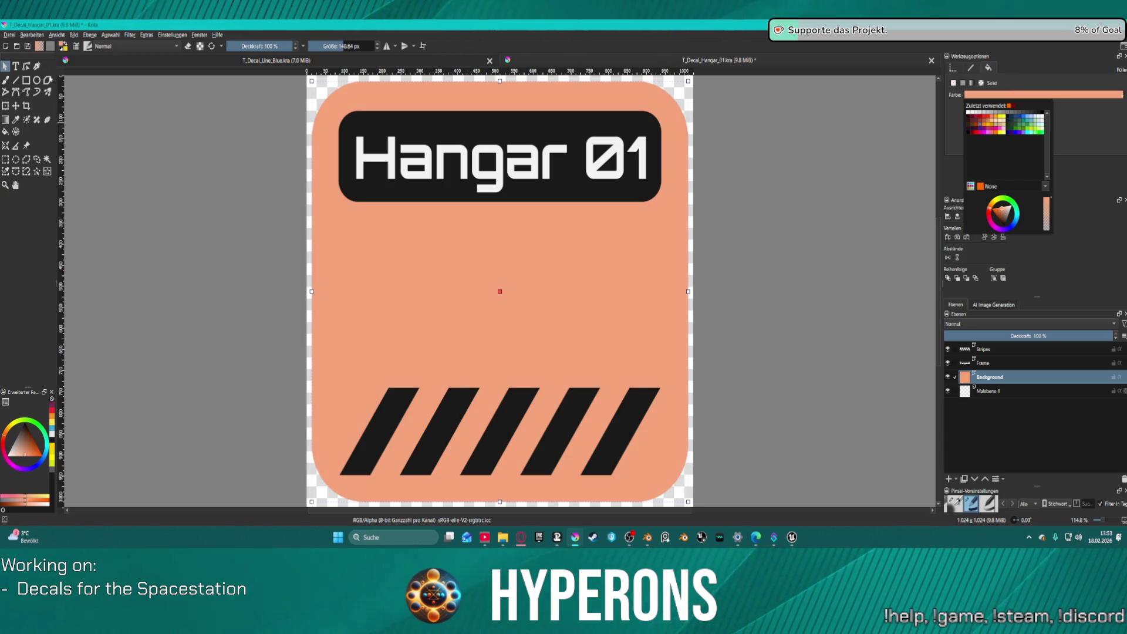
pyautogui.click(13, 123)
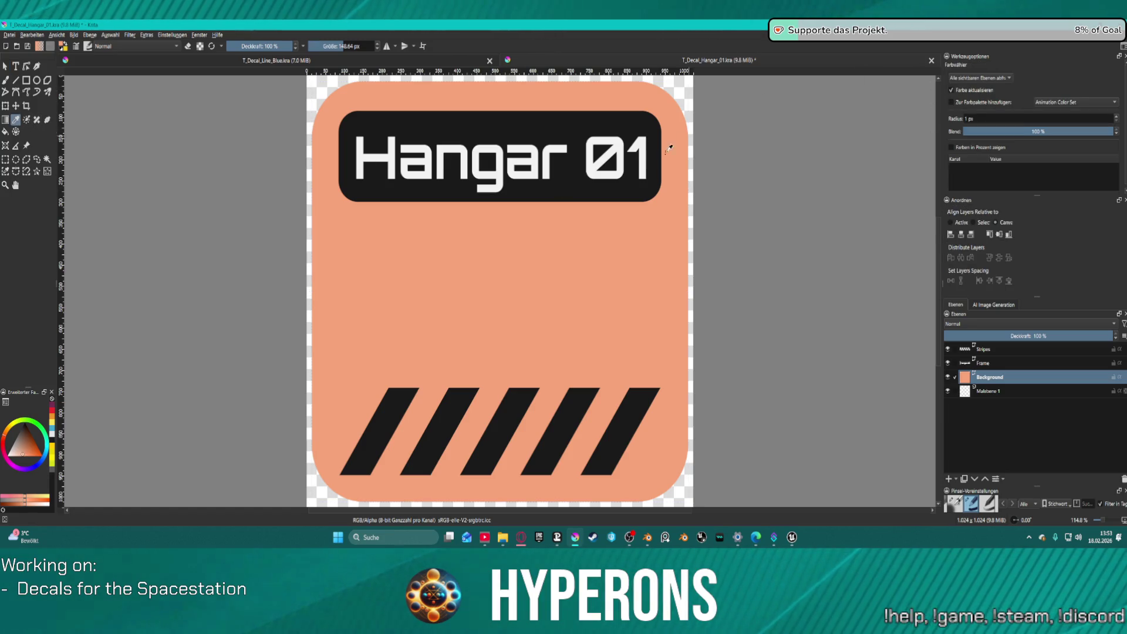
pyautogui.click(5, 66)
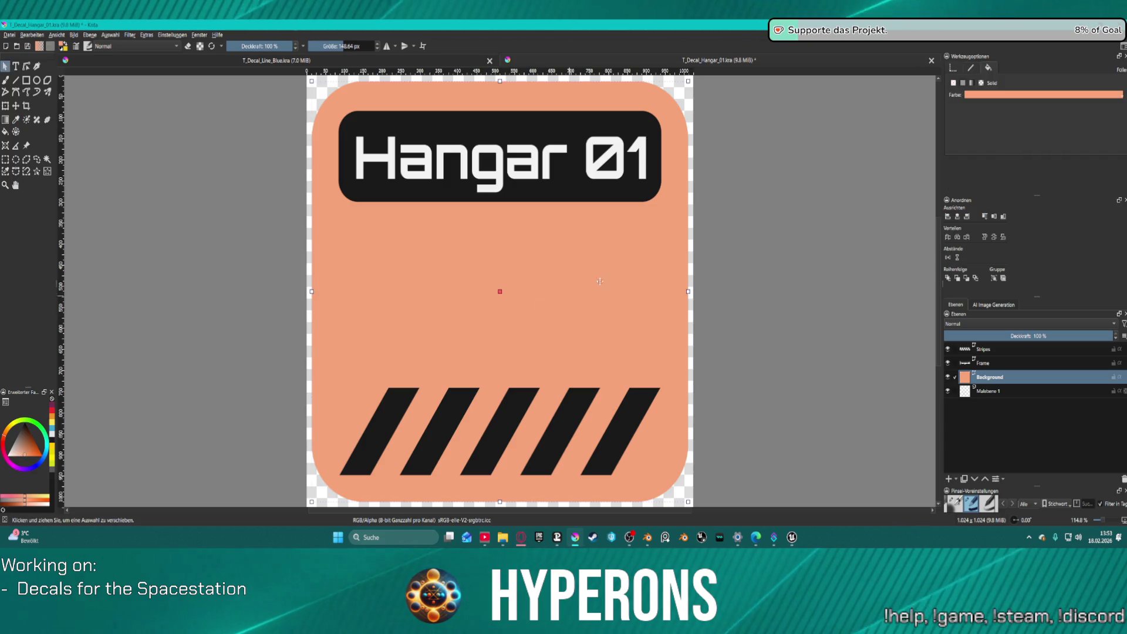
pyautogui.click(1033, 95)
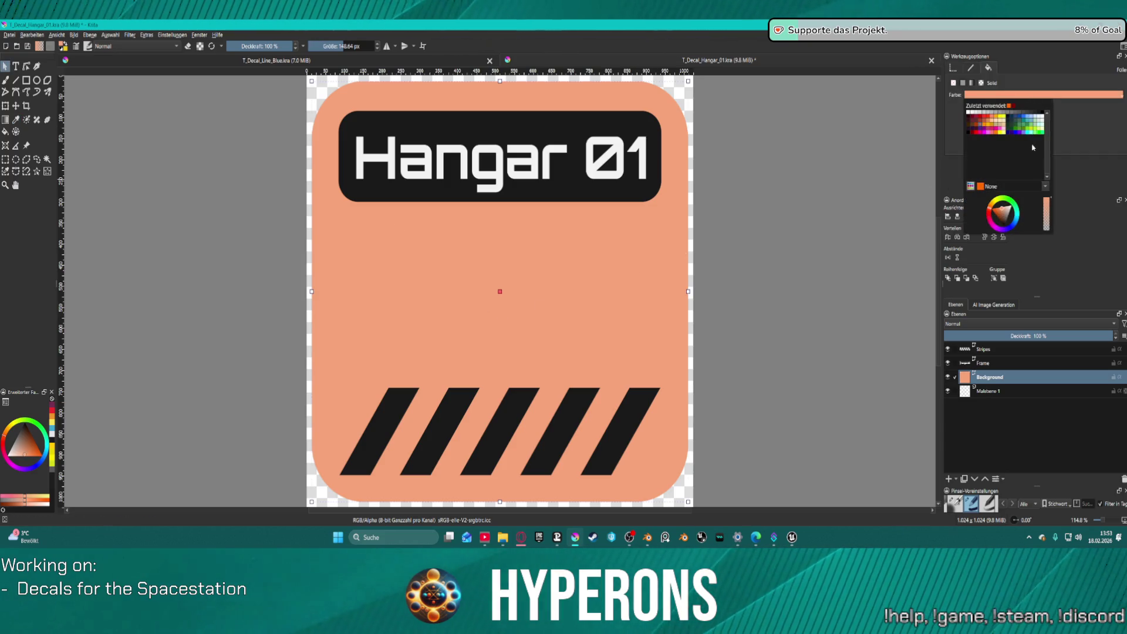
pyautogui.click(1046, 187)
pyautogui.scroll(-3, 1033, 199)
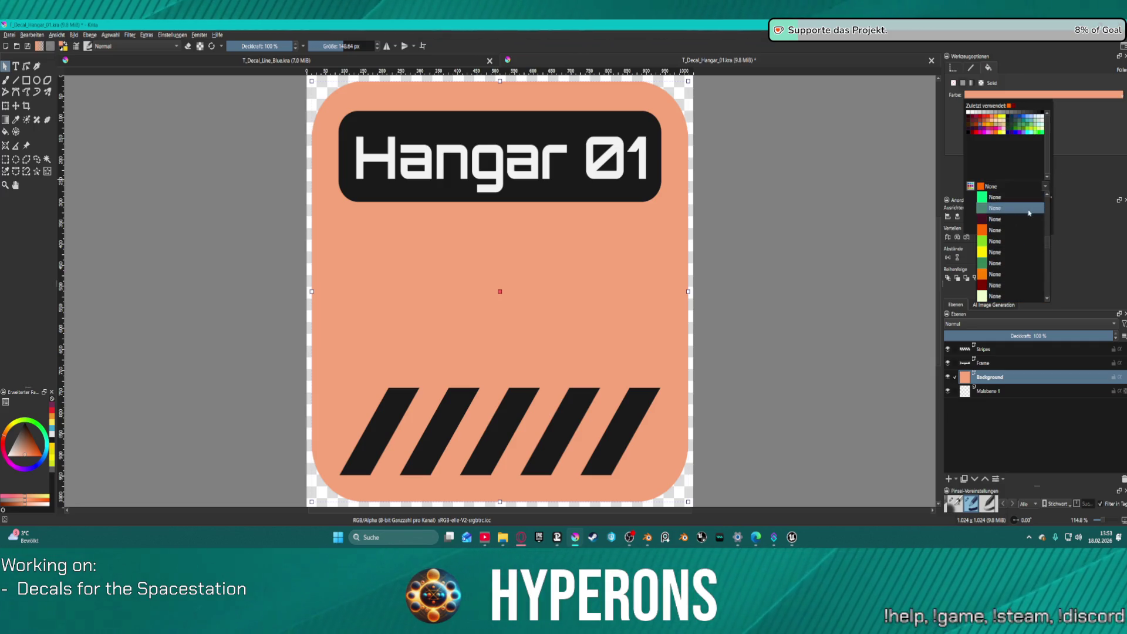
pyautogui.click(1006, 276)
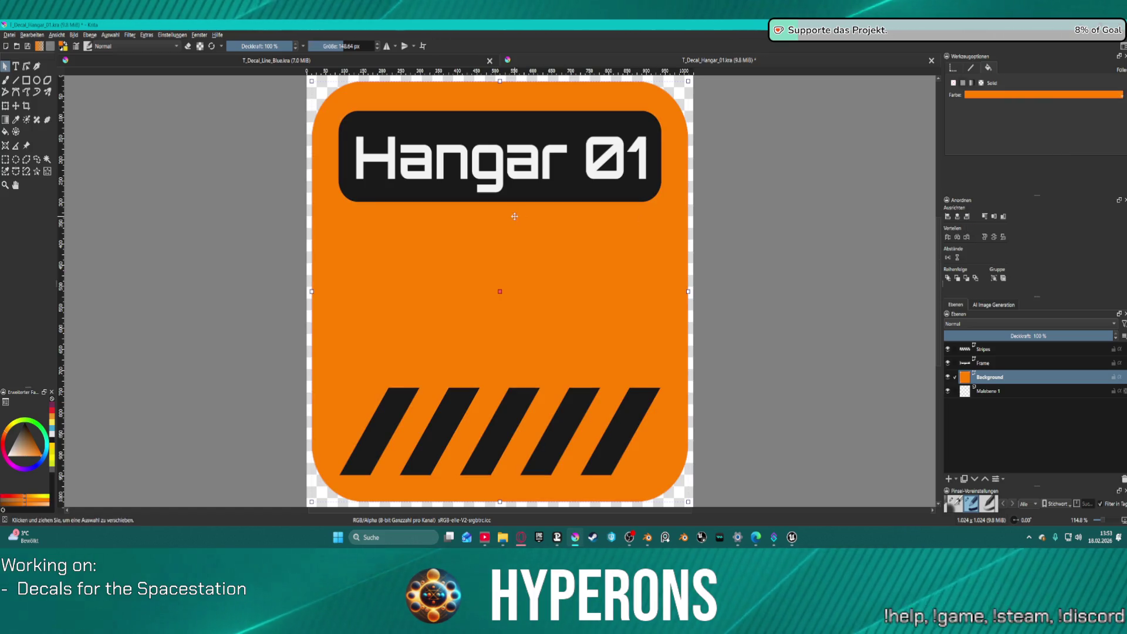
pyautogui.click(9, 35)
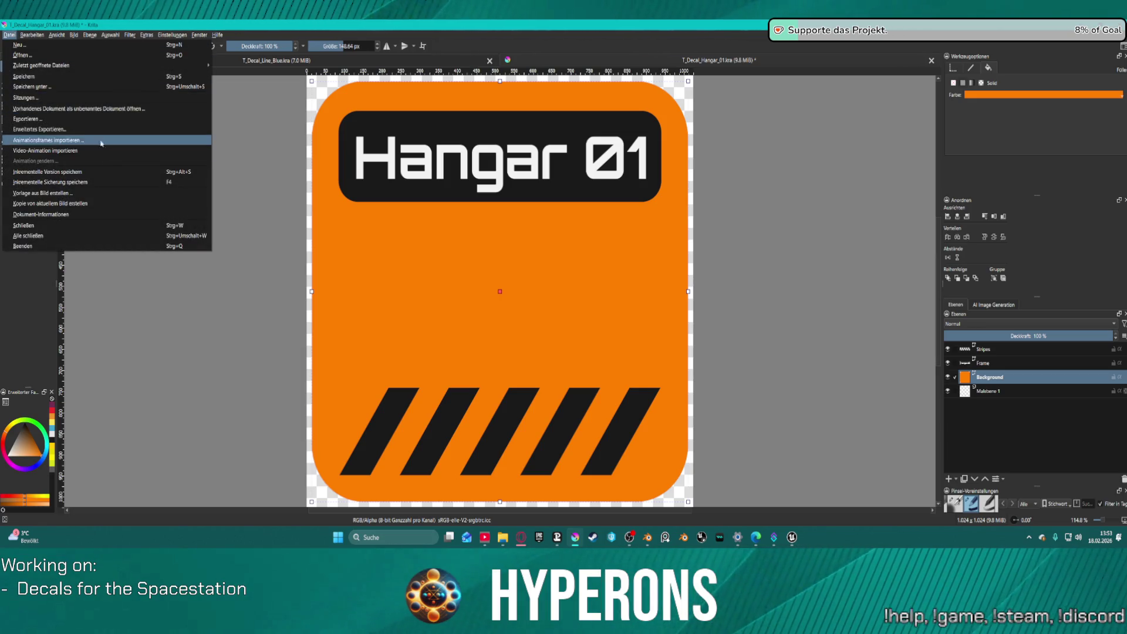
# Re-export the orange Hangar 01 decal over T_Decal_Hangar_01.png and return to Unreal.
pyautogui.click(88, 118)
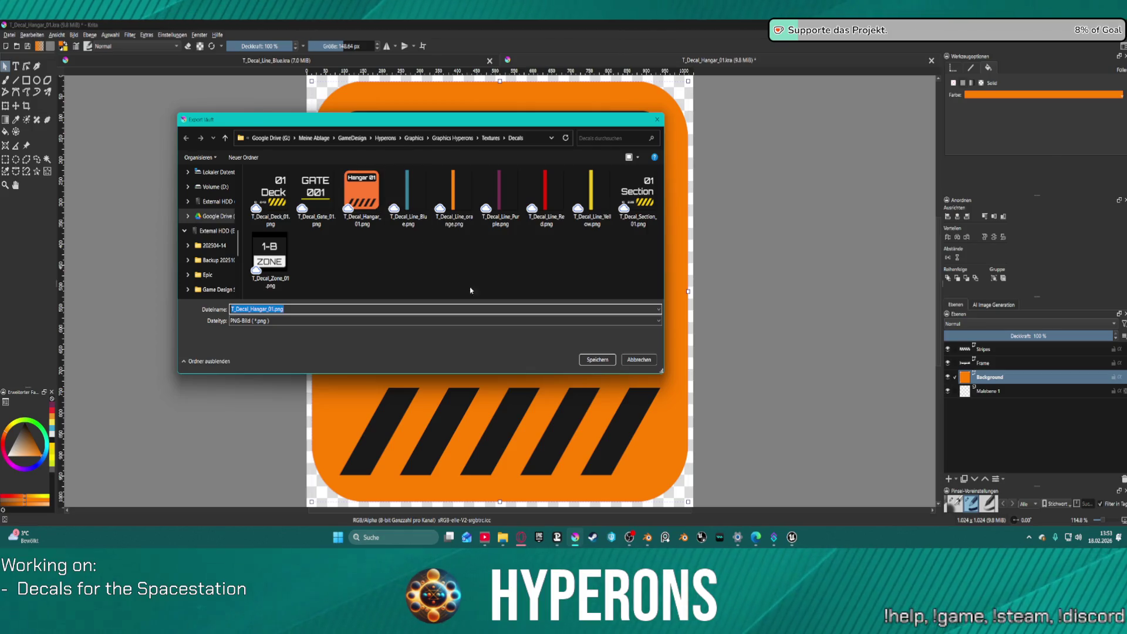
pyautogui.click(597, 359)
pyautogui.click(585, 279)
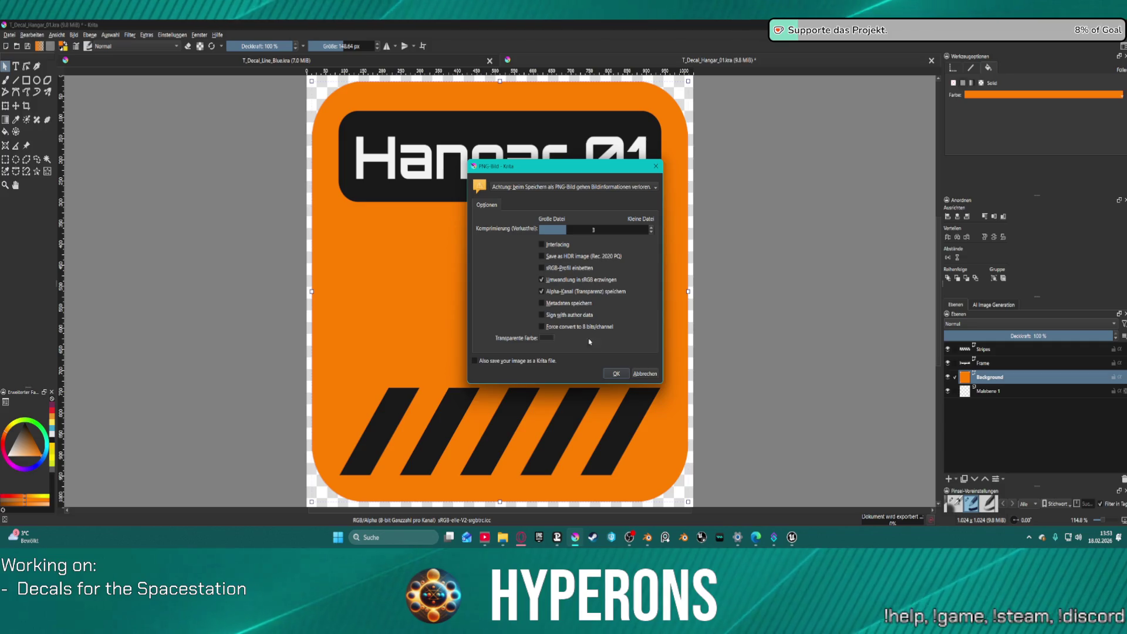
pyautogui.click(615, 373)
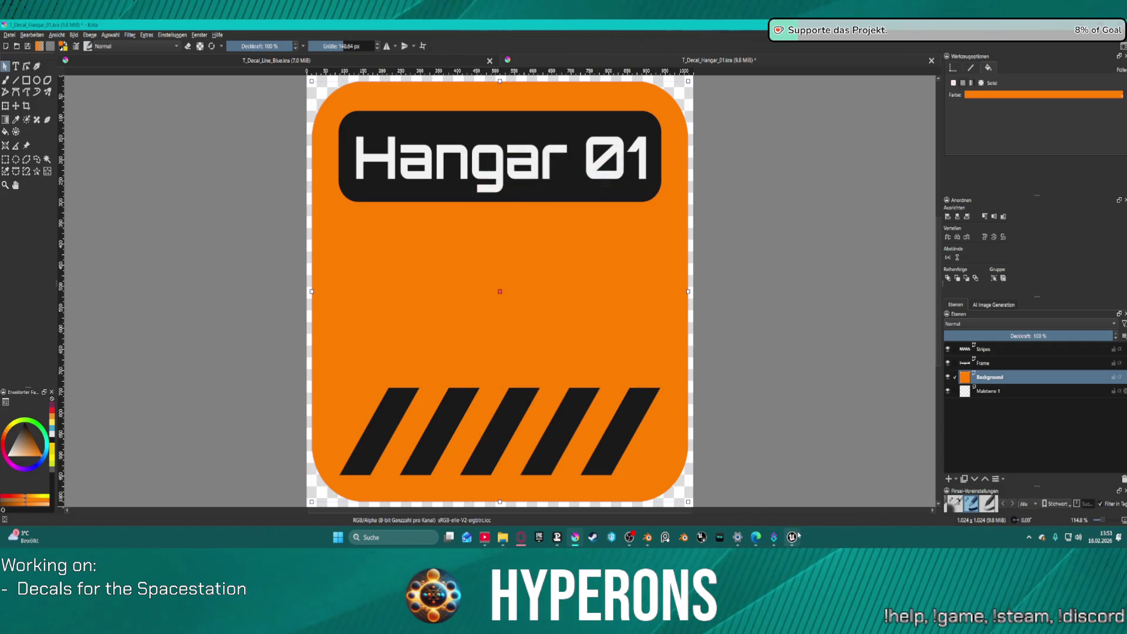
pyautogui.moveTo(791, 536)
pyautogui.click(818, 497)
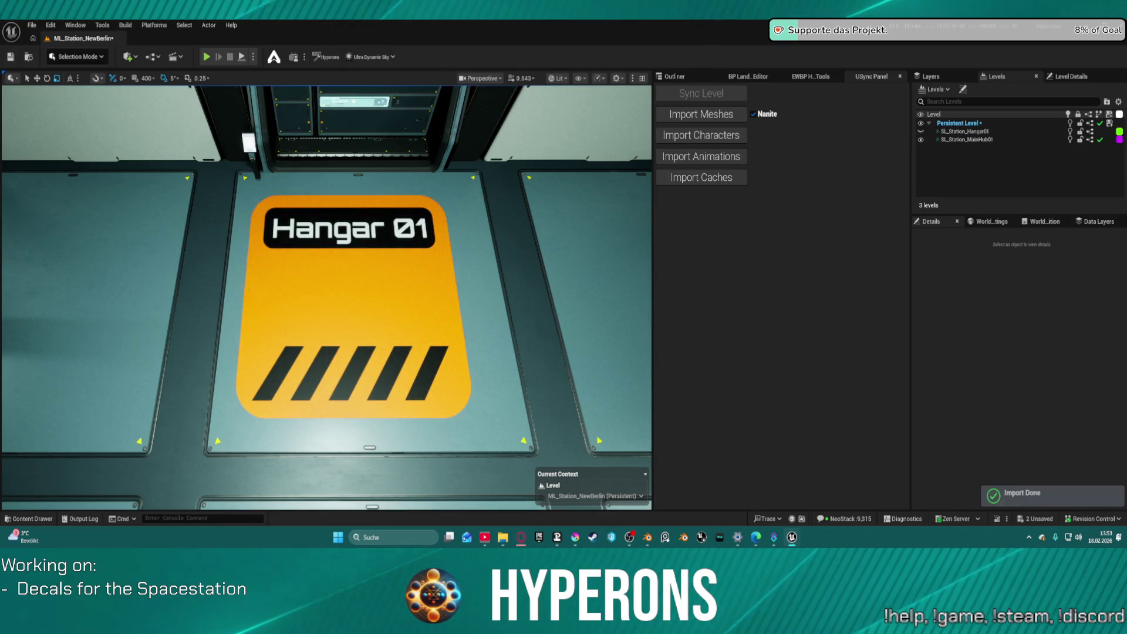
pyautogui.scroll(5, 428, 171)
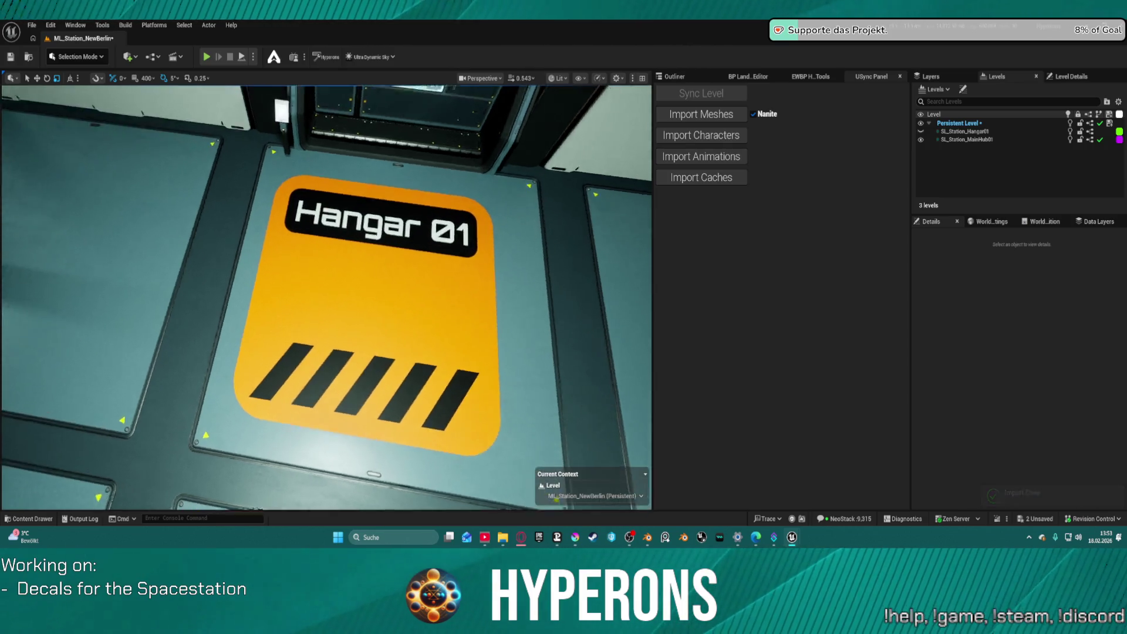
pyautogui.moveTo(428, 171); pyautogui.dragTo(428, 123)
pyautogui.scroll(-8, 326, 297)
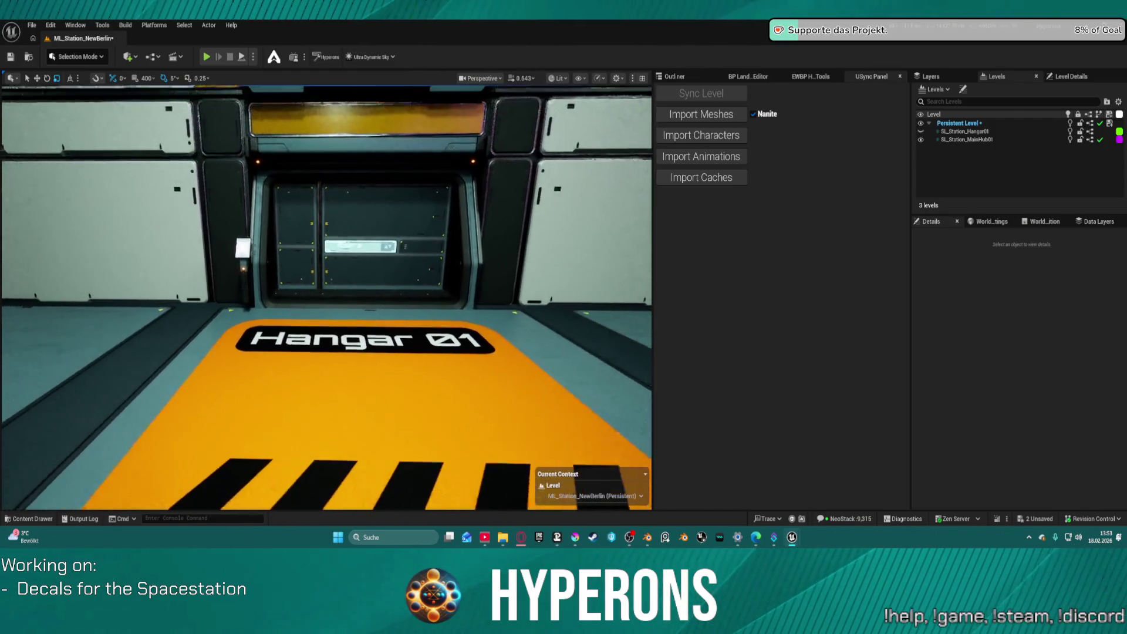
pyautogui.scroll(-2, 326, 298)
pyautogui.moveTo(326, 297)
pyautogui.mouseDown()
pyautogui.moveTo(264, 276)
pyautogui.moveTo(194, 273)
pyautogui.mouseUp()
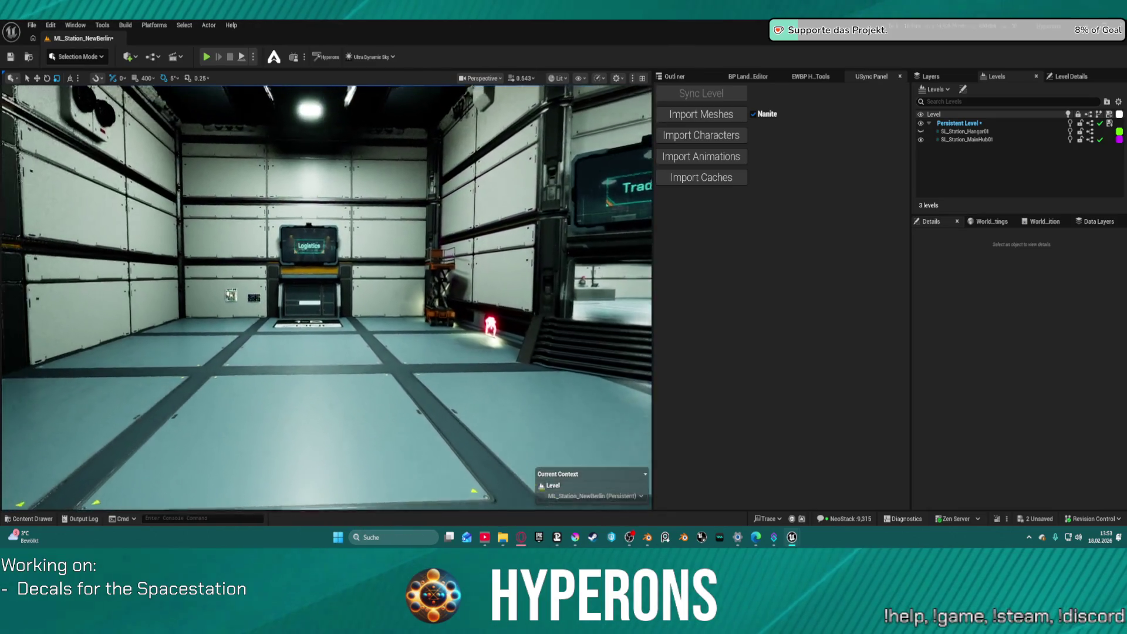
pyautogui.scroll(5, 326, 298)
pyautogui.scroll(3, 327, 298)
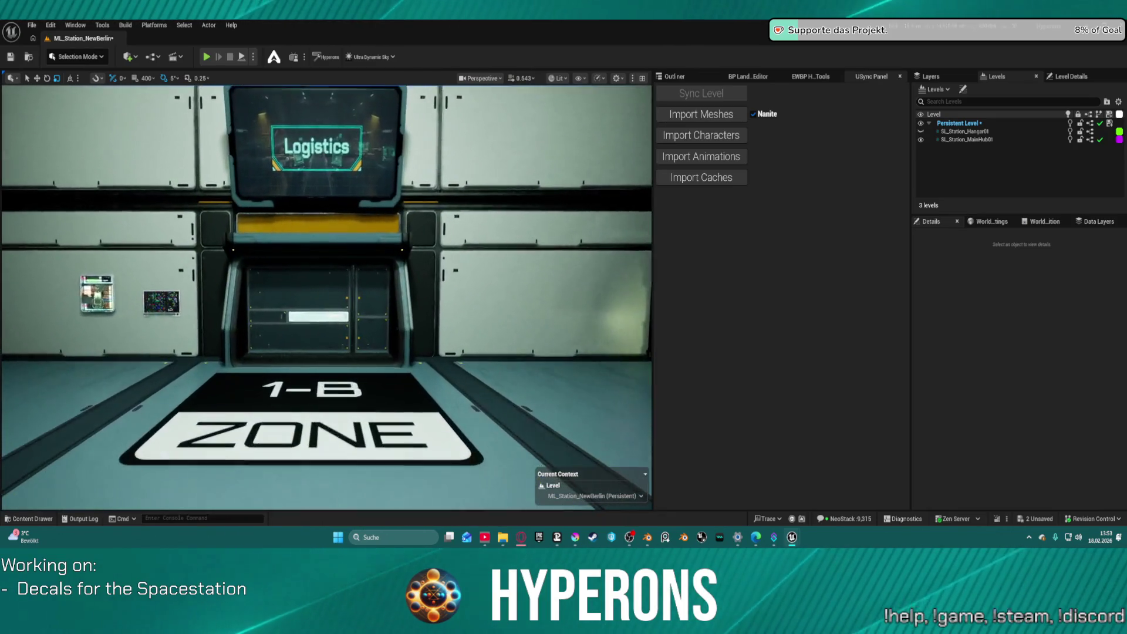
pyautogui.moveTo(326, 298)
pyautogui.mouseDown()
pyautogui.moveTo(311, 297)
pyautogui.moveTo(340, 281)
pyautogui.moveTo(364, 246)
pyautogui.moveTo(387, 267)
pyautogui.moveTo(387, 235)
pyautogui.mouseUp()
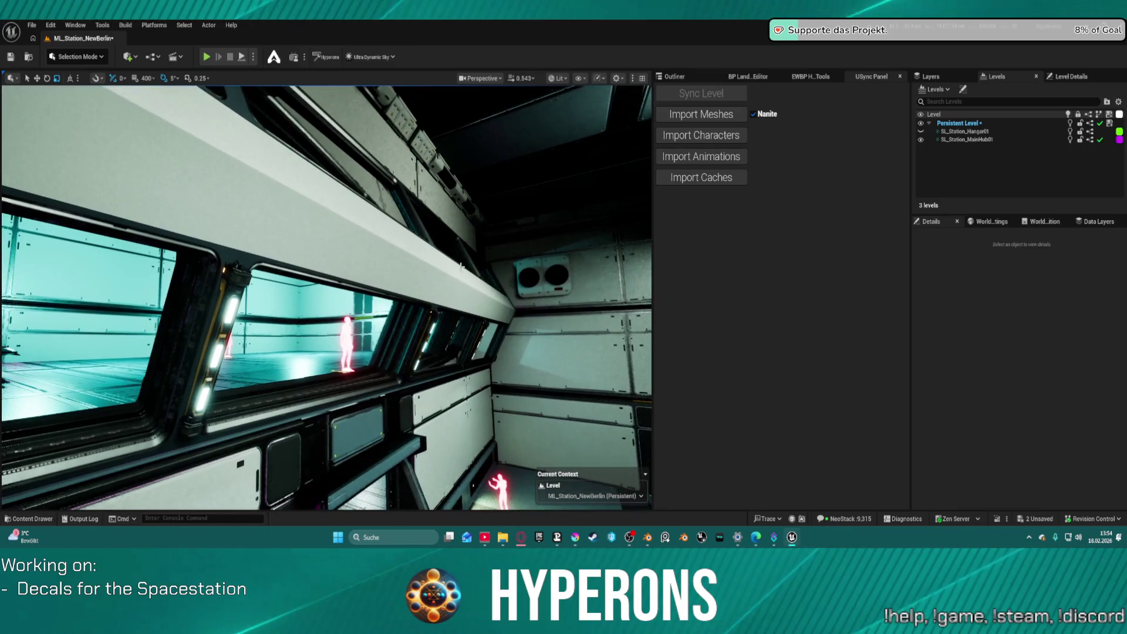
pyautogui.click(434, 332)
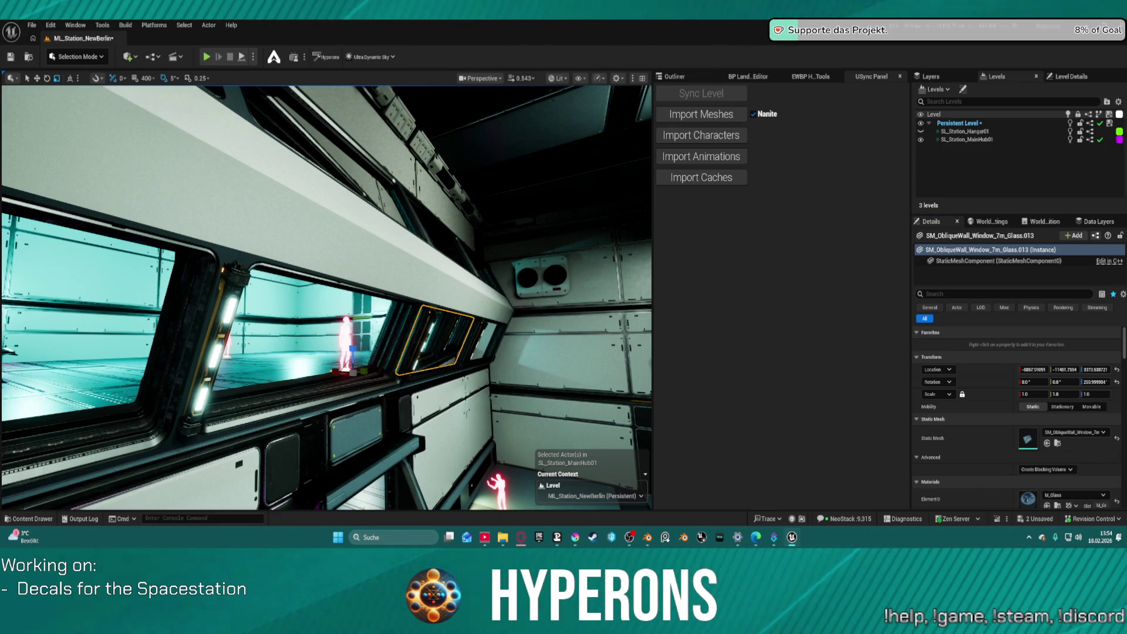
pyautogui.scroll(-1, 1051, 469)
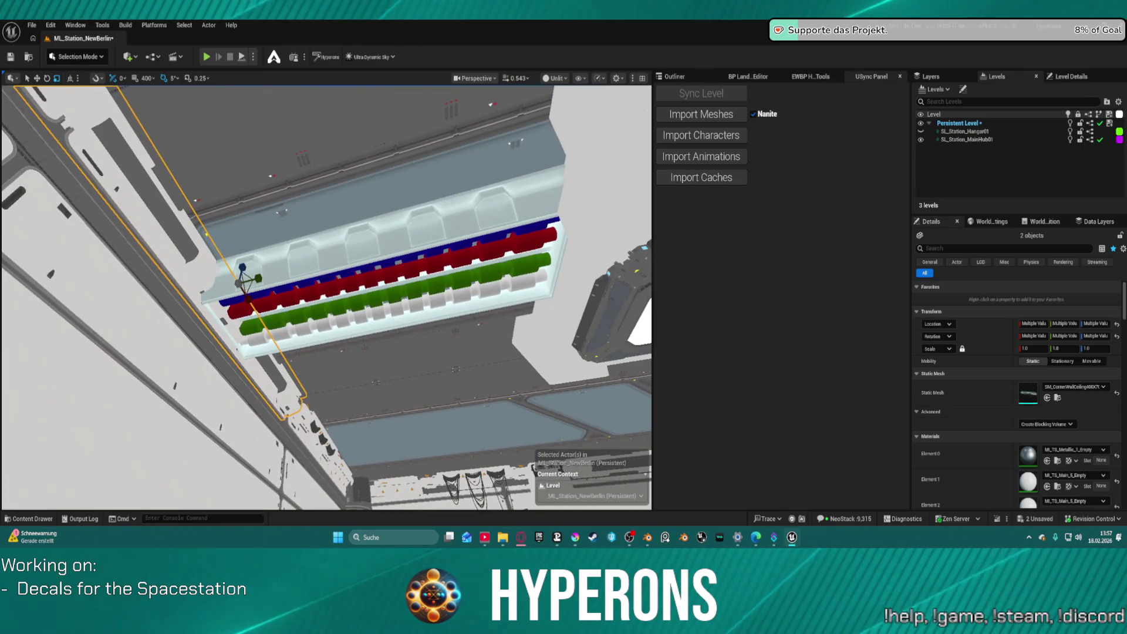
# Turn the view back across the hangar room and open the View Mode dropdown.
pyautogui.press('f')
pyautogui.moveTo(464, 293); pyautogui.dragTo(463, 294)
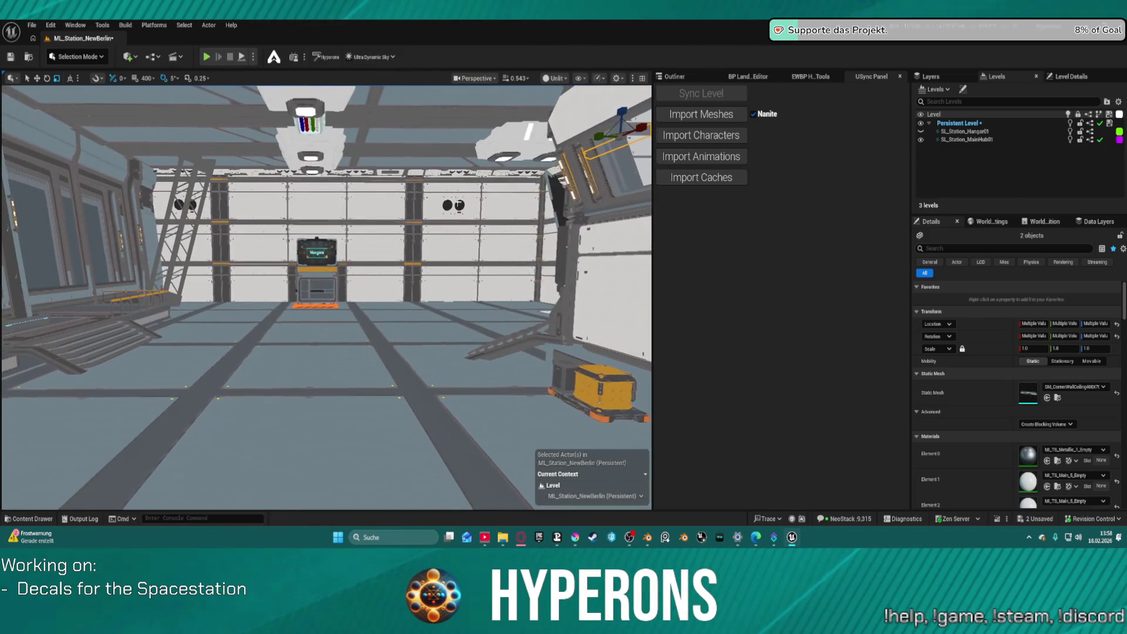
pyautogui.click(554, 78)
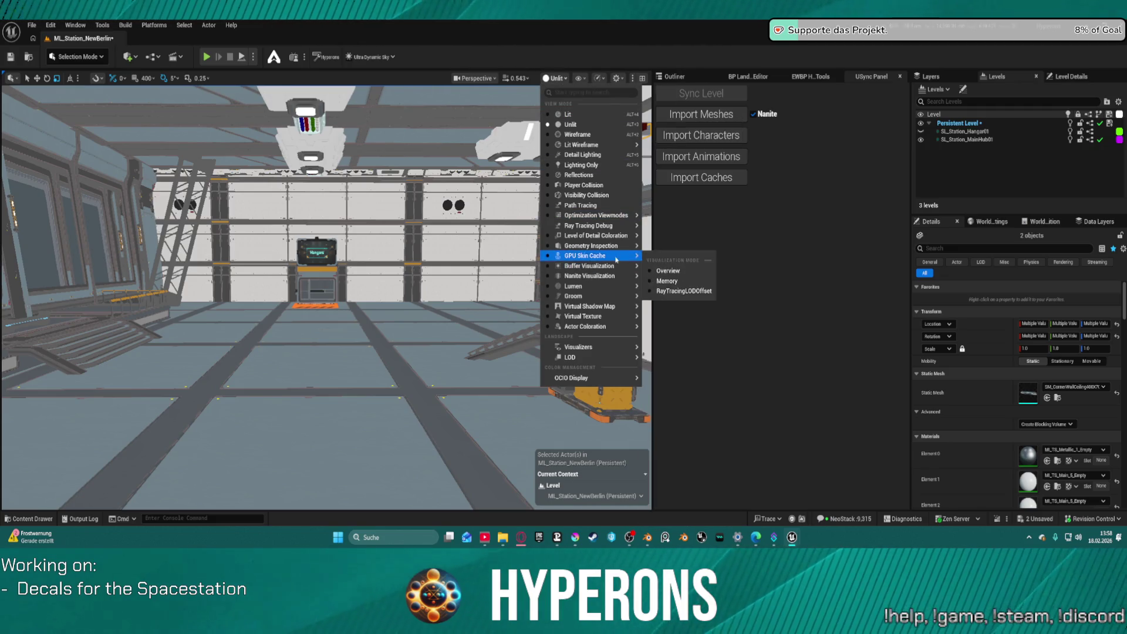
# Switch the viewport to Light Complexity and fly around inspecting the station's lighting cost.
pyautogui.moveTo(587, 266)
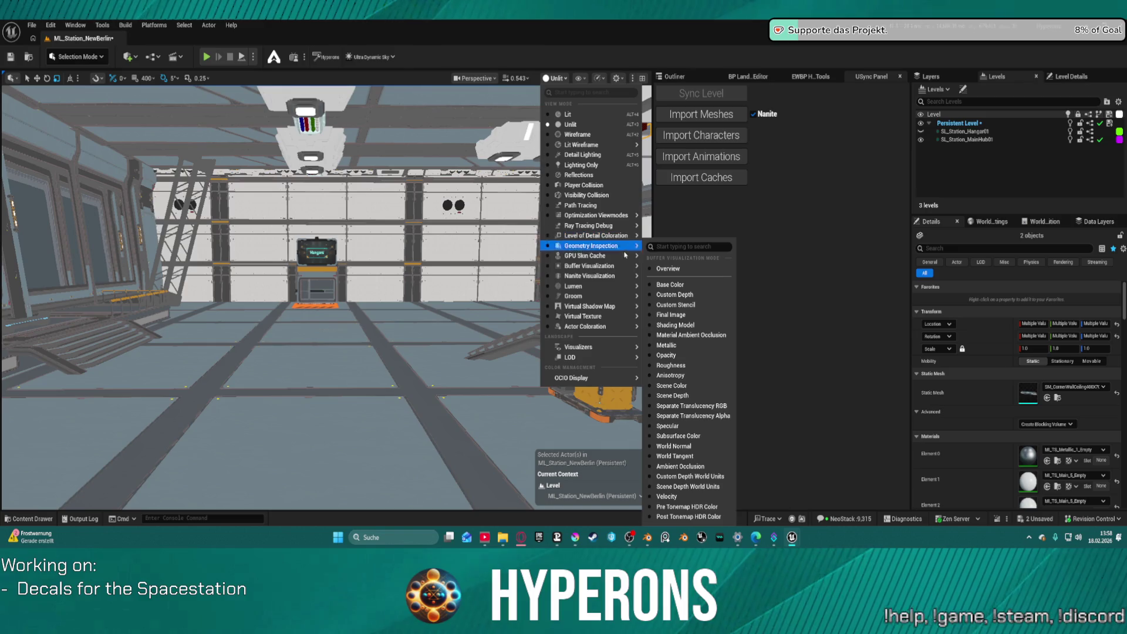
pyautogui.moveTo(632, 216)
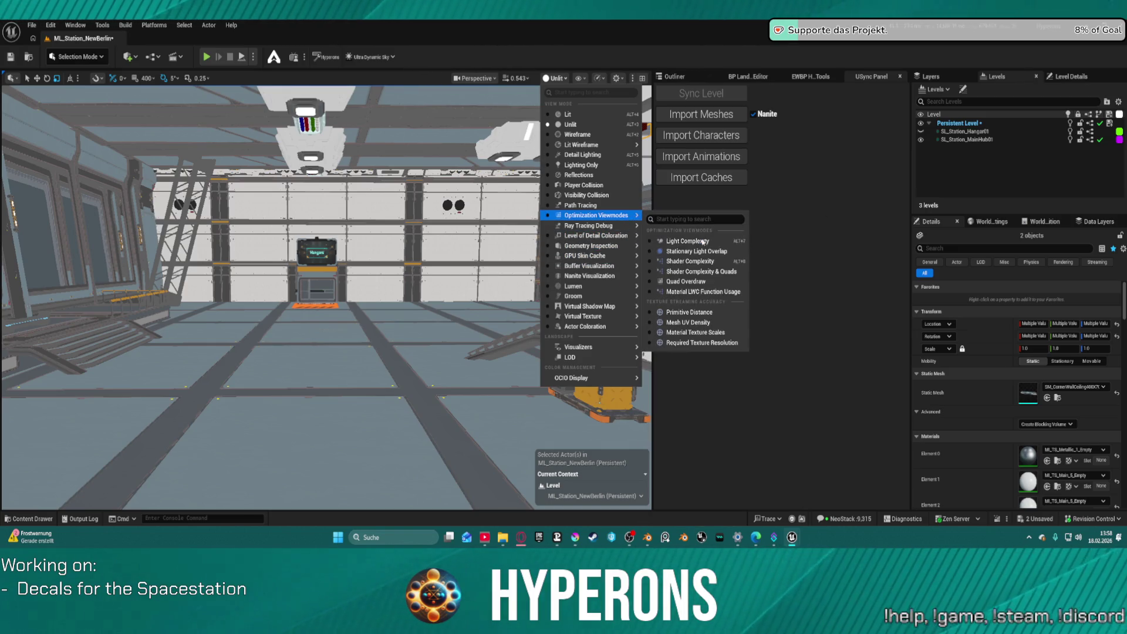
pyautogui.click(703, 244)
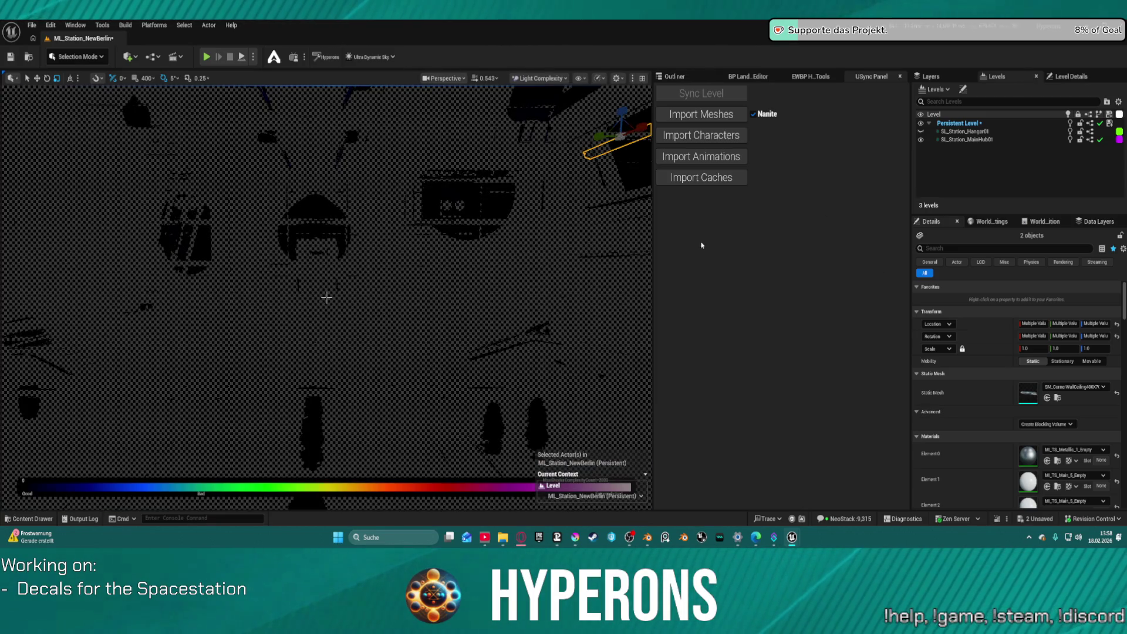
pyautogui.moveTo(604, 254); pyautogui.dragTo(557, 264)
pyautogui.moveTo(326, 298); pyautogui.dragTo(326, 298)
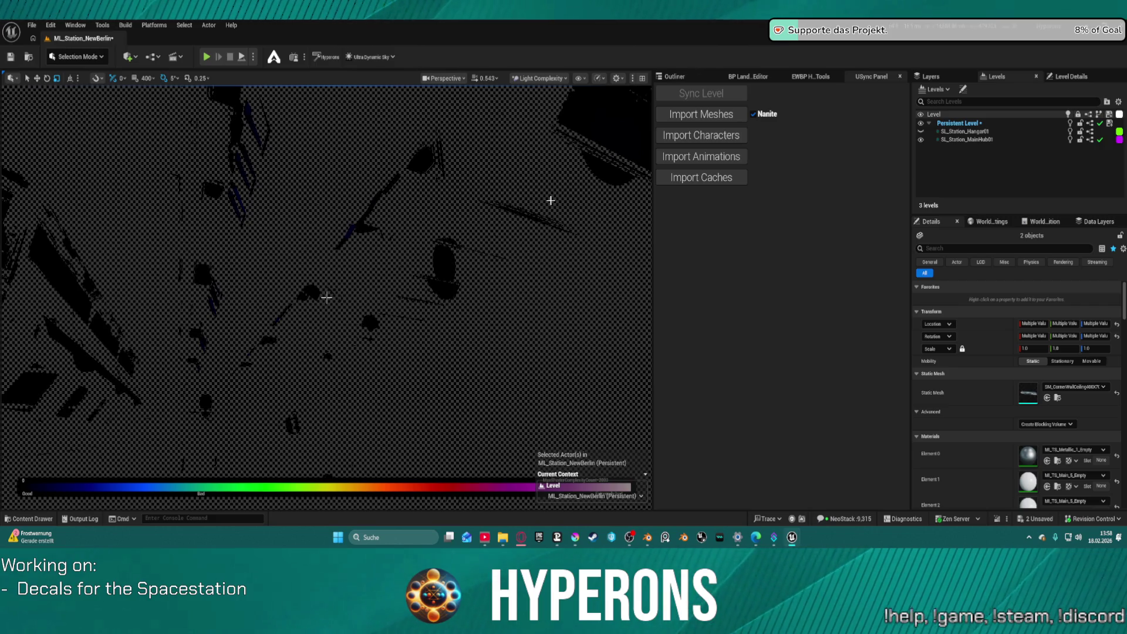
pyautogui.click(600, 78)
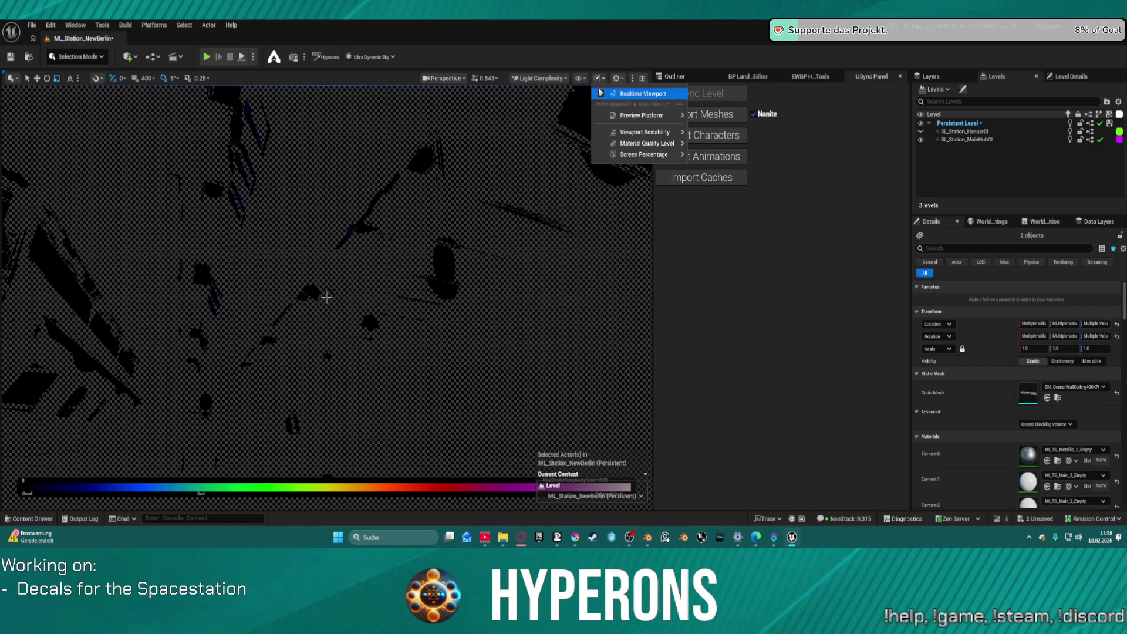
# Toggle Realtime Viewport off and back on, reviewing Viewport Scalability and Screen Percentage options.
pyautogui.click(601, 95)
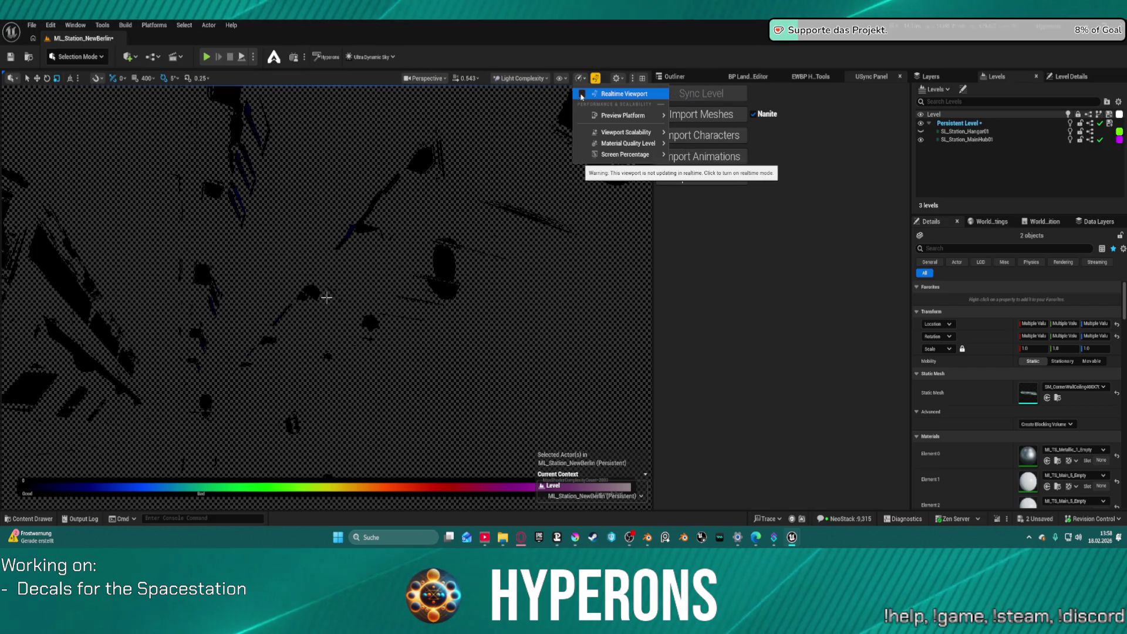
pyautogui.click(600, 95)
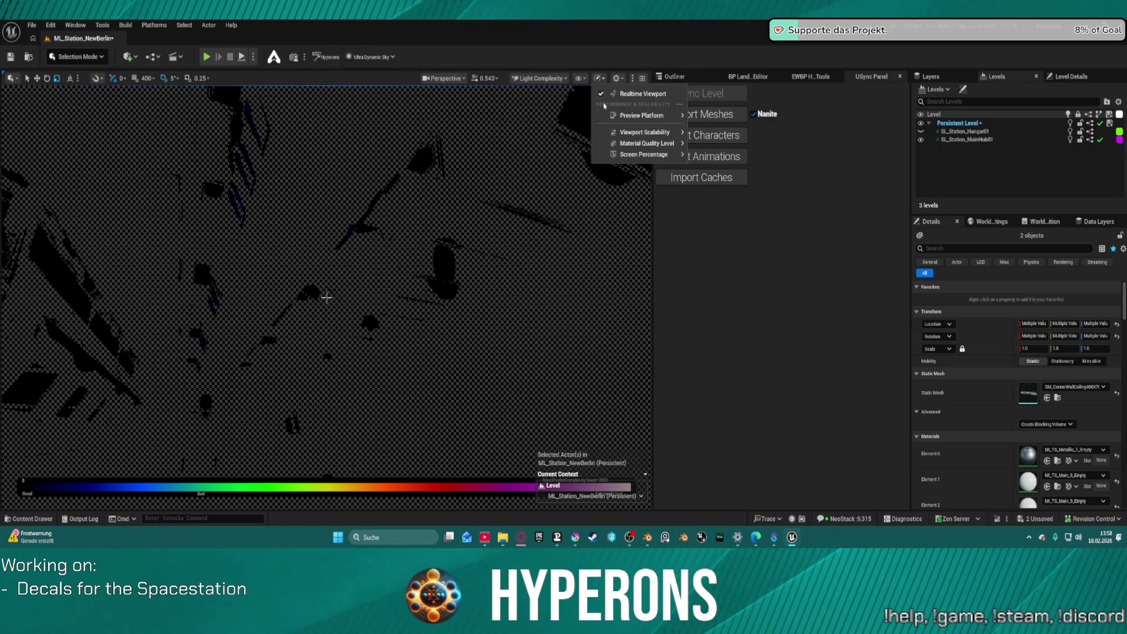
pyautogui.moveTo(645, 135)
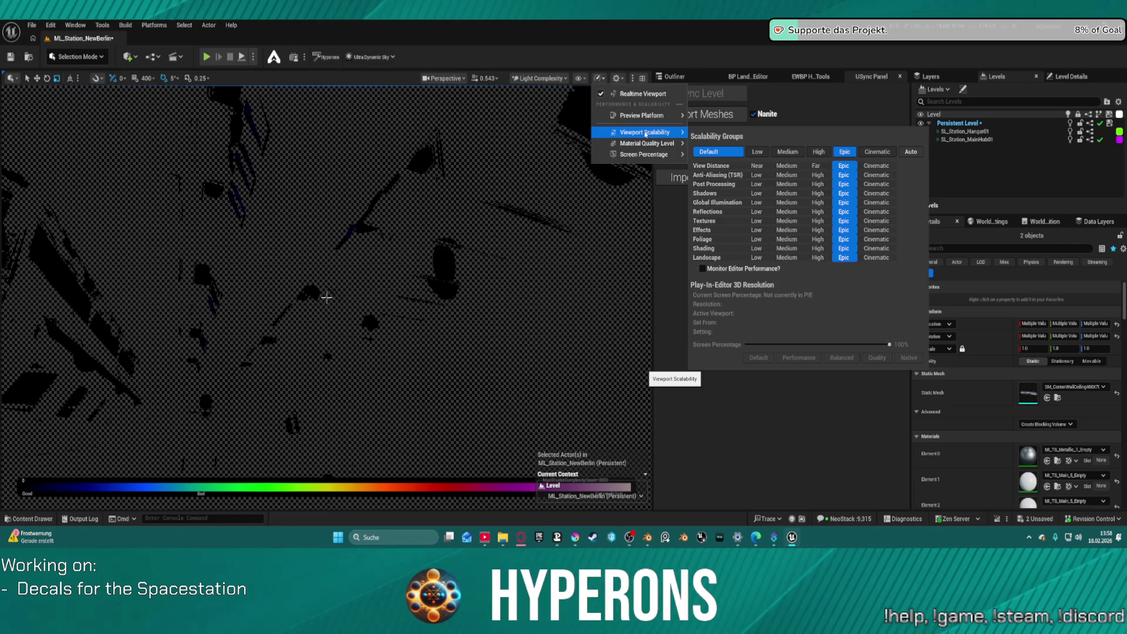
pyautogui.moveTo(664, 157)
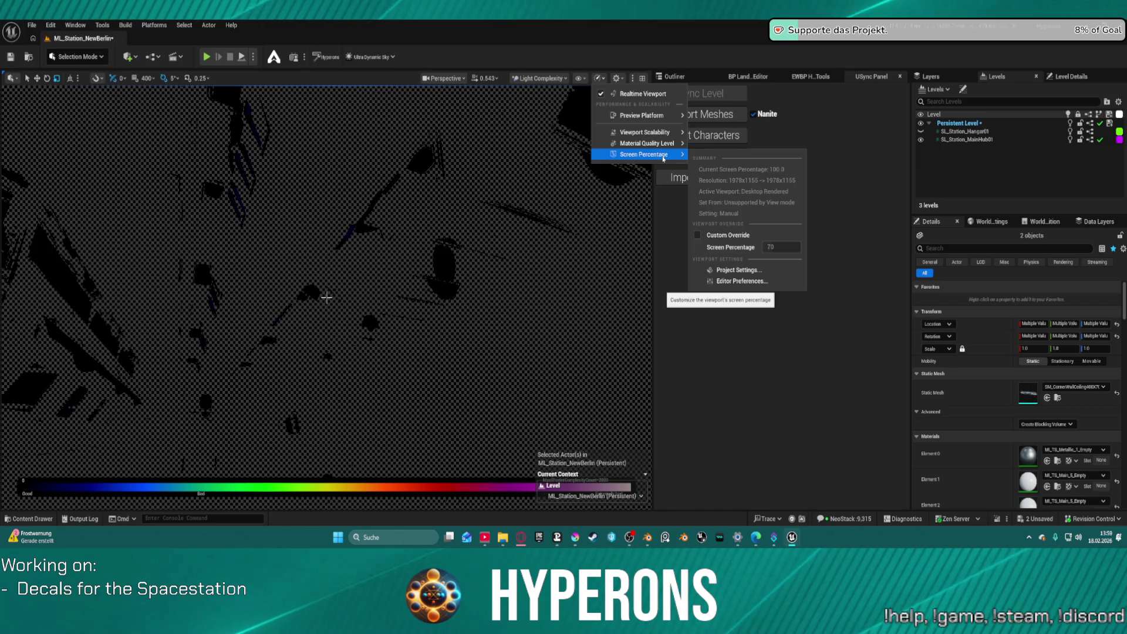
pyautogui.click(539, 78)
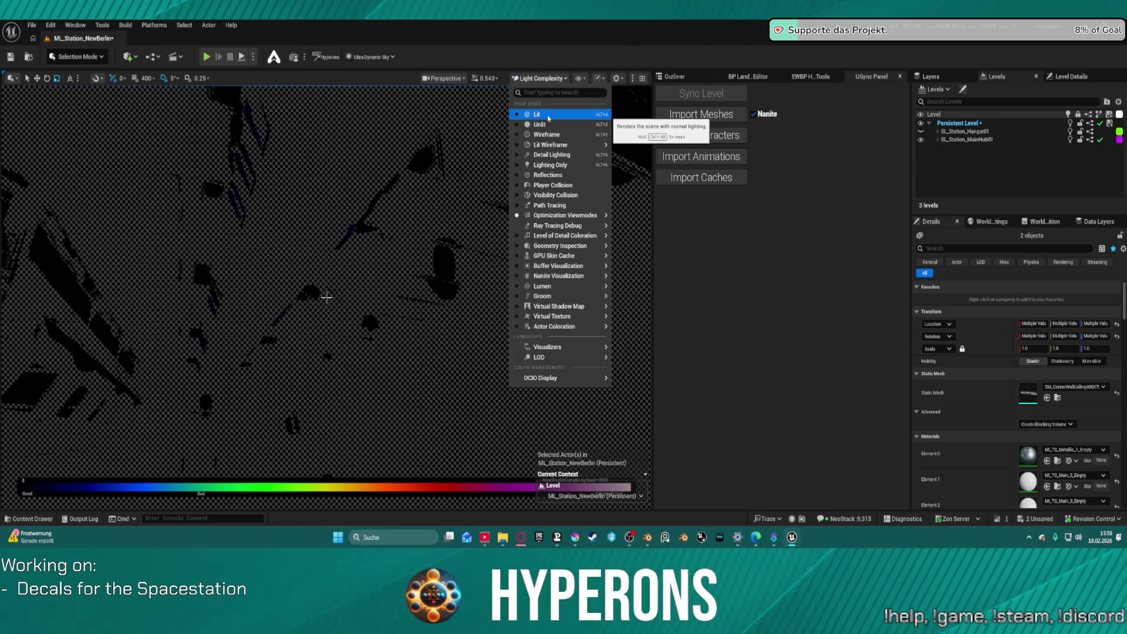
# Preview the hangar in Visibility Collision and then Player Collision view modes.
pyautogui.click(557, 195)
pyautogui.moveTo(564, 198)
pyautogui.mouseDown()
pyautogui.moveTo(564, 246)
pyautogui.moveTo(534, 293)
pyautogui.moveTo(457, 290)
pyautogui.mouseUp()
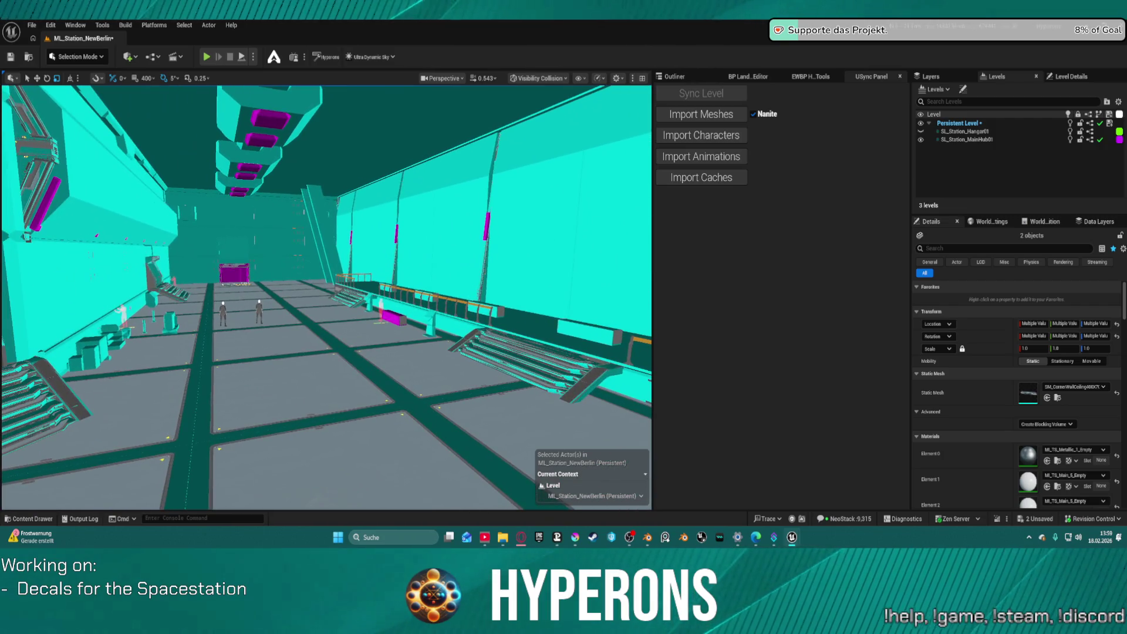
pyautogui.click(539, 78)
pyautogui.click(571, 186)
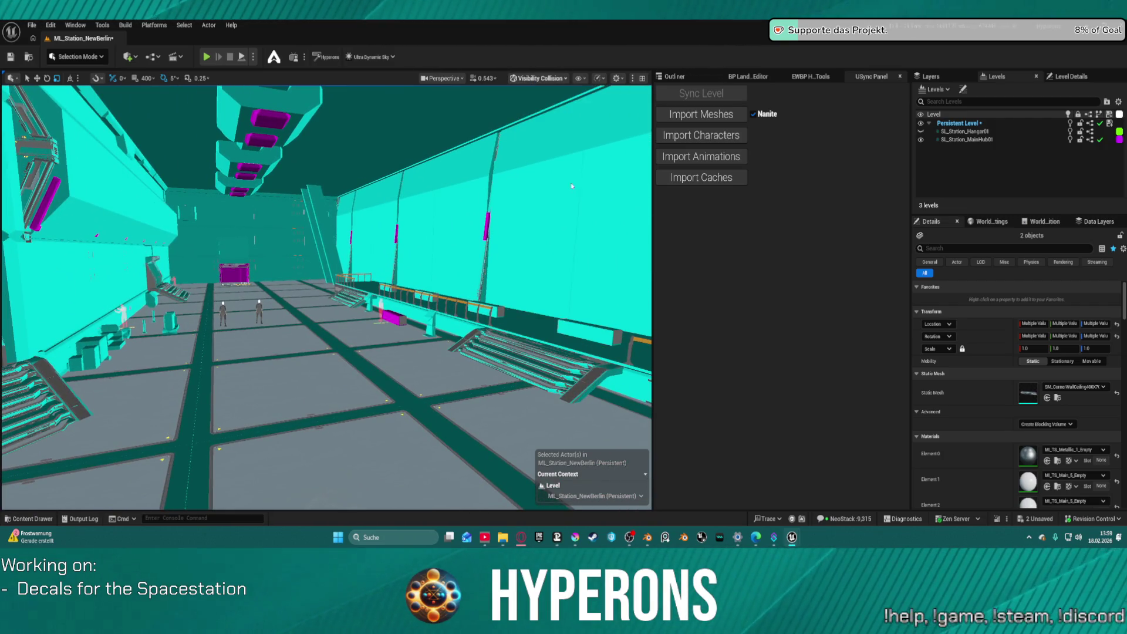
# Check the Reflections and Lighting Only views, flying near the stairs wall and back.
pyautogui.click(529, 80)
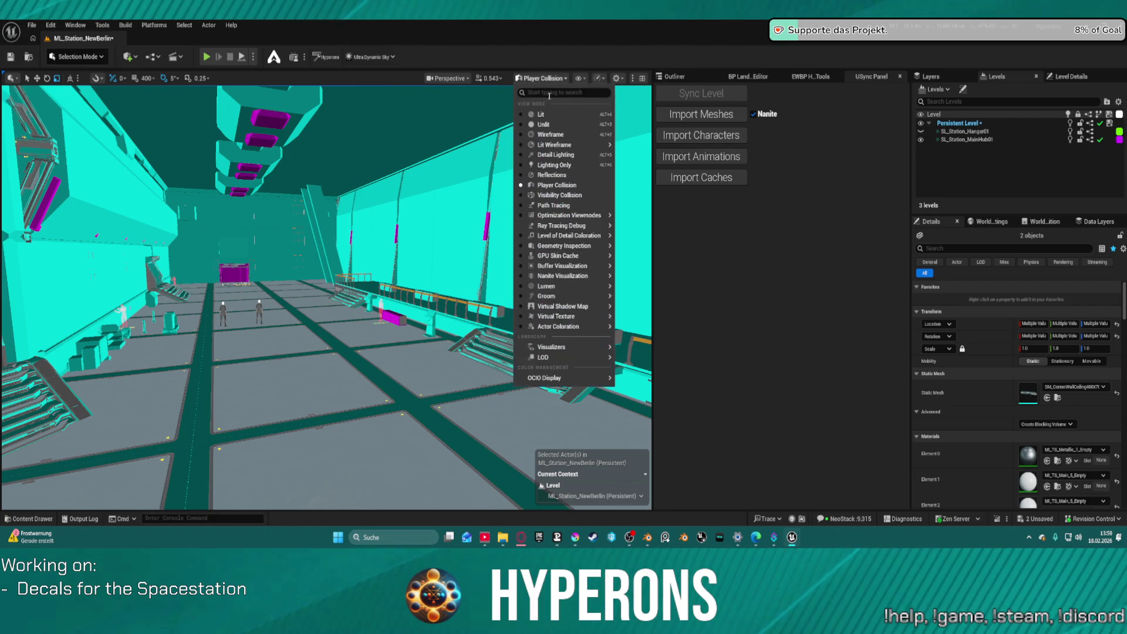
pyautogui.click(556, 176)
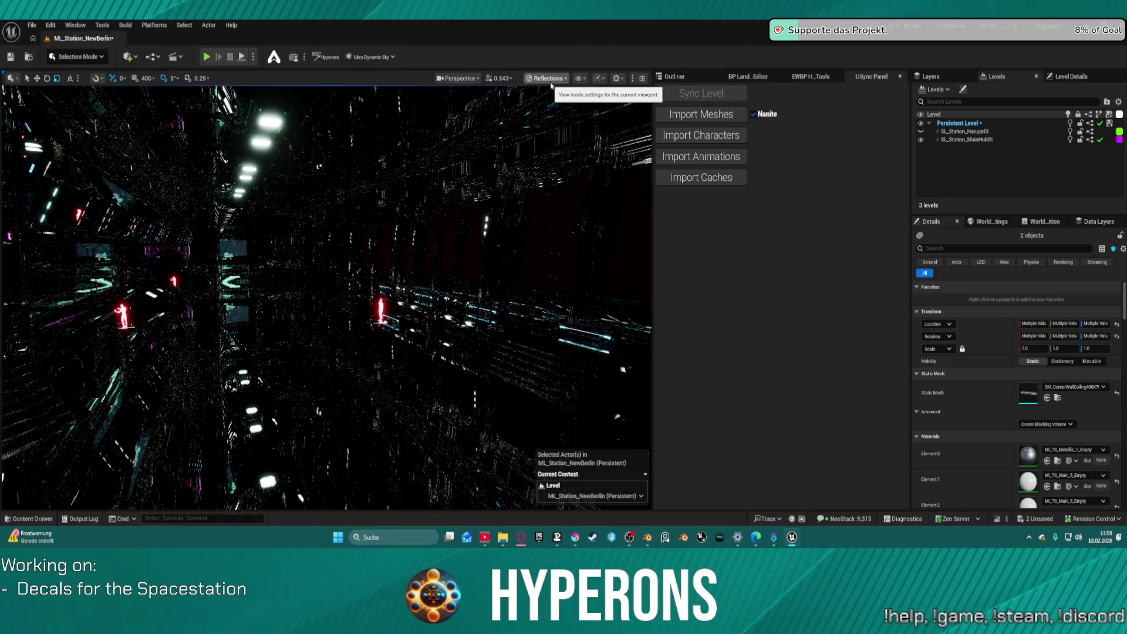
pyautogui.click(548, 78)
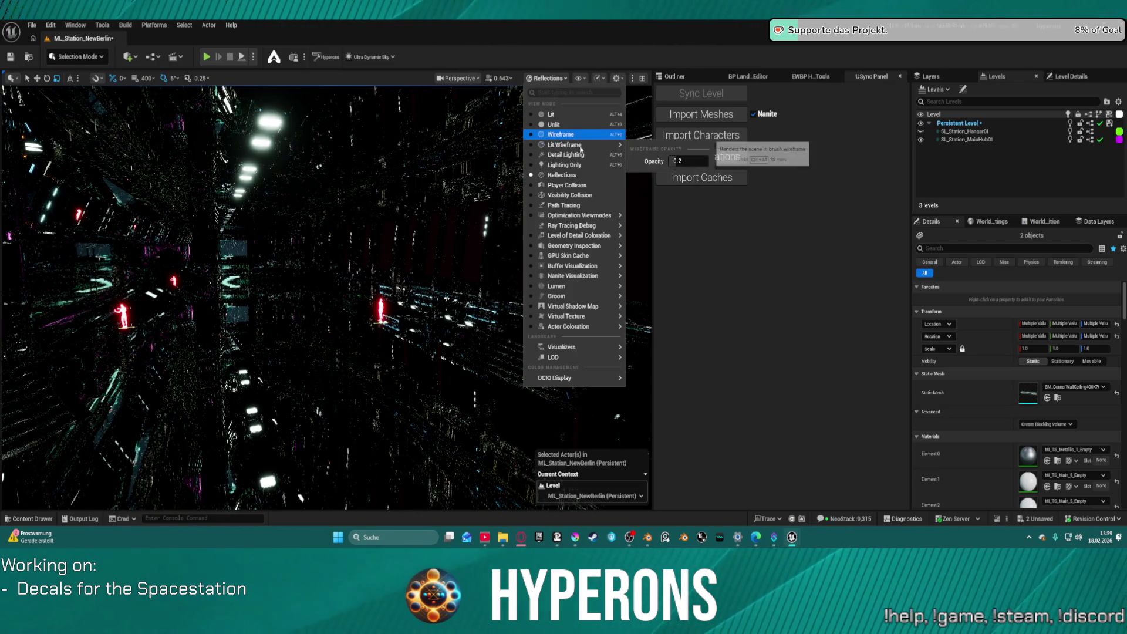
pyautogui.click(581, 167)
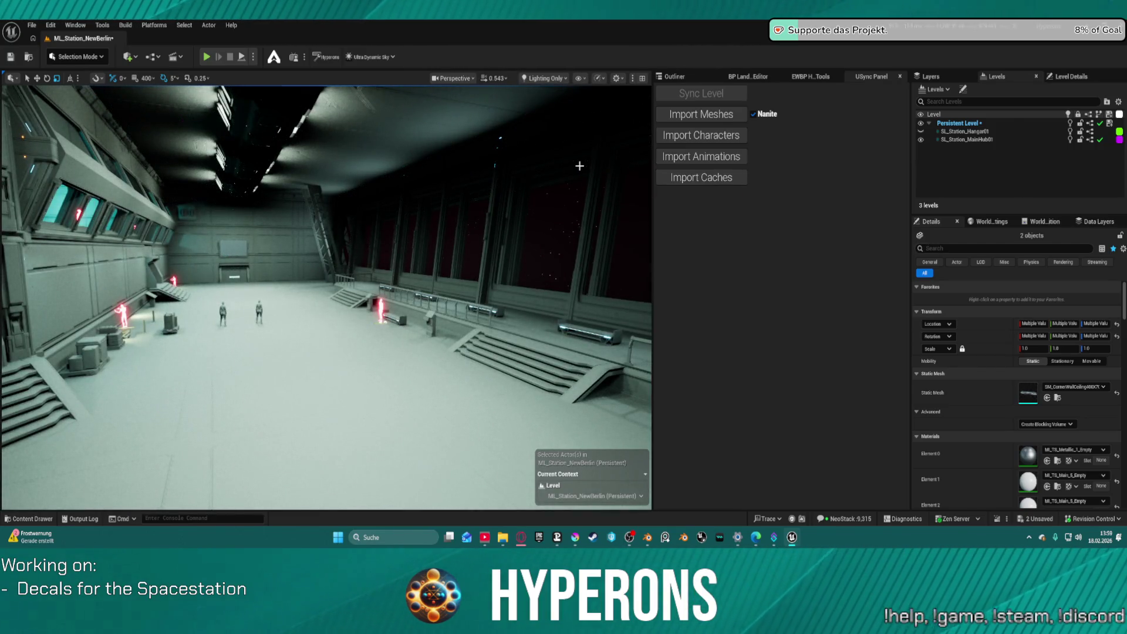
pyautogui.moveTo(480, 152)
pyautogui.mouseDown()
pyautogui.moveTo(227, 405)
pyautogui.moveTo(270, 352)
pyautogui.moveTo(410, 305)
pyautogui.moveTo(352, 334)
pyautogui.moveTo(288, 320)
pyautogui.mouseUp()
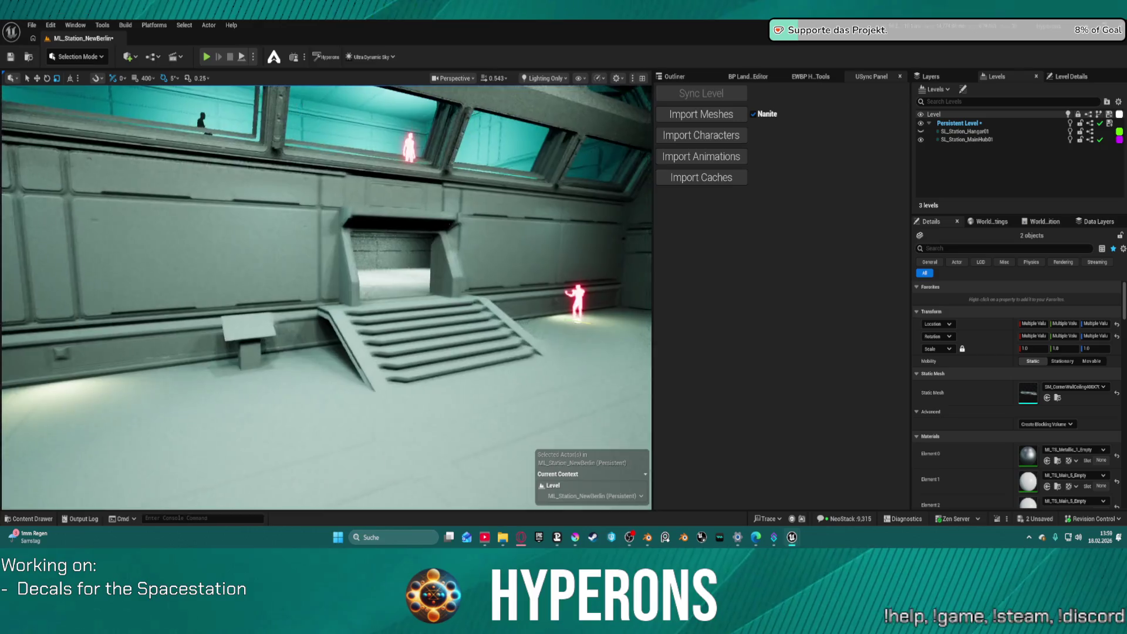
pyautogui.moveTo(288, 320)
pyautogui.mouseDown()
pyautogui.moveTo(264, 320)
pyautogui.moveTo(335, 317)
pyautogui.moveTo(320, 320)
pyautogui.moveTo(320, 346)
pyautogui.moveTo(311, 329)
pyautogui.moveTo(305, 339)
pyautogui.mouseUp()
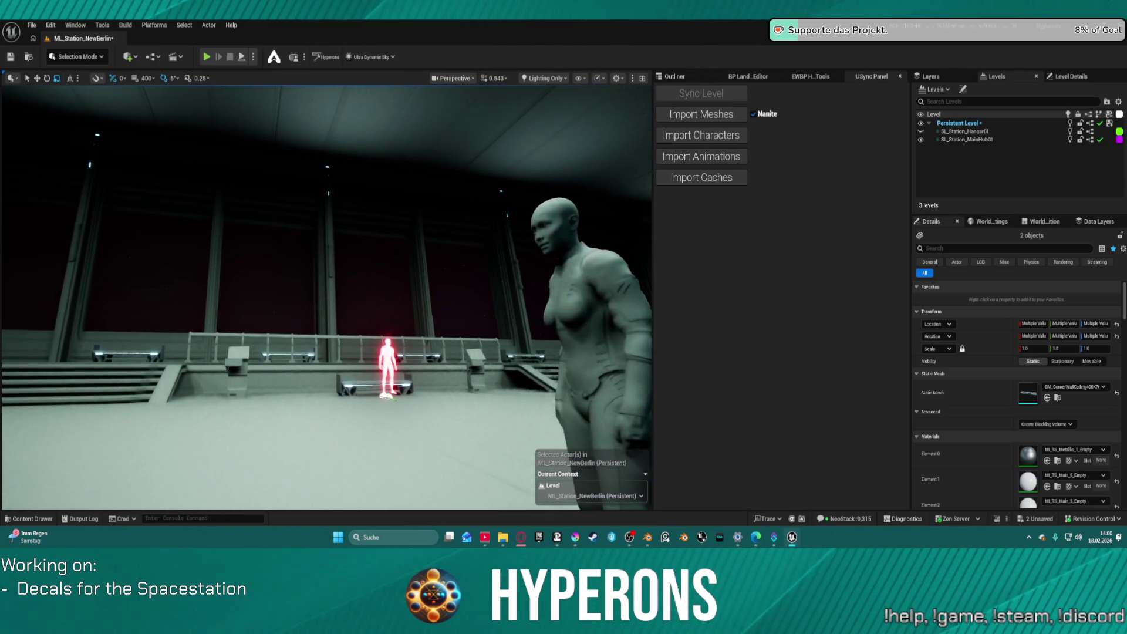
pyautogui.click(580, 79)
# Return the viewport to Lit and swing the view toward the Hangars wall.
pyautogui.click(544, 78)
pyautogui.click(560, 116)
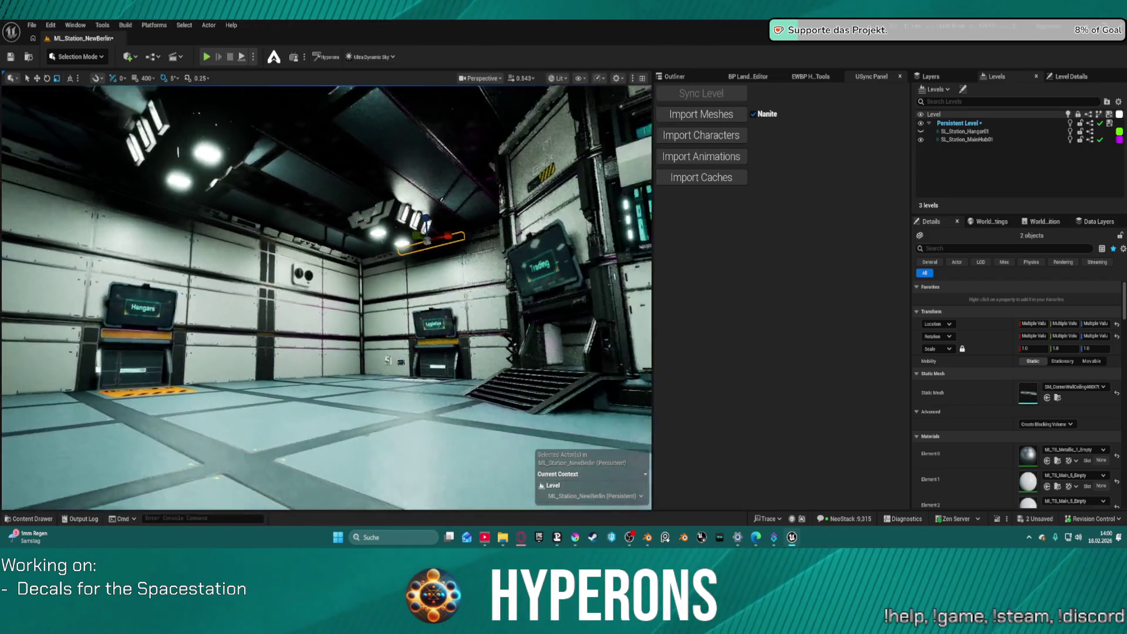
pyautogui.moveTo(311, 337); pyautogui.dragTo(241, 338)
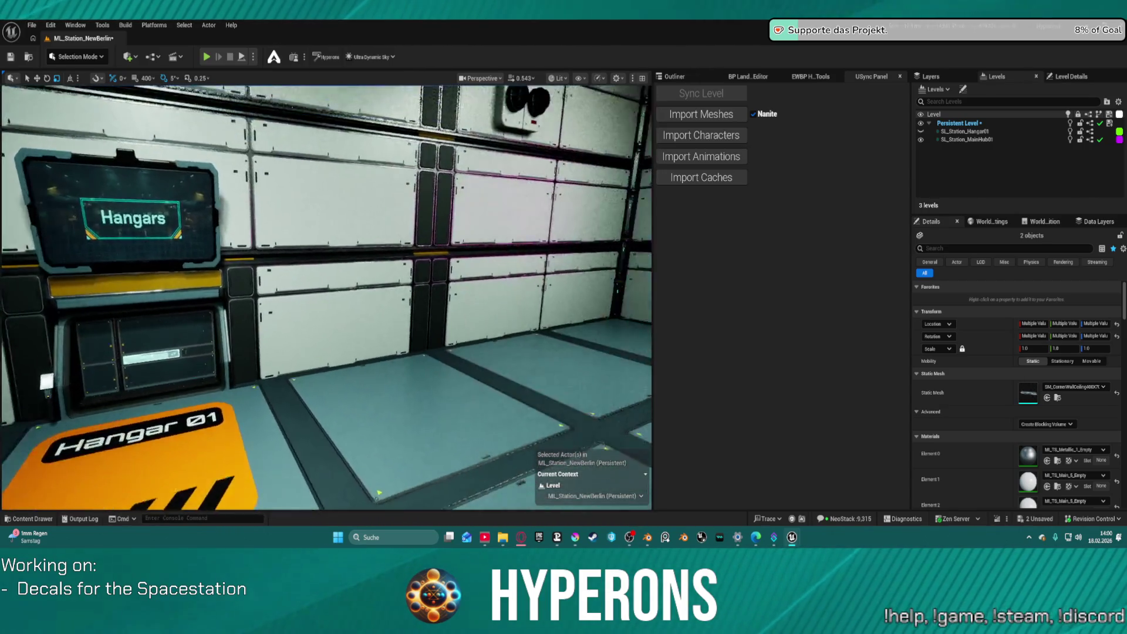
pyautogui.moveTo(311, 338)
pyautogui.mouseDown()
pyautogui.moveTo(346, 337)
pyautogui.moveTo(305, 337)
pyautogui.moveTo(293, 320)
pyautogui.mouseUp()
pyautogui.moveTo(553, 285)
pyautogui.mouseDown()
pyautogui.moveTo(537, 267)
pyautogui.moveTo(530, 277)
pyautogui.moveTo(566, 273)
pyautogui.moveTo(464, 282)
pyautogui.moveTo(499, 278)
pyautogui.moveTo(469, 281)
pyautogui.moveTo(595, 171)
pyautogui.mouseUp()
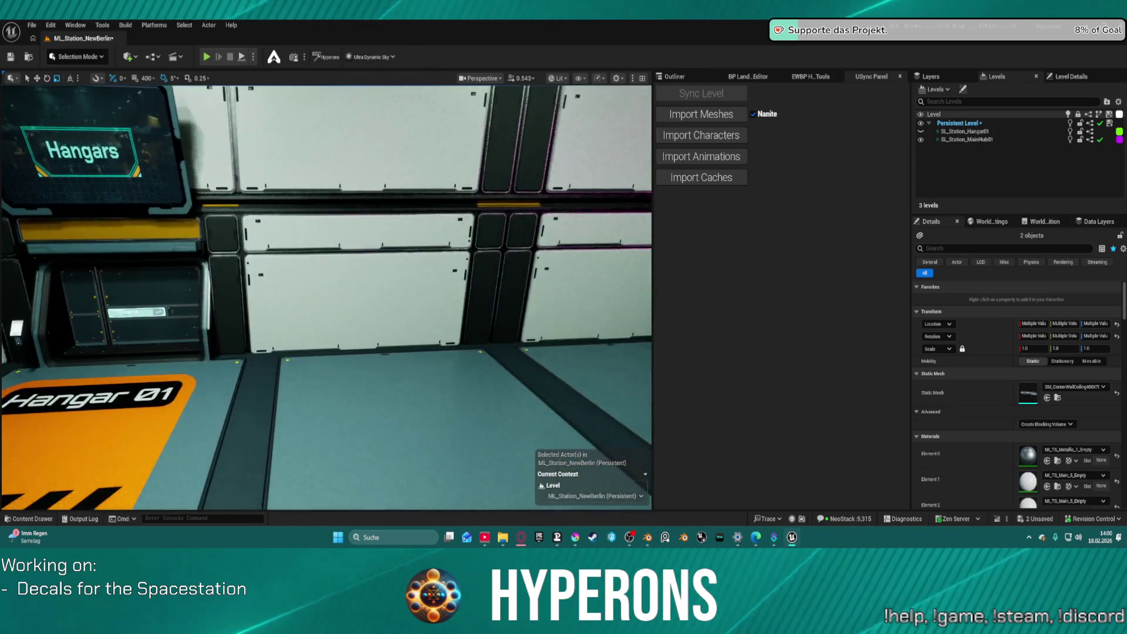
# Place SM_CornerWallFloor400X70_V1_ElectricalEquipment on the floor beside the Hangars wall.
pyautogui.hotkey('ctrl', 'space')
pyautogui.hotkey('ctrl', 'space')
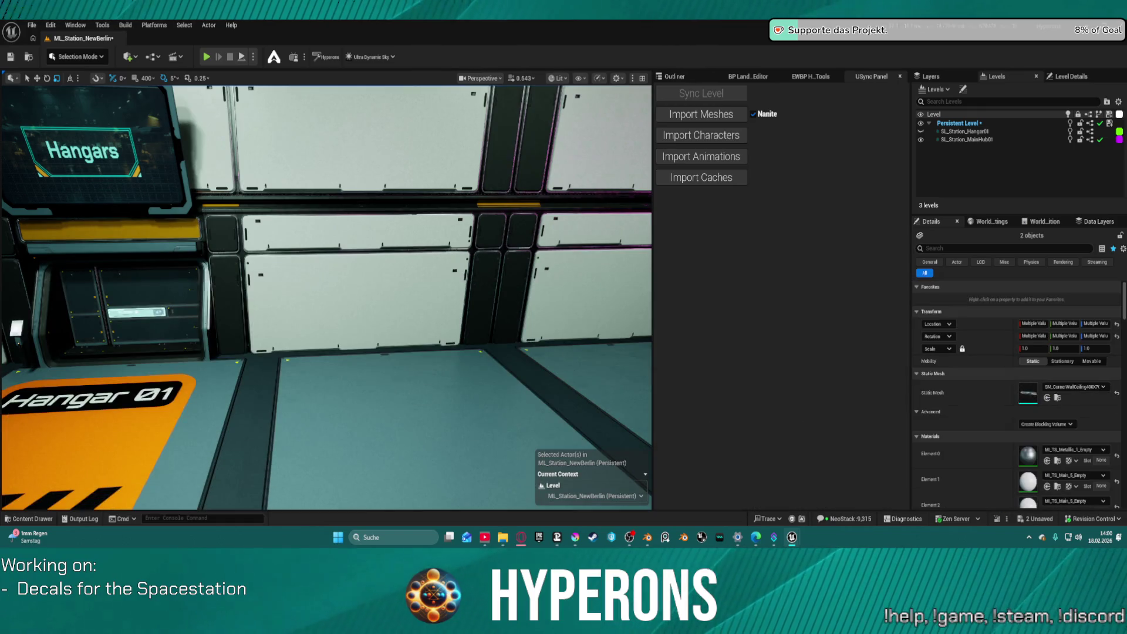
pyautogui.moveTo(1028, 392)
pyautogui.mouseDown()
pyautogui.moveTo(405, 170)
pyautogui.moveTo(349, 364)
pyautogui.moveTo(359, 438)
pyautogui.moveTo(365, 371)
pyautogui.mouseUp()
pyautogui.press('w')
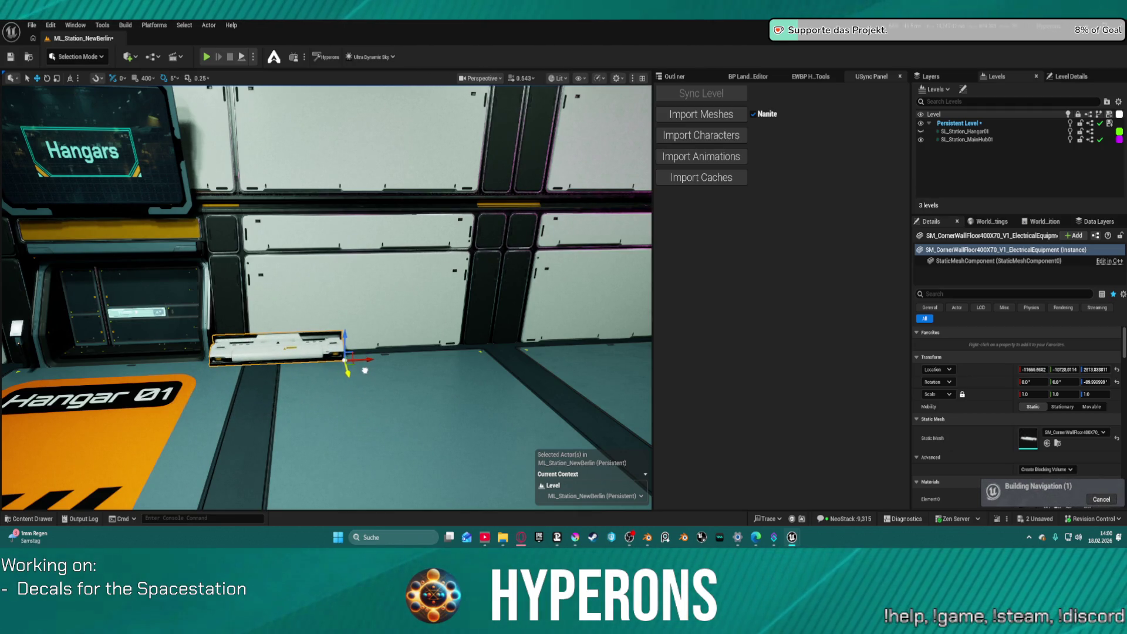
# Scale the equipment mesh thinner and position it flush against the hangar wall.
pyautogui.moveTo(340, 308); pyautogui.dragTo(340, 308)
pyautogui.moveTo(446, 286); pyautogui.dragTo(446, 288)
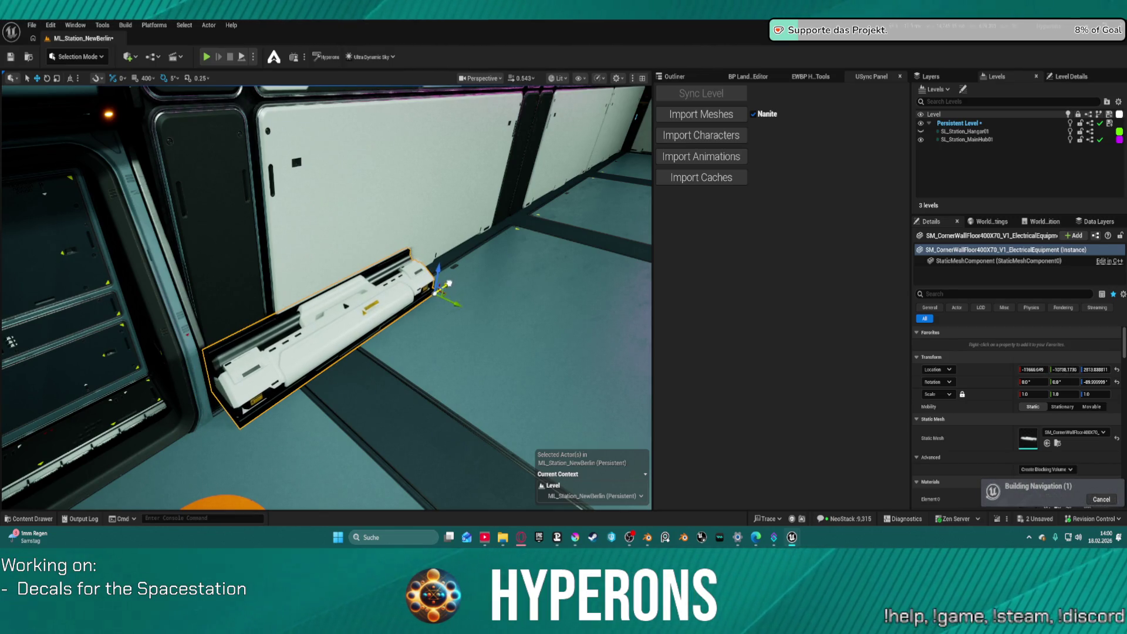
pyautogui.press('r')
pyautogui.moveTo(455, 303); pyautogui.dragTo(457, 307)
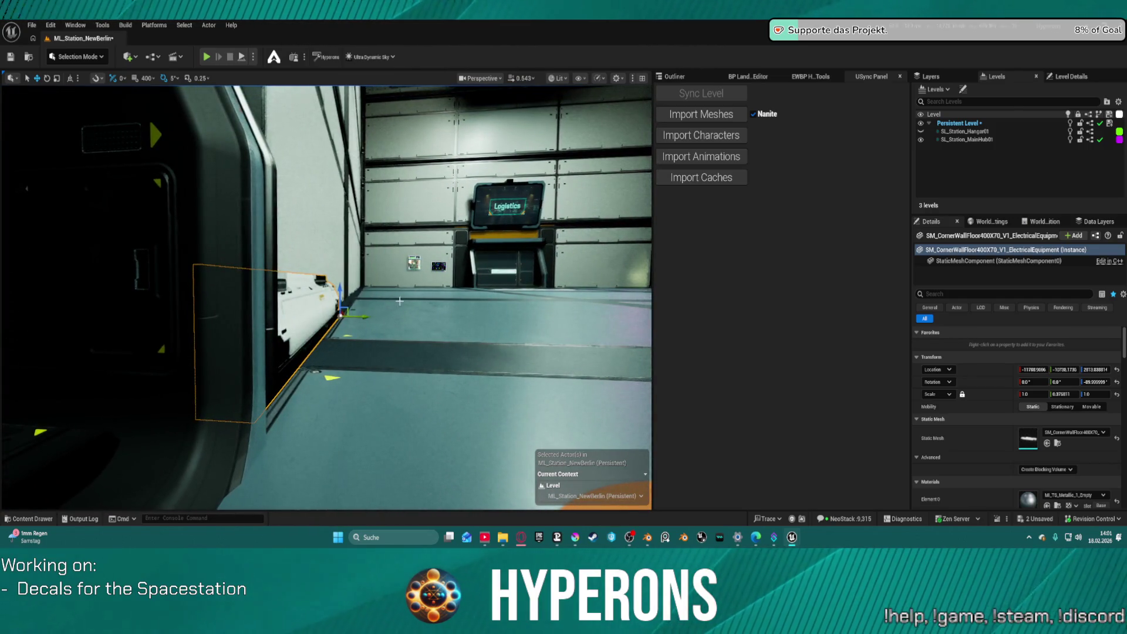
pyautogui.moveTo(374, 314); pyautogui.dragTo(377, 313)
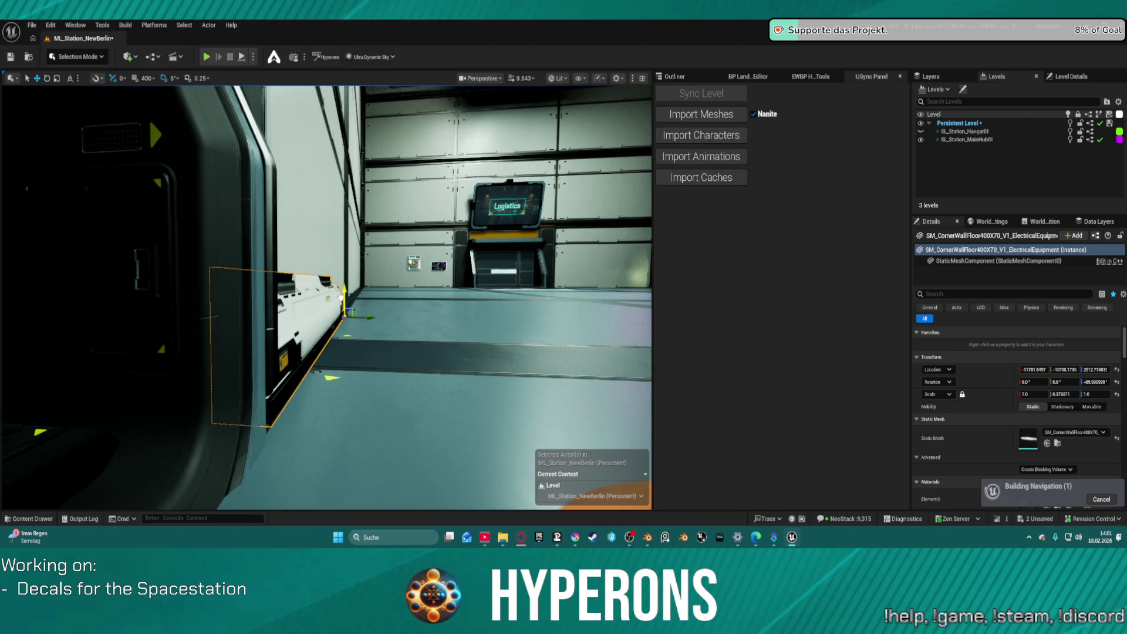
pyautogui.press('r')
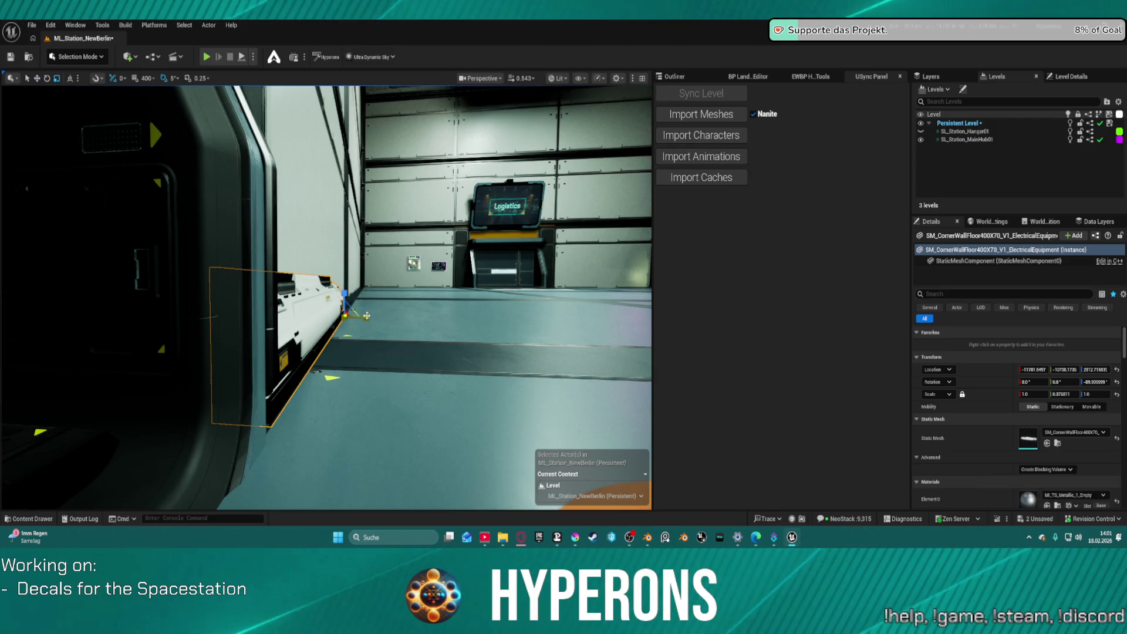
pyautogui.moveTo(367, 316); pyautogui.dragTo(371, 313)
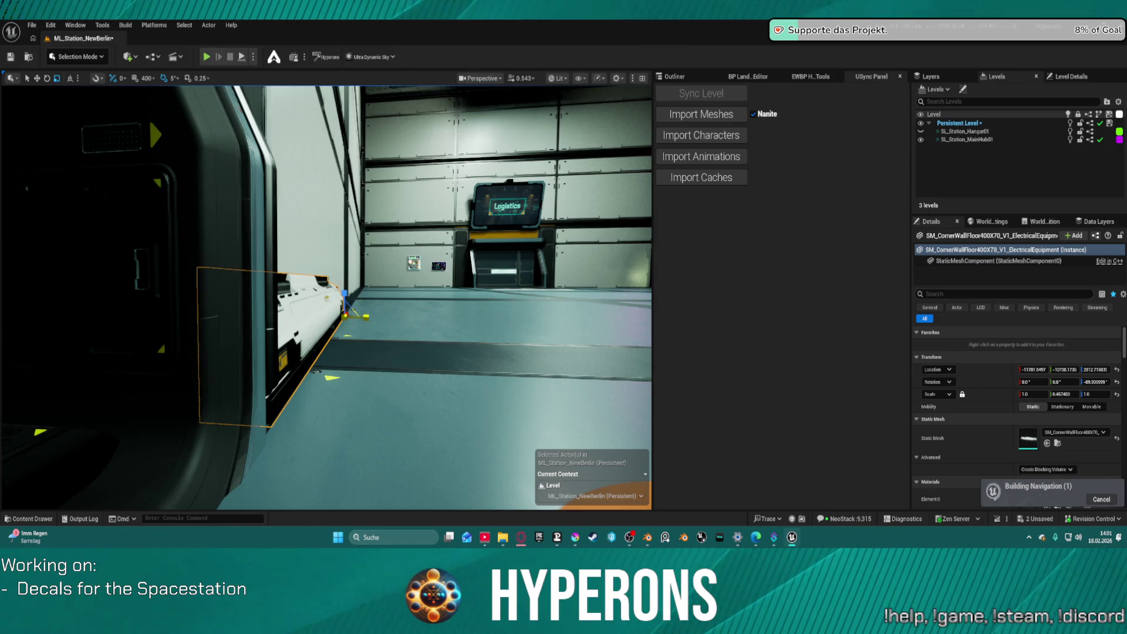
pyautogui.press('f')
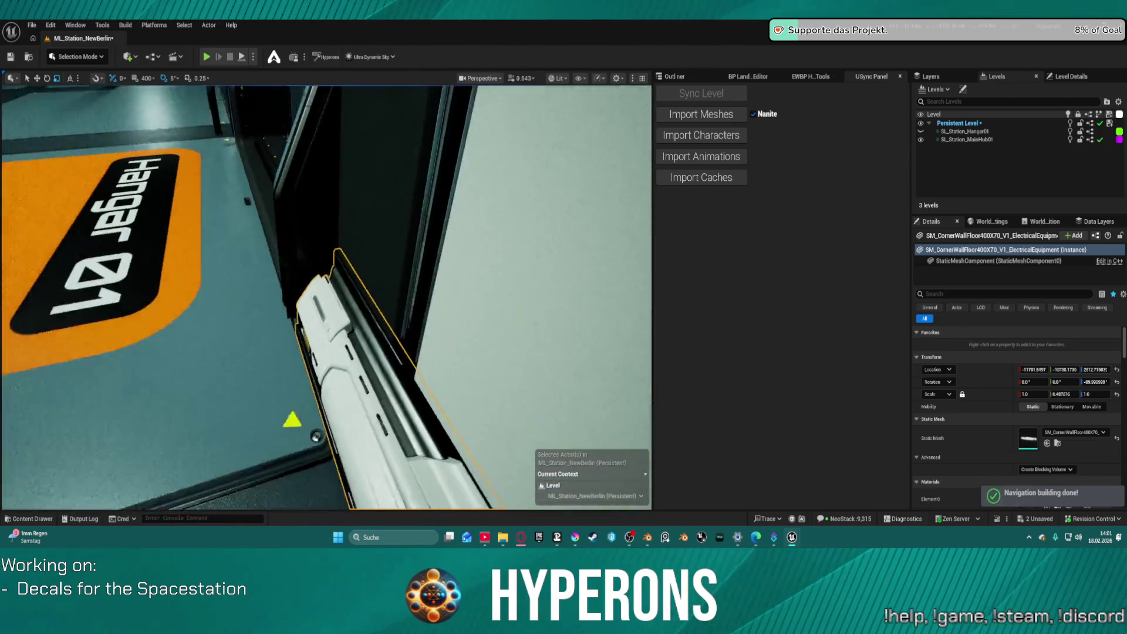
pyautogui.moveTo(342, 457); pyautogui.dragTo(291, 440)
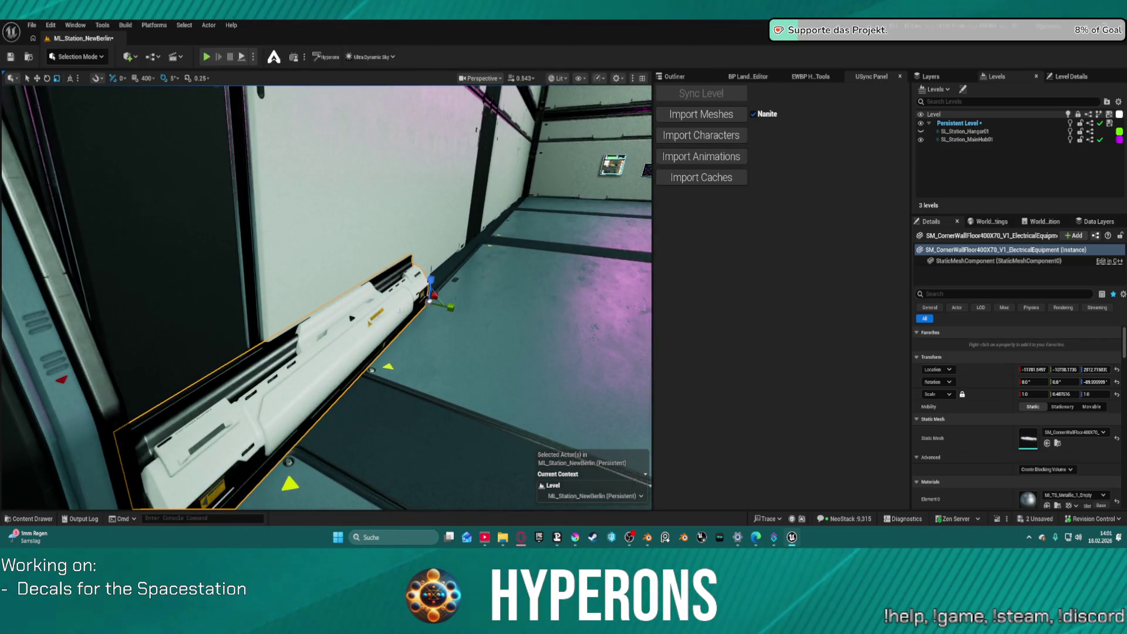
pyautogui.moveTo(449, 307)
pyautogui.mouseDown()
pyautogui.moveTo(381, 293)
pyautogui.moveTo(370, 246)
pyautogui.moveTo(545, 307)
pyautogui.mouseUp()
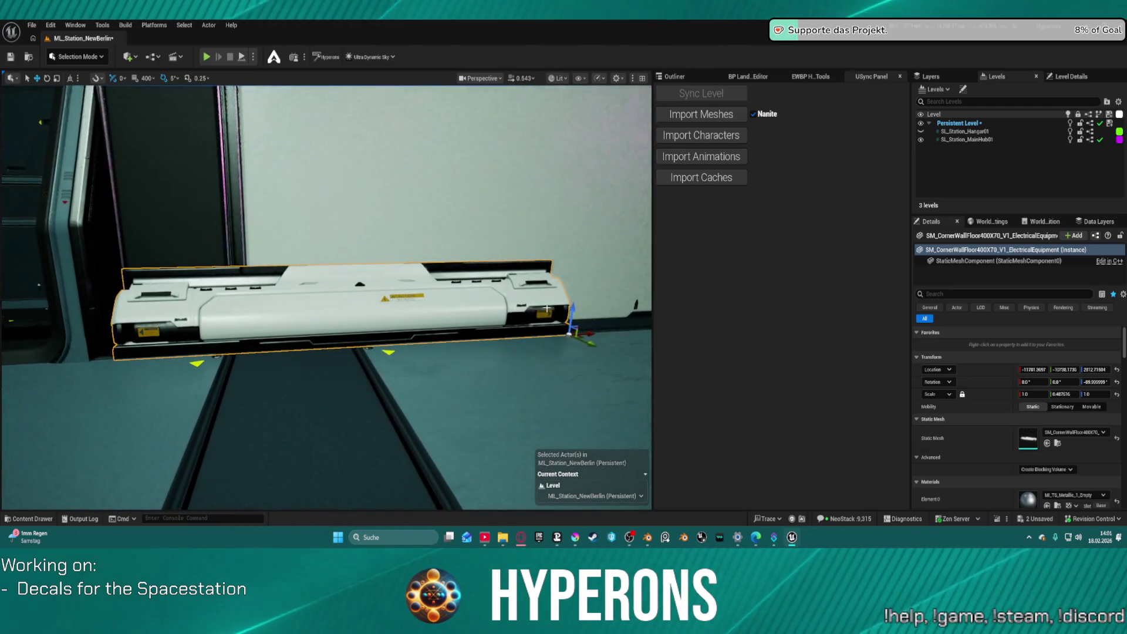
pyautogui.moveTo(593, 335); pyautogui.dragTo(377, 332)
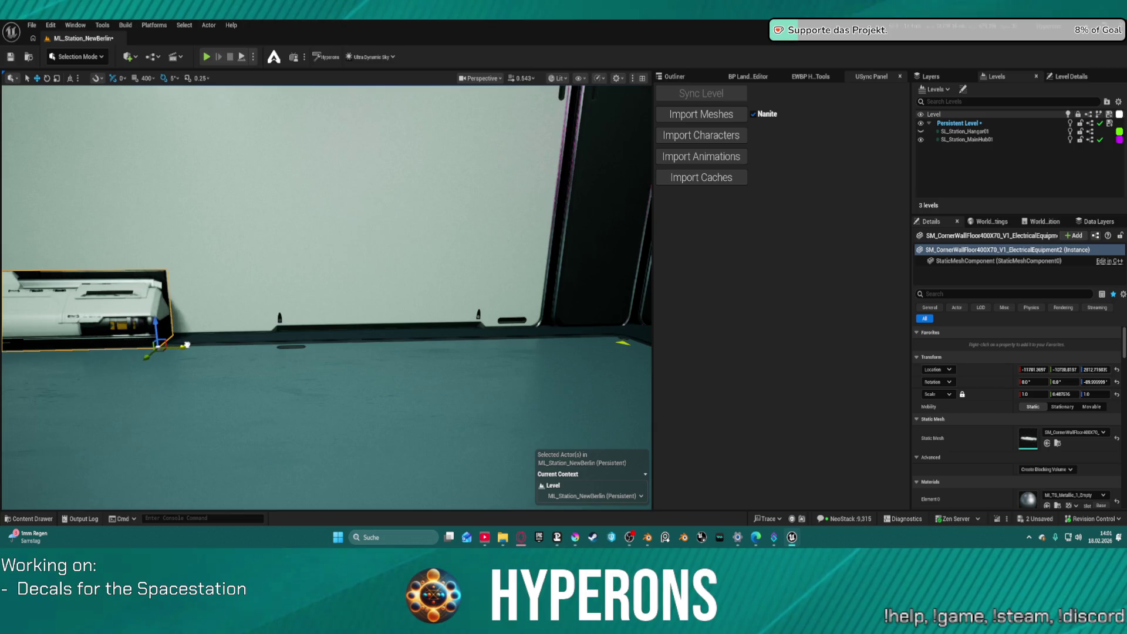
pyautogui.hotkey('ctrl', 'z')
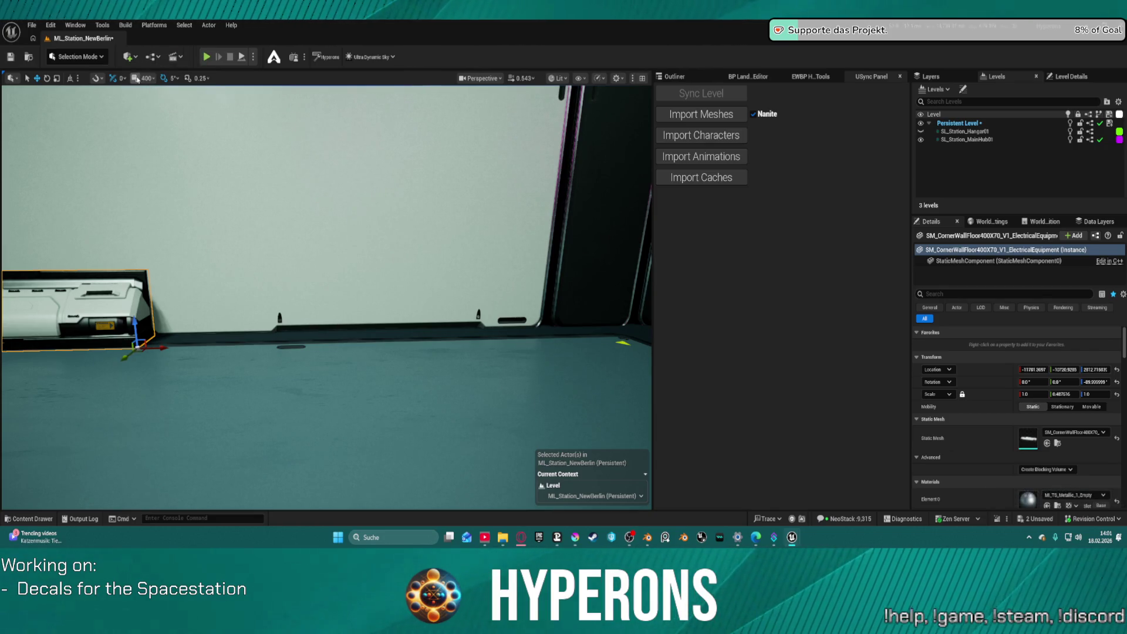
# Duplicate the equipment four times along the wall, up to ElectricalEquipment4.
pyautogui.hotkey('ctrl', 'd')
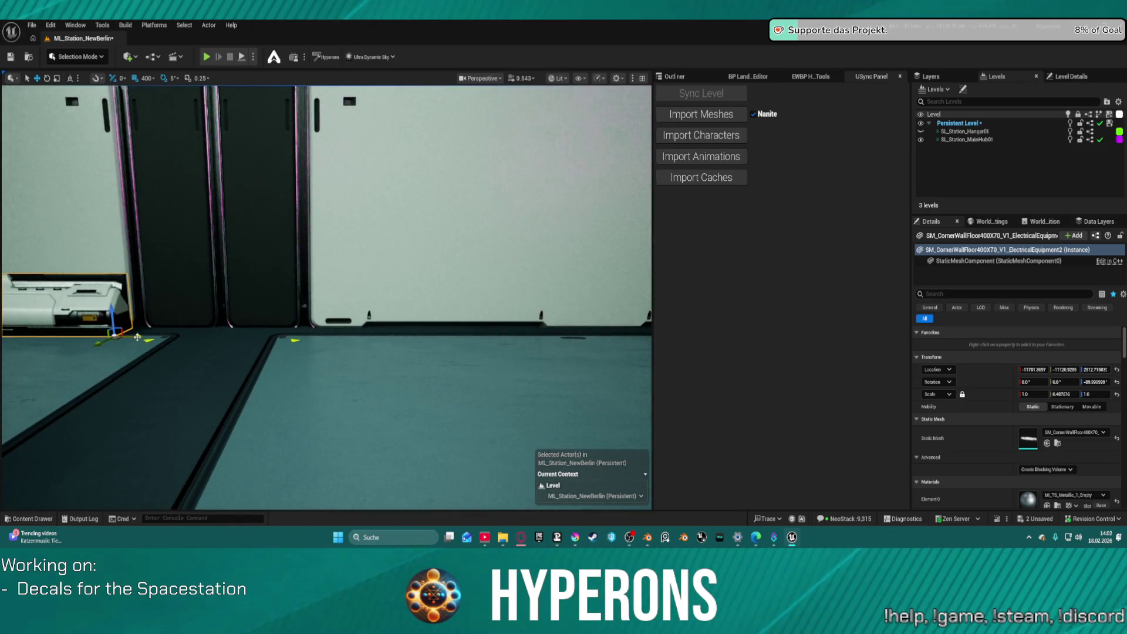
pyautogui.hotkey('ctrl', 'd')
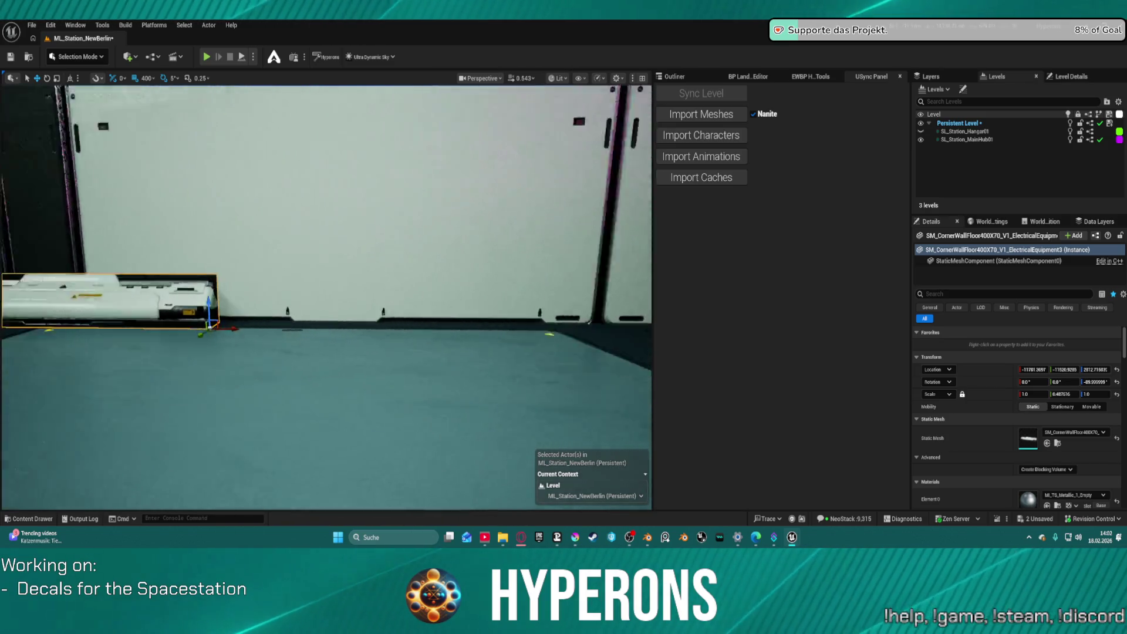
pyautogui.hotkey('ctrl', 'd')
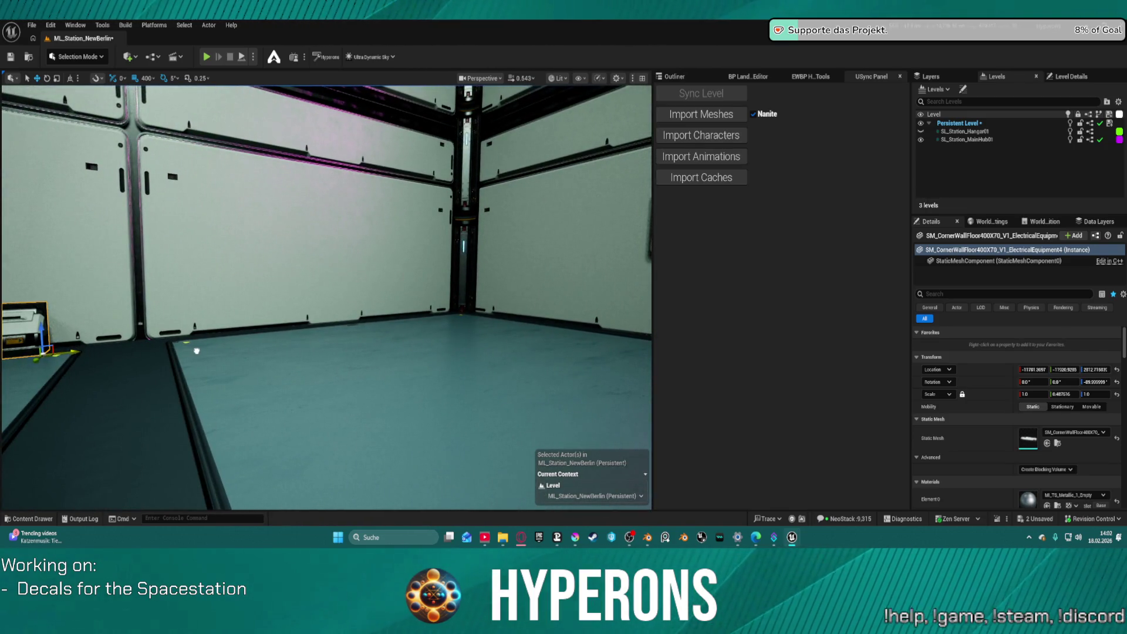
pyautogui.hotkey('ctrl', 'd')
# Alt-drag a copy of the equipment onto the adjacent wall below the screens.
pyautogui.click(339, 329)
pyautogui.click(341, 327)
pyautogui.moveTo(345, 325); pyautogui.dragTo(437, 314)
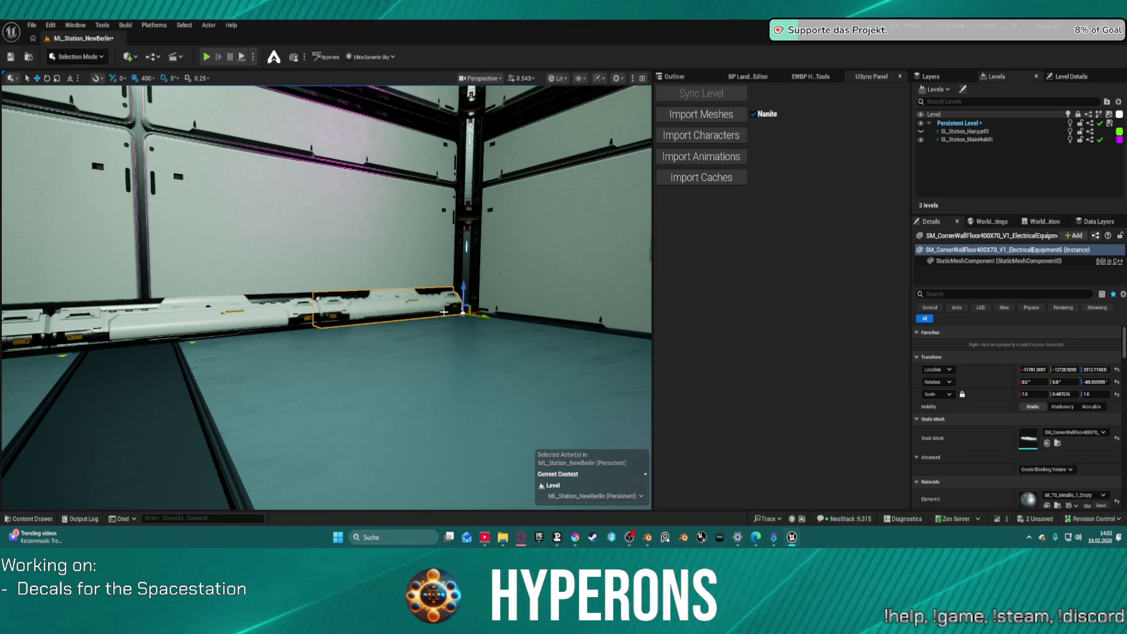
pyautogui.press('f')
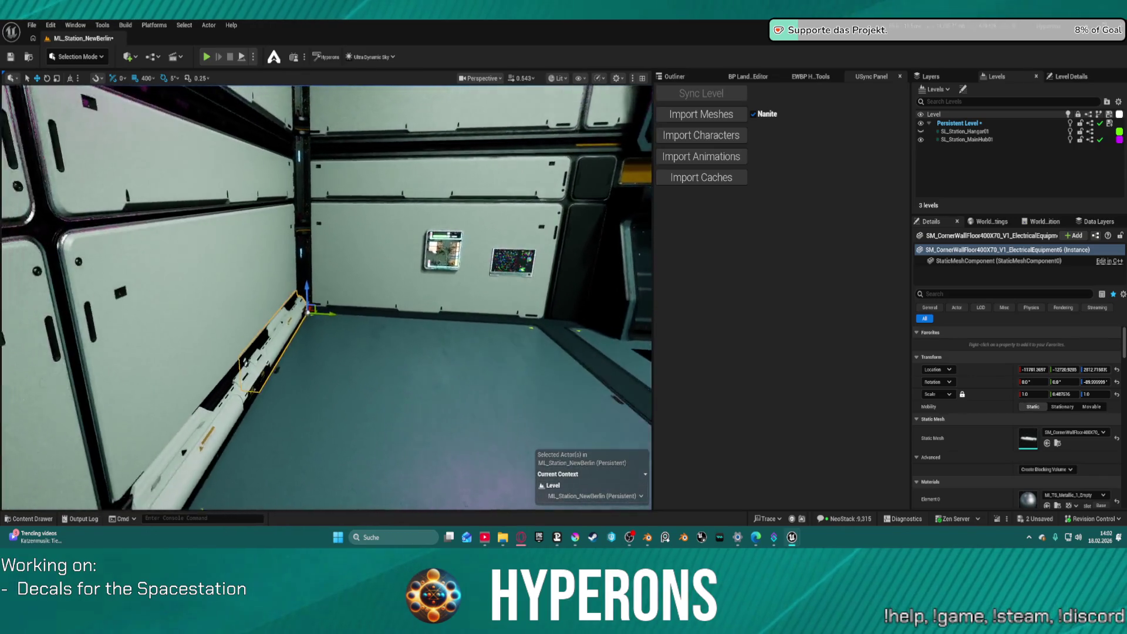
pyautogui.moveTo(302, 304)
pyautogui.mouseDown()
pyautogui.moveTo(443, 329)
pyautogui.moveTo(470, 317)
pyautogui.mouseUp()
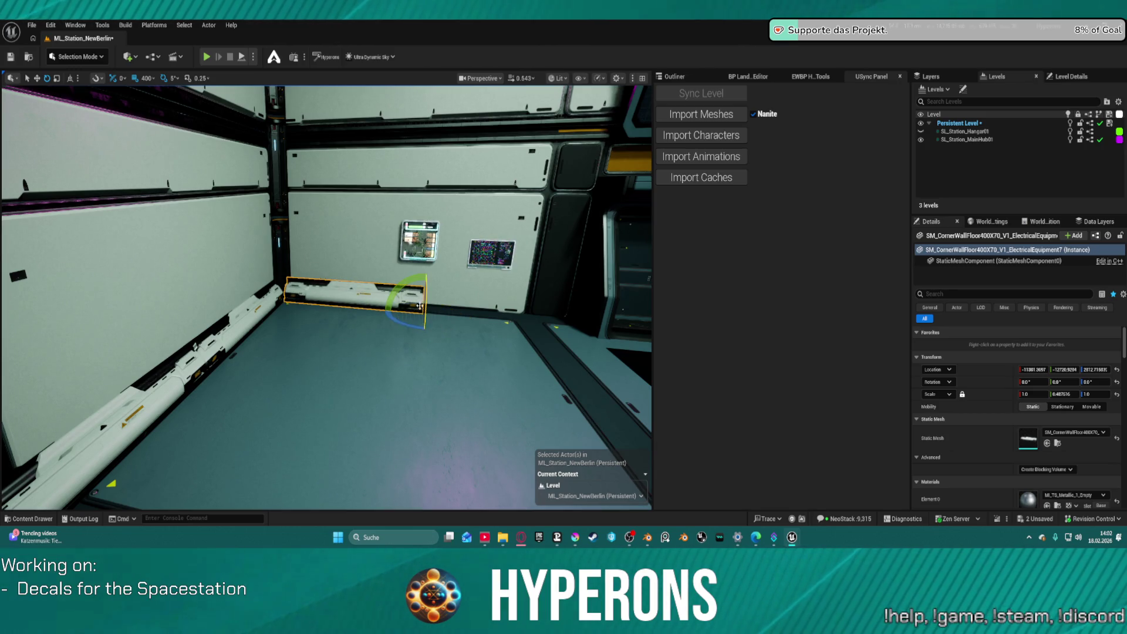
pyautogui.press('w')
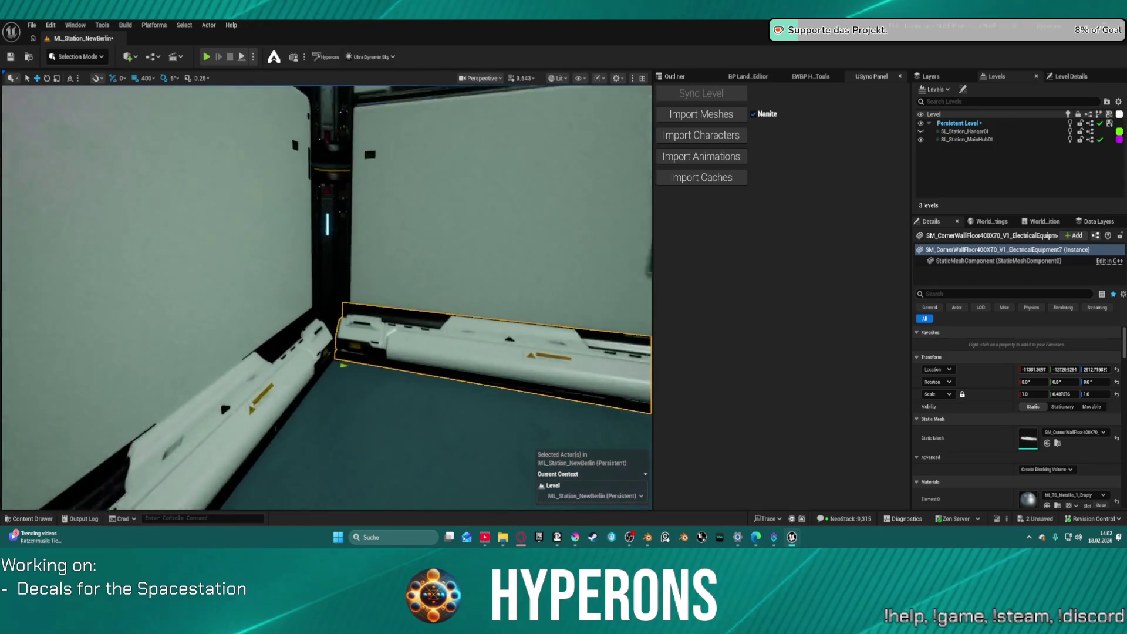
pyautogui.press('w')
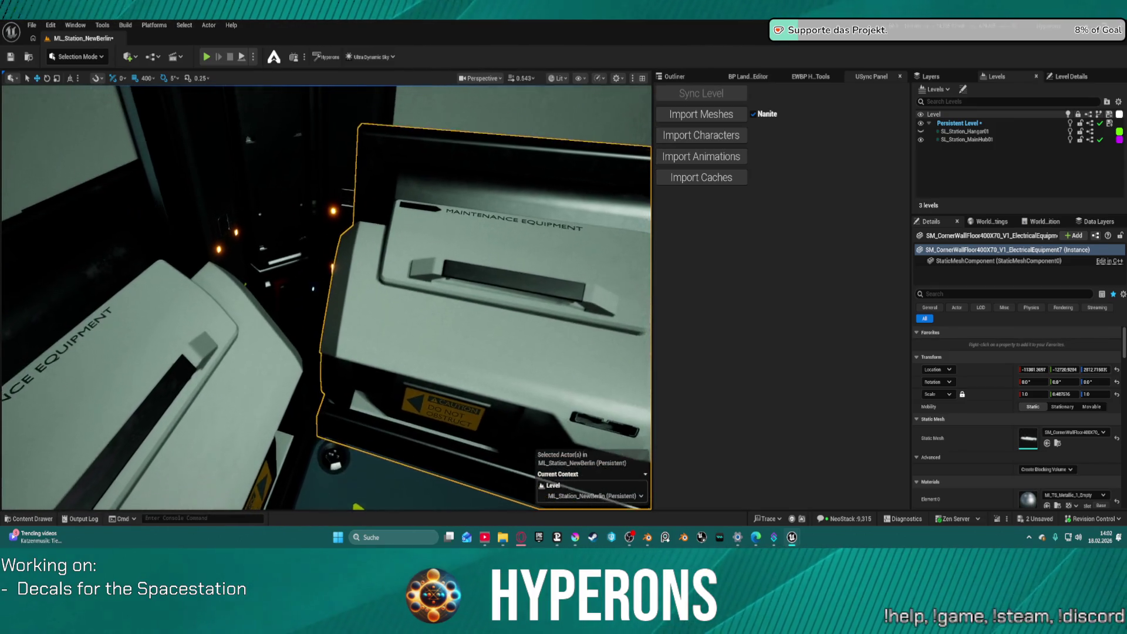
pyautogui.press('s')
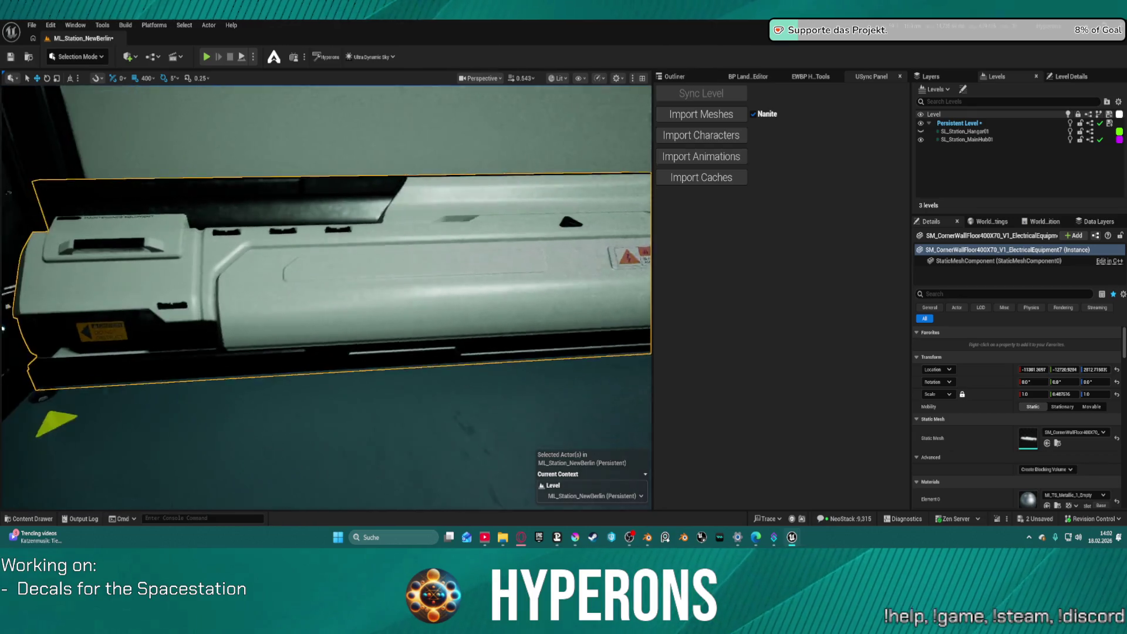
pyautogui.press('d')
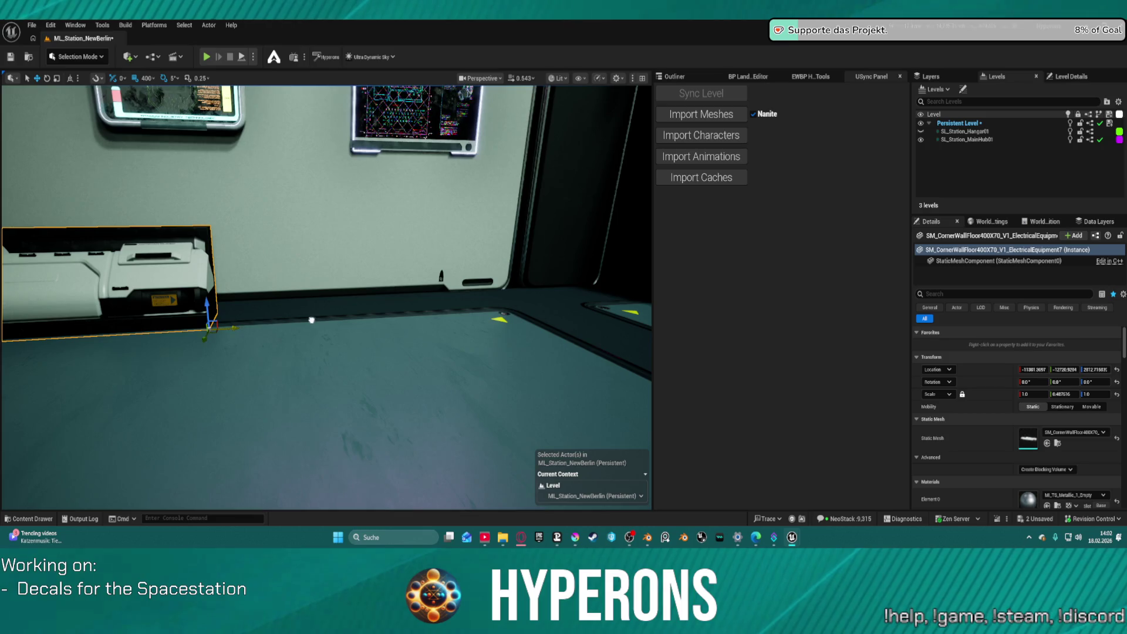
# Duplicate that equipment piece beside itself and select both pieces together.
pyautogui.hotkey('ctrl', 'd')
pyautogui.press('s')
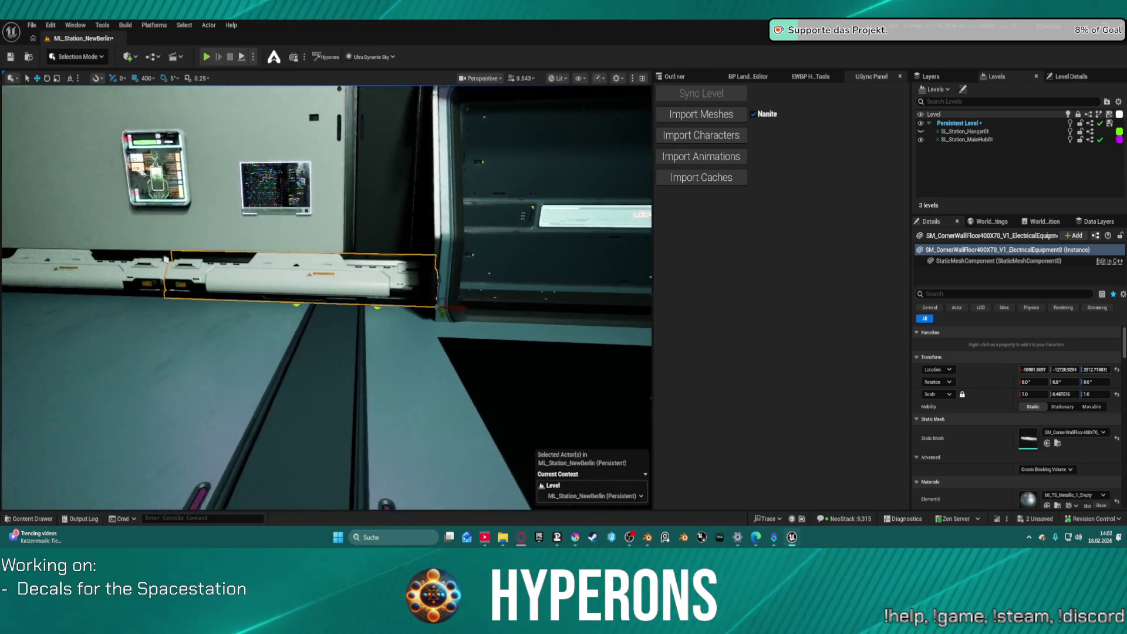
pyautogui.press('s')
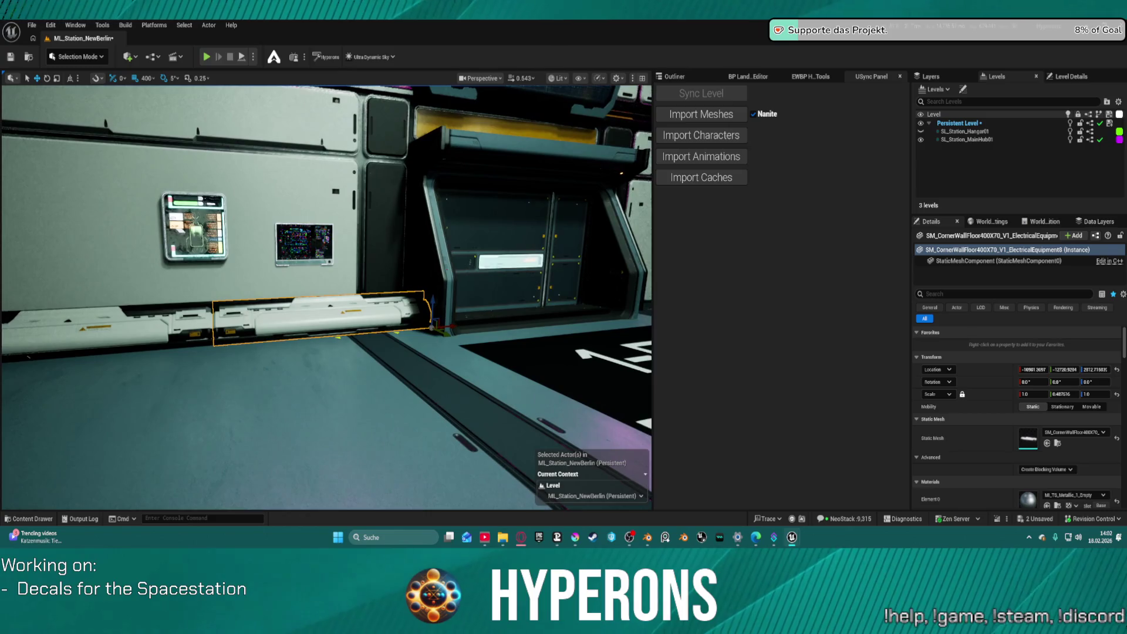
pyautogui.keyDown('ctrl'); pyautogui.click(117, 326); pyautogui.keyUp('ctrl')
pyautogui.press('a')
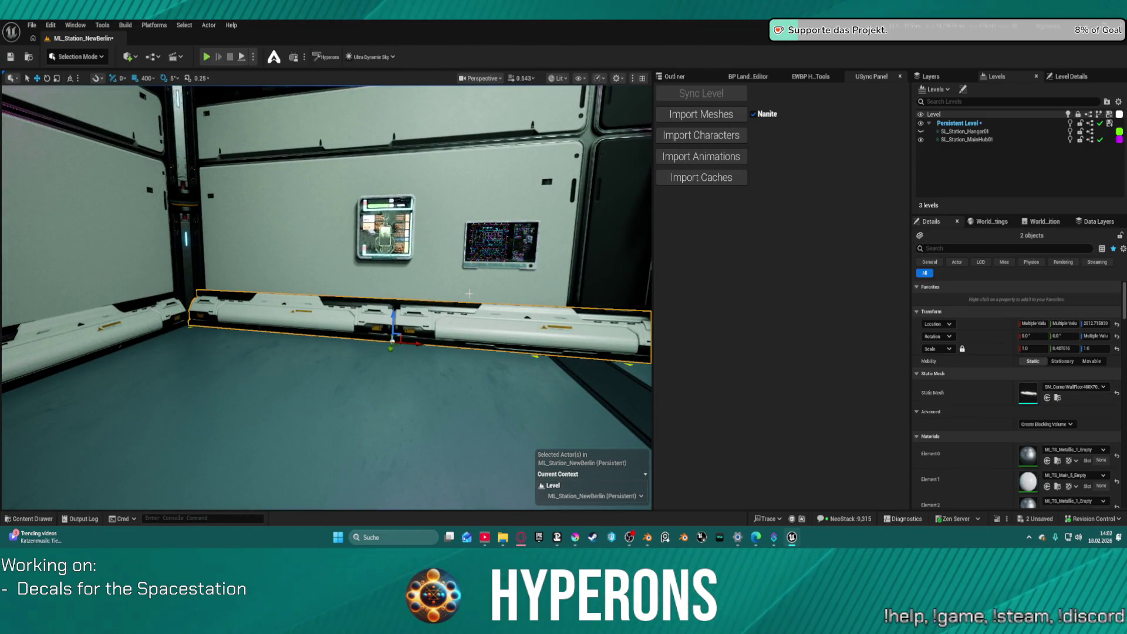
pyautogui.press('s')
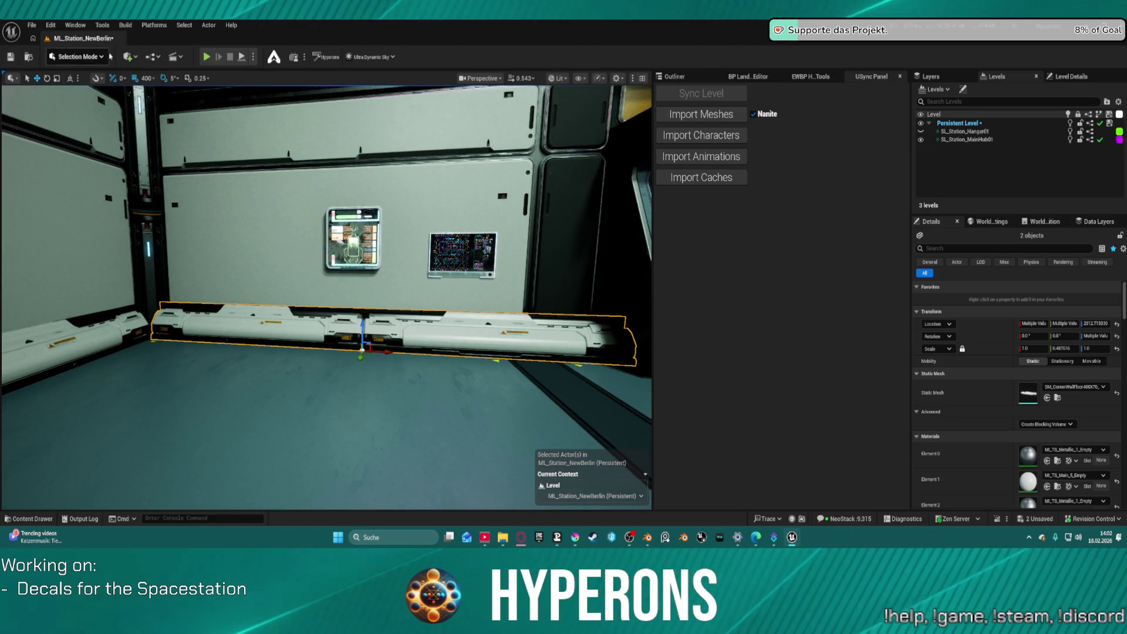
pyautogui.click(146, 78)
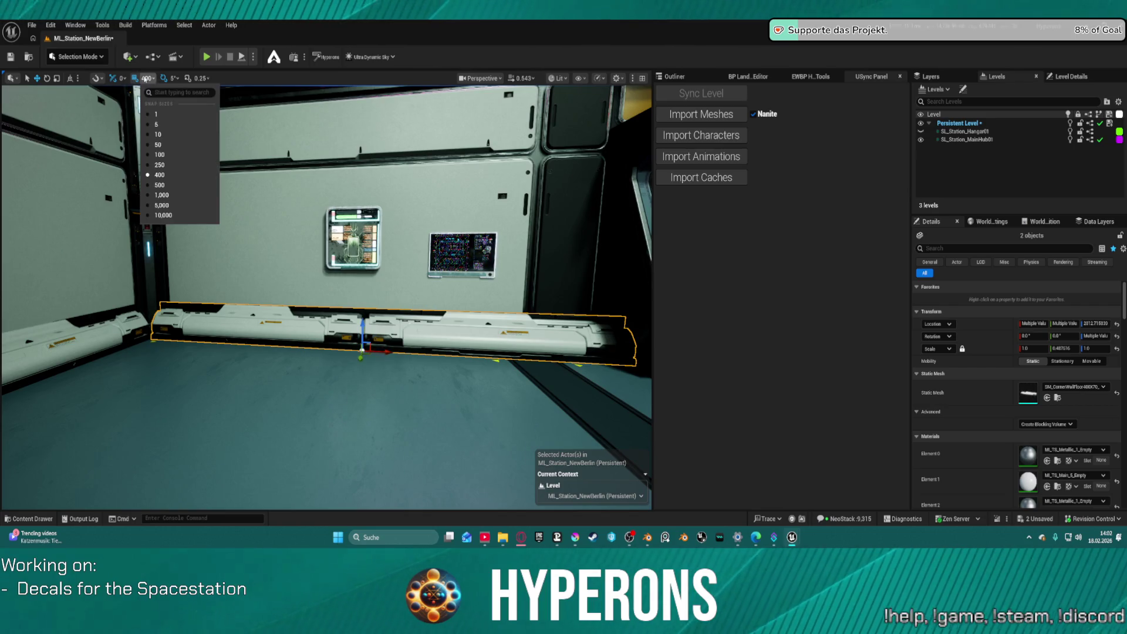
# Set grid snap to 50 and move the equipment pieces to close the gaps.
pyautogui.click(164, 147)
pyautogui.moveTo(391, 352); pyautogui.dragTo(229, 352)
pyautogui.moveTo(411, 313); pyautogui.dragTo(427, 312)
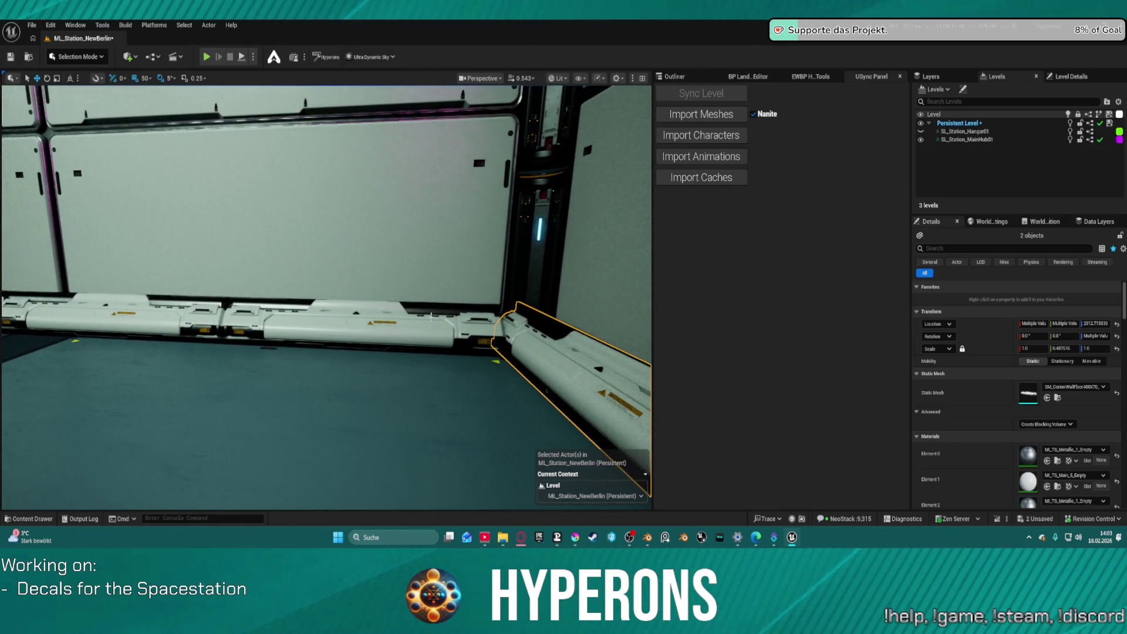
pyautogui.click(432, 303)
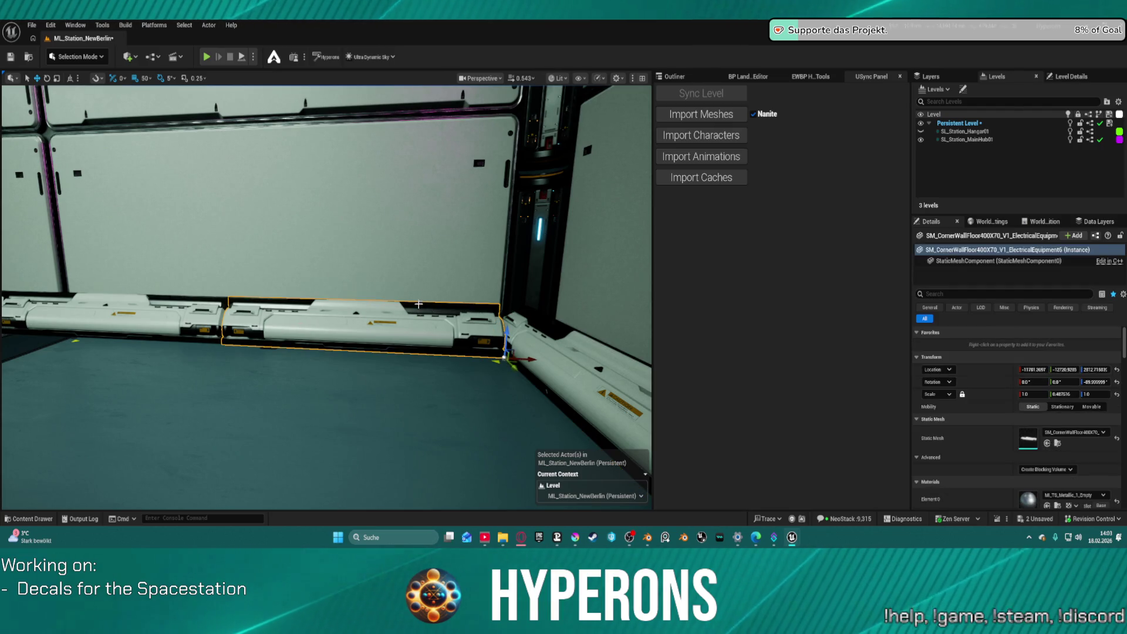
pyautogui.moveTo(540, 359); pyautogui.dragTo(562, 356)
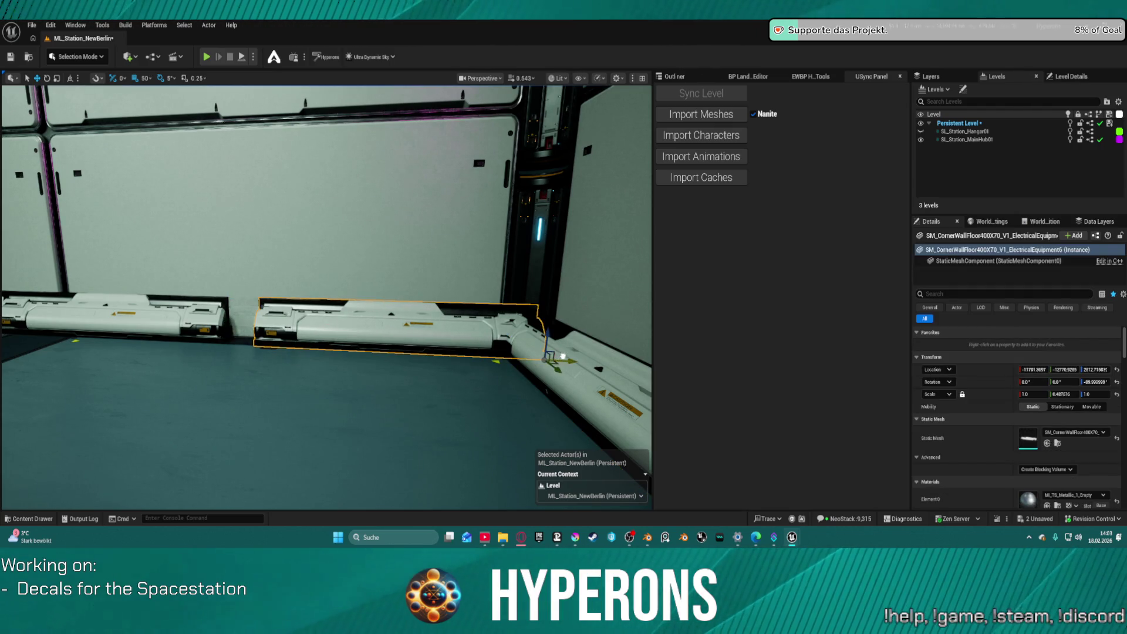
# Select both corner pieces and swap them to the window-style mesh.
pyautogui.moveTo(326, 296)
pyautogui.mouseDown()
pyautogui.moveTo(338, 296)
pyautogui.moveTo(317, 285)
pyautogui.mouseUp()
pyautogui.click(222, 279)
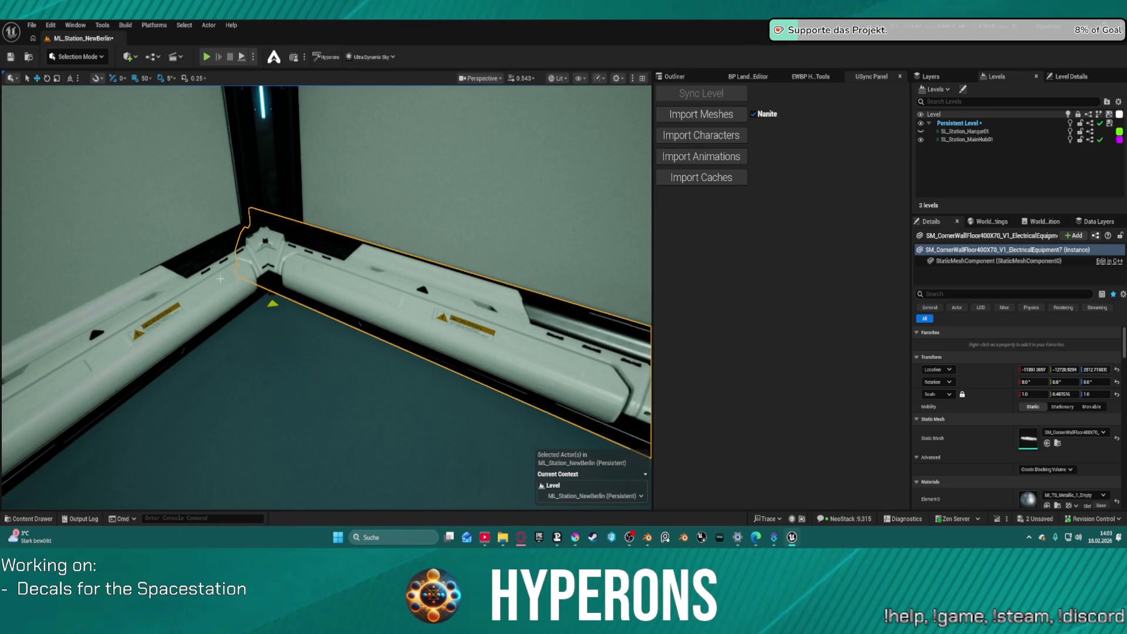
pyautogui.keyDown('ctrl'); pyautogui.click(212, 285); pyautogui.keyUp('ctrl')
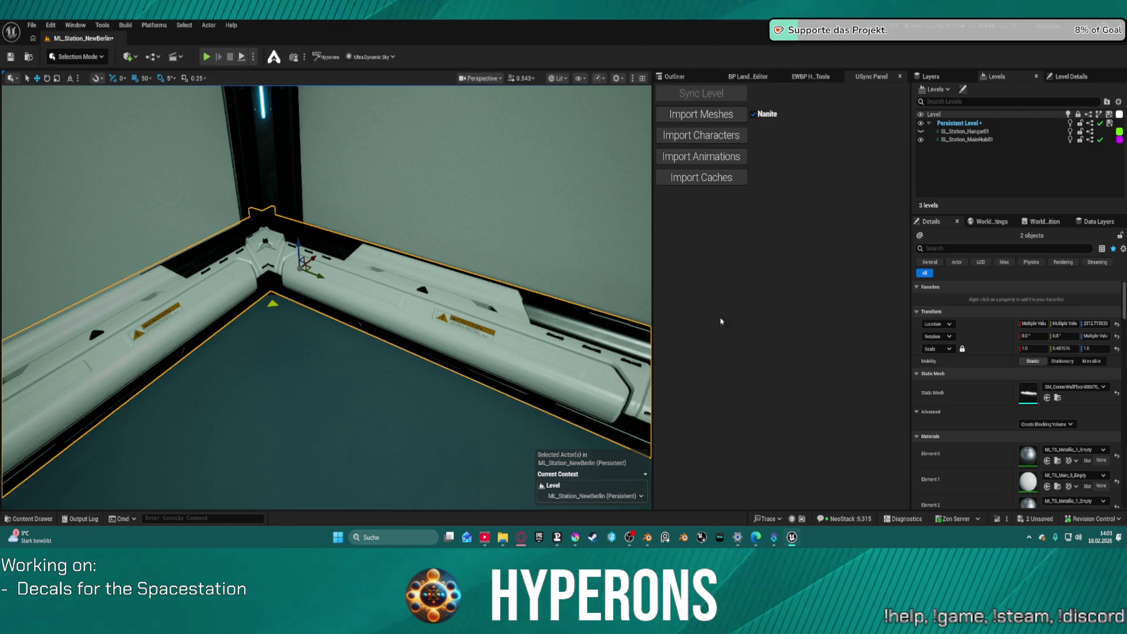
pyautogui.click(1047, 397)
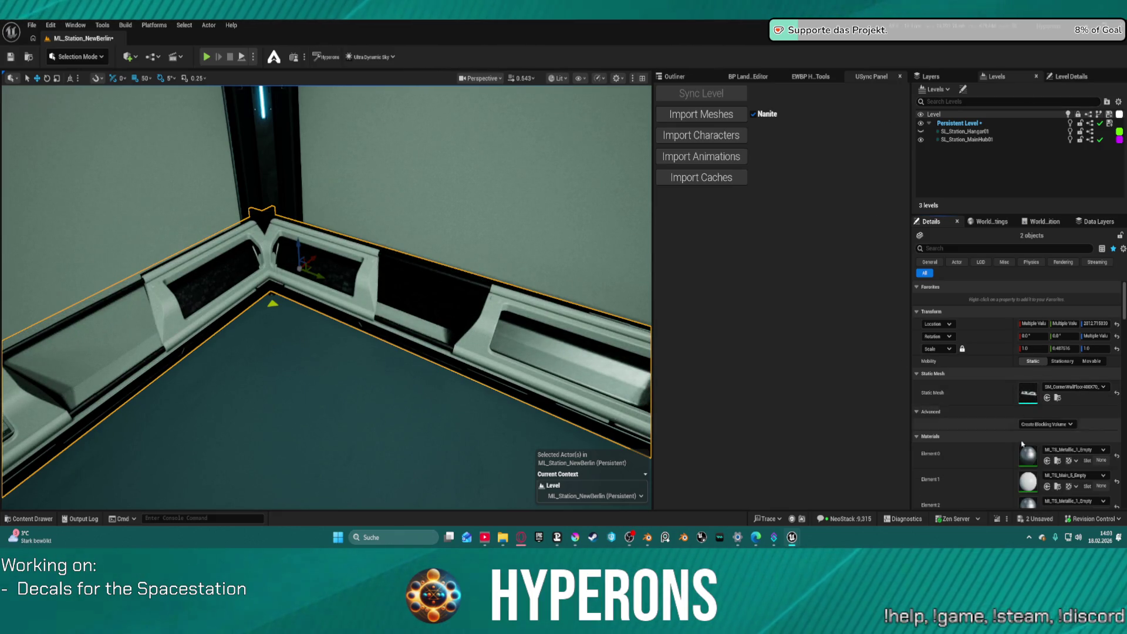
# Swap the selected corner pieces to the tube-window wall mesh.
pyautogui.click(1047, 398)
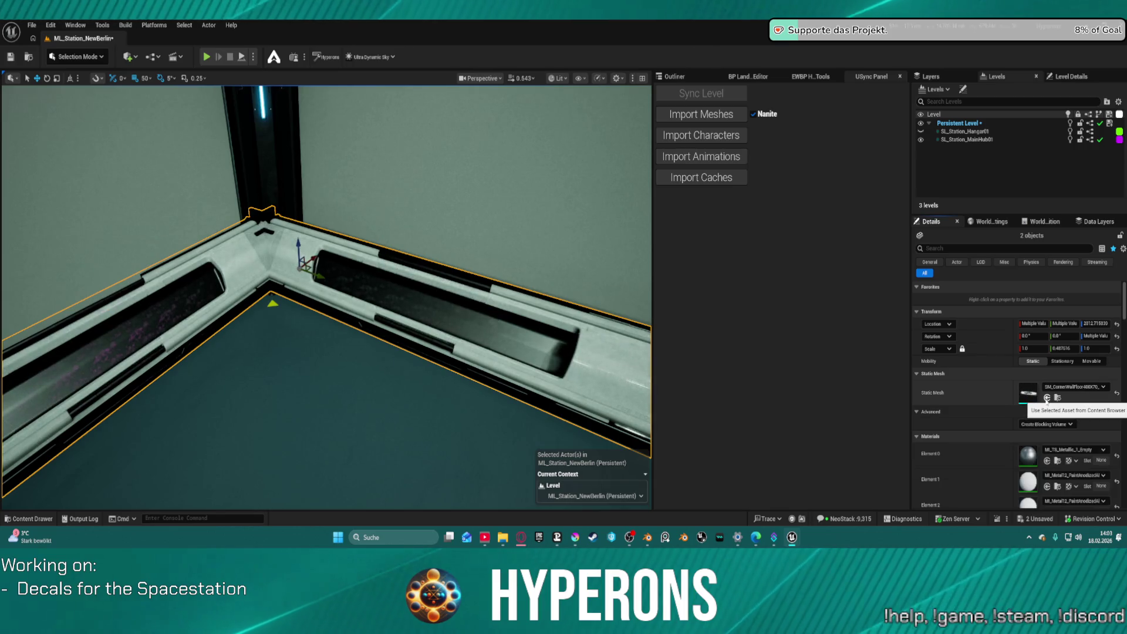
pyautogui.moveTo(326, 293)
pyautogui.mouseDown()
pyautogui.moveTo(440, 293)
pyautogui.moveTo(454, 308)
pyautogui.mouseUp()
pyautogui.click(450, 308)
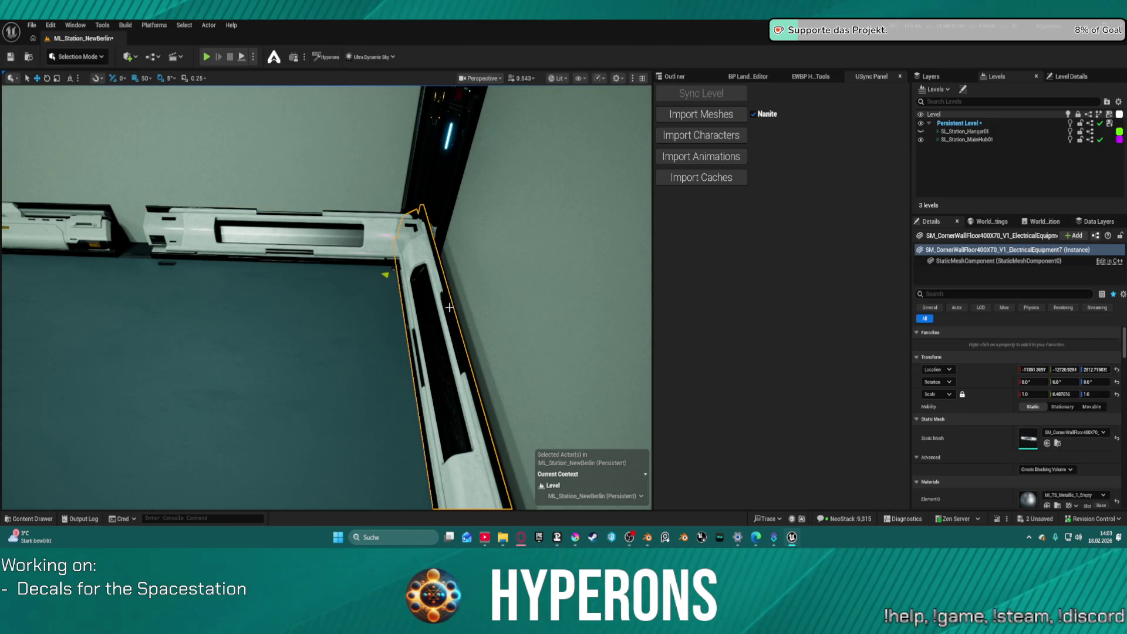
# Enable grid snapping with a 10-unit snap size.
pyautogui.click(134, 78)
pyautogui.click(145, 78)
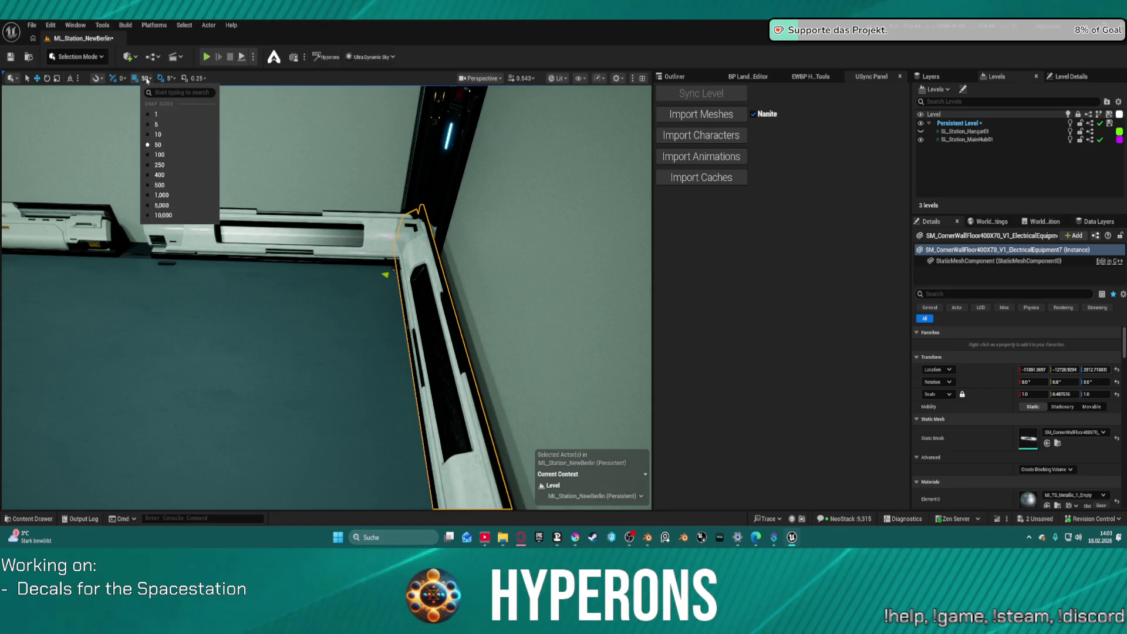
pyautogui.click(158, 135)
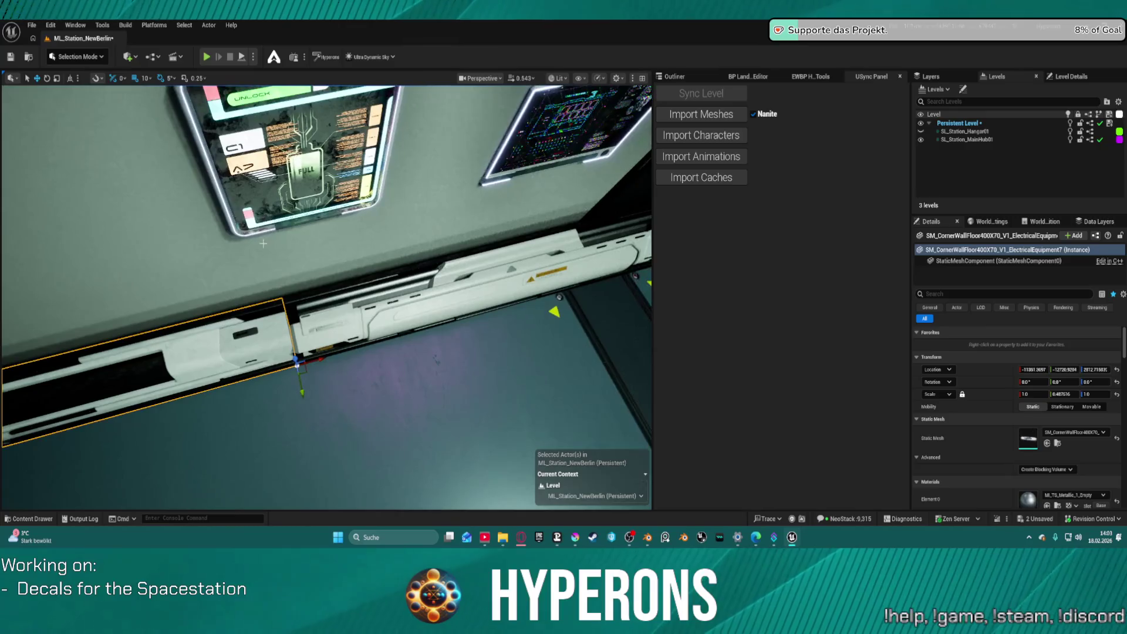
# Select the corner and upper wall trims, frame them, and shift them slightly right.
pyautogui.click(467, 287)
pyautogui.keyDown('ctrl'); pyautogui.click(223, 350); pyautogui.keyUp('ctrl')
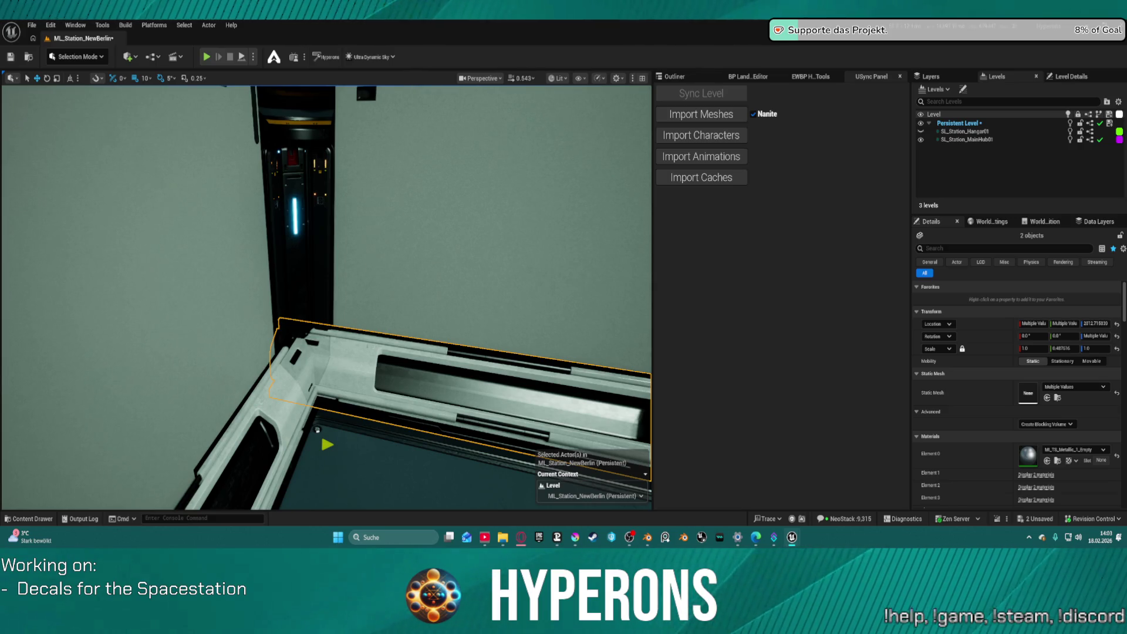
pyautogui.click(281, 369)
pyautogui.keyDown('ctrl'); pyautogui.click(353, 361); pyautogui.keyUp('ctrl')
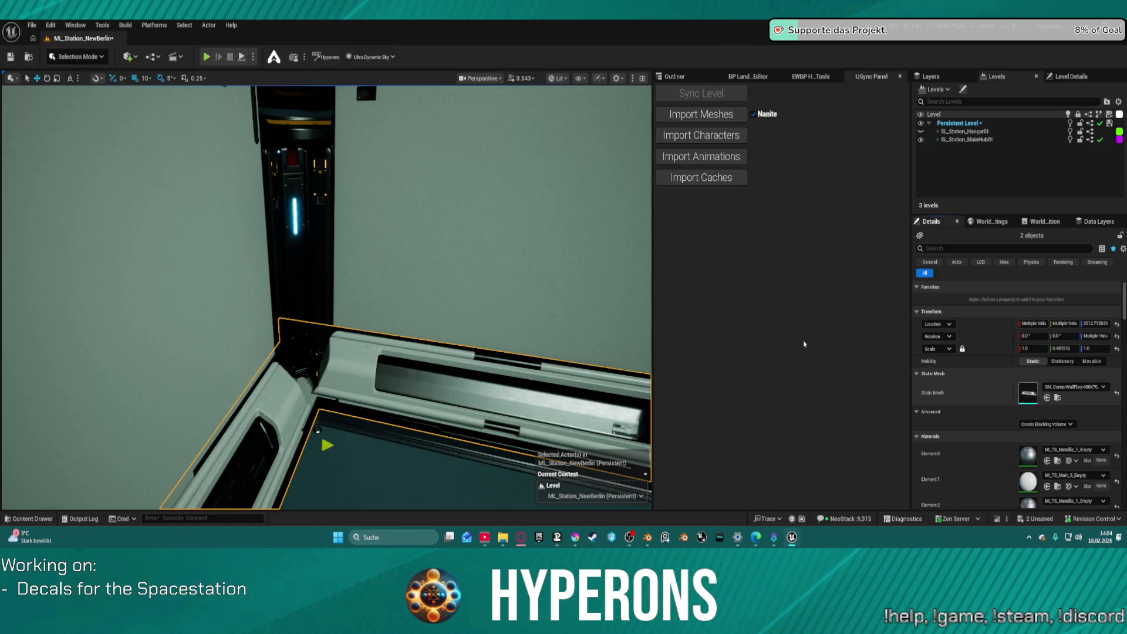
pyautogui.press('f')
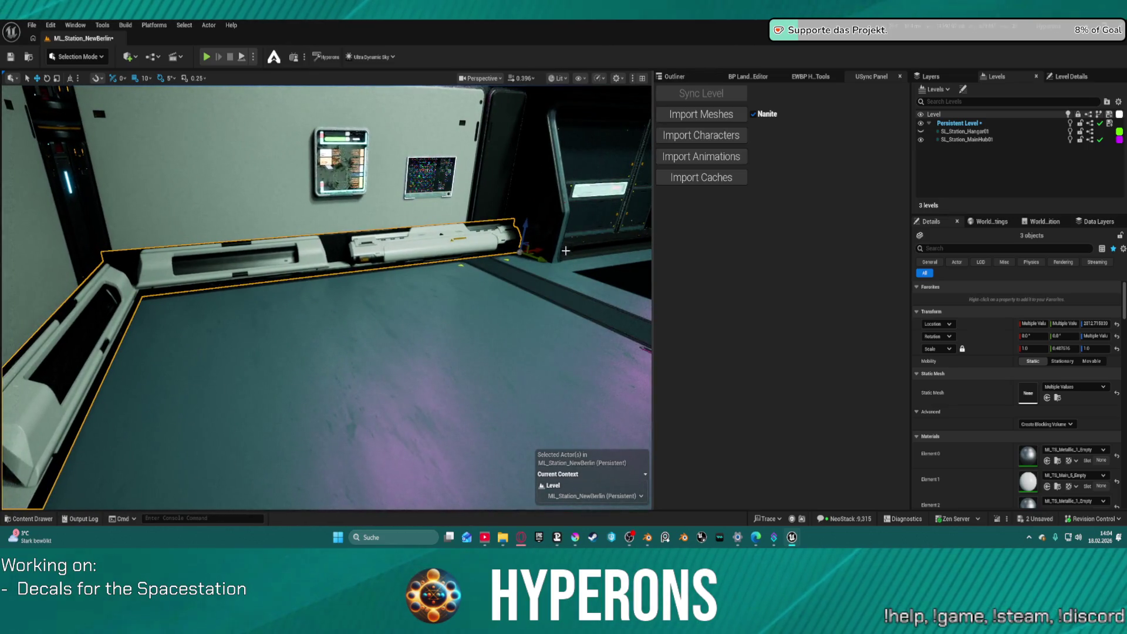
pyautogui.moveTo(535, 252); pyautogui.dragTo(537, 253)
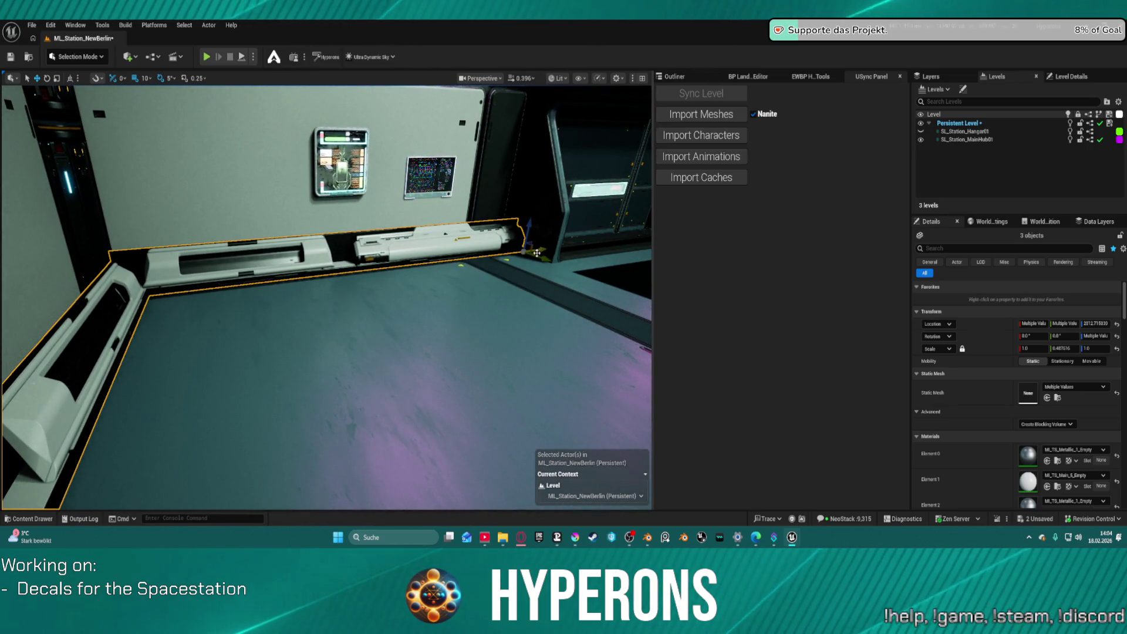
# Undo the trim moves, then slide the corner and straight trims left flush with the corner.
pyautogui.hotkey('ctrl', 'z')
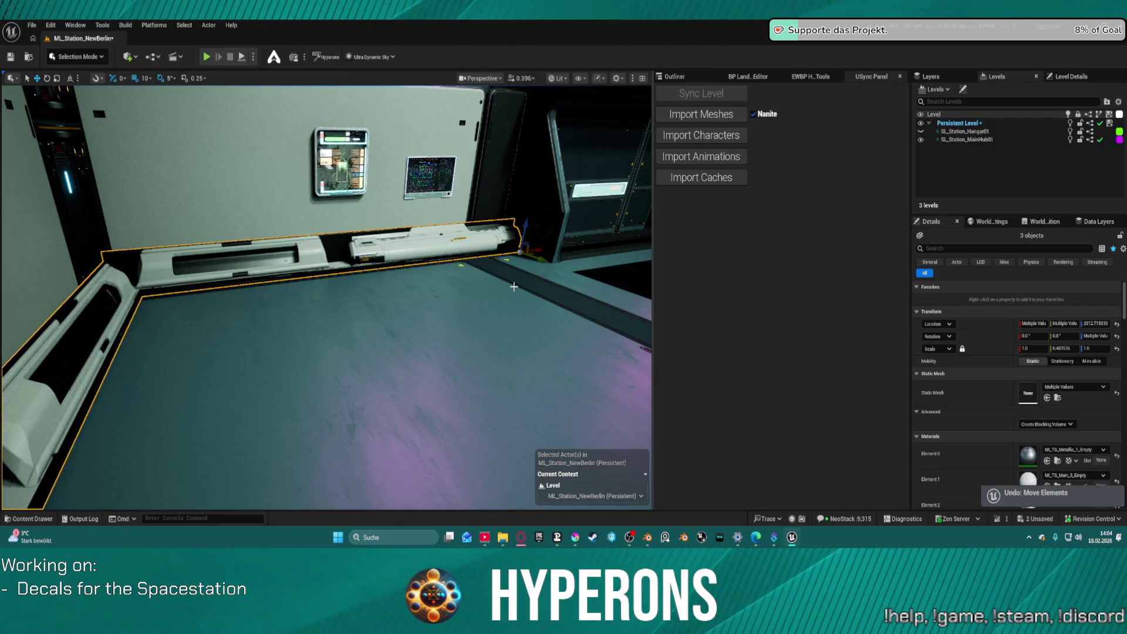
pyautogui.hotkey('ctrl', 'z')
pyautogui.hotkey('ctrl', 'z')
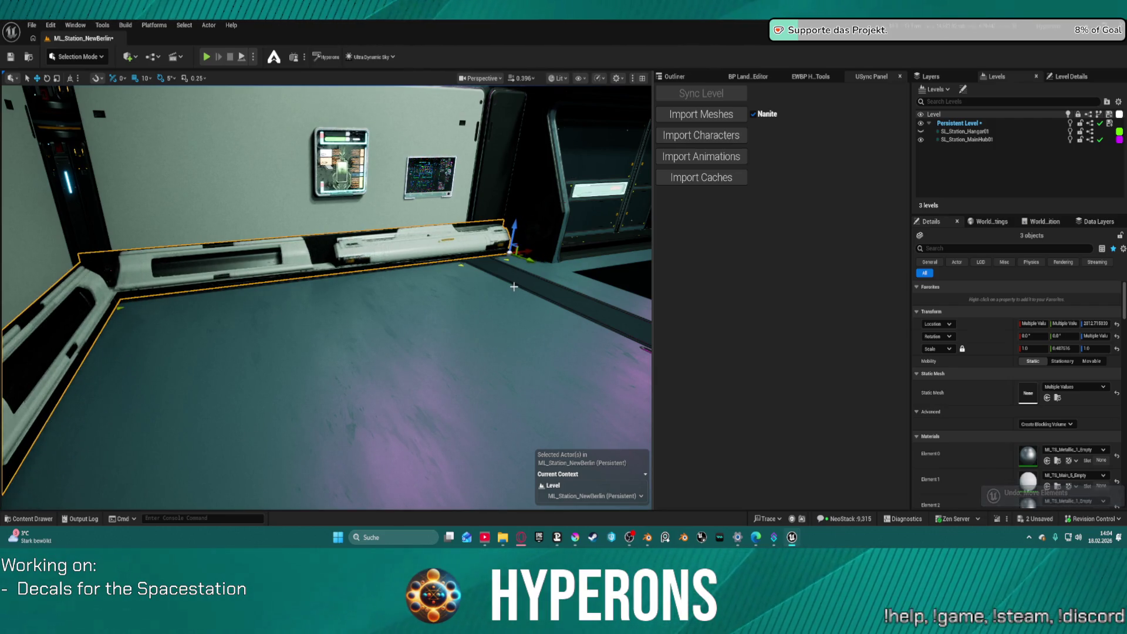
pyautogui.hotkey('ctrl', 'z')
pyautogui.hotkey('ctrl', 'z')
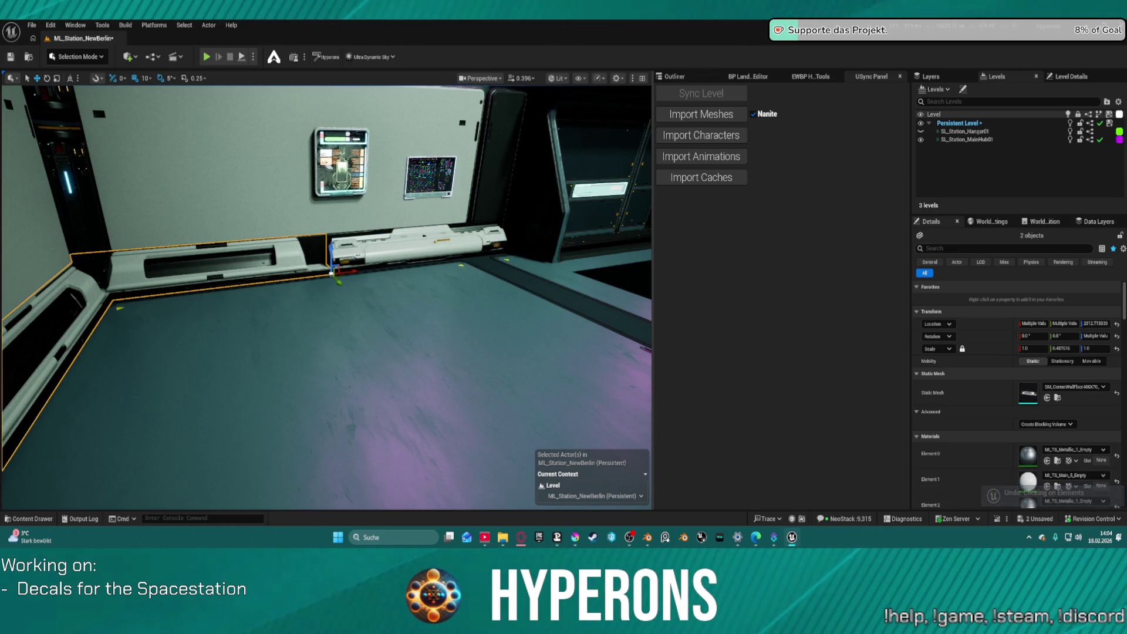
pyautogui.keyDown('ctrl'); pyautogui.click(479, 265); pyautogui.keyUp('ctrl')
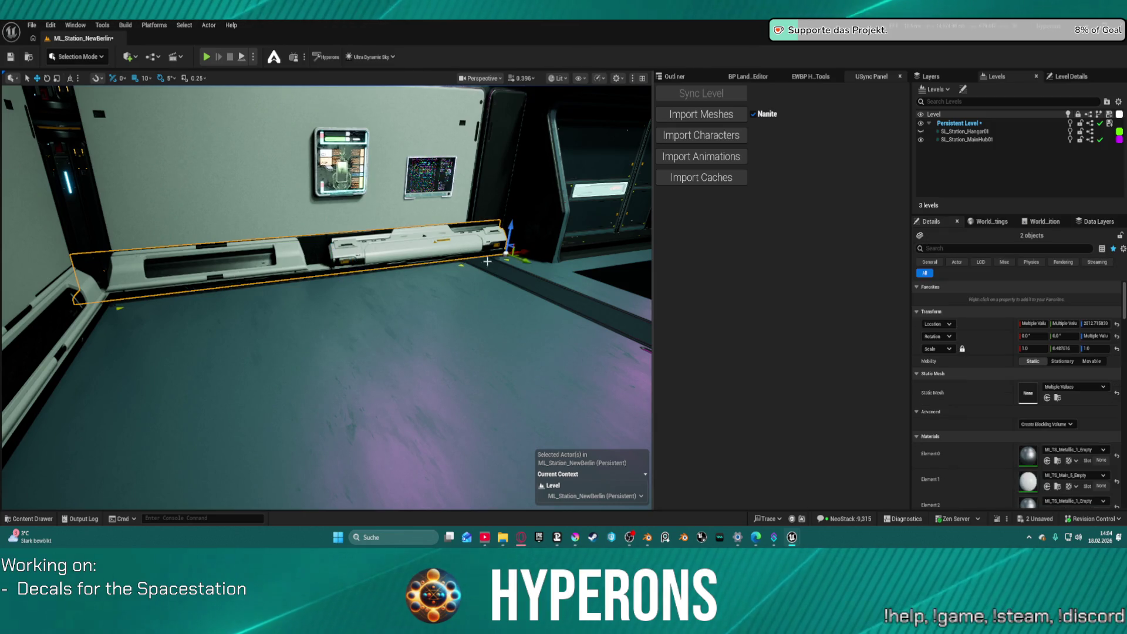
pyautogui.moveTo(537, 252); pyautogui.dragTo(527, 263)
# Frame the wall corner and drag the SmartStorageUnit mesh into the level.
pyautogui.press('f')
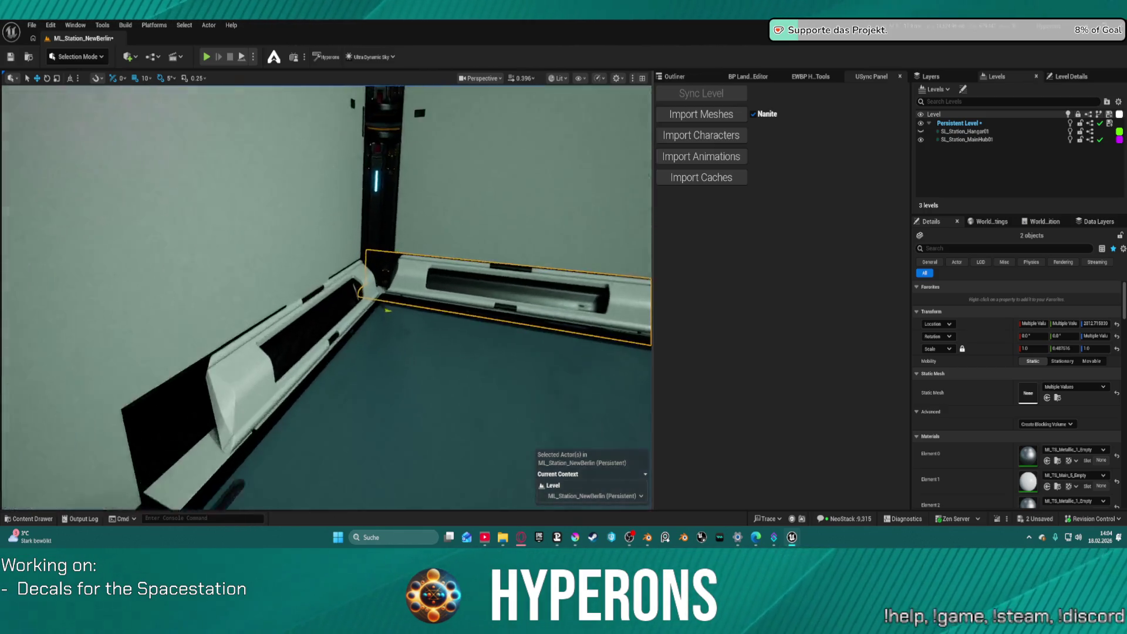
pyautogui.scroll(5, 370, 266)
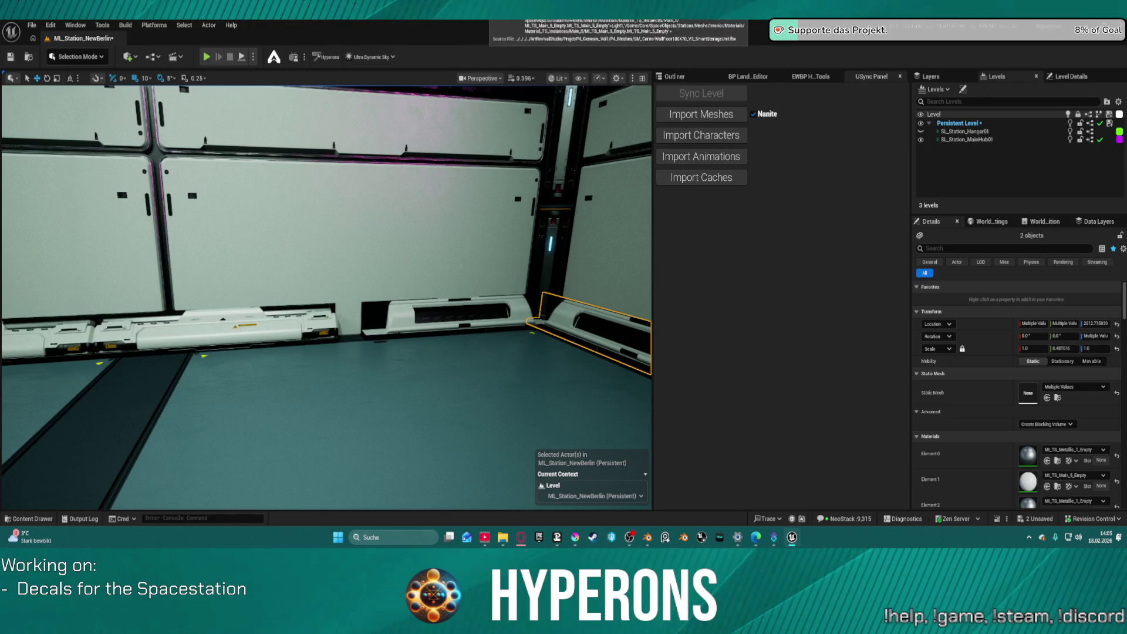
pyautogui.moveTo(634, 35)
pyautogui.mouseDown()
pyautogui.moveTo(528, 176)
pyautogui.moveTo(346, 354)
pyautogui.moveTo(366, 377)
pyautogui.mouseUp()
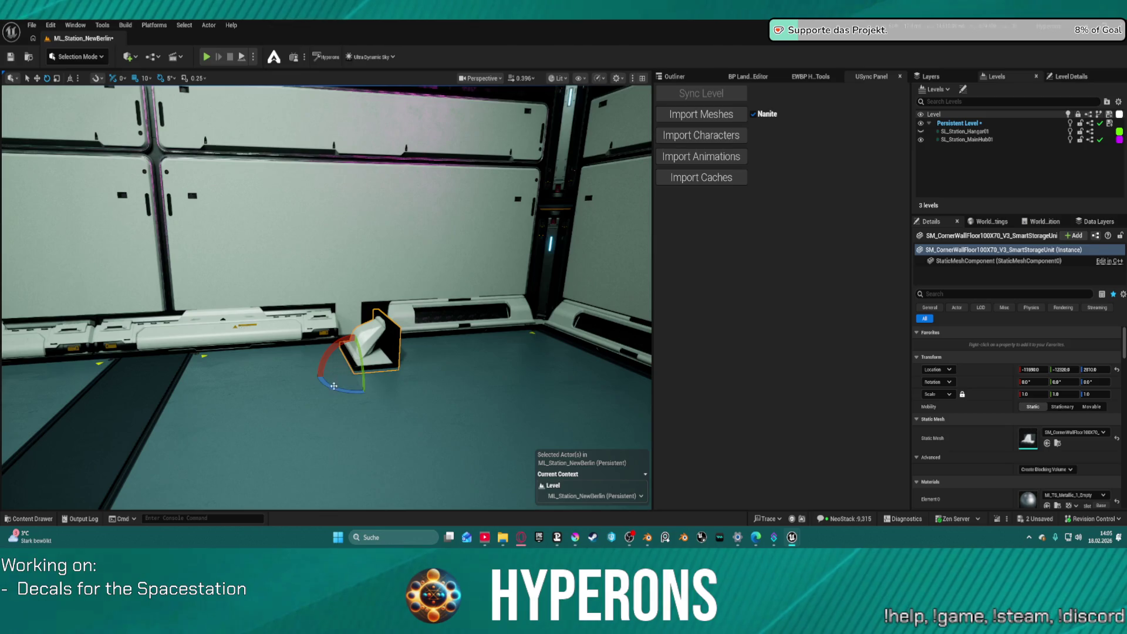
# Rotate the SmartStorageUnit corner piece to about -85° so it faces outward.
pyautogui.moveTo(387, 381)
pyautogui.mouseDown()
pyautogui.moveTo(379, 384)
pyautogui.moveTo(430, 373)
pyautogui.moveTo(402, 359)
pyautogui.mouseUp()
pyautogui.moveTo(372, 319)
pyautogui.mouseDown()
pyautogui.moveTo(361, 287)
pyautogui.moveTo(325, 291)
pyautogui.moveTo(314, 273)
pyautogui.mouseUp()
pyautogui.moveTo(517, 371); pyautogui.dragTo(517, 371)
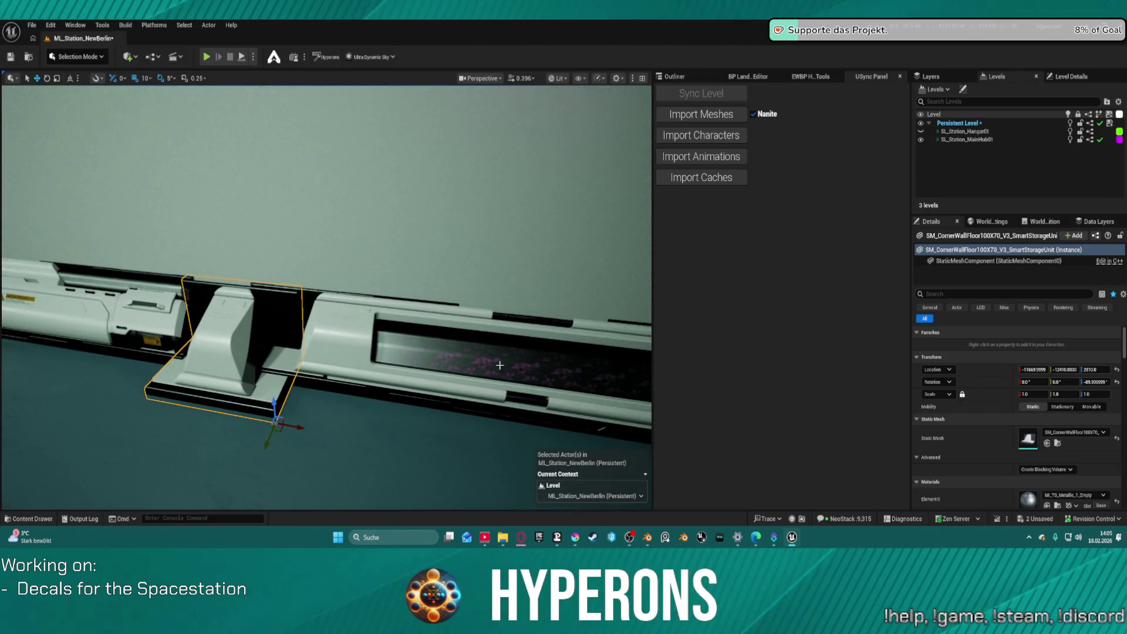
# Slide the storage unit along the wall to sit between the electrical-equipment trims.
pyautogui.click(522, 370)
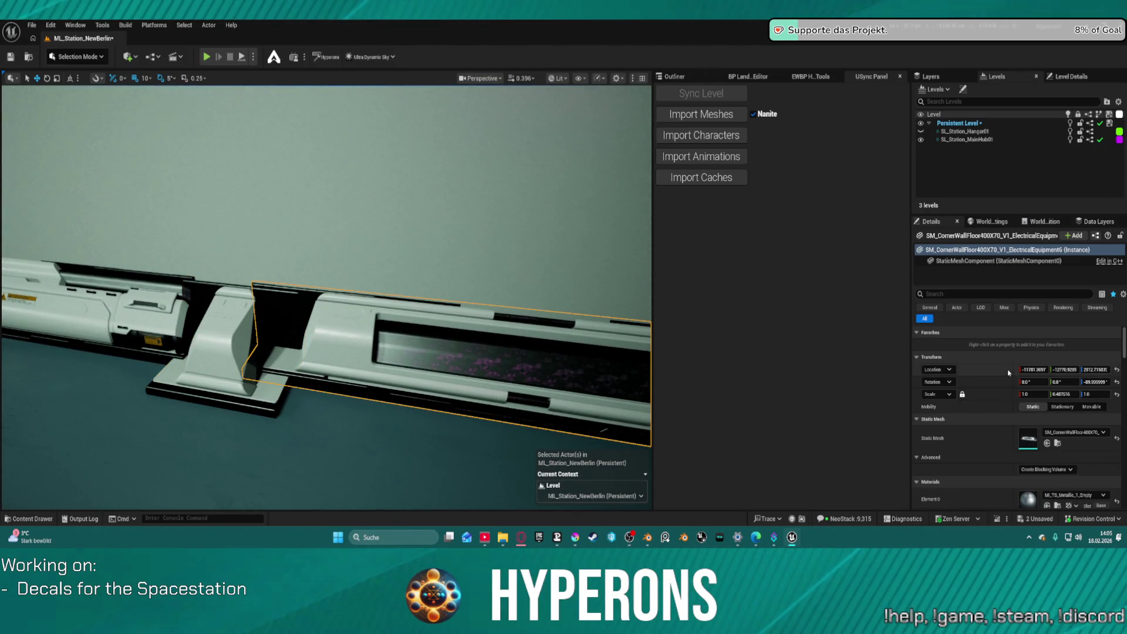
pyautogui.click(262, 347)
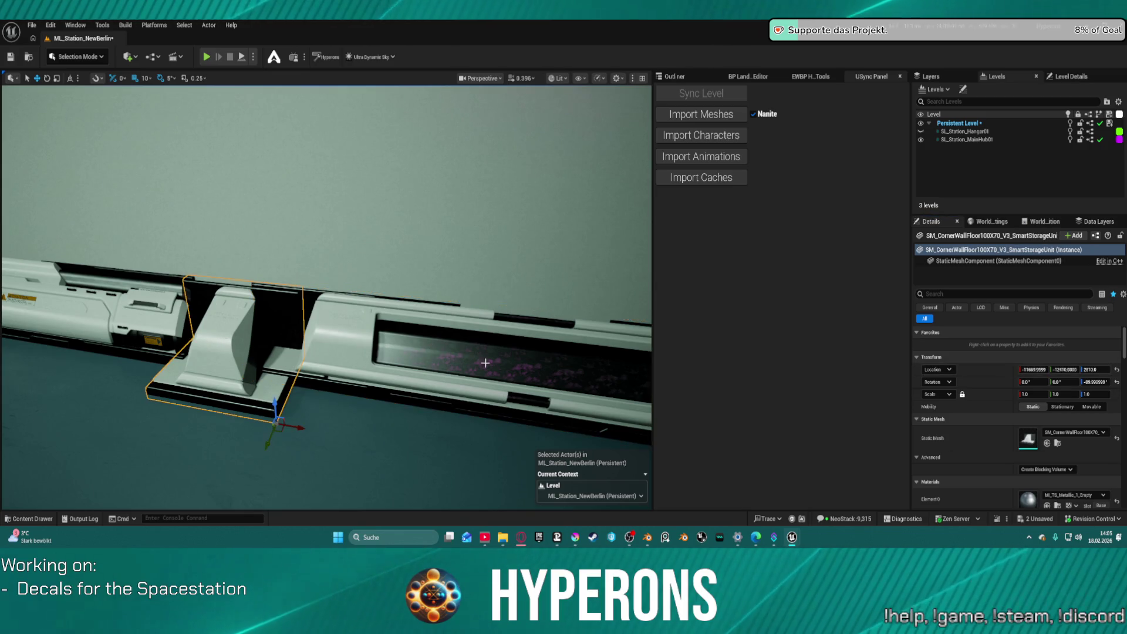
pyautogui.moveTo(430, 352); pyautogui.dragTo(430, 351)
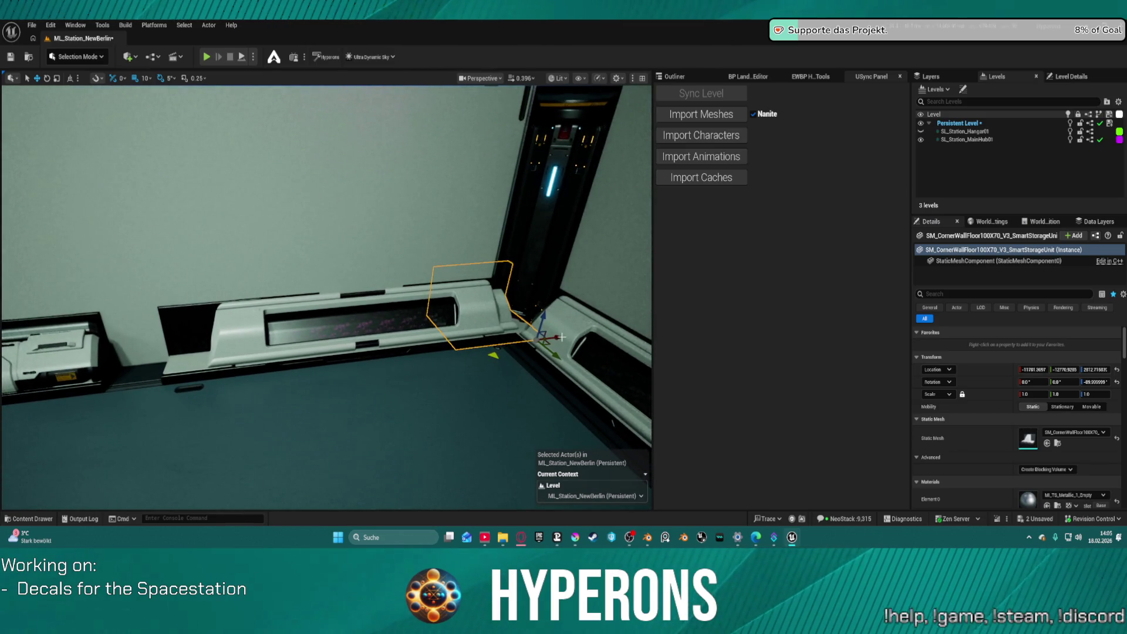
pyautogui.moveTo(560, 339)
pyautogui.mouseDown()
pyautogui.moveTo(201, 349)
pyautogui.moveTo(221, 347)
pyautogui.mouseUp()
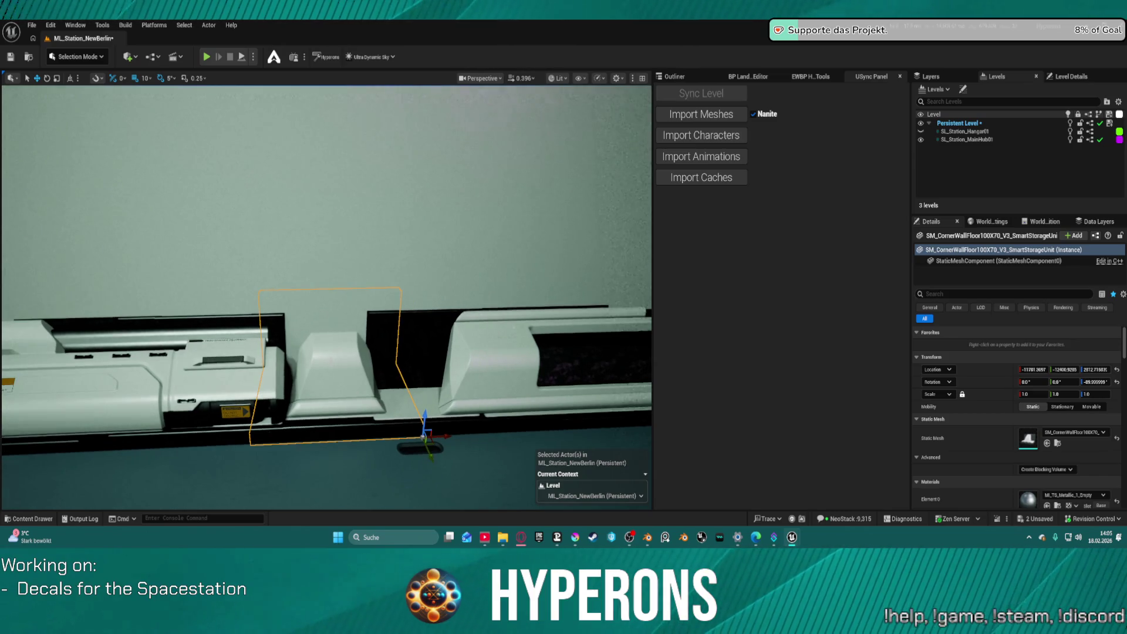
pyautogui.click(505, 367)
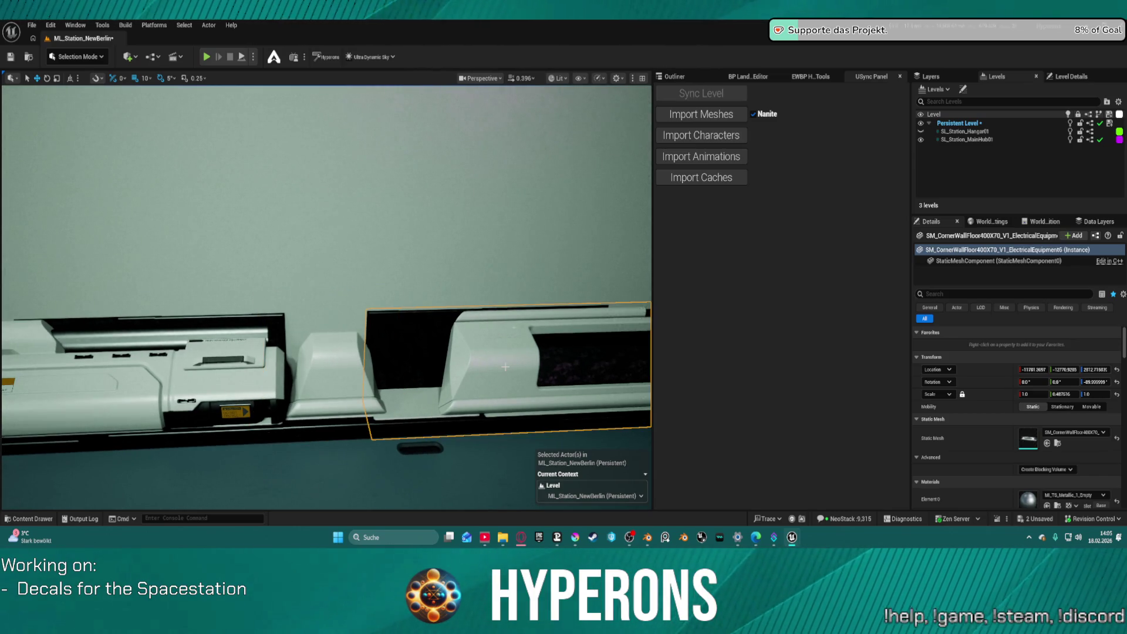
pyautogui.click(334, 377)
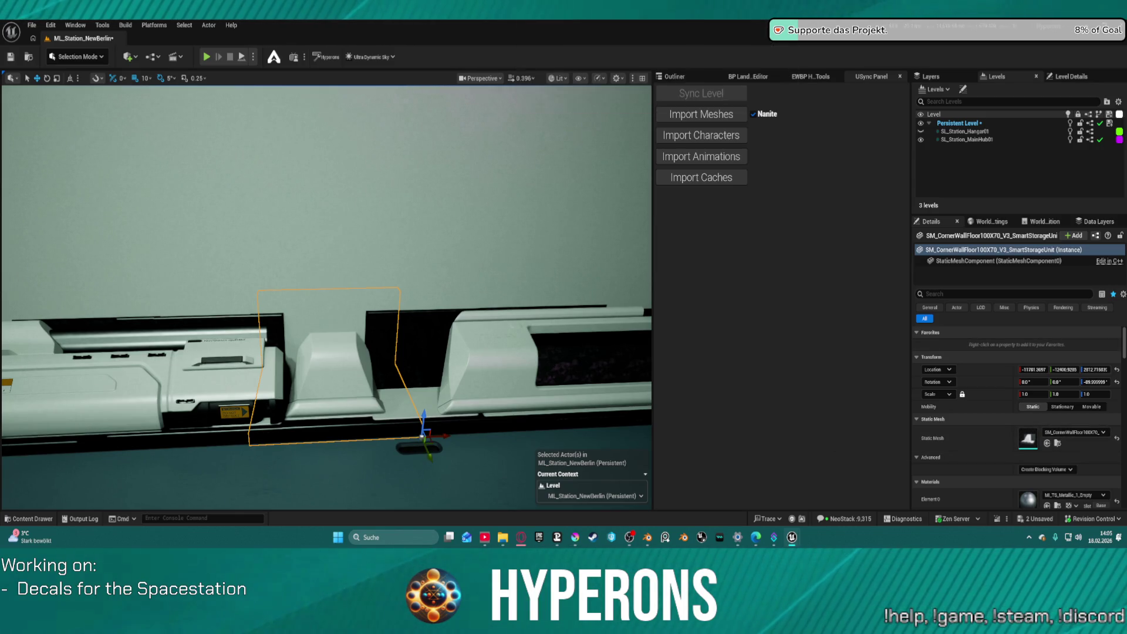
pyautogui.moveTo(445, 435); pyautogui.dragTo(481, 433)
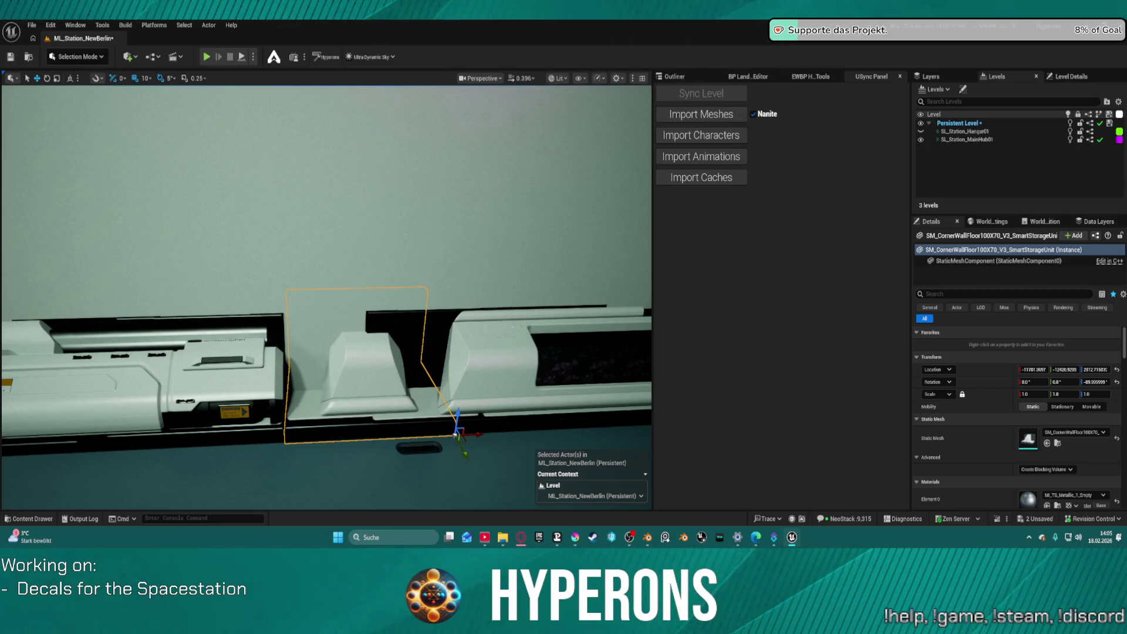
pyautogui.rightClick(455, 435)
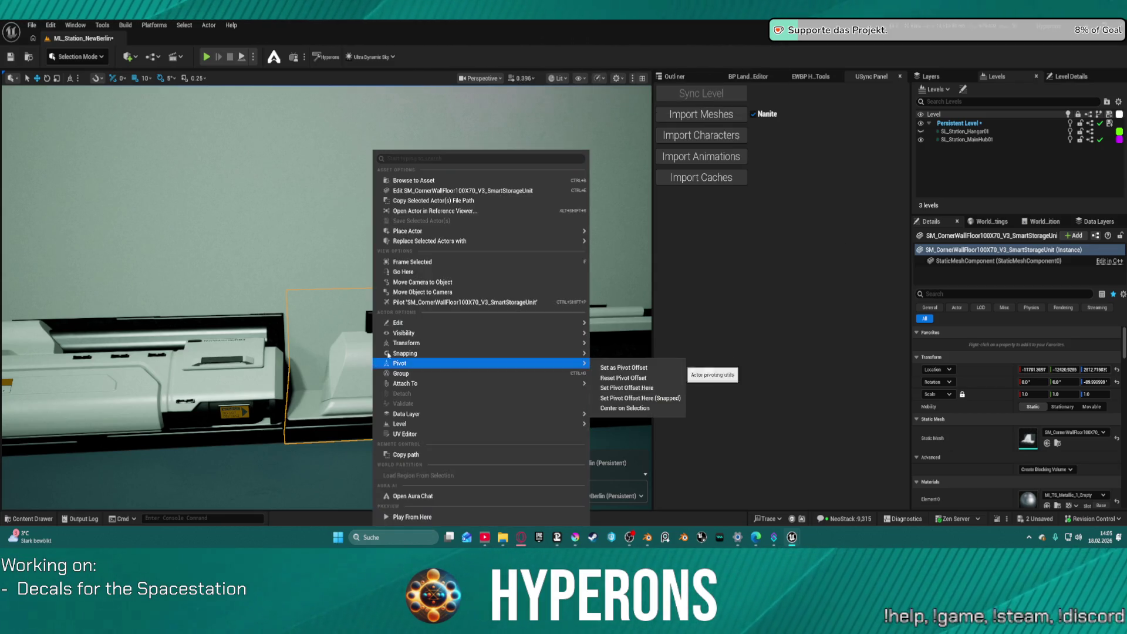
# Swap the storage unit for the selected static mesh with the yellow warning label.
pyautogui.moveTo(536, 241)
pyautogui.moveTo(681, 288)
pyautogui.click(798, 293)
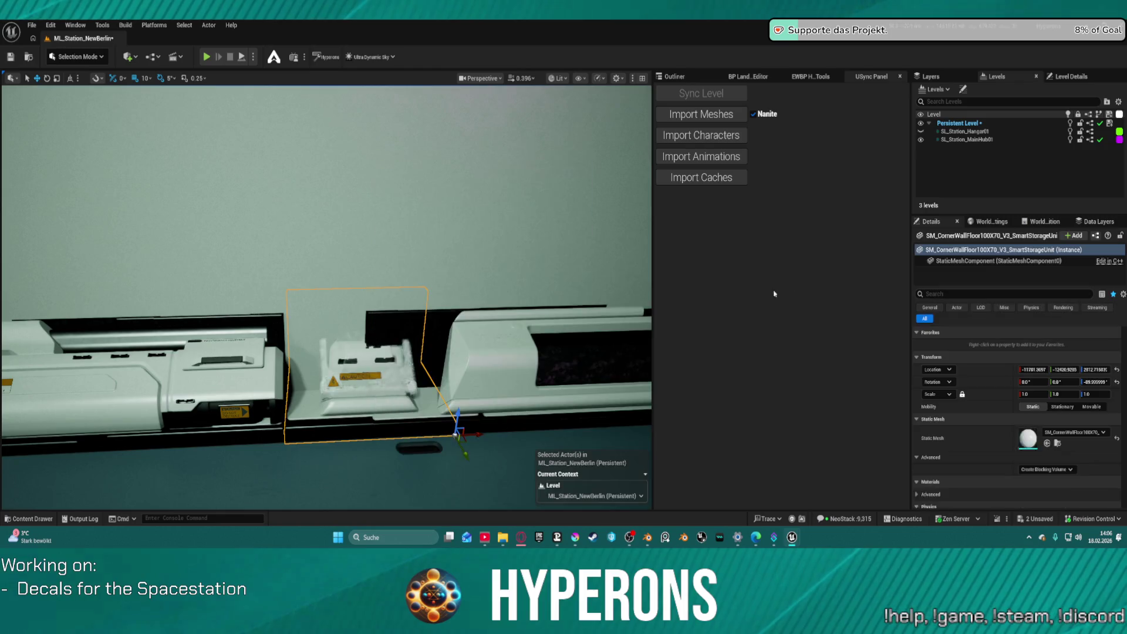
pyautogui.moveTo(397, 311)
pyautogui.mouseDown()
pyautogui.moveTo(470, 177)
pyautogui.moveTo(387, 310)
pyautogui.moveTo(370, 297)
pyautogui.moveTo(412, 301)
pyautogui.moveTo(387, 118)
pyautogui.mouseUp()
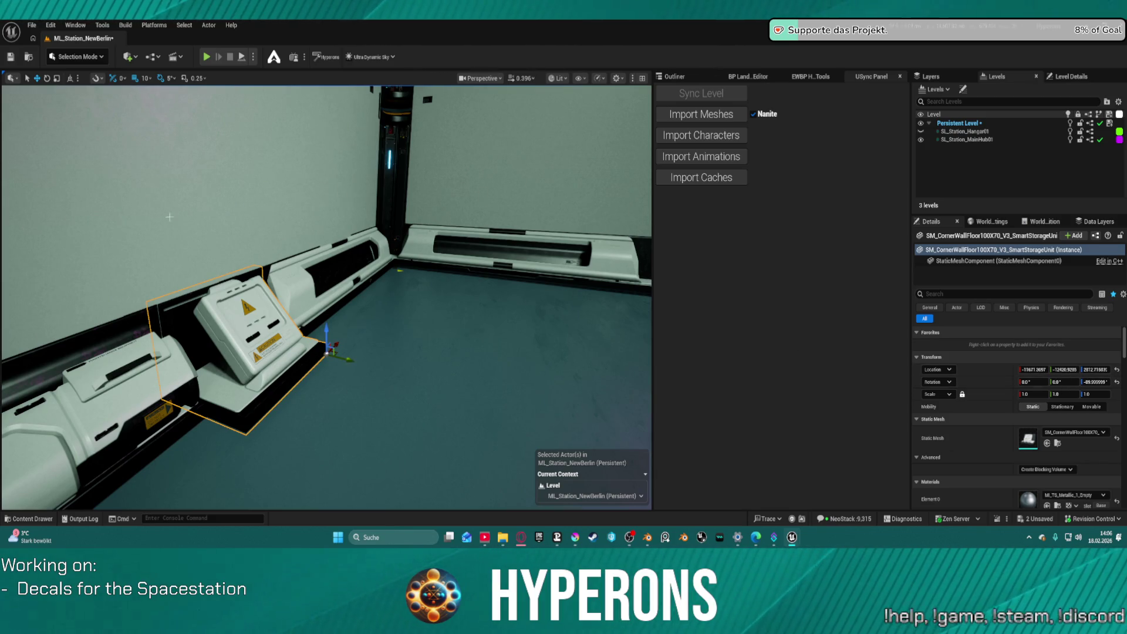
# Replace the selected unit with the SmartStorageUnit mesh from the context menu.
pyautogui.rightClick(260, 332)
pyautogui.moveTo(457, 333)
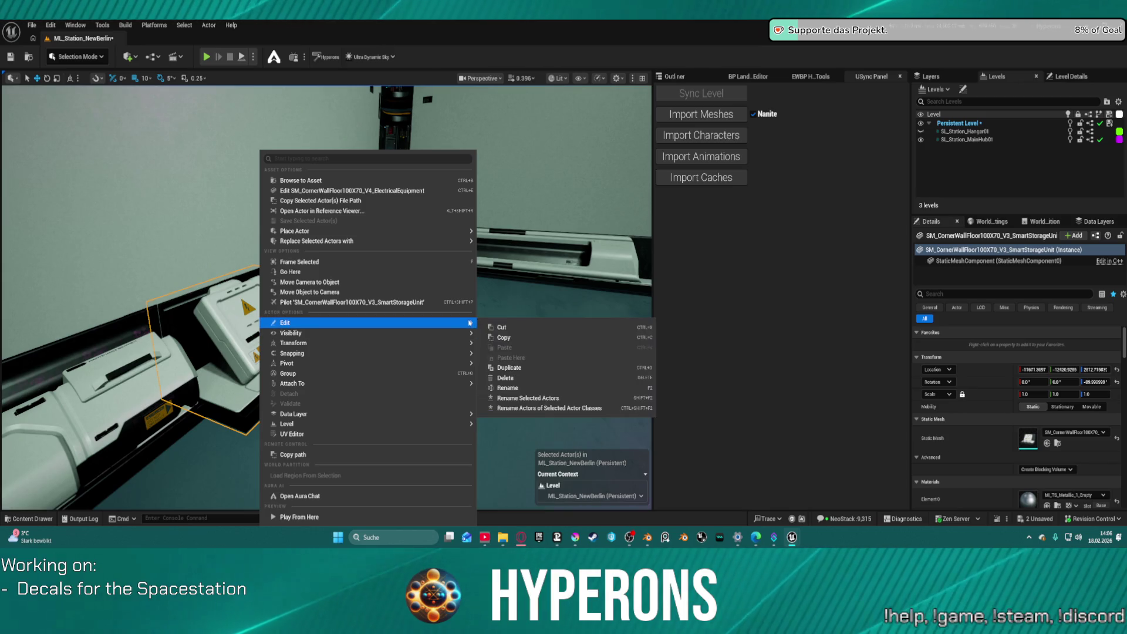
pyautogui.moveTo(471, 240)
pyautogui.moveTo(587, 288)
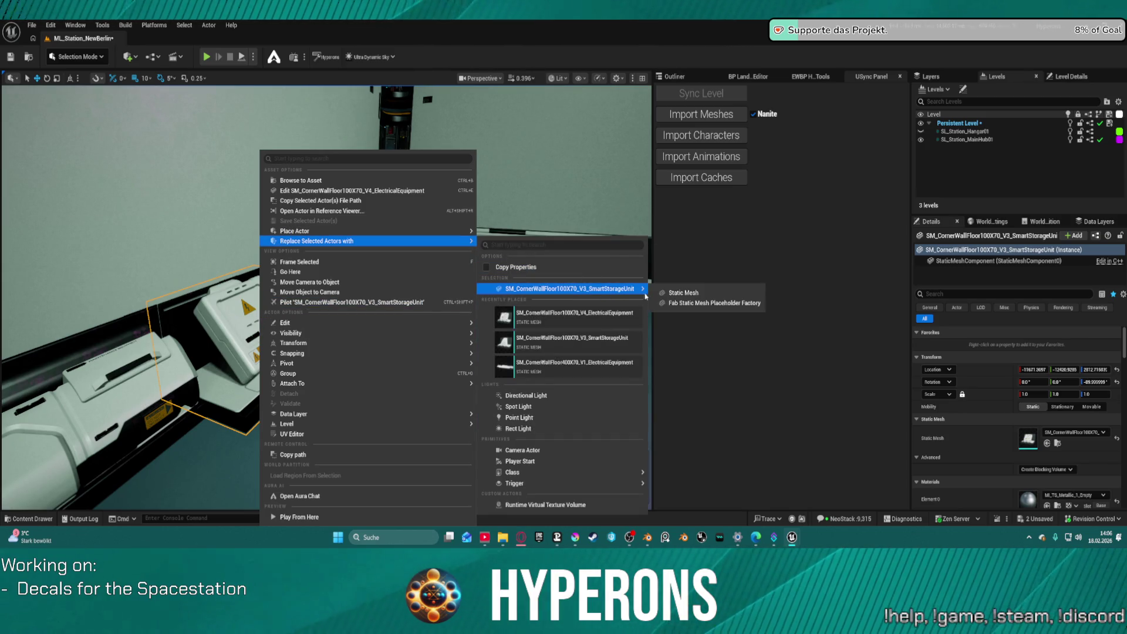
pyautogui.click(672, 294)
pyautogui.hotkey('ctrl', 'z')
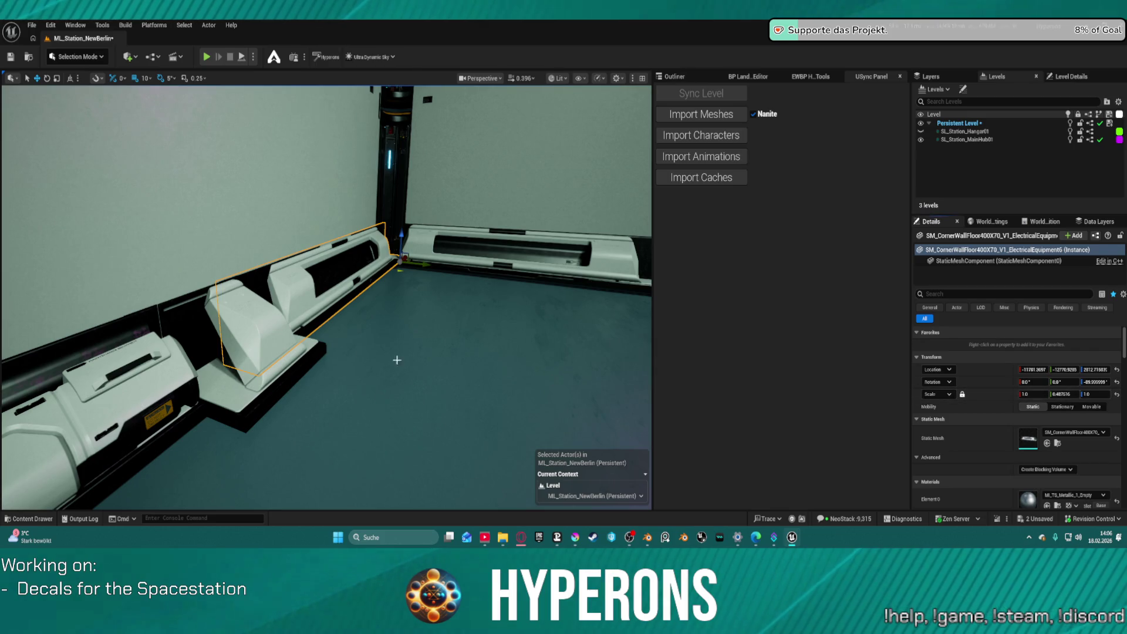
pyautogui.hotkey('ctrl', 'z')
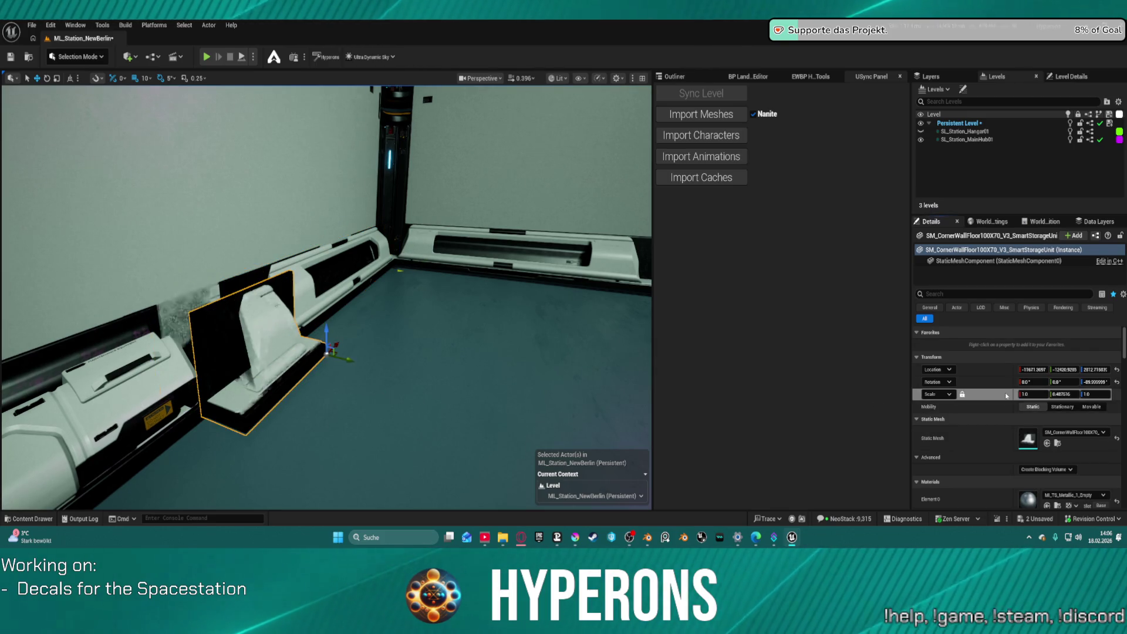
# Shift the SmartStorageUnit slightly left along the wall base and reselect it.
pyautogui.moveTo(352, 363); pyautogui.dragTo(322, 358)
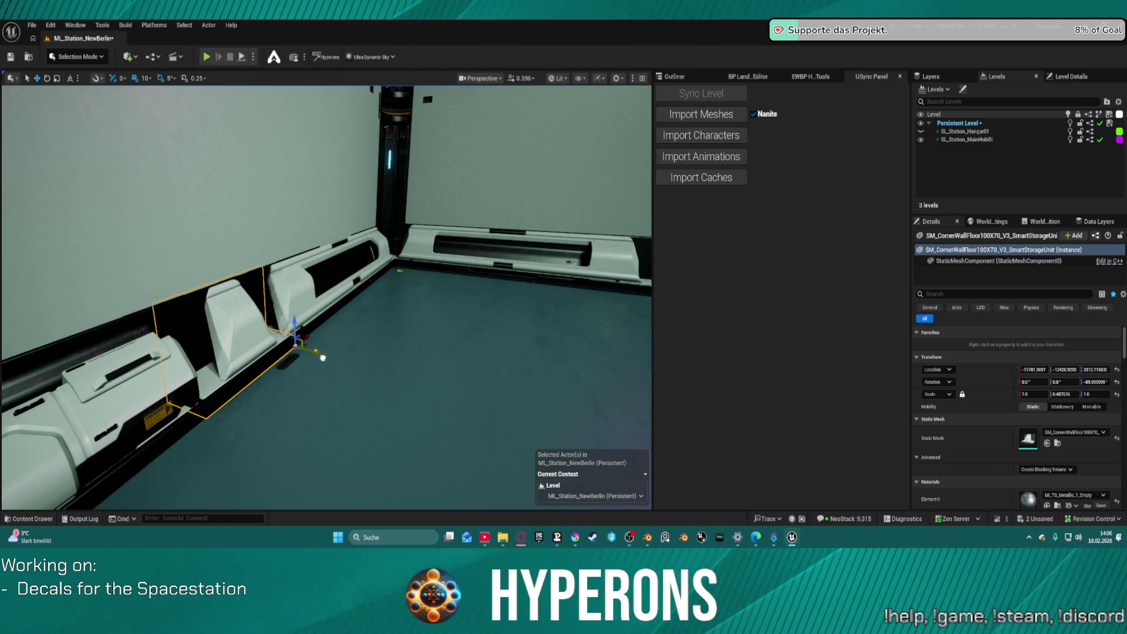
pyautogui.click(509, 378)
pyautogui.press('f')
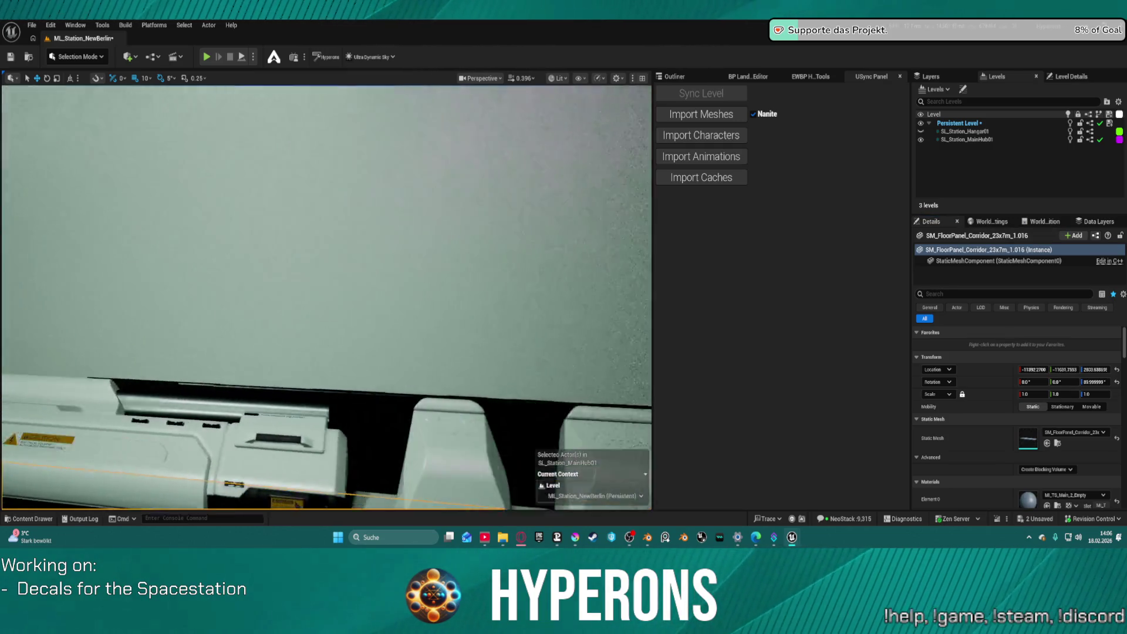
pyautogui.scroll(5, 446, 397)
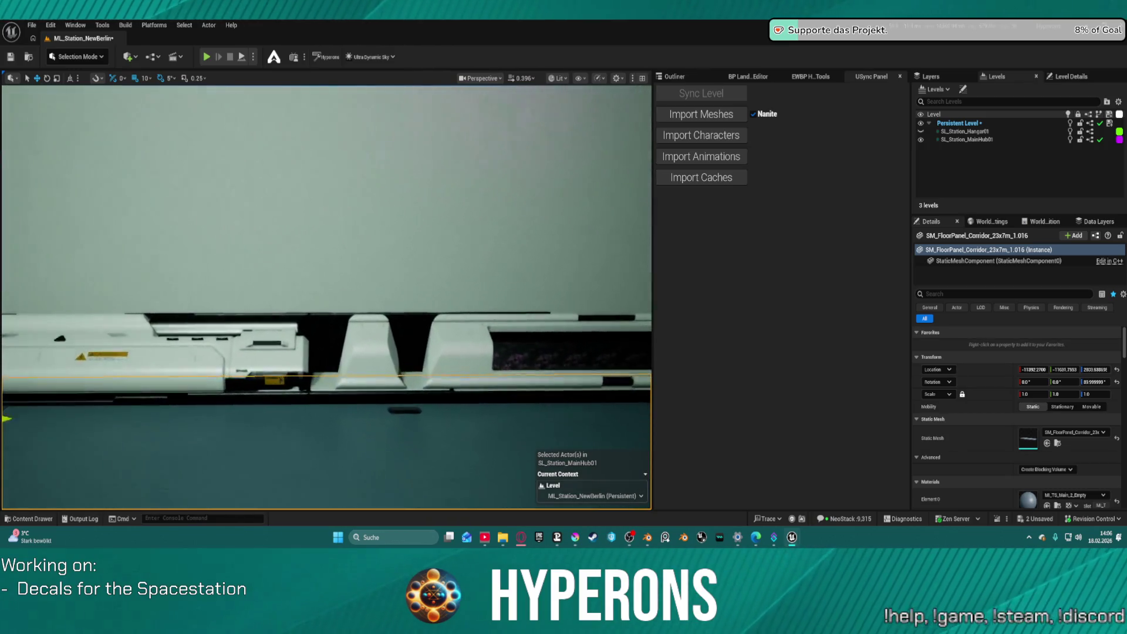
pyautogui.click(444, 414)
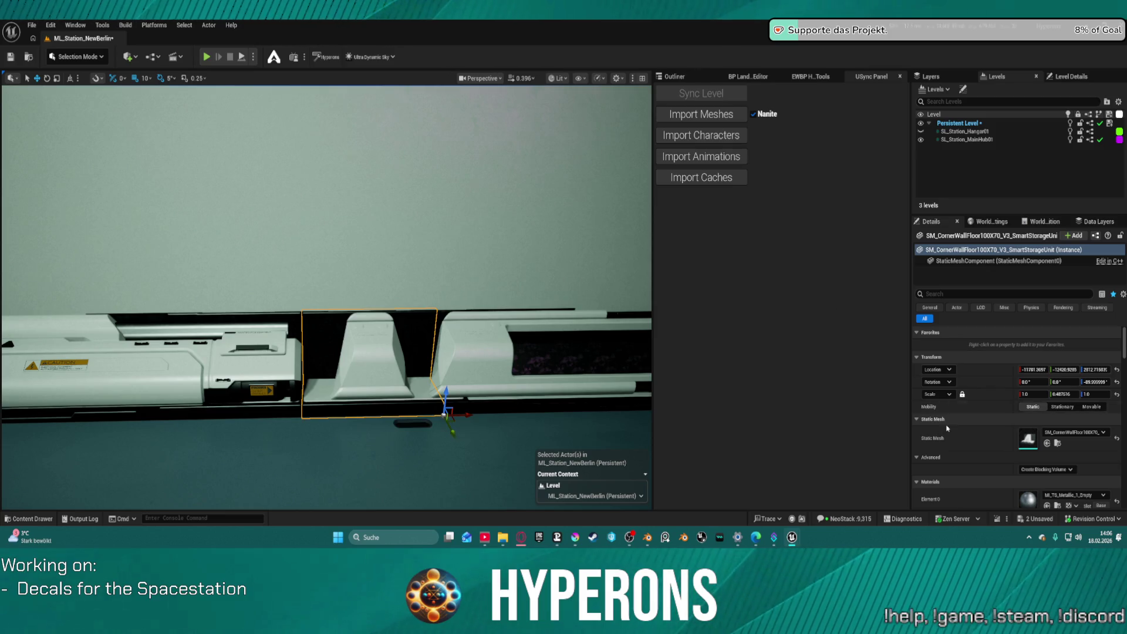
# Assign the Content Browser's selected storage-unit mesh and nudge it slightly left.
pyautogui.click(1047, 444)
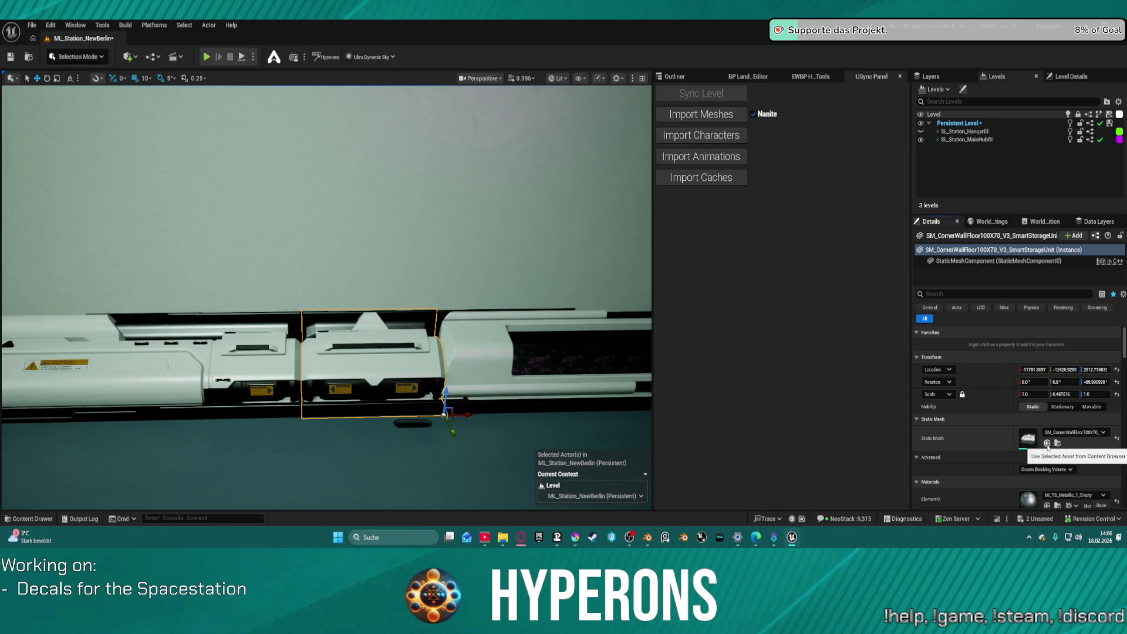
pyautogui.moveTo(499, 376); pyautogui.dragTo(639, 371)
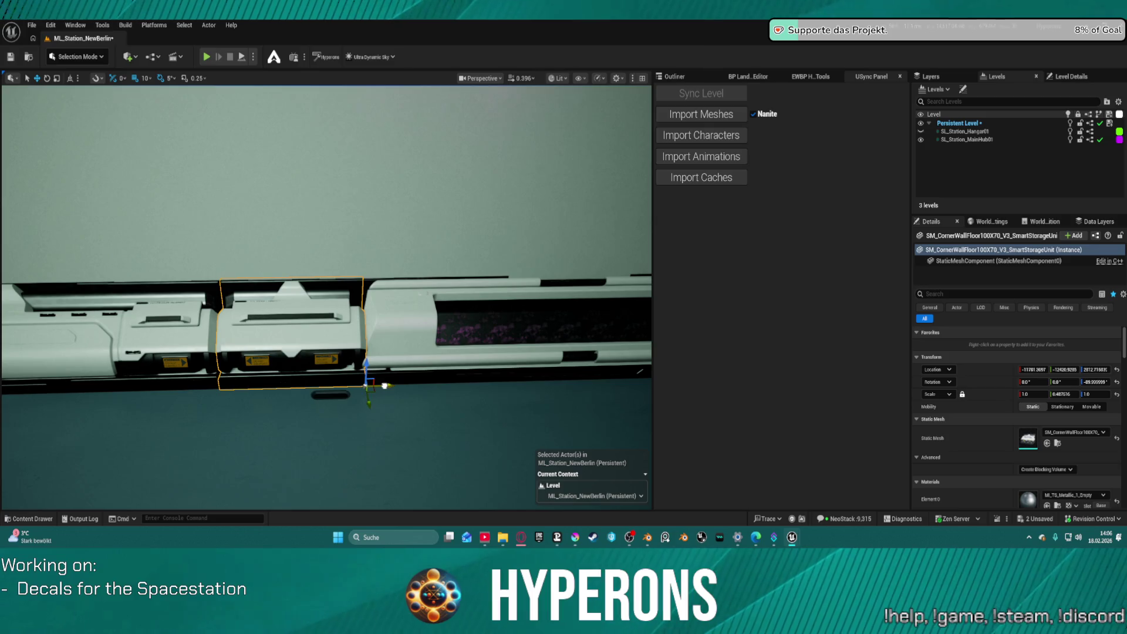
pyautogui.moveTo(377, 387)
pyautogui.mouseDown()
pyautogui.moveTo(363, 343)
pyautogui.moveTo(375, 335)
pyautogui.moveTo(376, 419)
pyautogui.moveTo(352, 446)
pyautogui.mouseUp()
# Select the electrical-equipment wall-base piece along with its neighbouring wall-base pieces.
pyautogui.moveTo(361, 354)
pyautogui.mouseDown()
pyautogui.moveTo(343, 355)
pyautogui.moveTo(360, 354)
pyautogui.mouseUp()
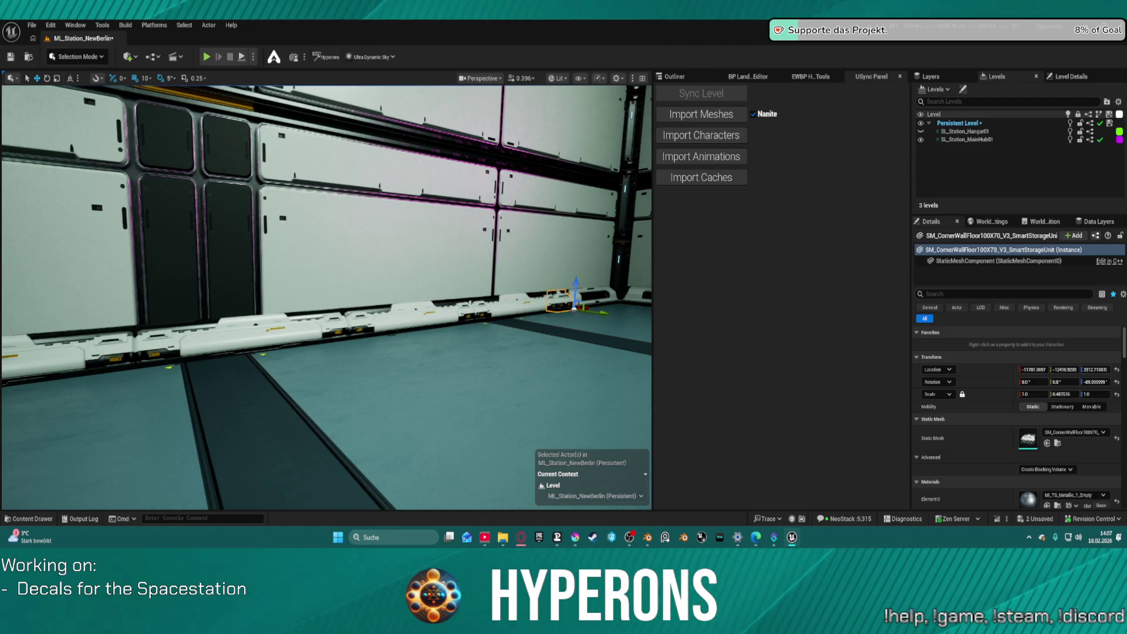
pyautogui.click(516, 308)
pyautogui.moveTo(436, 315); pyautogui.dragTo(404, 317)
pyautogui.hotkey('shift', 'e')
pyautogui.press('f')
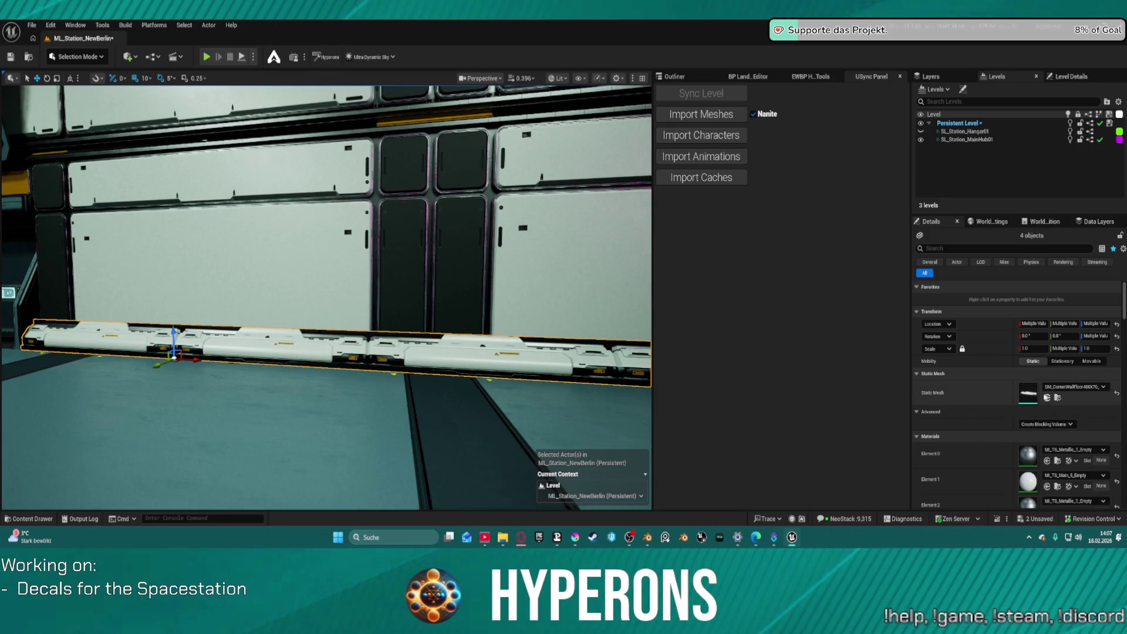
# Swap the selected wall-base pieces to an equipment mesh without cables.
pyautogui.click(1047, 399)
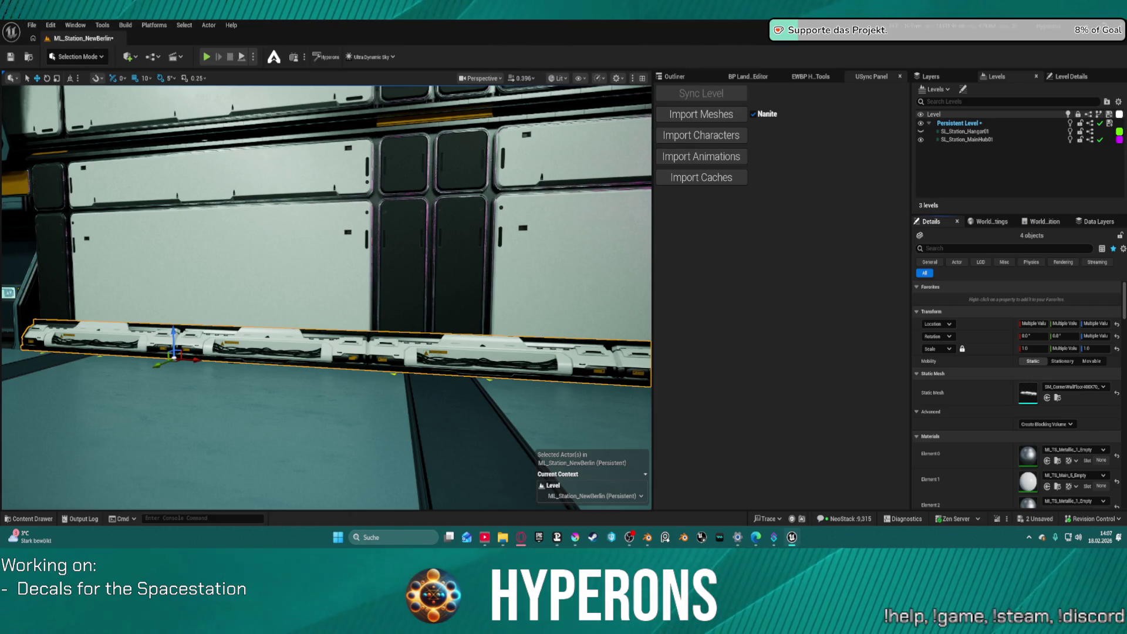
pyautogui.click(1047, 398)
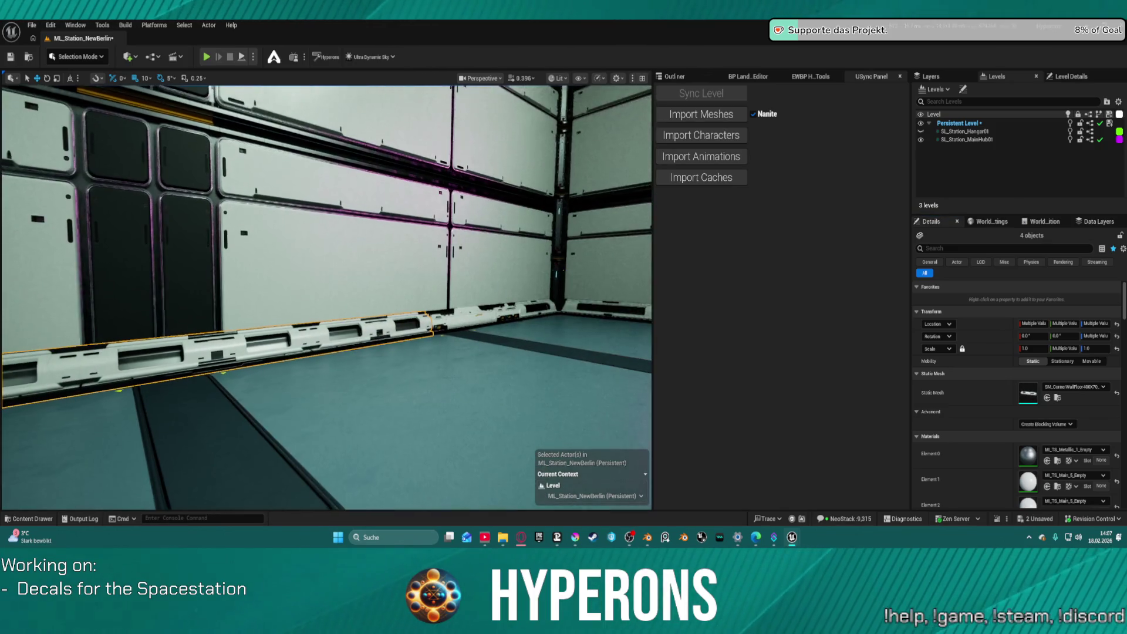
pyautogui.moveTo(326, 294)
pyautogui.mouseDown()
pyautogui.moveTo(326, 282)
pyautogui.moveTo(281, 282)
pyautogui.moveTo(317, 281)
pyautogui.mouseUp()
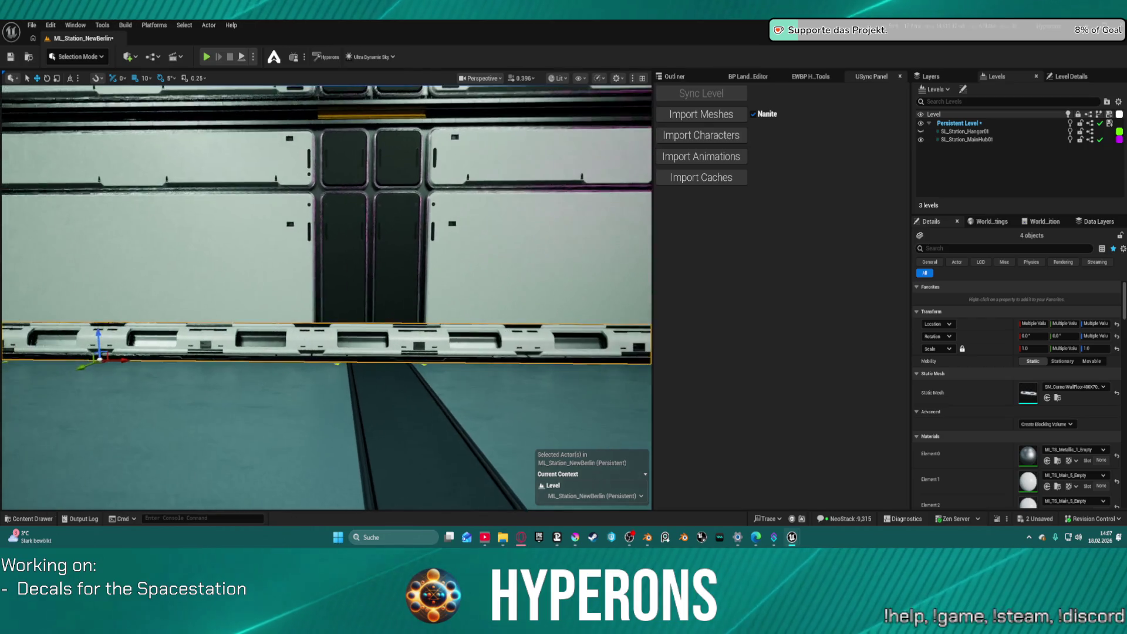
# Give the left wall-base segment a bulkier white equipment mesh.
pyautogui.click(205, 340)
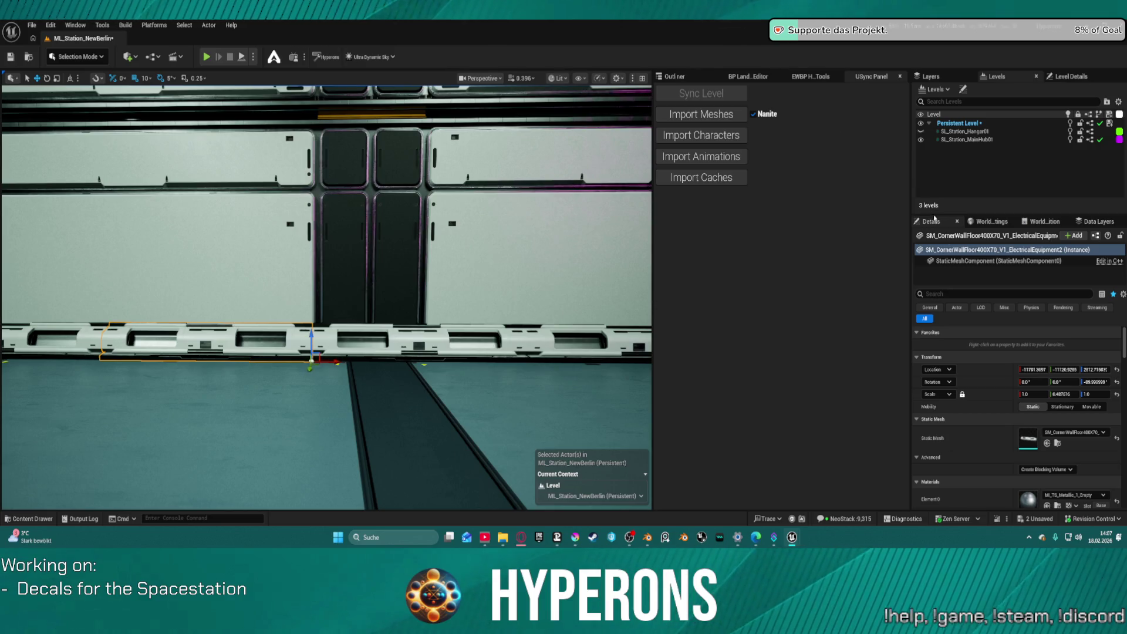
pyautogui.click(1046, 443)
pyautogui.moveTo(429, 374)
pyautogui.mouseDown()
pyautogui.moveTo(598, 395)
pyautogui.moveTo(608, 380)
pyautogui.moveTo(608, 394)
pyautogui.mouseUp()
pyautogui.scroll(5, 326, 298)
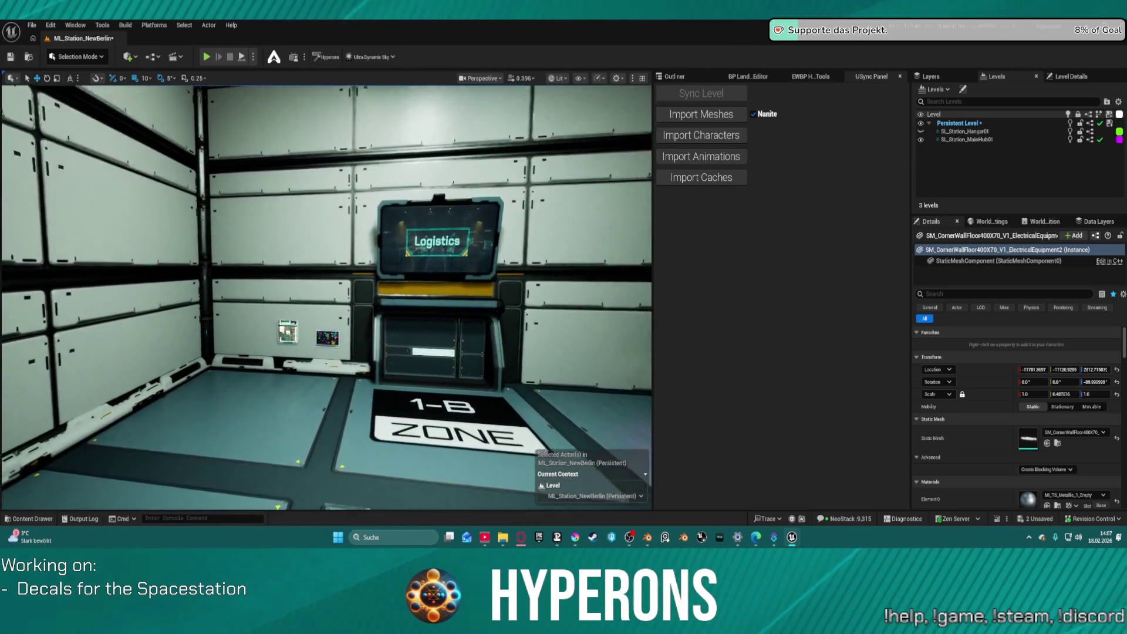
# Select the trims by the Logistics door and corner and set their Y scale to 0.5.
pyautogui.click(329, 358)
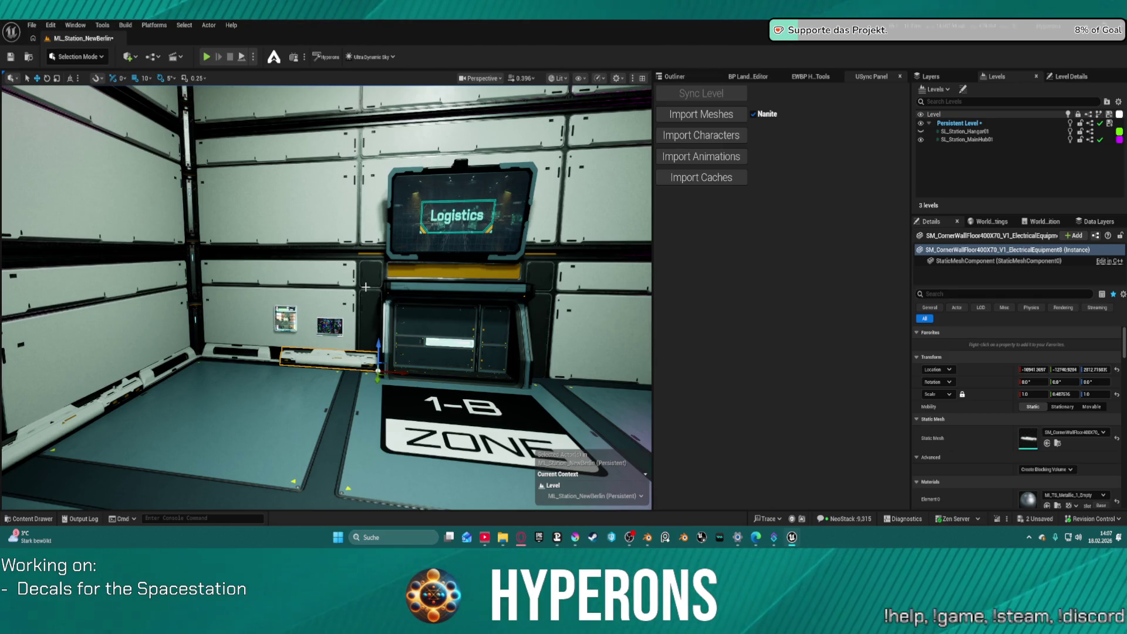
pyautogui.moveTo(244, 381); pyautogui.dragTo(33, 395)
pyautogui.keyDown('ctrl'); pyautogui.click(183, 372); pyautogui.keyUp('ctrl')
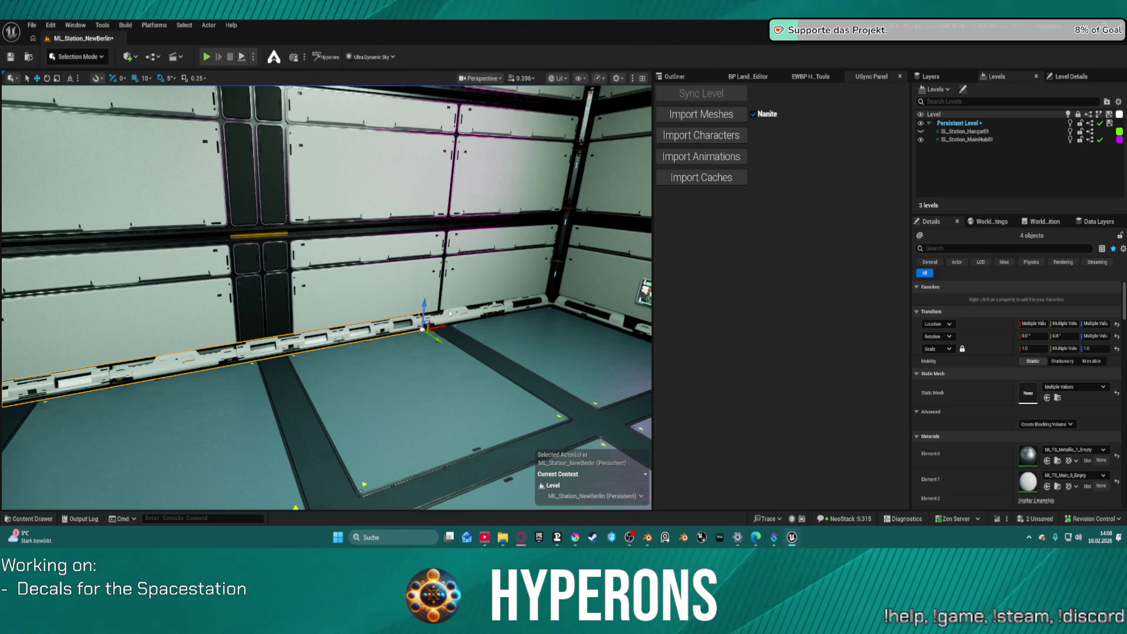
pyautogui.keyDown('ctrl'); pyautogui.click(534, 301); pyautogui.keyUp('ctrl')
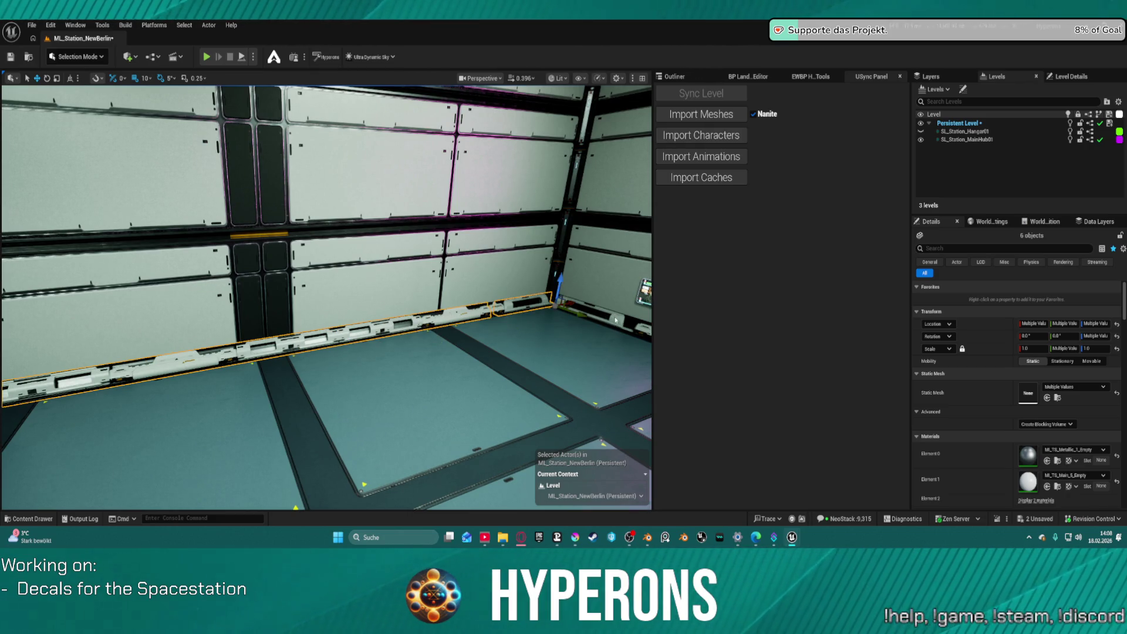
pyautogui.moveTo(643, 326); pyautogui.dragTo(577, 325)
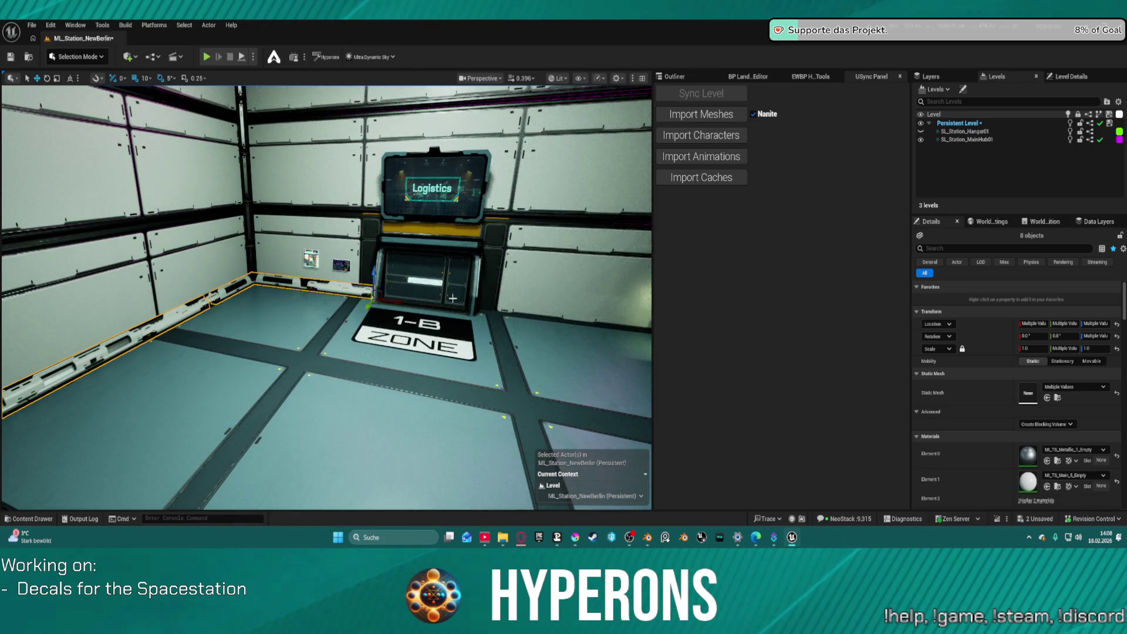
pyautogui.click(1065, 348)
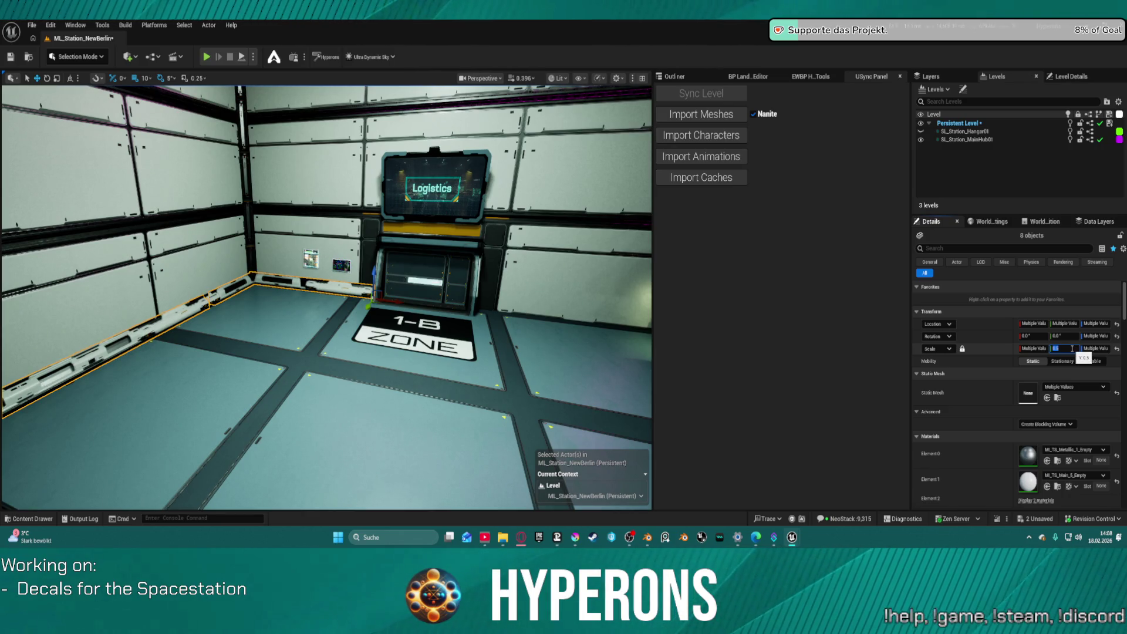
# Undo a stray move, halve one more trim's Y scale, and set grid snapping to 5.
pyautogui.moveTo(615, 342)
pyautogui.mouseDown()
pyautogui.moveTo(516, 352)
pyautogui.moveTo(549, 396)
pyautogui.moveTo(493, 397)
pyautogui.moveTo(522, 393)
pyautogui.moveTo(498, 370)
pyautogui.moveTo(533, 378)
pyautogui.mouseUp()
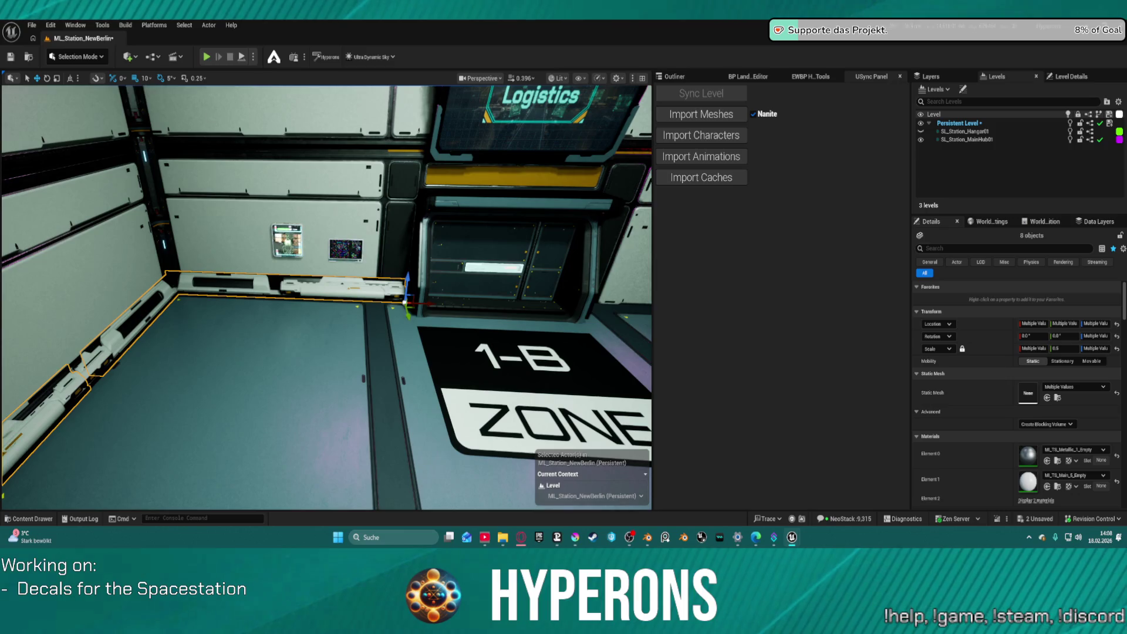
pyautogui.moveTo(418, 303)
pyautogui.mouseDown()
pyautogui.moveTo(347, 301)
pyautogui.moveTo(340, 344)
pyautogui.mouseUp()
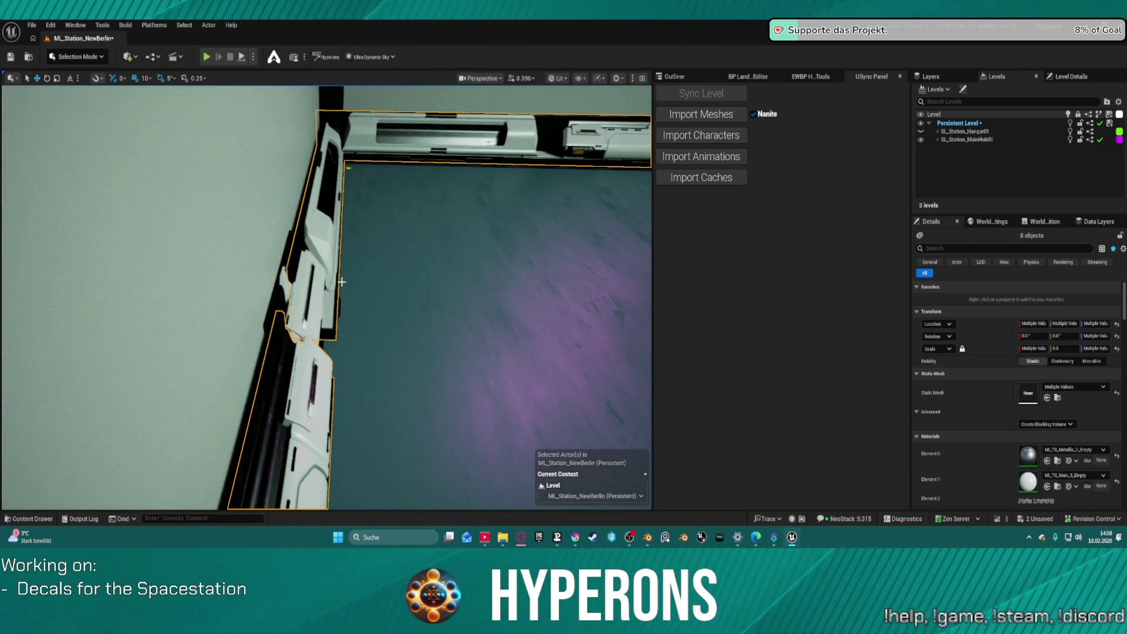
pyautogui.hotkey('ctrl', 'z')
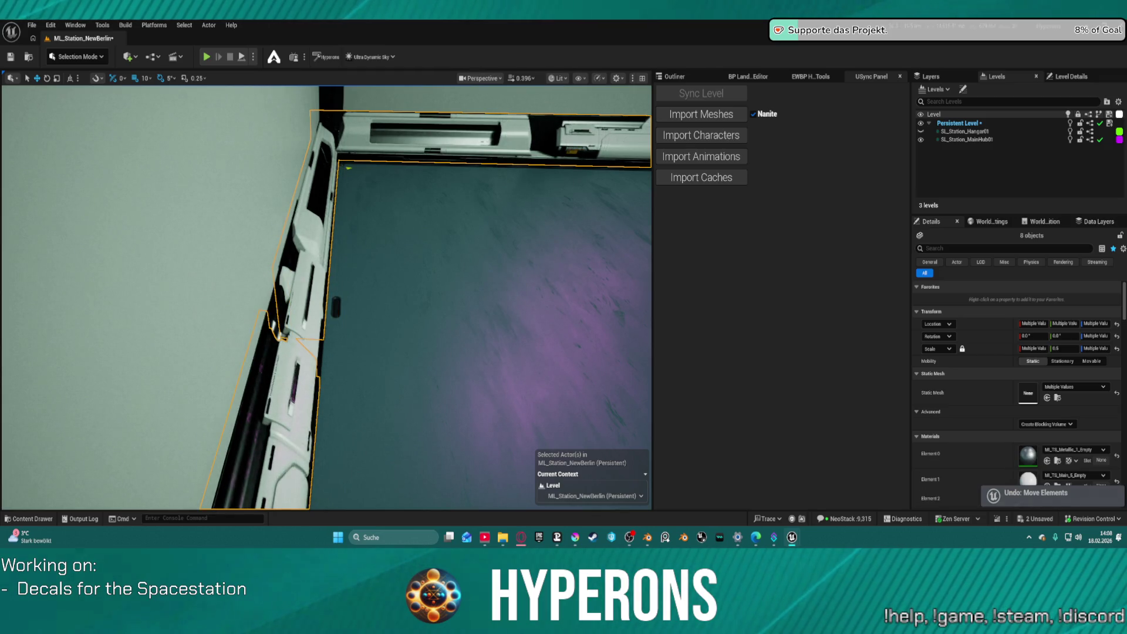
pyautogui.keyDown('ctrl'); pyautogui.click(331, 301); pyautogui.keyUp('ctrl')
pyautogui.click(1056, 348)
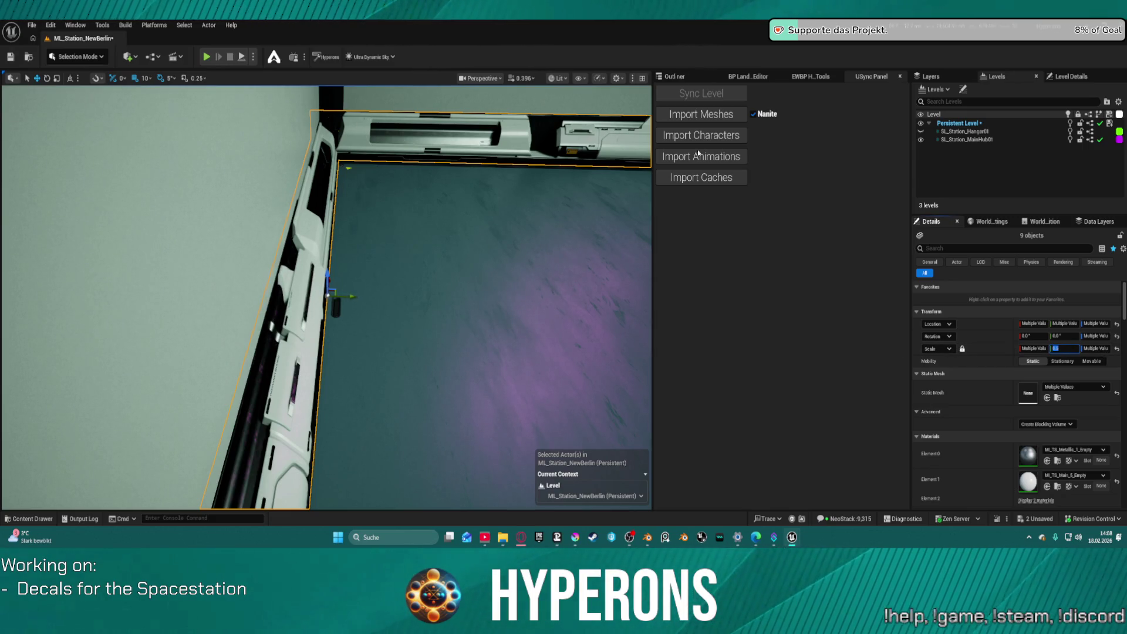
pyautogui.click(150, 78)
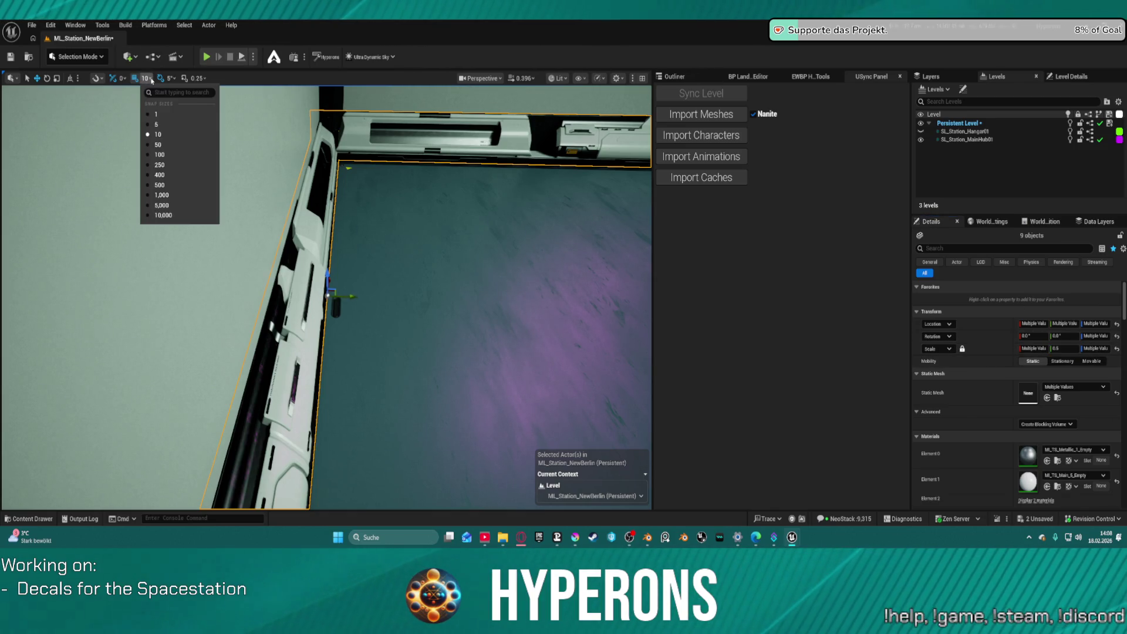
pyautogui.click(163, 128)
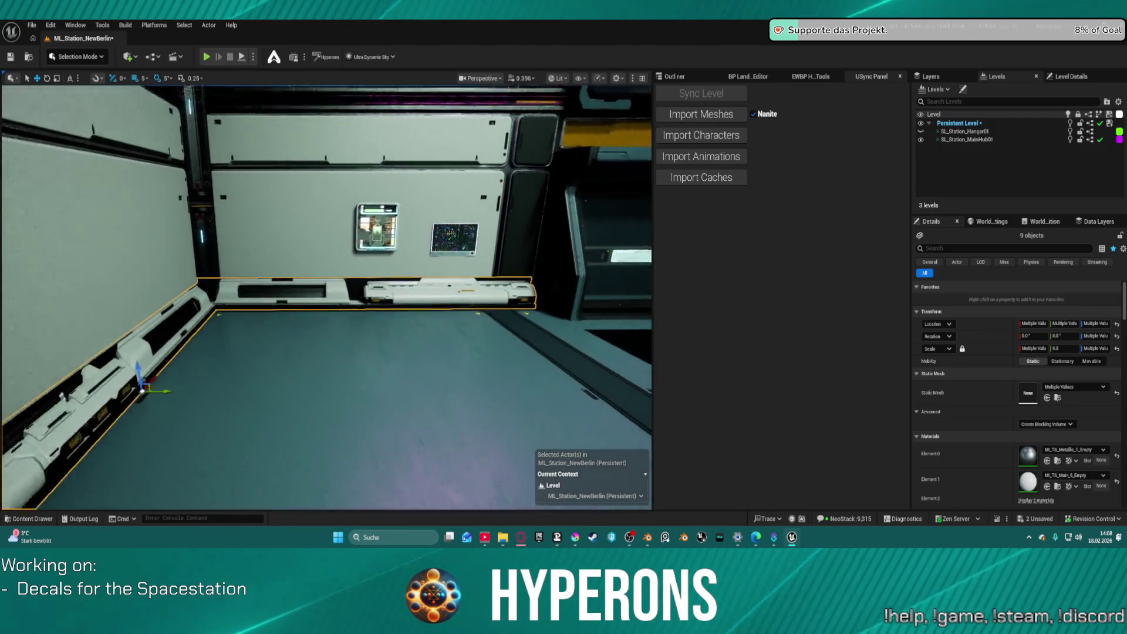
# Nudge the selected wall rails slightly left, then frame the Logistics door area.
pyautogui.press('a')
pyautogui.moveTo(222, 370); pyautogui.dragTo(164, 358)
pyautogui.press('f')
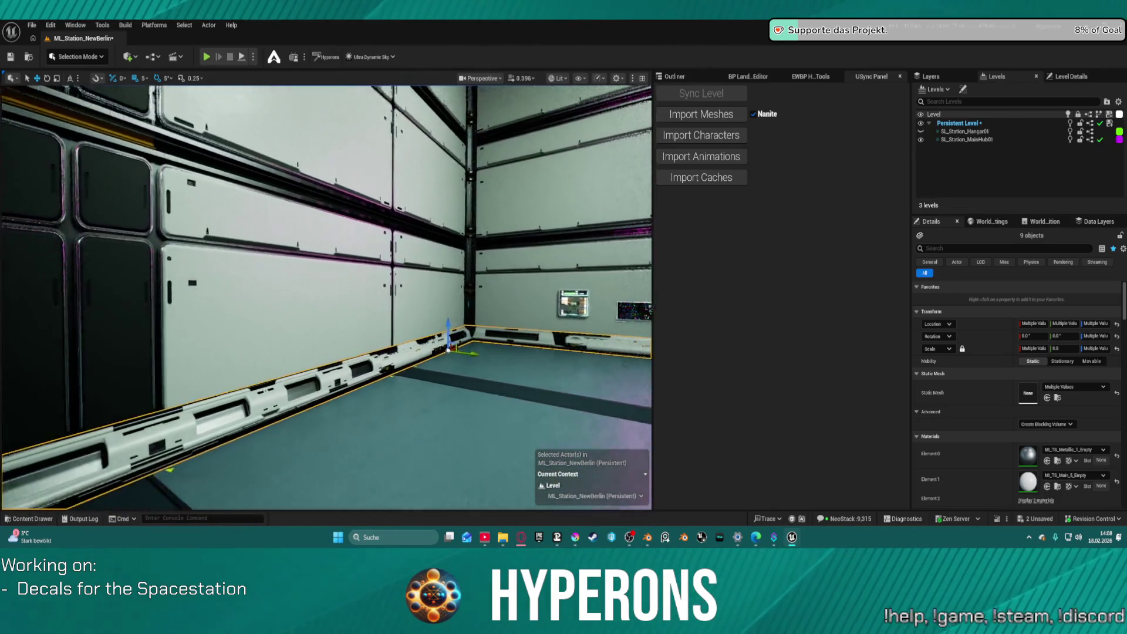
pyautogui.moveTo(234, 364); pyautogui.dragTo(247, 399)
pyautogui.moveTo(294, 329); pyautogui.dragTo(303, 325)
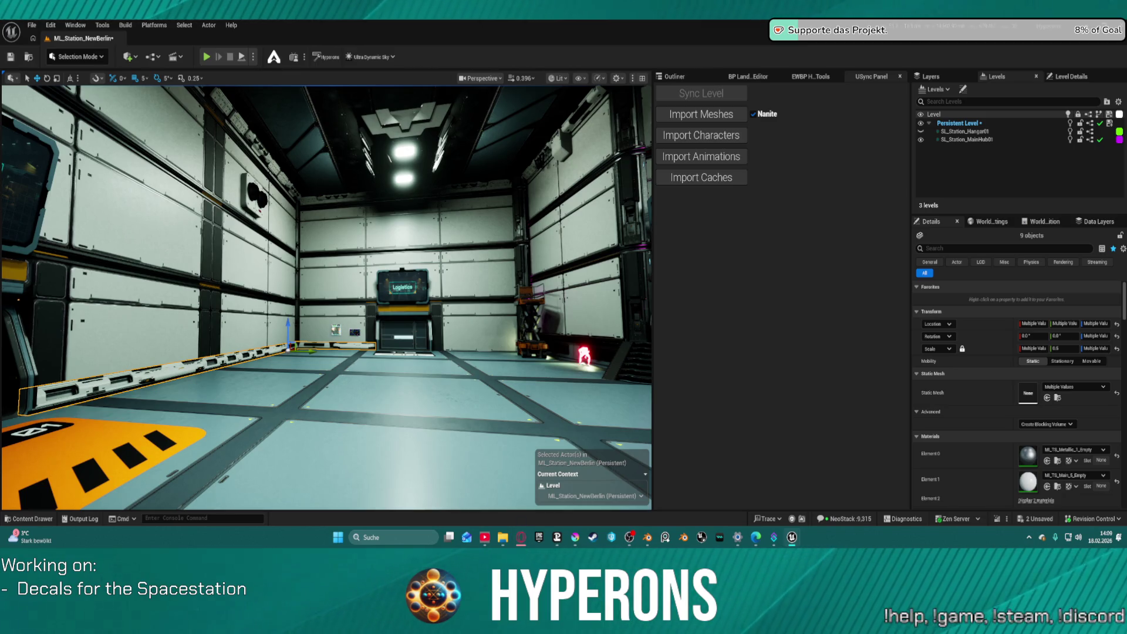
pyautogui.moveTo(319, 464)
pyautogui.mouseDown()
pyautogui.moveTo(304, 417)
pyautogui.moveTo(282, 462)
pyautogui.mouseUp()
# Select two floor-trim pieces, try moving them right, and undo the move.
pyautogui.click(282, 397)
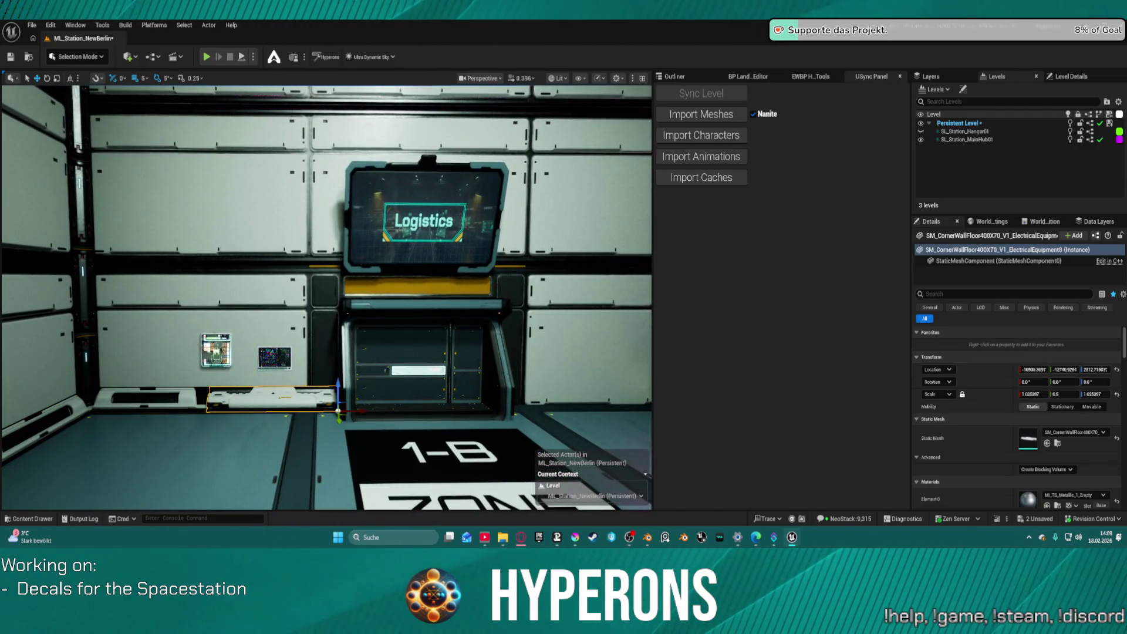
pyautogui.keyDown('ctrl'); pyautogui.click(182, 406); pyautogui.keyUp('ctrl')
pyautogui.moveTo(225, 414)
pyautogui.mouseDown()
pyautogui.moveTo(598, 404)
pyautogui.moveTo(641, 399)
pyautogui.moveTo(651, 375)
pyautogui.mouseUp()
pyautogui.hotkey('ctrl', 'z')
pyautogui.moveTo(544, 373)
pyautogui.mouseDown()
pyautogui.moveTo(555, 347)
pyautogui.moveTo(544, 373)
pyautogui.moveTo(500, 367)
pyautogui.mouseUp()
pyautogui.rightClick(520, 345)
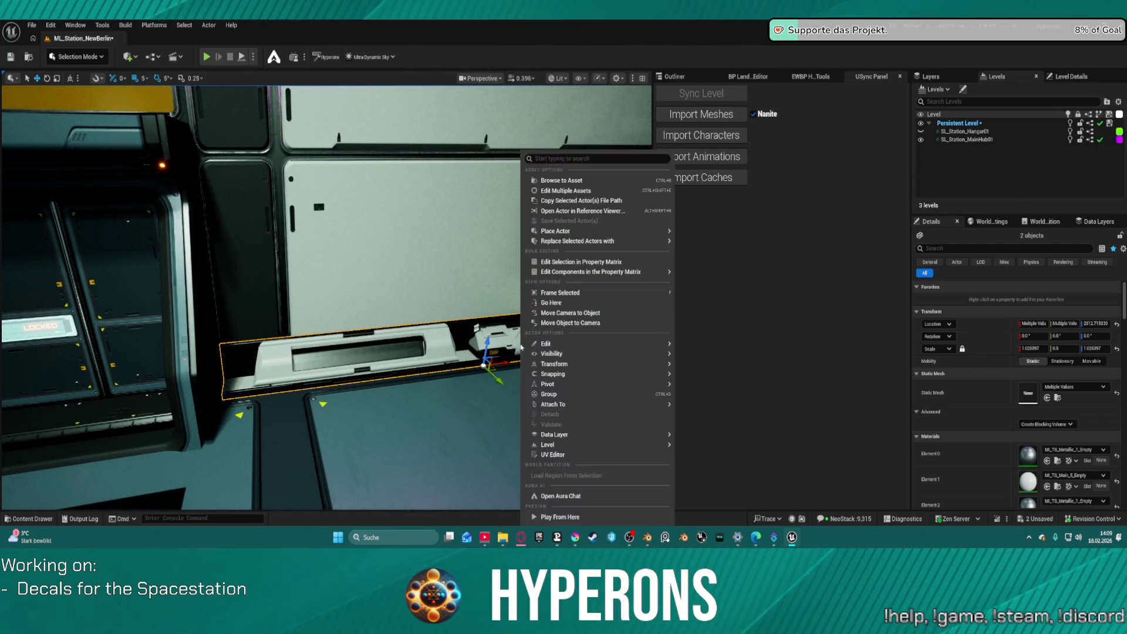
# Mirror the two selected equipment pieces along the X axis (X scale -1.005097).
pyautogui.moveTo(551, 343)
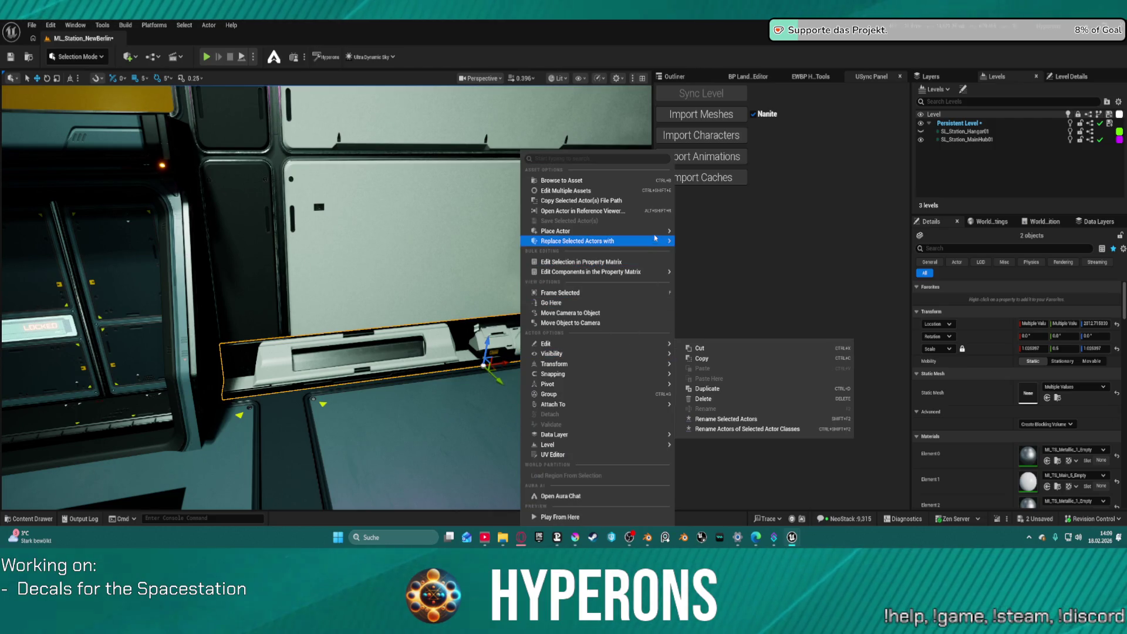
pyautogui.moveTo(655, 233)
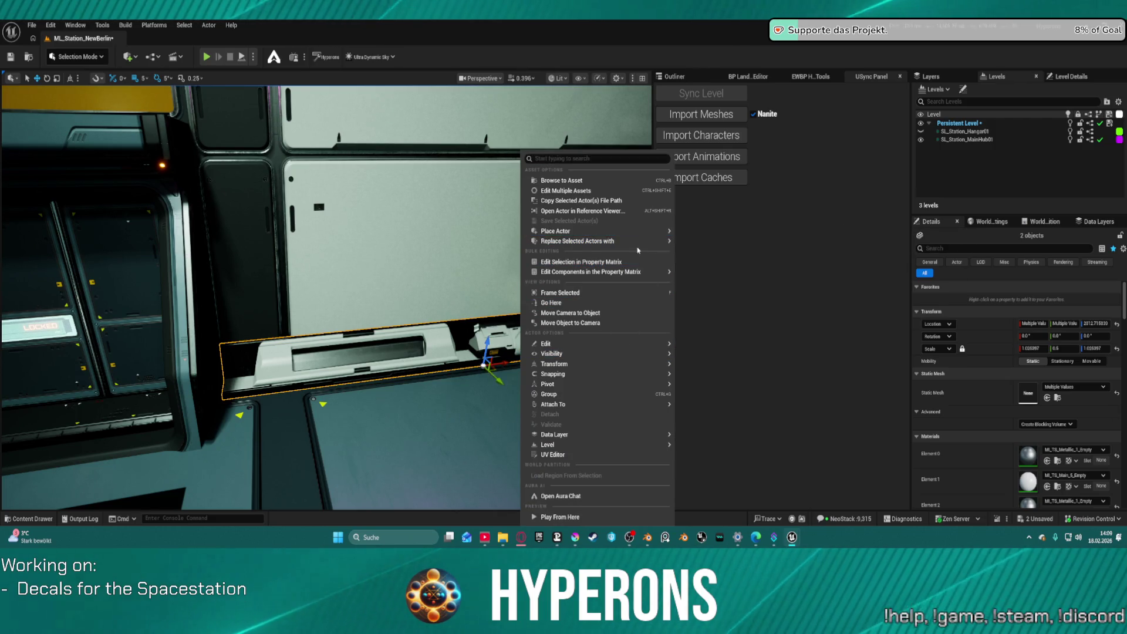
pyautogui.moveTo(648, 364)
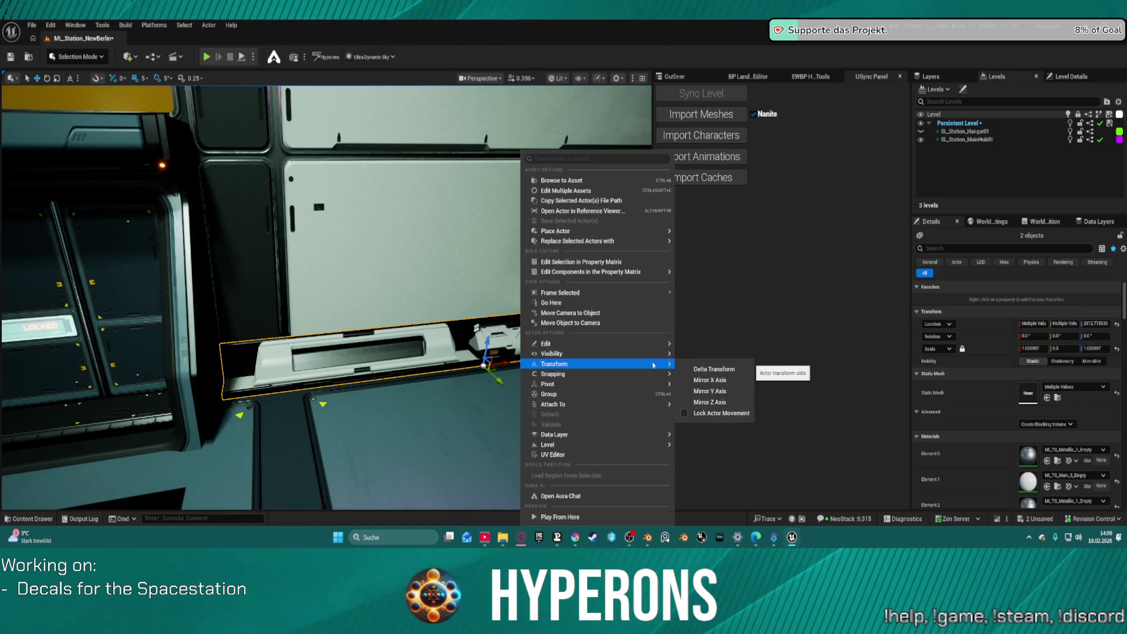
pyautogui.click(735, 382)
# Slide the mirrored pieces left along the Logistics wall.
pyautogui.moveTo(506, 362); pyautogui.dragTo(483, 368)
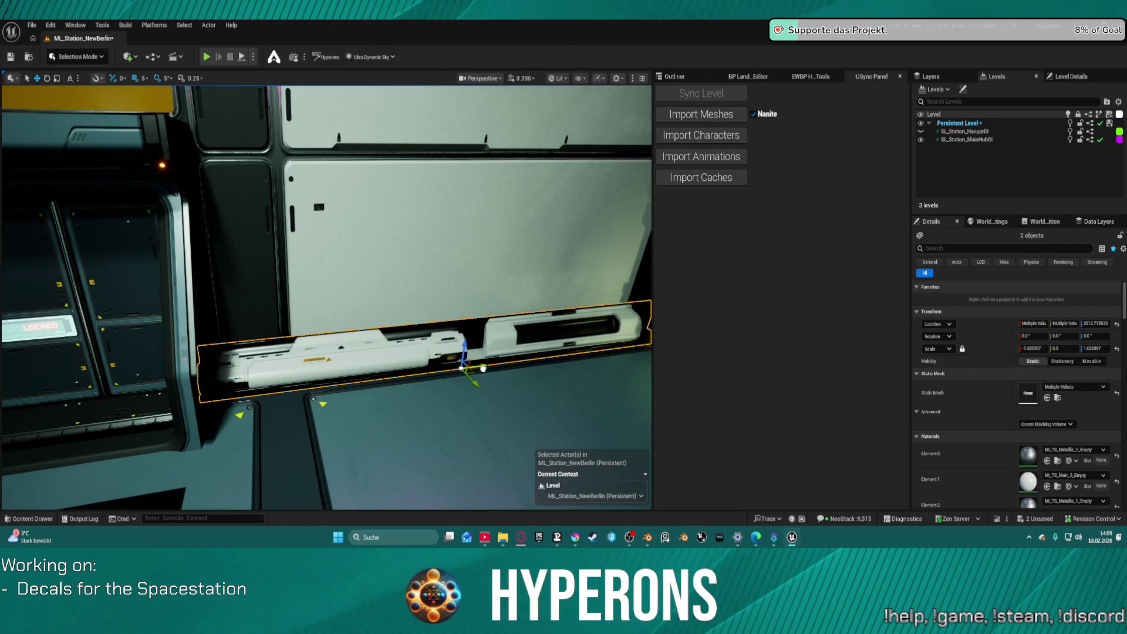
pyautogui.scroll(-4, 473, 385)
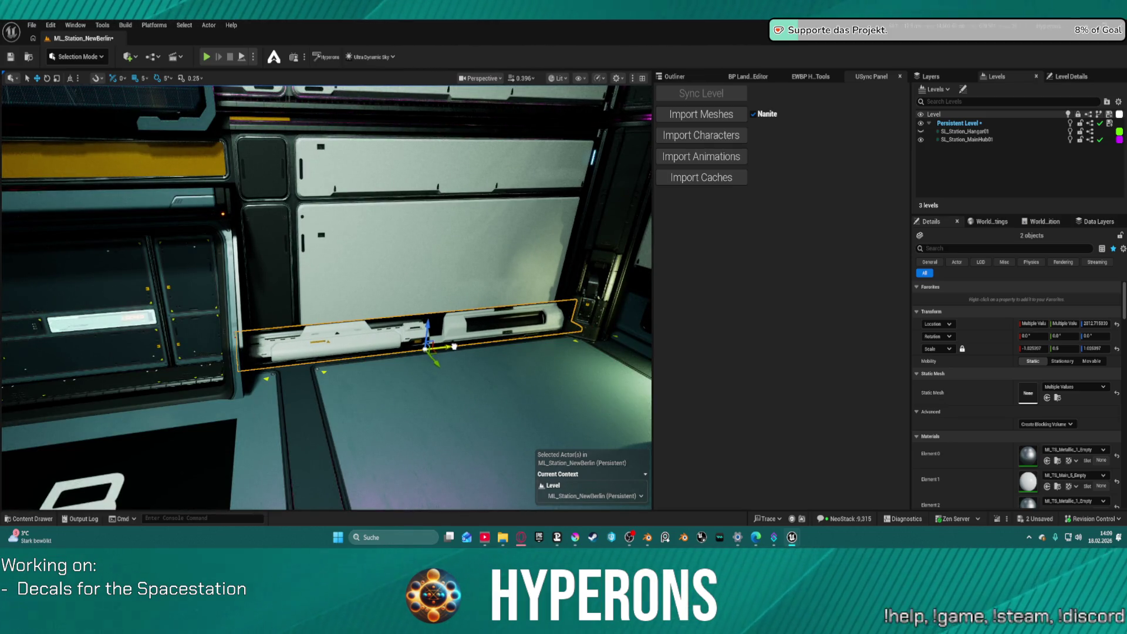
pyautogui.scroll(-10, 517, 361)
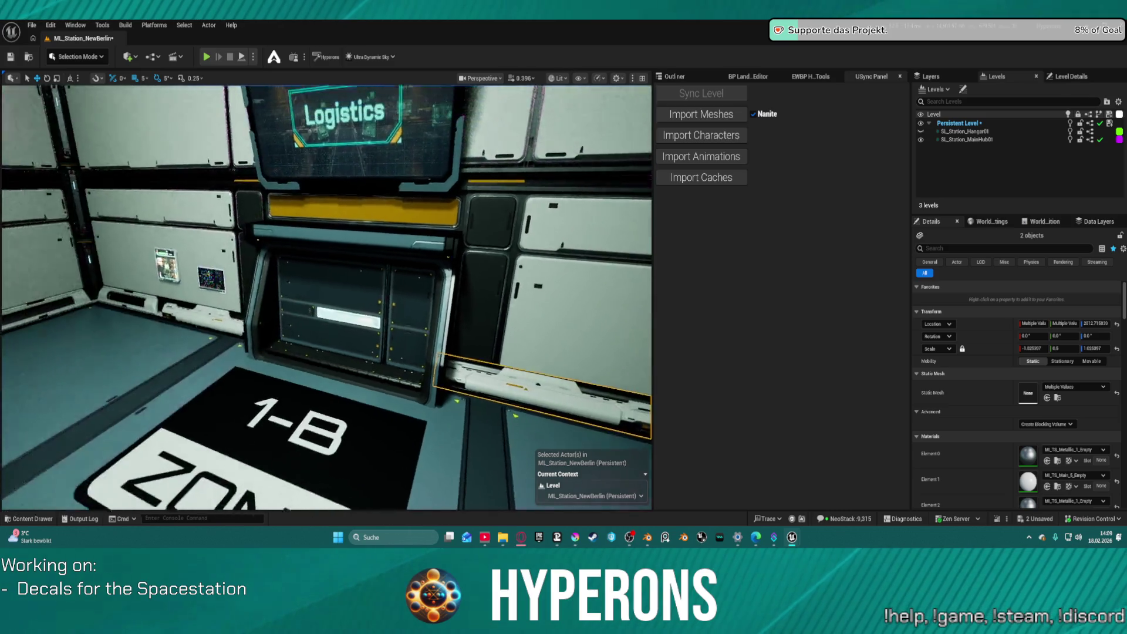
# Add the lower wall trim, try sliding it left, and undo so it stays put.
pyautogui.scroll(-10, 326, 297)
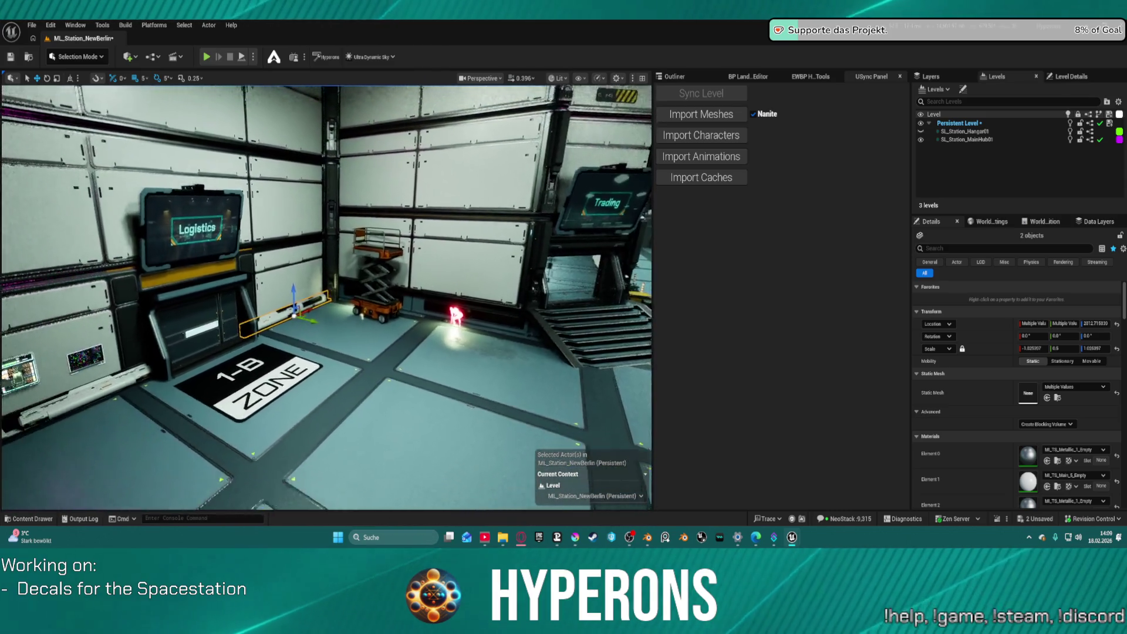
pyautogui.press('f')
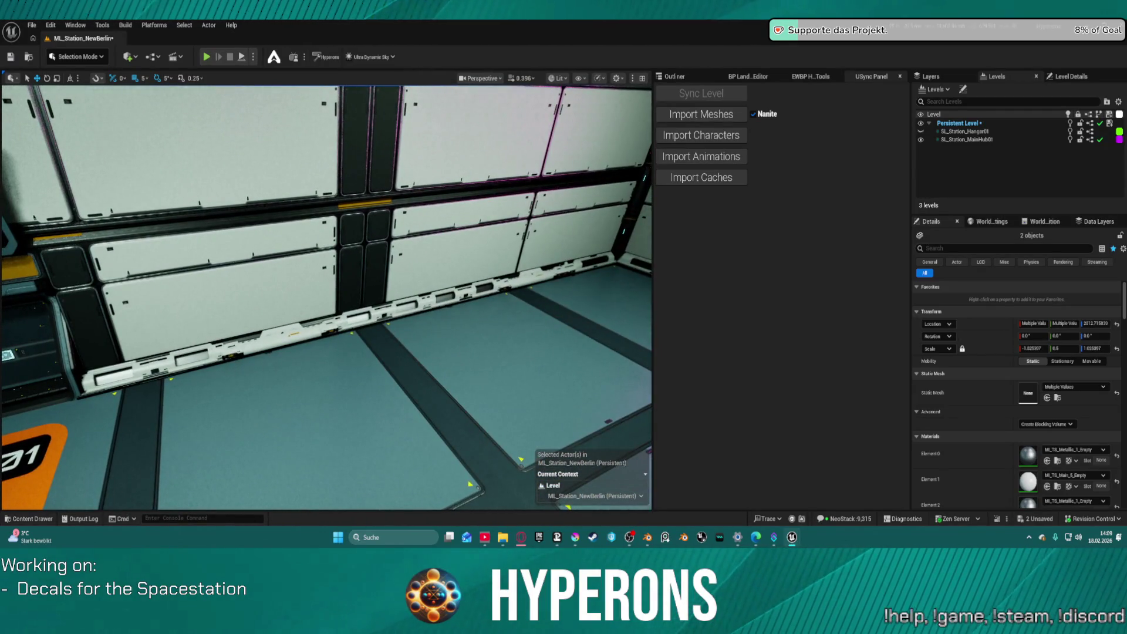
pyautogui.click(205, 352)
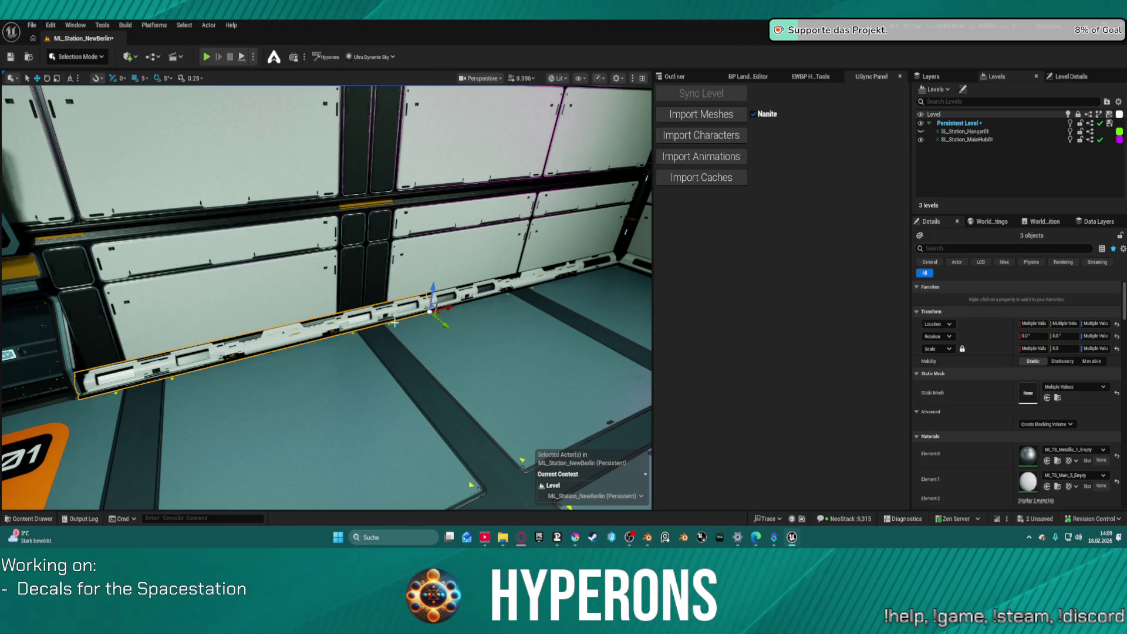
pyautogui.moveTo(445, 310)
pyautogui.mouseDown()
pyautogui.moveTo(264, 343)
pyautogui.moveTo(240, 333)
pyautogui.mouseUp()
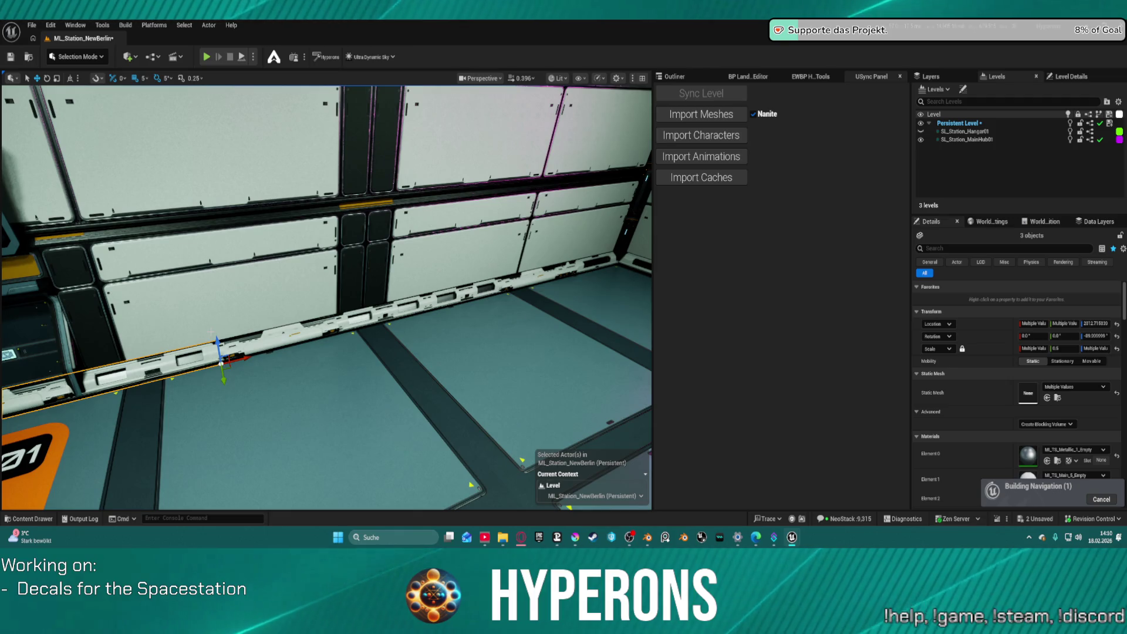
pyautogui.hotkey('ctrl', 'z')
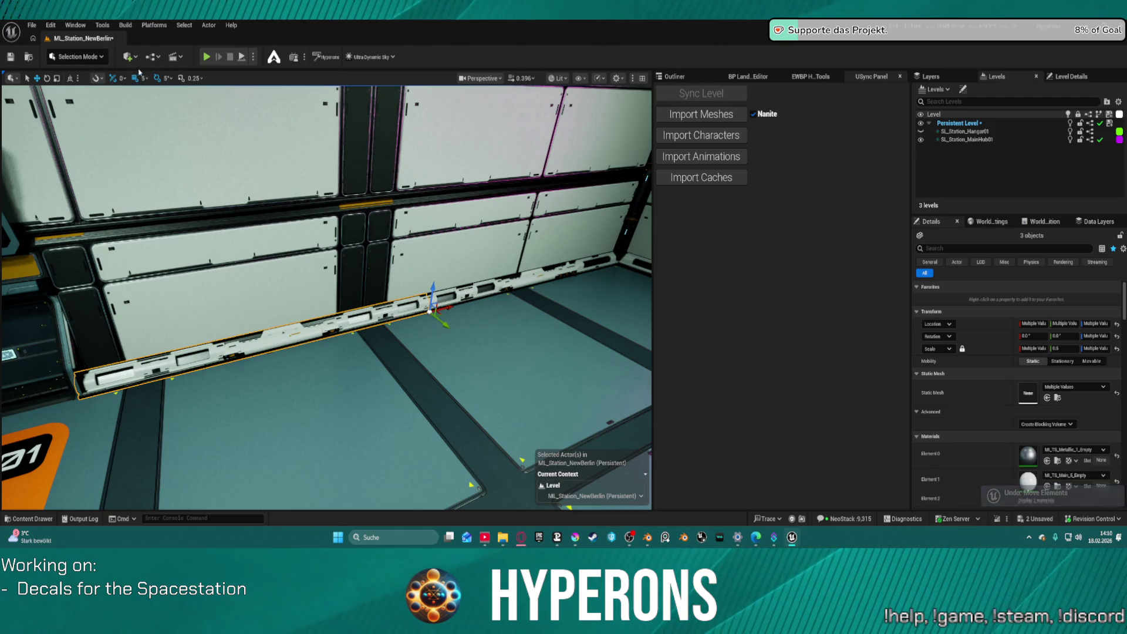
# Set the grid snap size to 400.
pyautogui.click(150, 79)
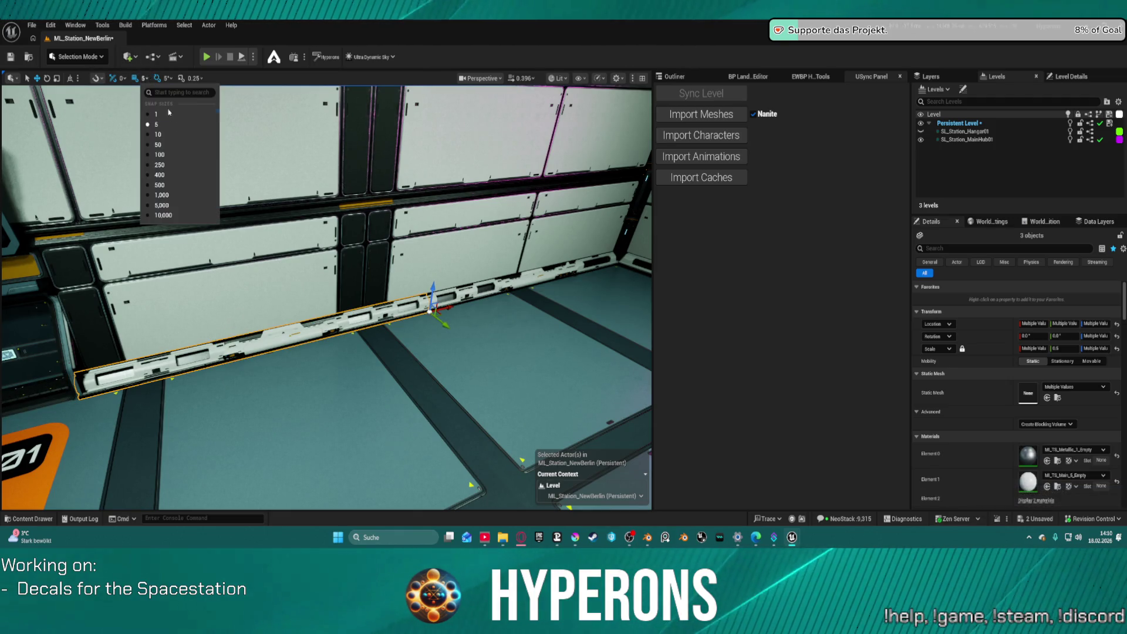
pyautogui.click(178, 174)
pyautogui.moveTo(177, 174); pyautogui.dragTo(139, 214)
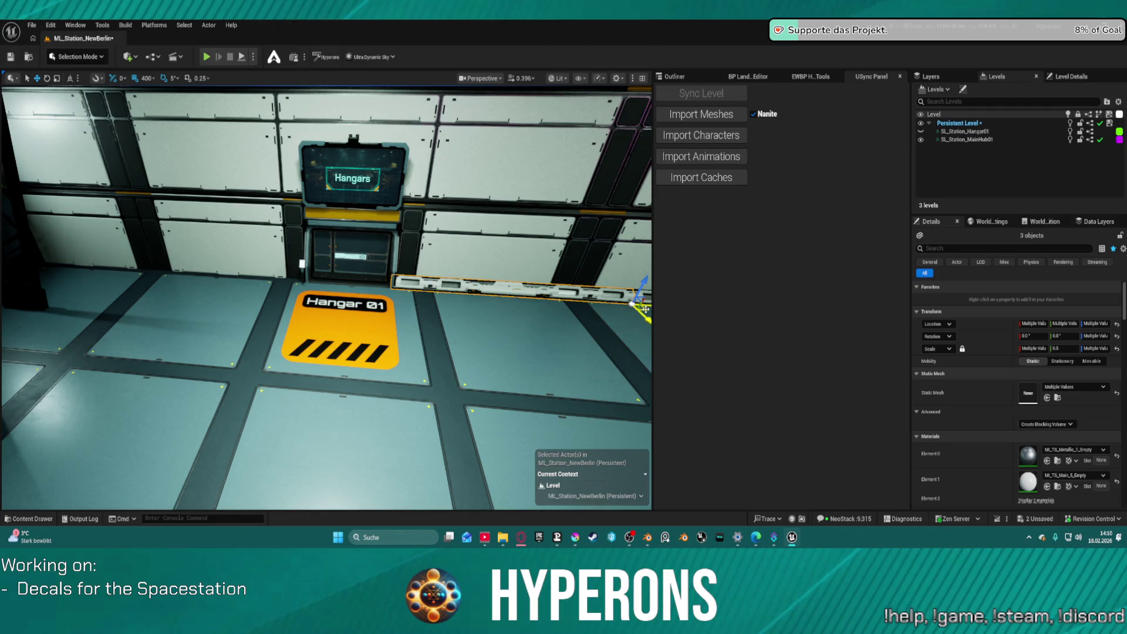
# Undo the rail move and Alt-drag a rail copy above the Hangar 01 marking.
pyautogui.moveTo(634, 303); pyautogui.dragTo(371, 316)
pyautogui.hotkey('ctrl', 'z')
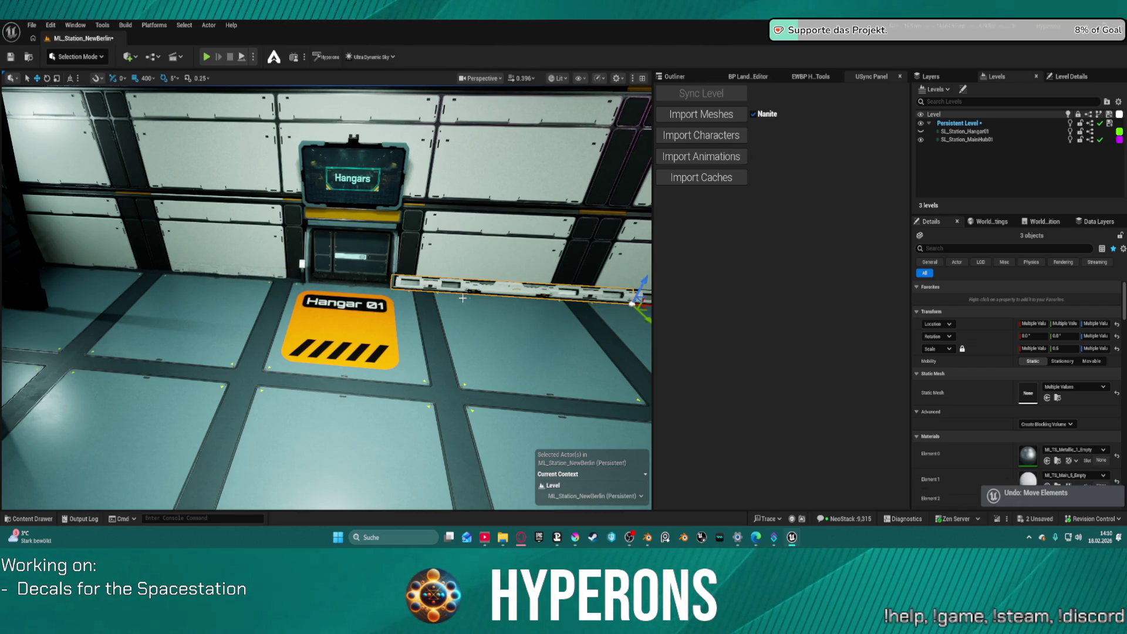
pyautogui.hotkey('ctrl', 'z')
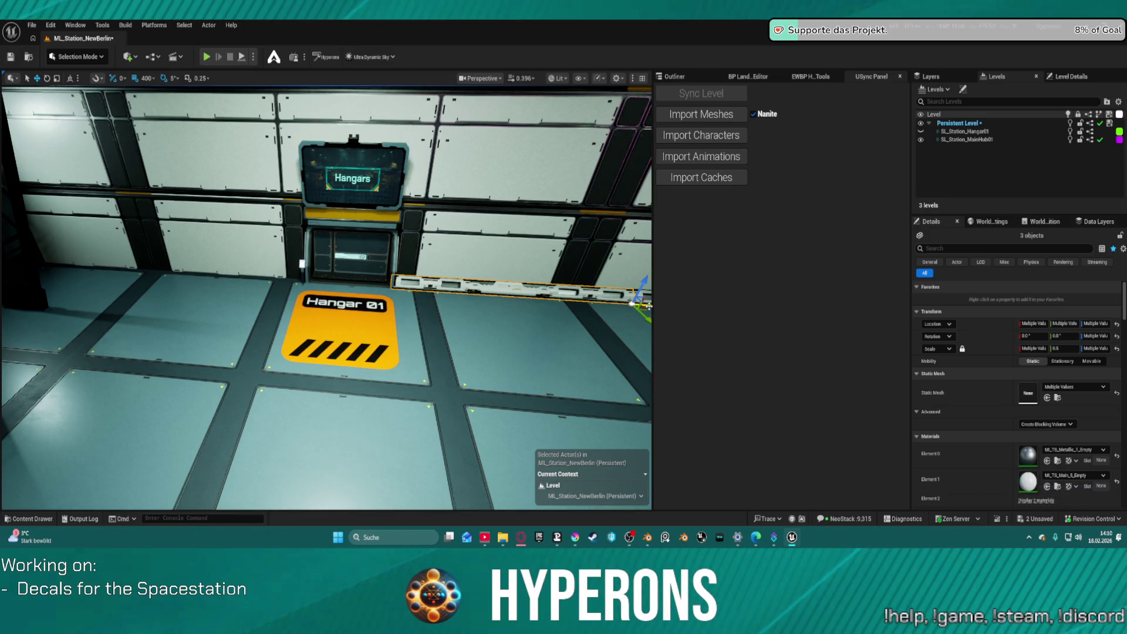
pyautogui.moveTo(644, 304)
pyautogui.mouseDown()
pyautogui.moveTo(305, 301)
pyautogui.moveTo(279, 295)
pyautogui.moveTo(268, 275)
pyautogui.moveTo(261, 285)
pyautogui.moveTo(120, 282)
pyautogui.mouseUp()
pyautogui.moveTo(257, 316)
pyautogui.mouseDown()
pyautogui.moveTo(308, 315)
pyautogui.moveTo(361, 343)
pyautogui.mouseUp()
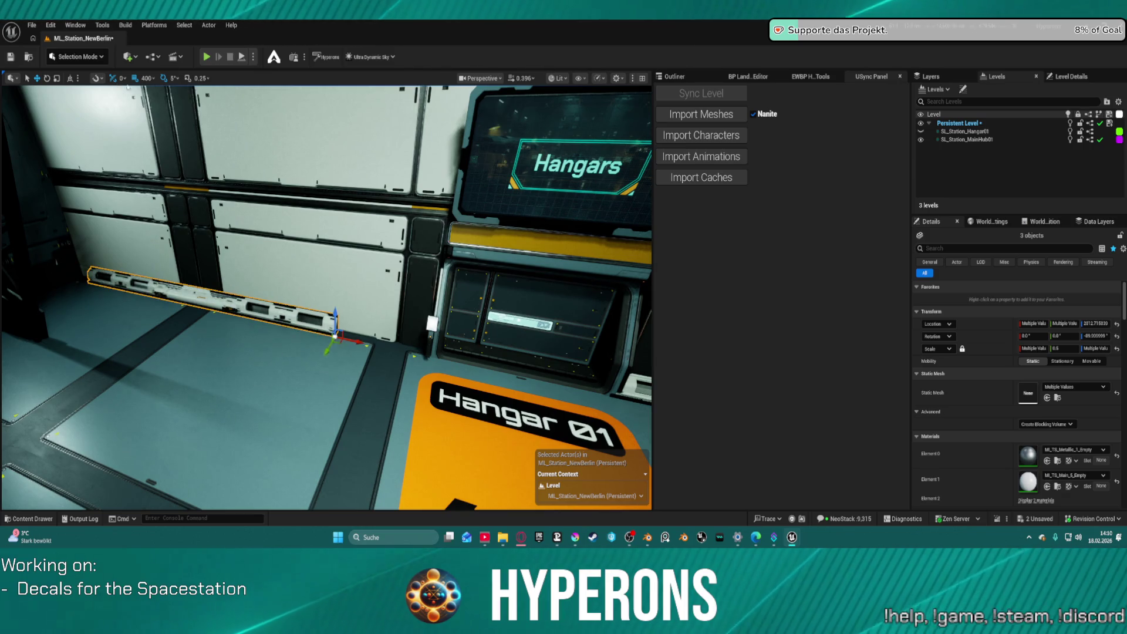
# Set the grid snap size to 250, then to 100.
pyautogui.click(145, 78)
pyautogui.click(161, 165)
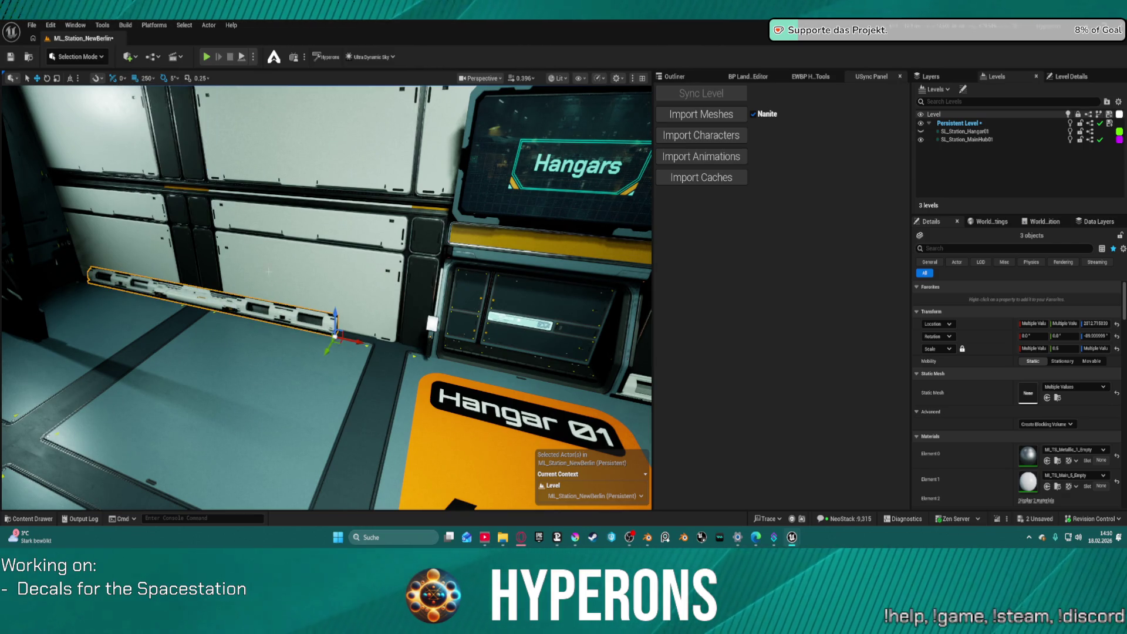
pyautogui.click(147, 79)
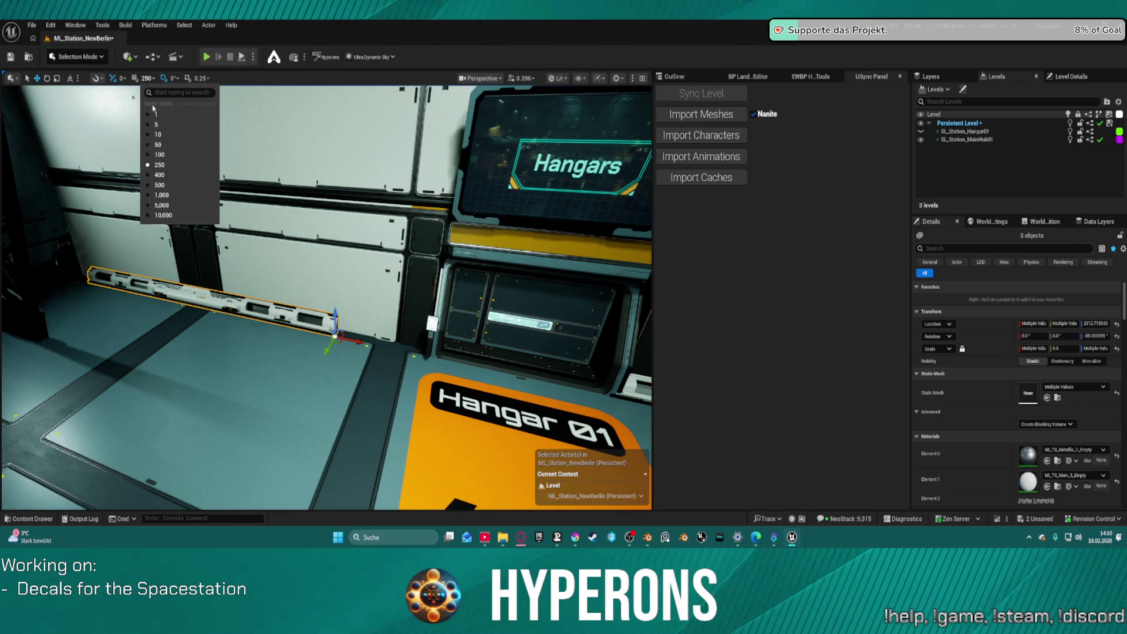
pyautogui.click(180, 162)
# Slide the wall trim toward the door and Alt-drag a copy of the leftmost piece further left.
pyautogui.moveTo(368, 344); pyautogui.dragTo(440, 363)
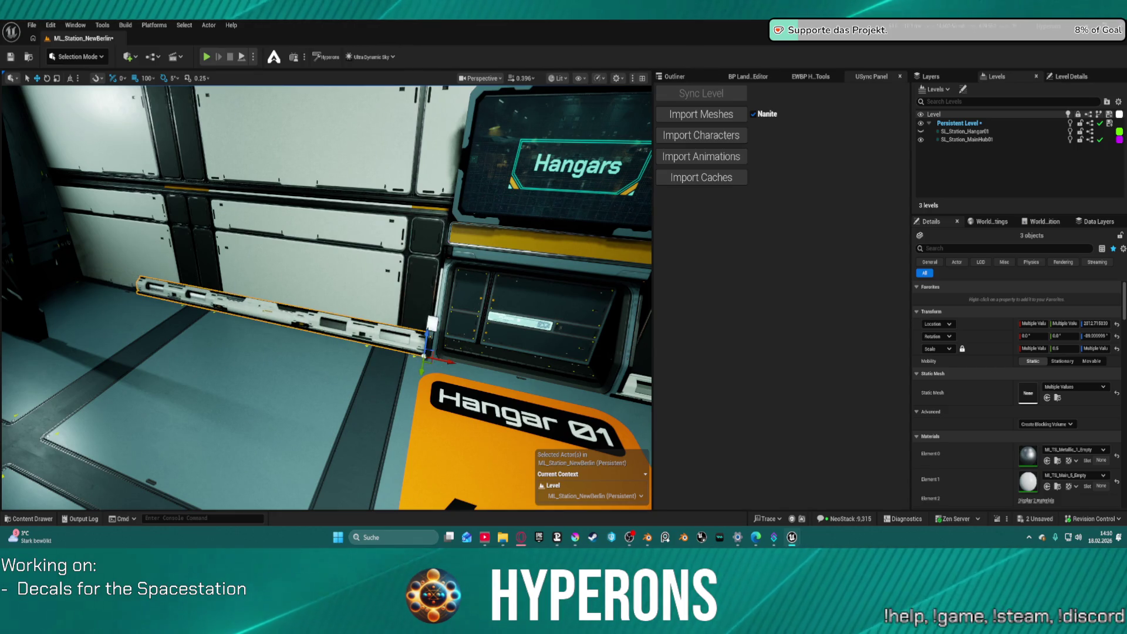
pyautogui.click(215, 307)
pyautogui.moveTo(238, 316)
pyautogui.mouseDown()
pyautogui.moveTo(134, 296)
pyautogui.moveTo(157, 304)
pyautogui.mouseUp()
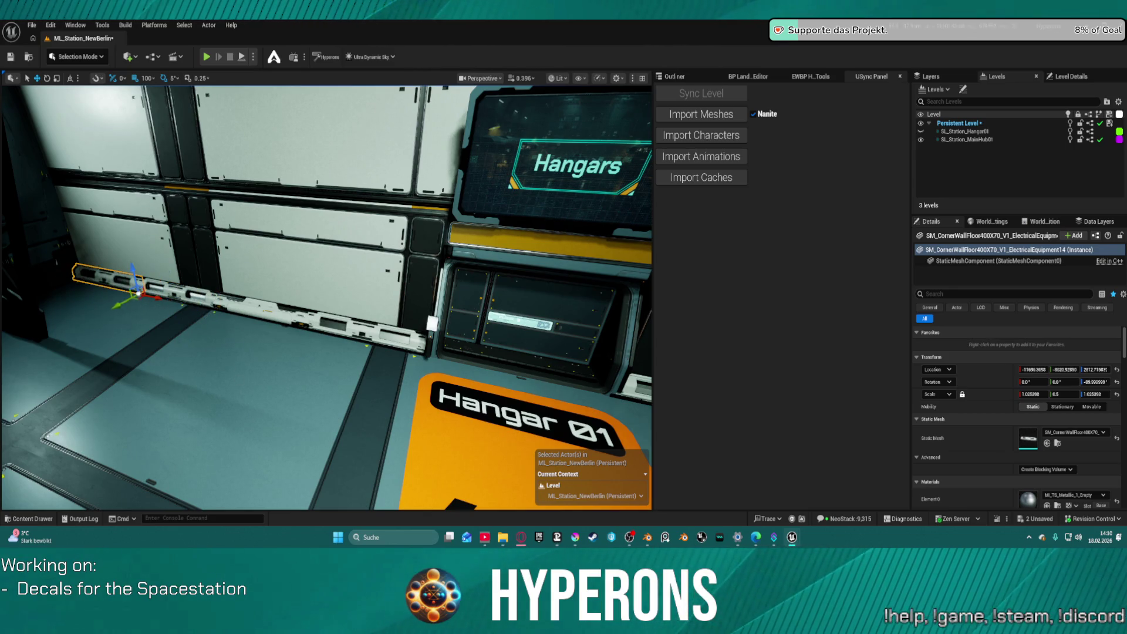
pyautogui.click(238, 380)
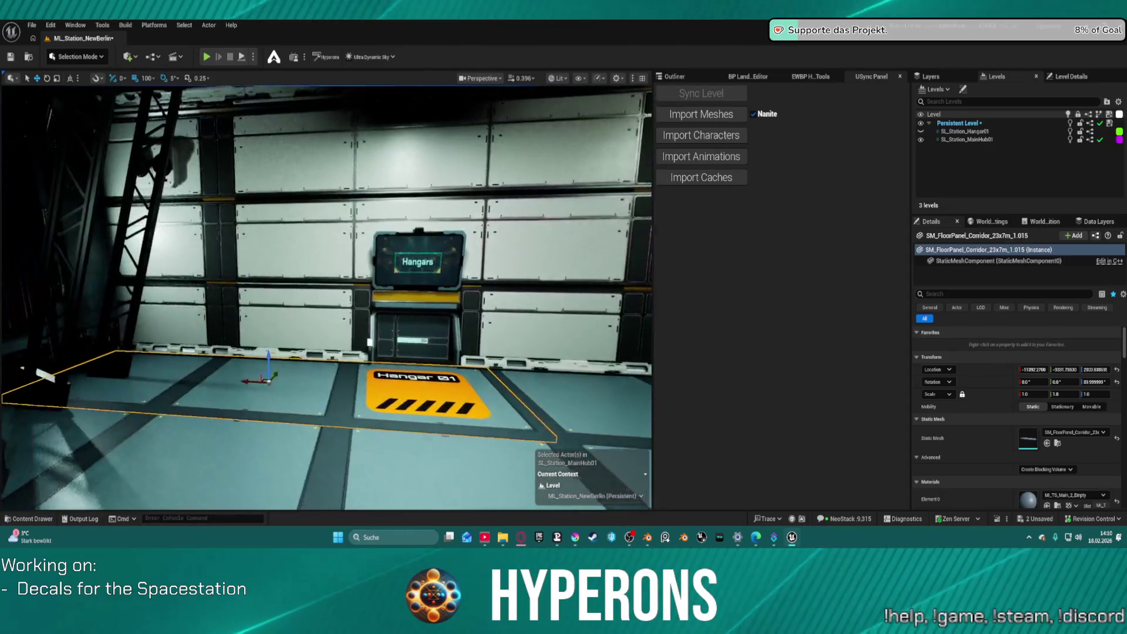
# Select two wall-base trim pieces, pull them out and rotate them to face the other way.
pyautogui.click(343, 356)
pyautogui.keyDown('ctrl'); pyautogui.click(353, 360); pyautogui.keyUp('ctrl')
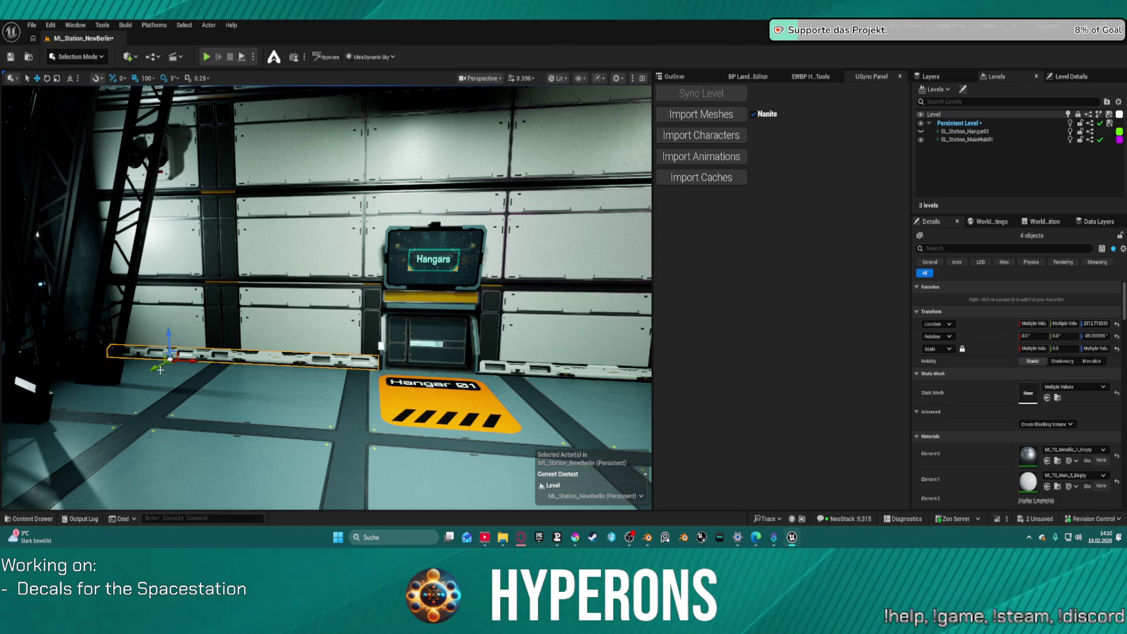
pyautogui.moveTo(155, 367); pyautogui.dragTo(72, 416)
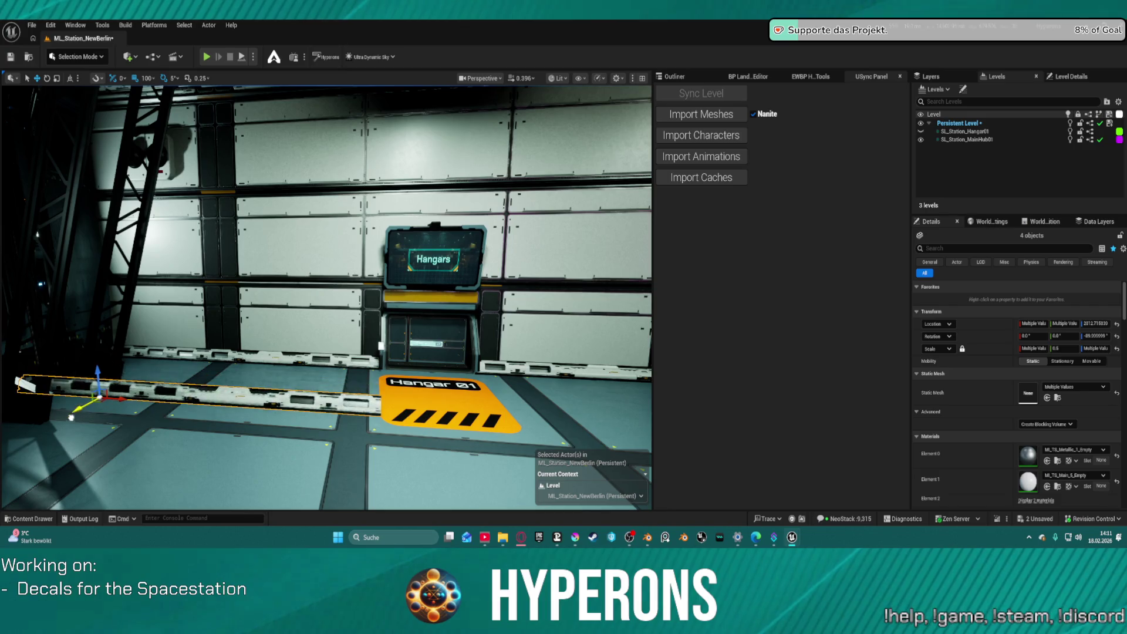
pyautogui.press('e')
pyautogui.moveTo(138, 392)
pyautogui.mouseDown()
pyautogui.moveTo(100, 414)
pyautogui.moveTo(53, 405)
pyautogui.mouseUp()
pyautogui.moveTo(128, 402); pyautogui.dragTo(151, 397)
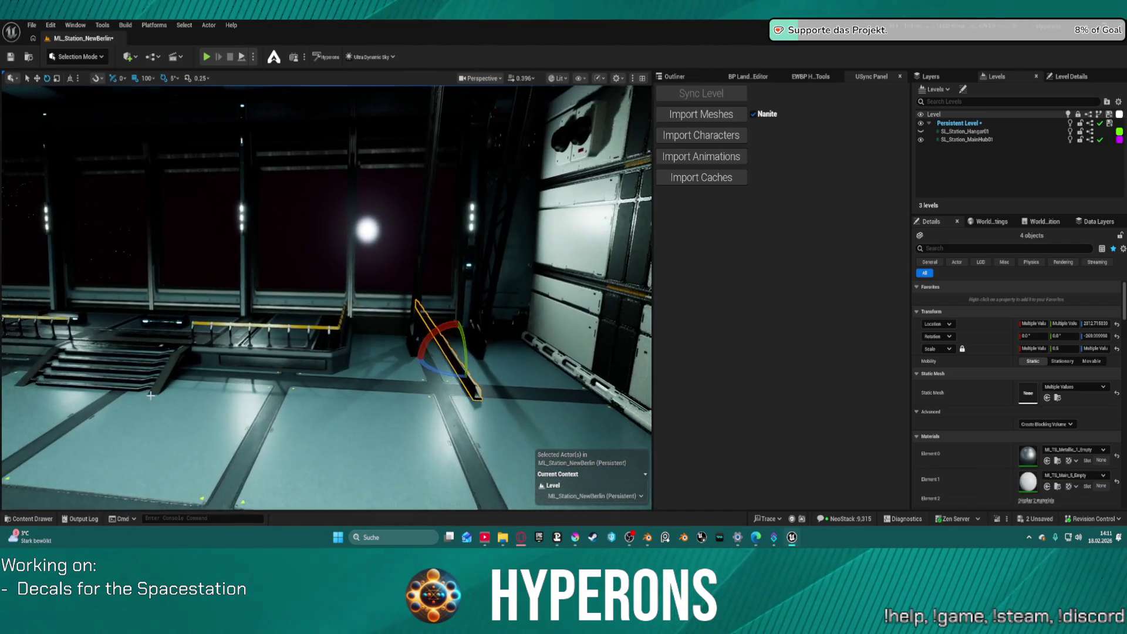
# Move the rotated trim pieces left into place beside the Administration door.
pyautogui.press('w')
pyautogui.moveTo(481, 361); pyautogui.dragTo(563, 355)
pyautogui.moveTo(355, 317); pyautogui.dragTo(241, 316)
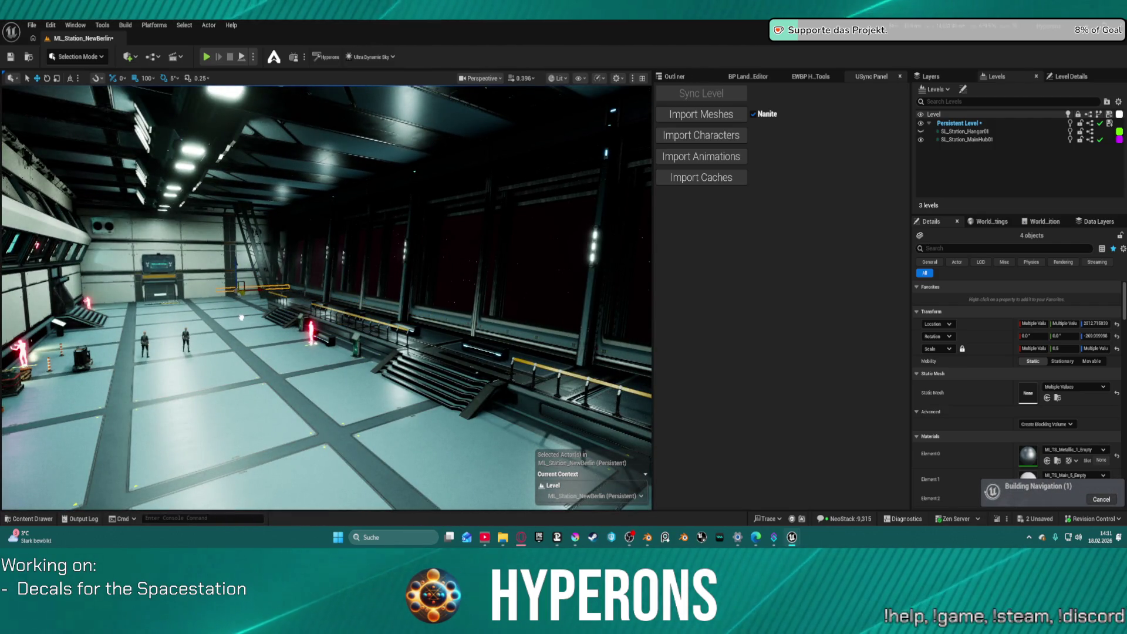
pyautogui.moveTo(241, 316)
pyautogui.mouseDown()
pyautogui.moveTo(211, 344)
pyautogui.moveTo(211, 273)
pyautogui.moveTo(317, 282)
pyautogui.moveTo(364, 347)
pyautogui.moveTo(390, 335)
pyautogui.moveTo(421, 369)
pyautogui.moveTo(443, 361)
pyautogui.moveTo(161, 391)
pyautogui.moveTo(293, 329)
pyautogui.moveTo(317, 329)
pyautogui.moveTo(293, 330)
pyautogui.mouseUp()
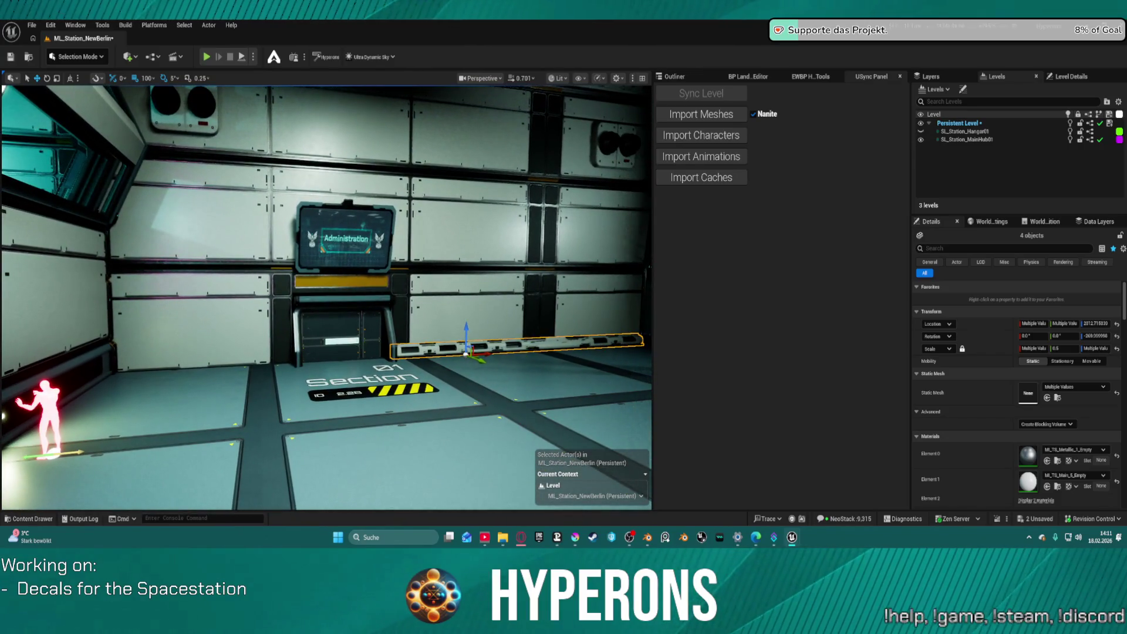
# Alt-drag a copy of both trim pieces to the left side of the Administration door.
pyautogui.click(559, 345)
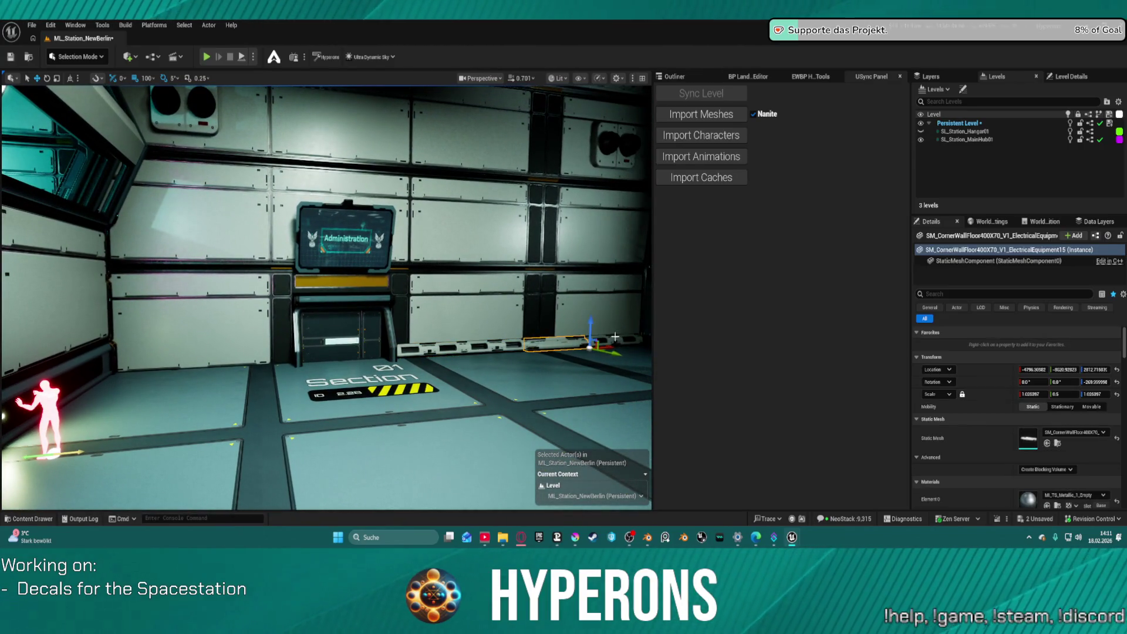
pyautogui.keyDown('ctrl'); pyautogui.click(628, 338); pyautogui.keyUp('ctrl')
pyautogui.moveTo(628, 338)
pyautogui.mouseDown()
pyautogui.moveTo(577, 332)
pyautogui.moveTo(202, 376)
pyautogui.moveTo(281, 354)
pyautogui.mouseUp()
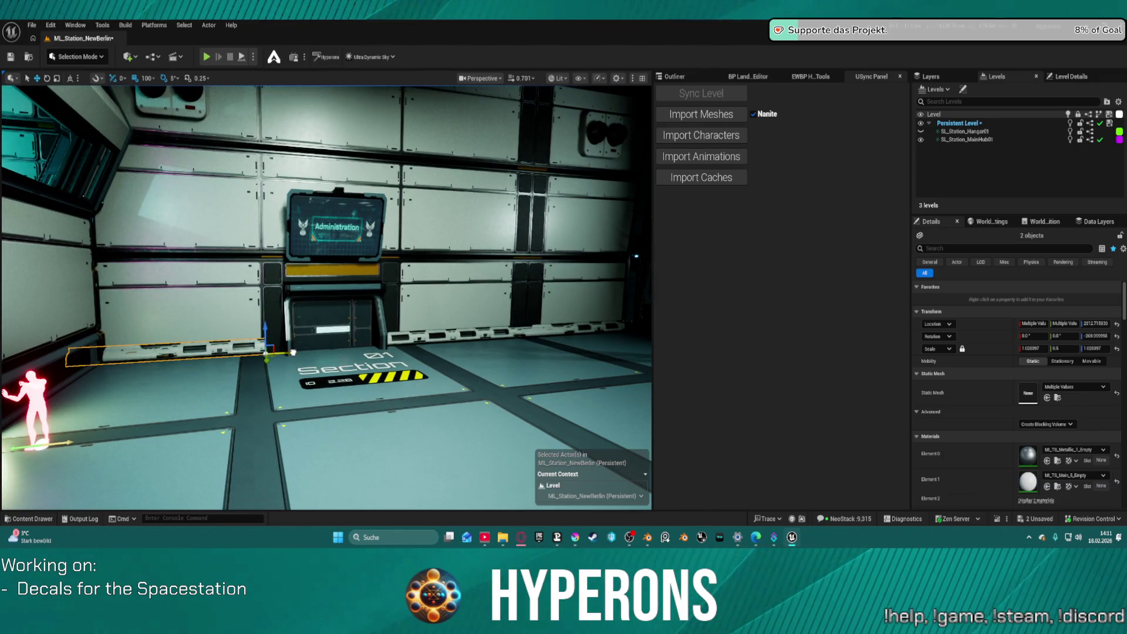
pyautogui.scroll(-10, 297, 355)
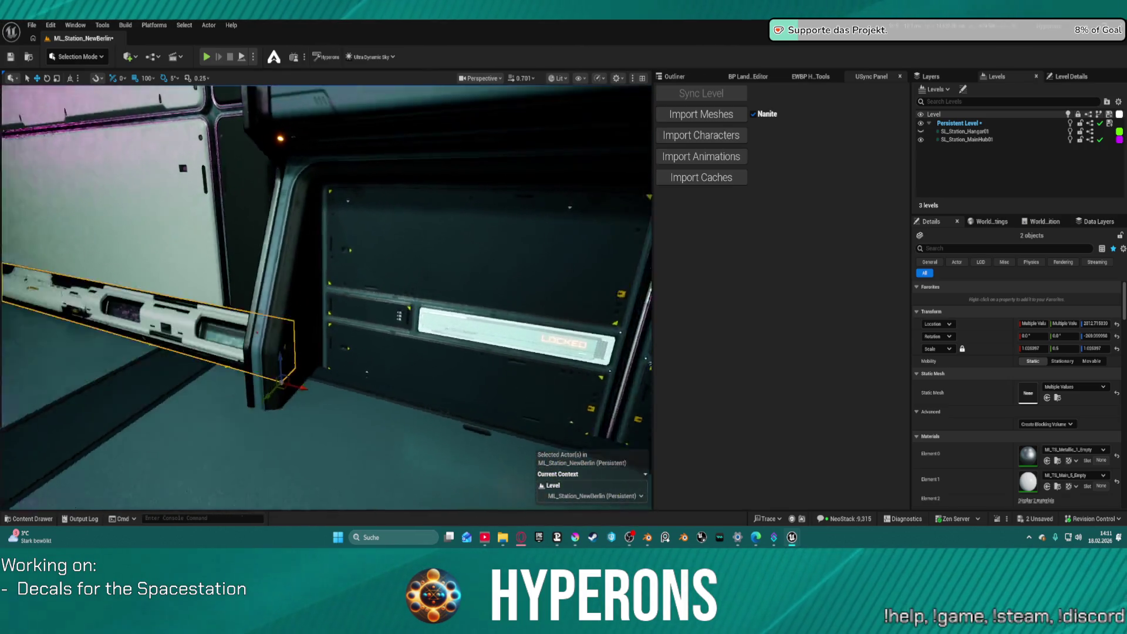
pyautogui.moveTo(298, 354)
pyautogui.mouseDown()
pyautogui.moveTo(205, 320)
pyautogui.moveTo(229, 402)
pyautogui.mouseUp()
pyautogui.scroll(10, 326, 298)
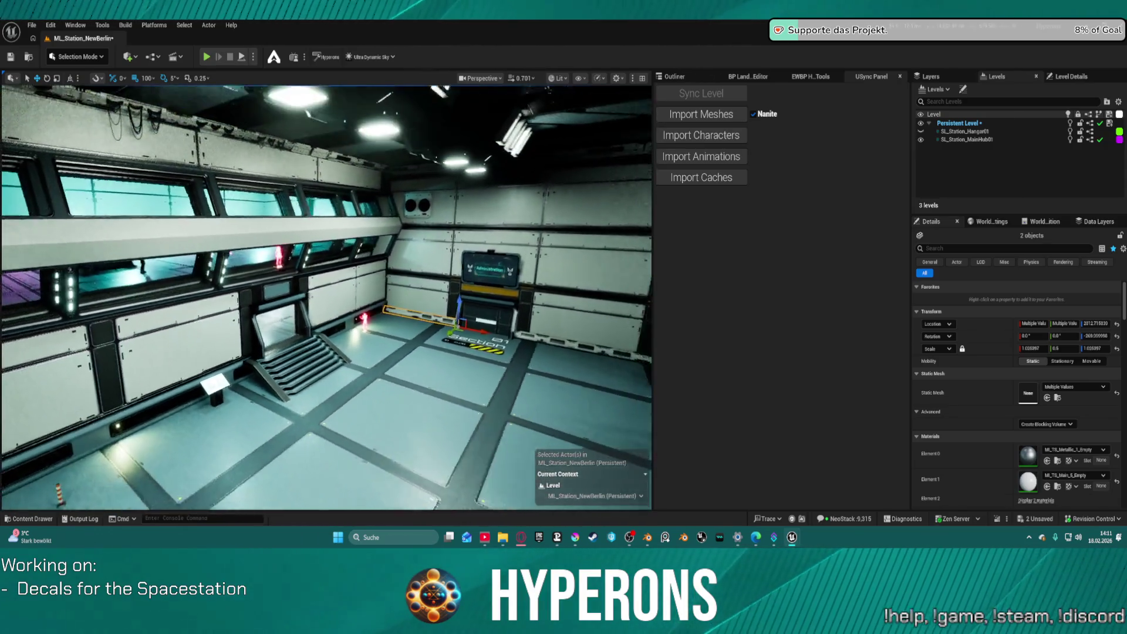
# Fly back through the station to view the trim-lined Hangars room.
pyautogui.moveTo(326, 297)
pyautogui.mouseDown()
pyautogui.moveTo(291, 261)
pyautogui.moveTo(337, 262)
pyautogui.moveTo(320, 258)
pyautogui.moveTo(316, 282)
pyautogui.moveTo(300, 250)
pyautogui.moveTo(273, 259)
pyautogui.moveTo(308, 258)
pyautogui.mouseUp()
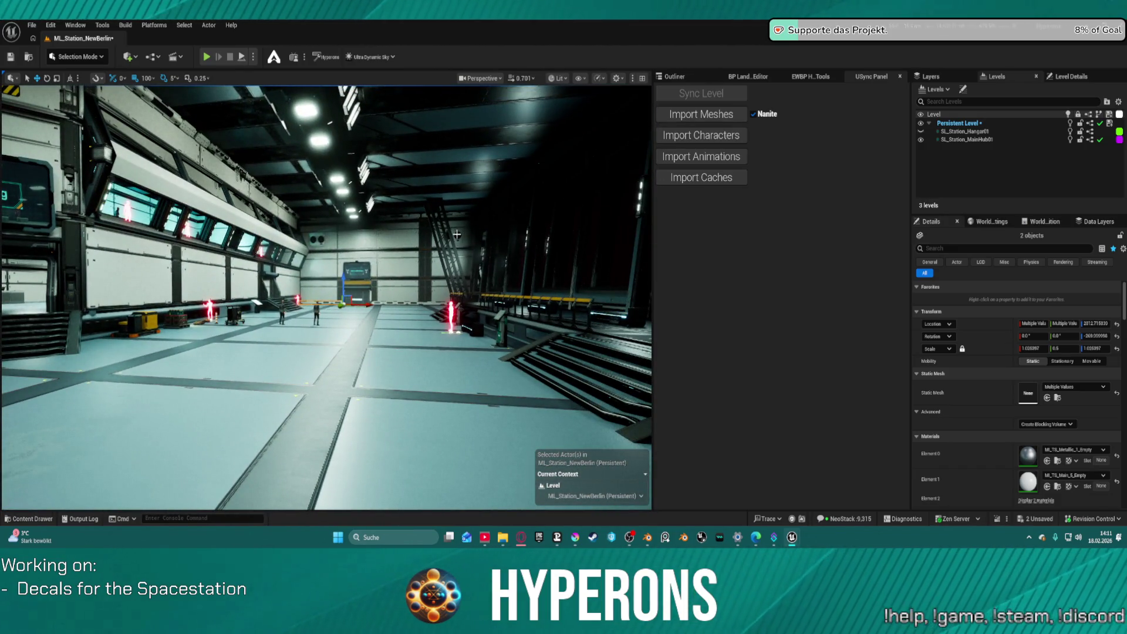
pyautogui.click(457, 234)
pyautogui.moveTo(457, 234)
pyautogui.mouseDown()
pyautogui.moveTo(469, 237)
pyautogui.moveTo(440, 240)
pyautogui.mouseUp()
pyautogui.moveTo(270, 121)
pyautogui.mouseDown()
pyautogui.moveTo(261, 126)
pyautogui.moveTo(271, 121)
pyautogui.mouseUp()
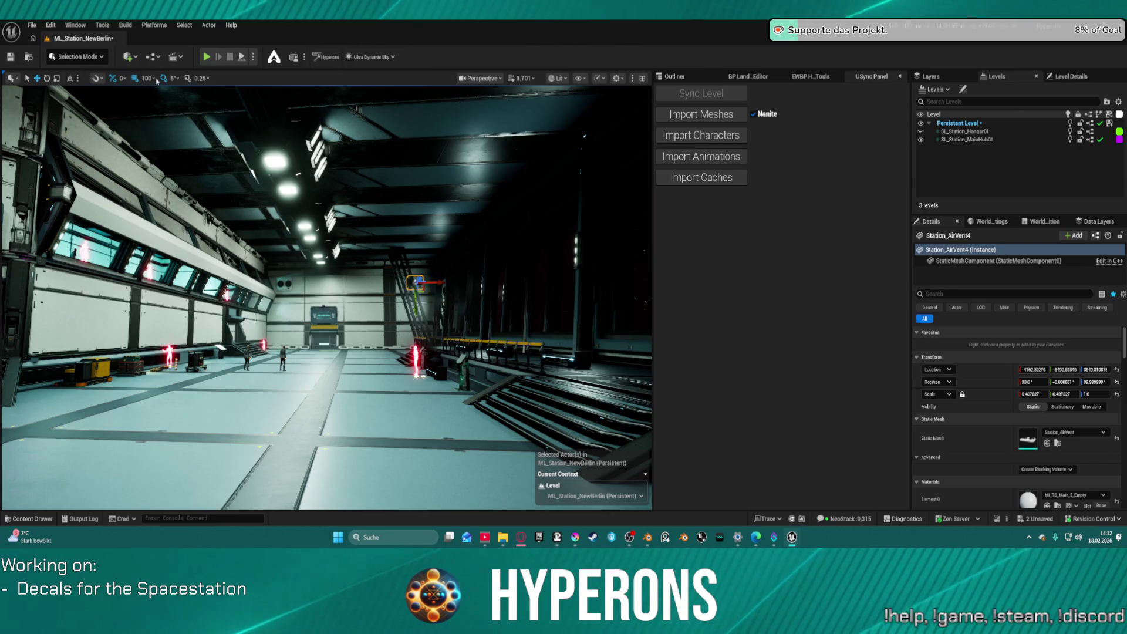
# Slide AirVent4 along Y and Station_AirVent2 along X to new spots on the wall.
pyautogui.moveTo(441, 283); pyautogui.dragTo(389, 280)
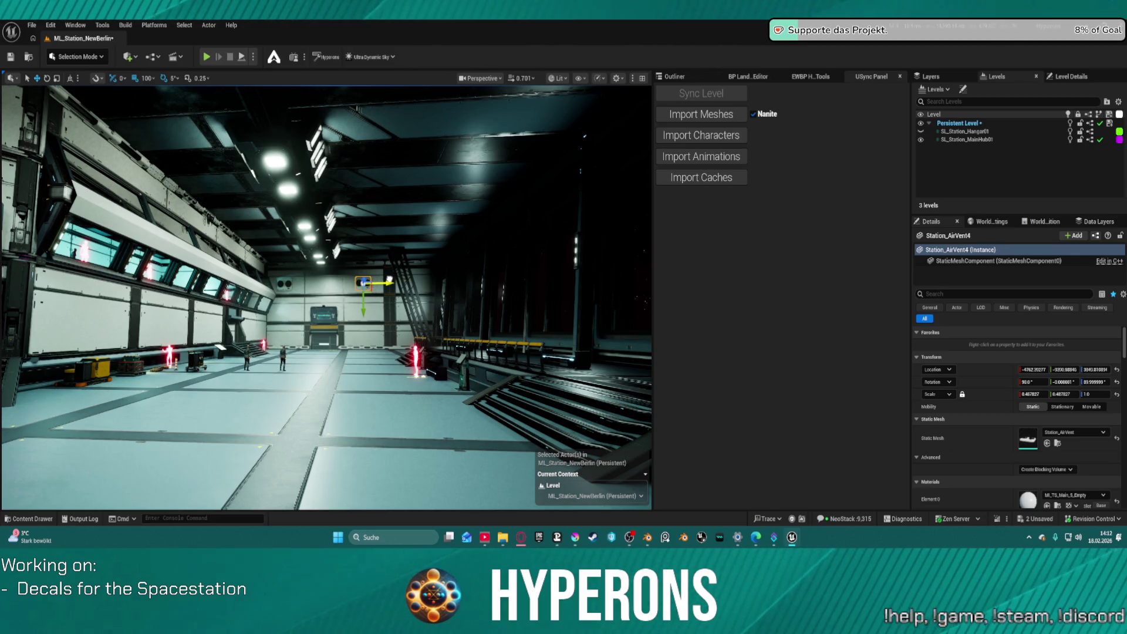
pyautogui.press('f')
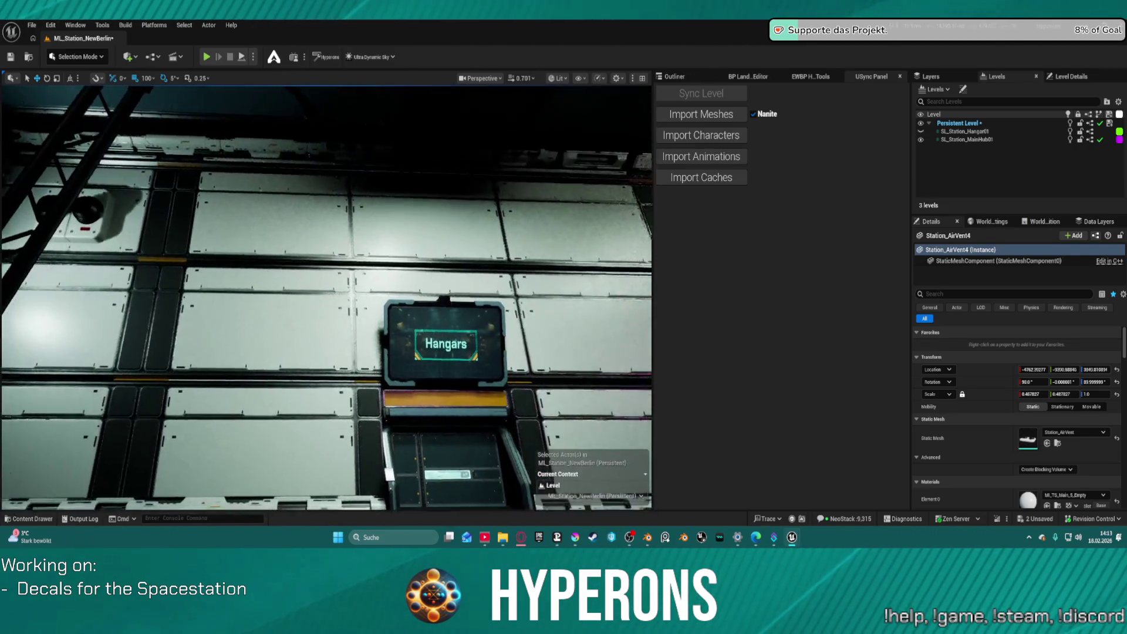
pyautogui.click(102, 217)
pyautogui.moveTo(120, 219); pyautogui.dragTo(293, 217)
# Fly through the hangar past the Administration terminal to the wall beside the Logistics room.
pyautogui.press('s')
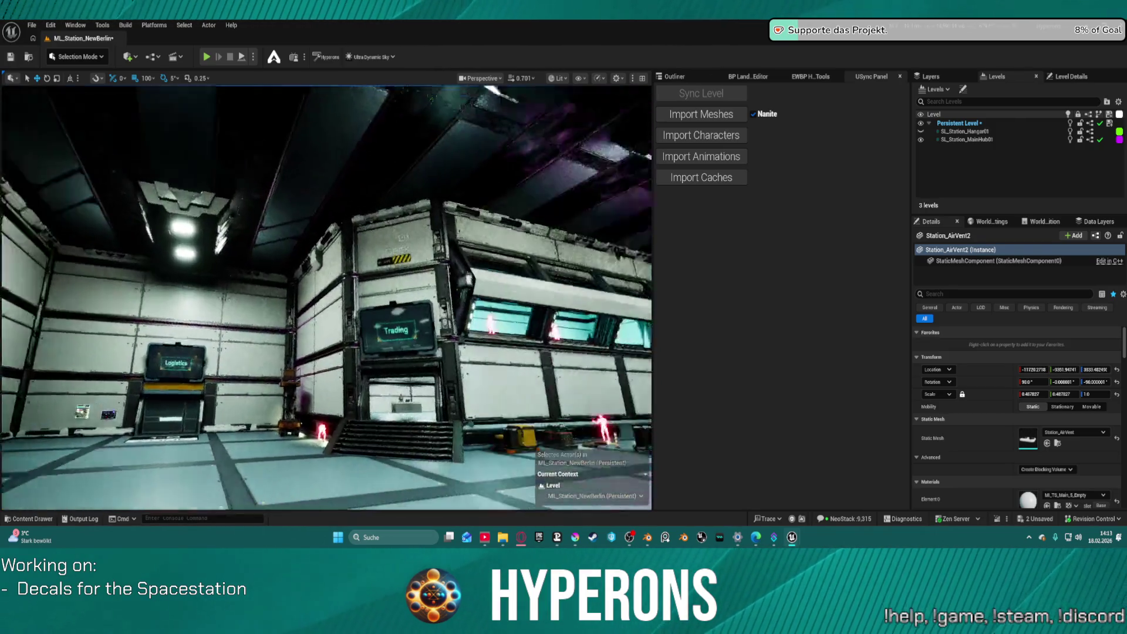
pyautogui.press('w')
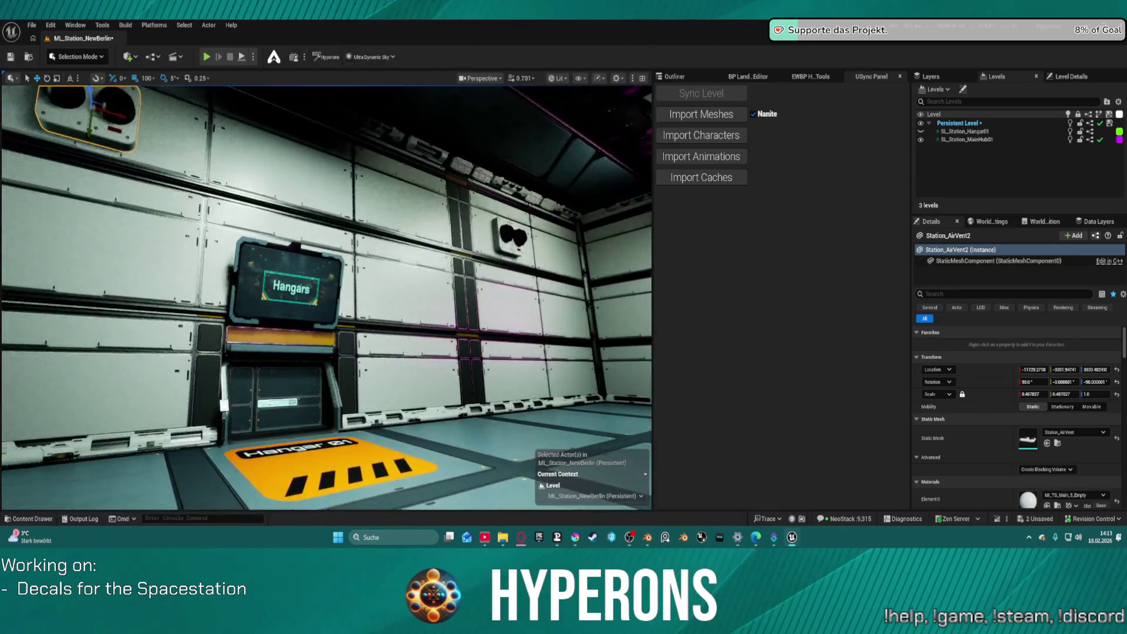
pyautogui.press('s')
pyautogui.press('w')
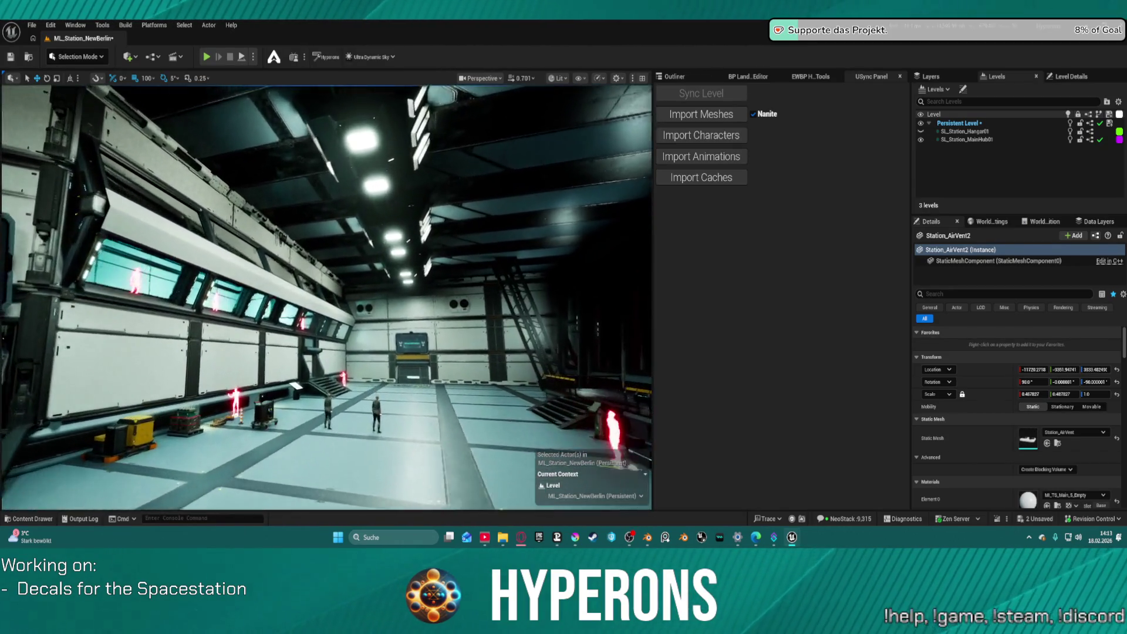
pyautogui.press('w')
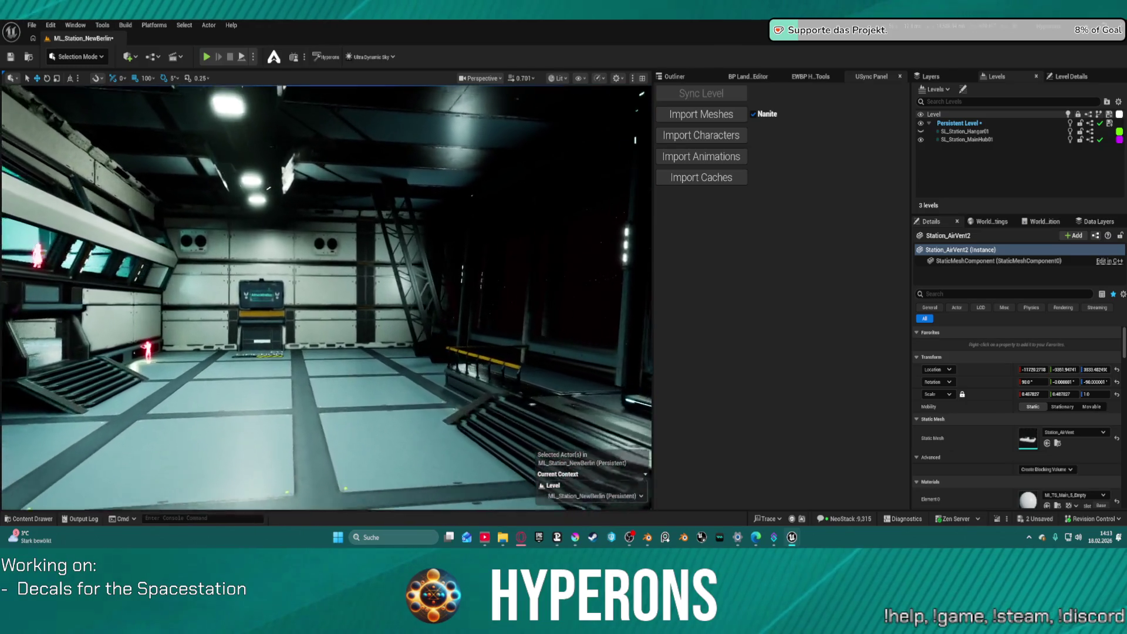
pyautogui.press('w')
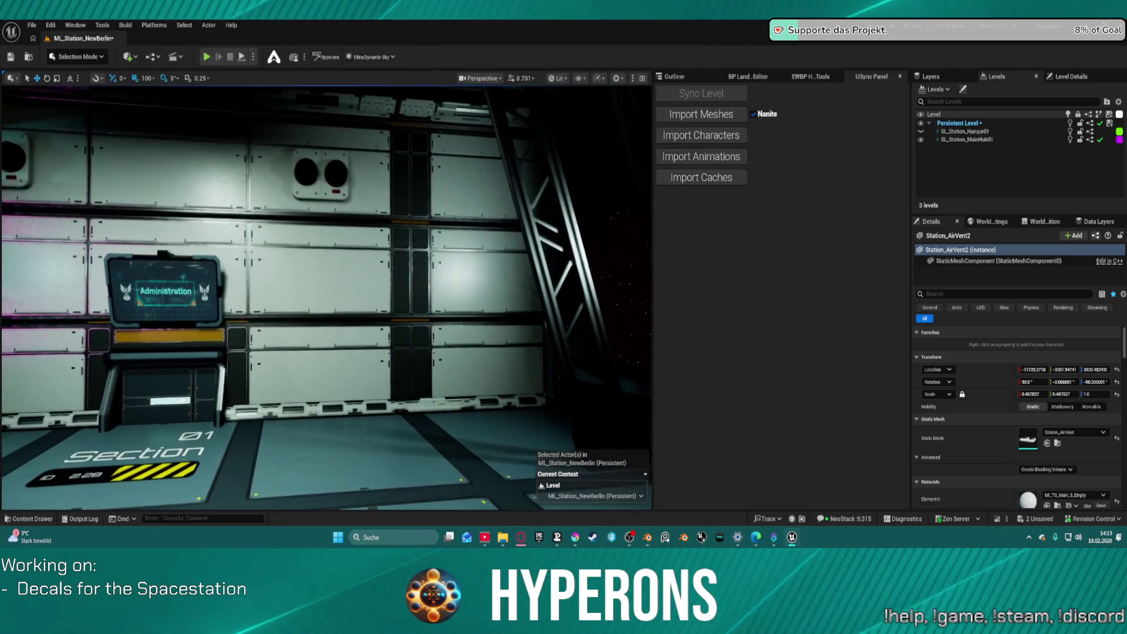
pyautogui.press('w')
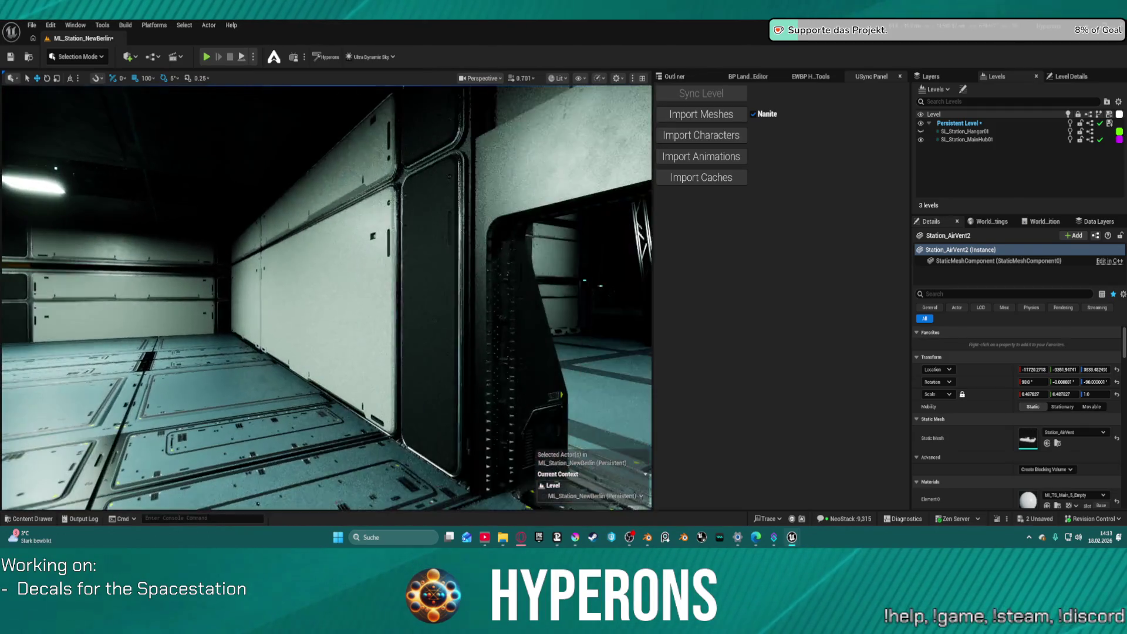
pyautogui.press('w')
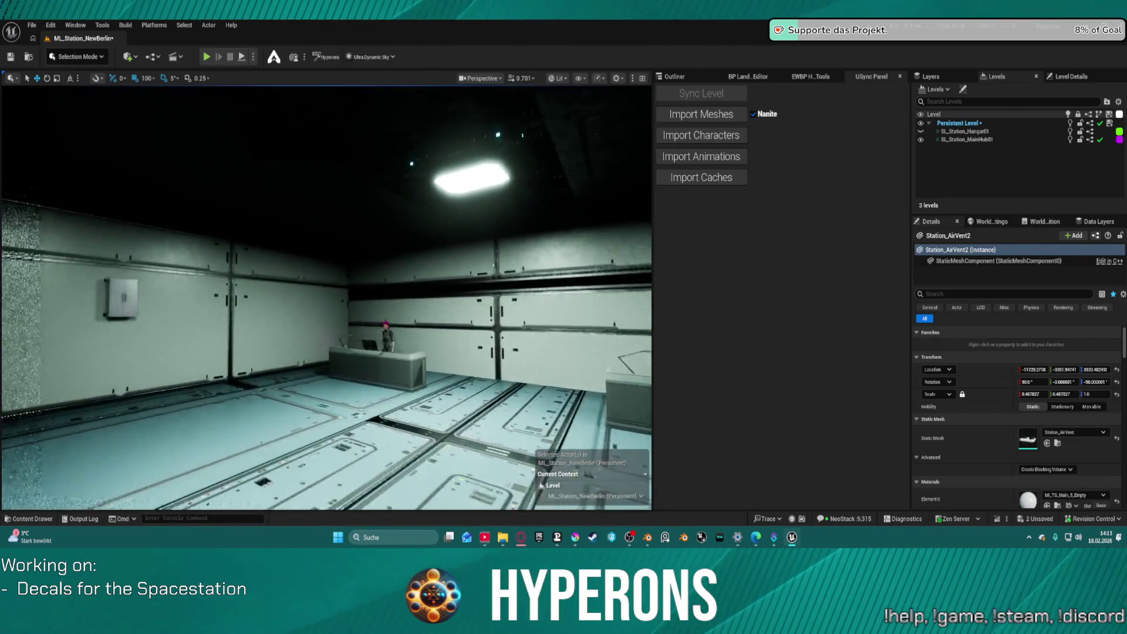
pyautogui.press('w')
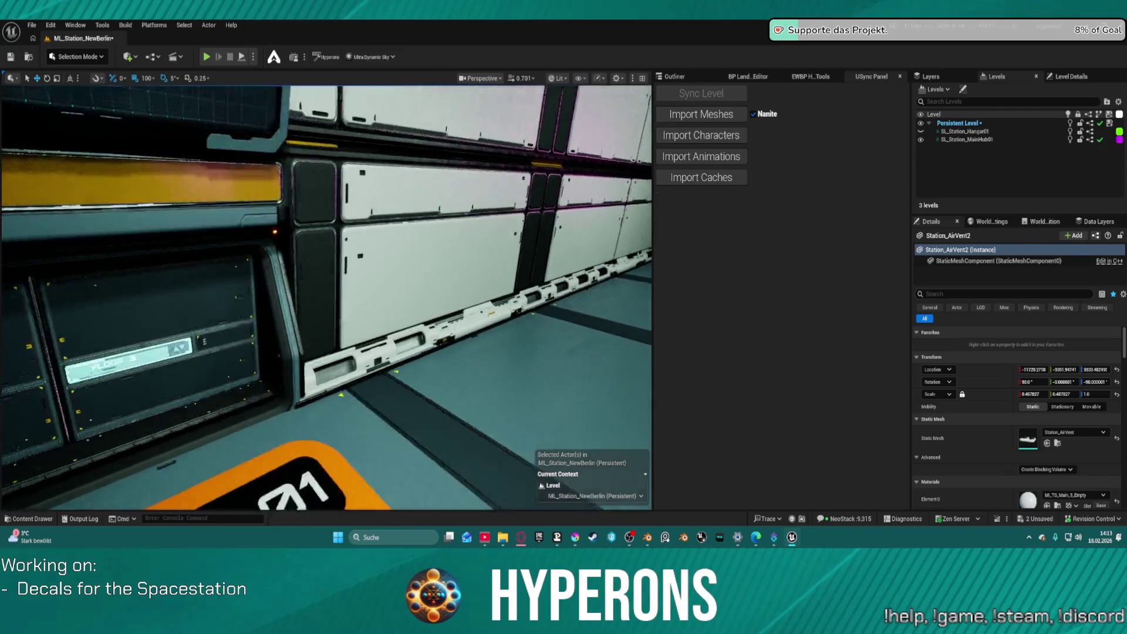
pyautogui.press('w')
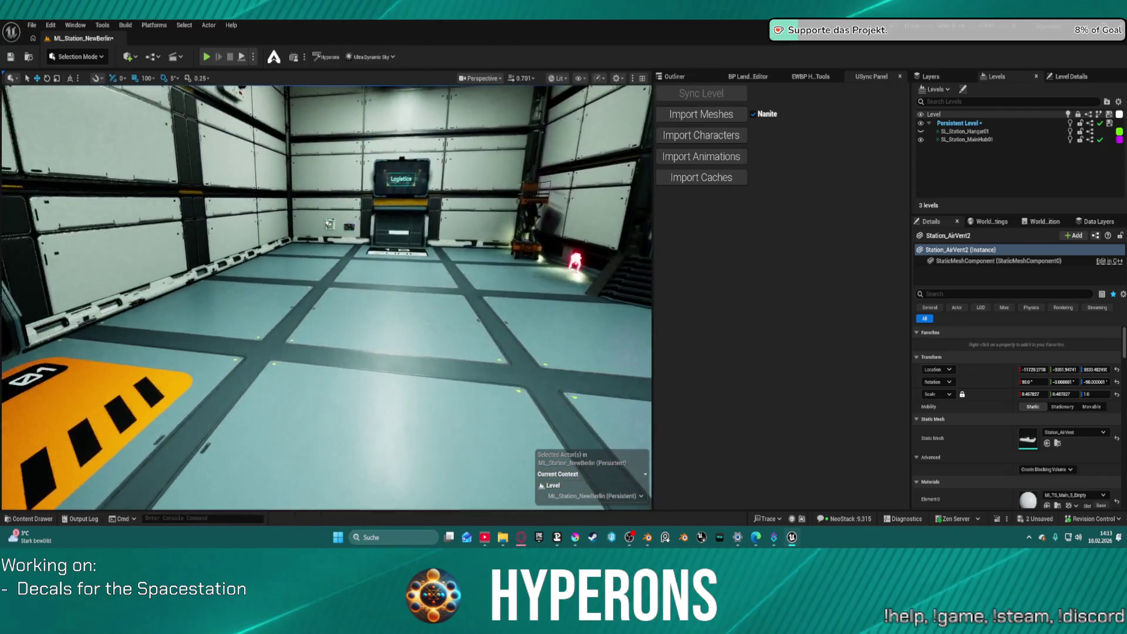
pyautogui.press('w')
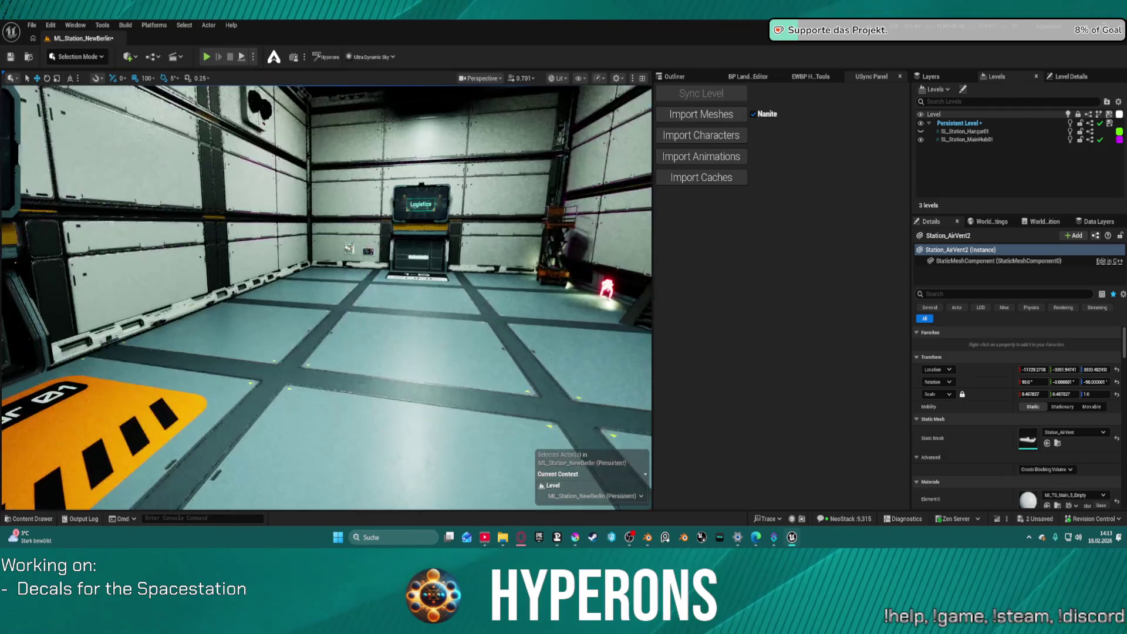
pyautogui.press('w')
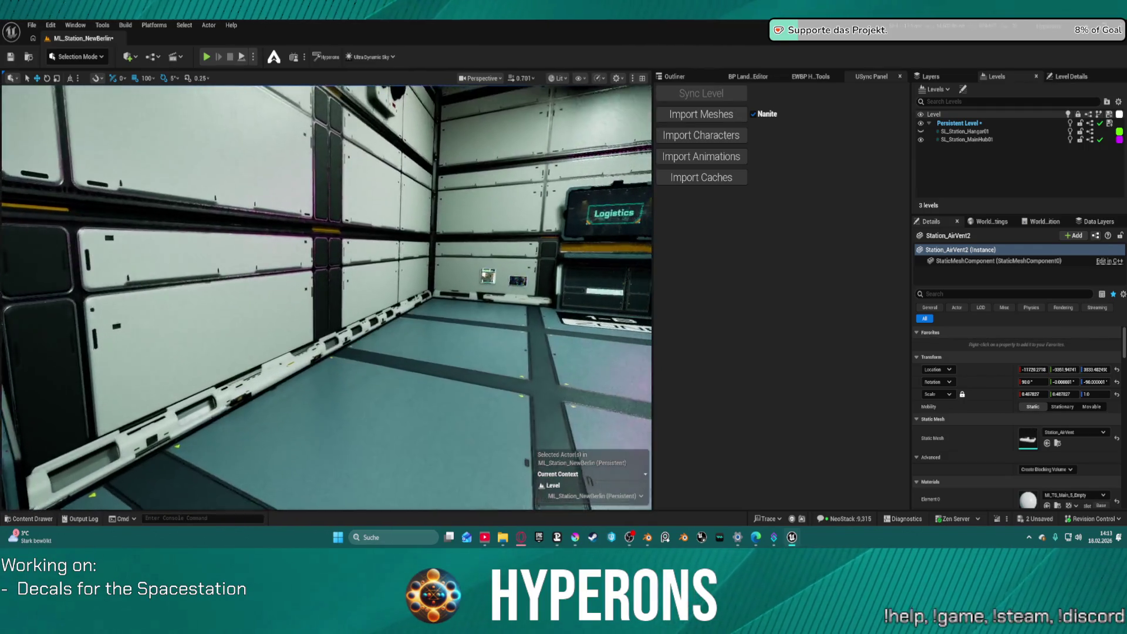
# Select the seven floor-edge electrical equipment strips.
pyautogui.keyDown('ctrl'); pyautogui.click(118, 446); pyautogui.keyUp('ctrl')
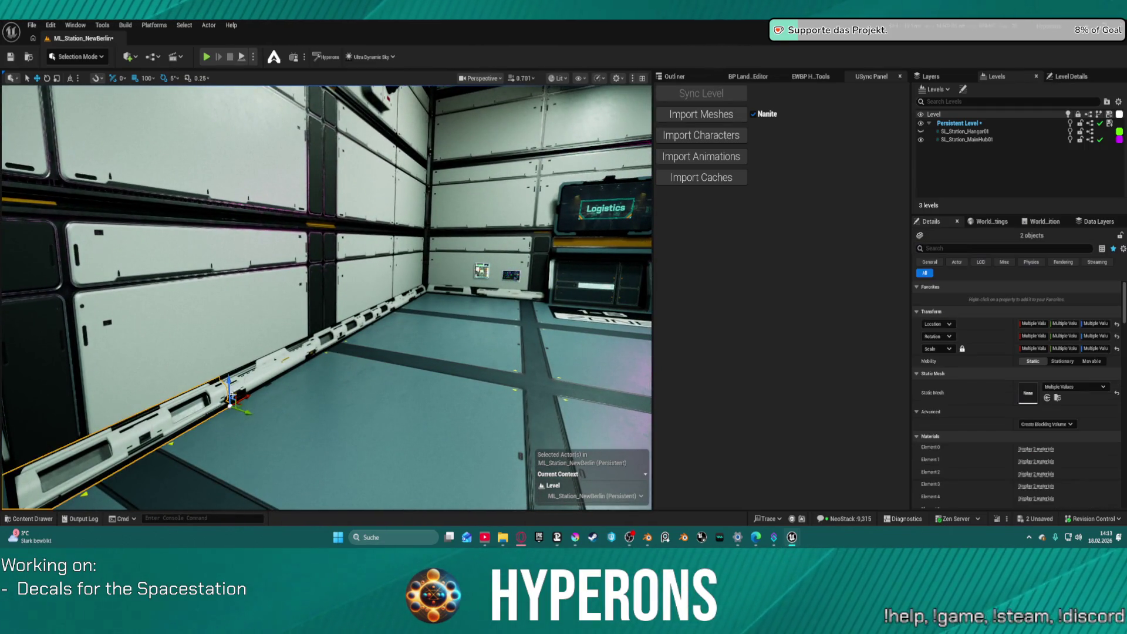
pyautogui.keyDown('ctrl'); pyautogui.click(267, 377); pyautogui.keyUp('ctrl')
pyautogui.keyDown('ctrl'); pyautogui.click(361, 320); pyautogui.keyUp('ctrl')
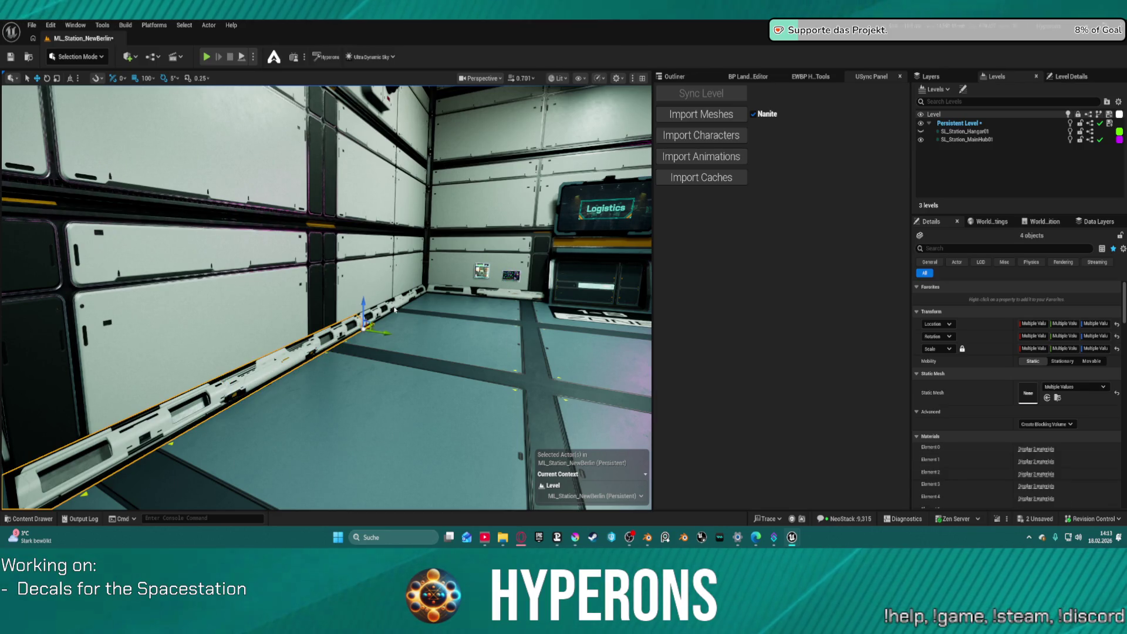
pyautogui.keyDown('ctrl'); pyautogui.click(423, 287); pyautogui.keyUp('ctrl')
pyautogui.keyDown('ctrl'); pyautogui.click(390, 305); pyautogui.keyUp('ctrl')
pyautogui.click(674, 77)
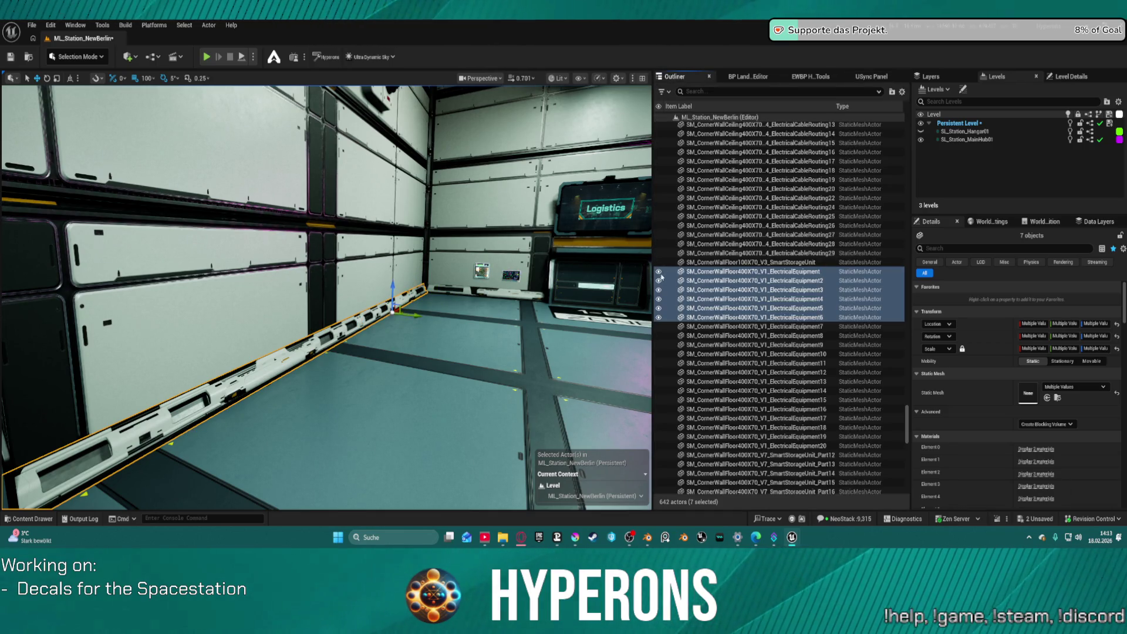
# Toggle the strips' visibility to compare, leave them shown, and frame SM_Wall_4m_Section_7m.045.
pyautogui.click(658, 275)
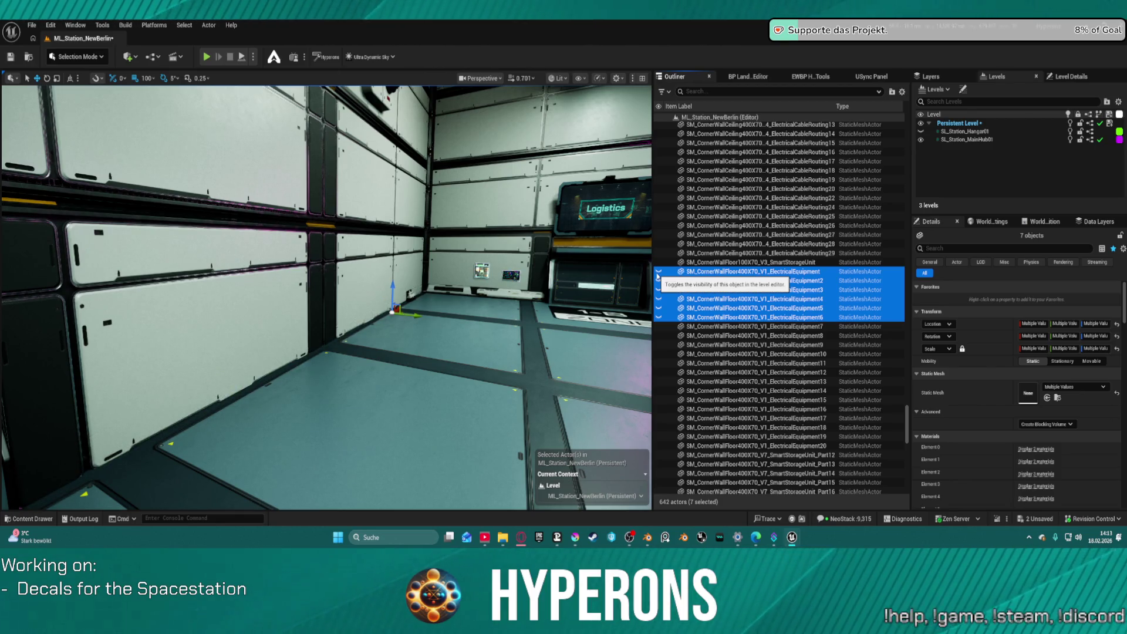
pyautogui.click(658, 275)
pyautogui.click(658, 274)
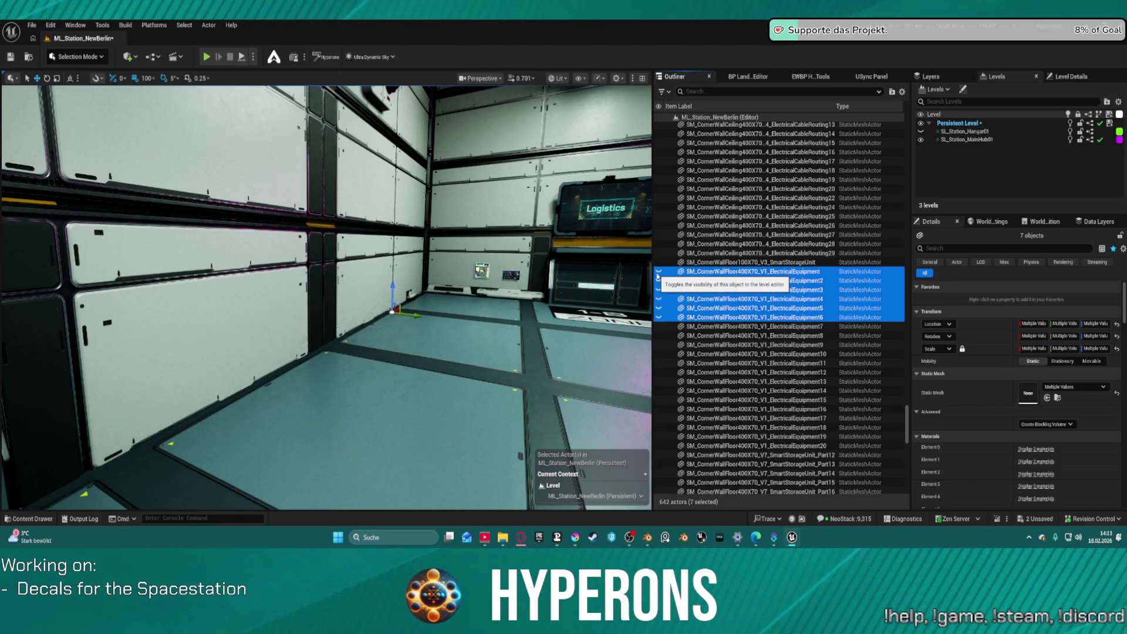
pyautogui.click(658, 274)
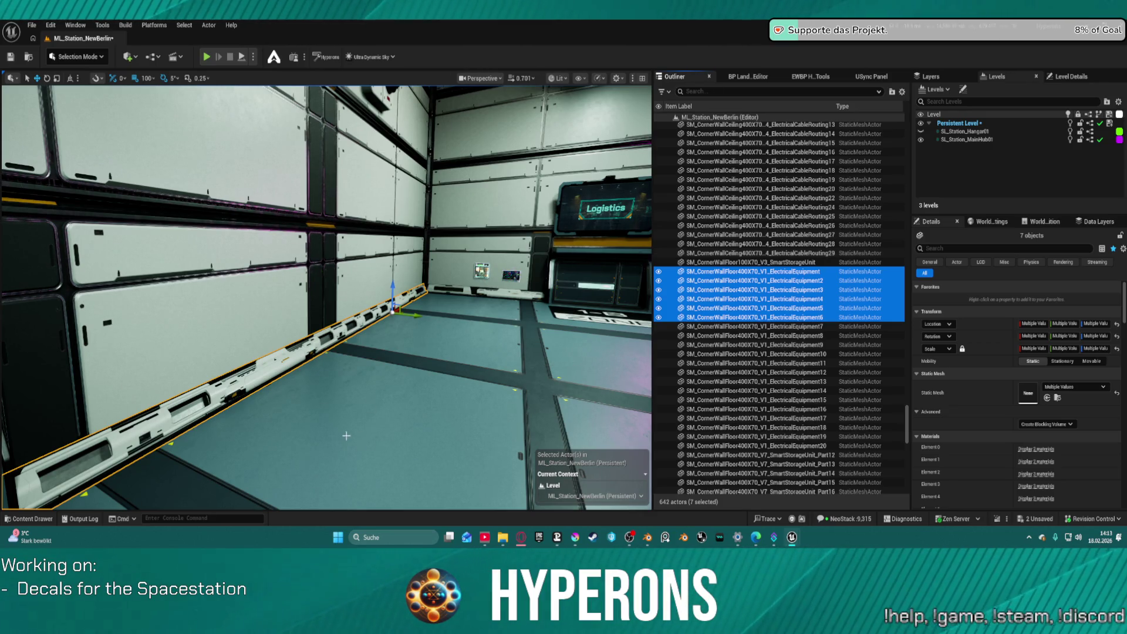
pyautogui.click(659, 300)
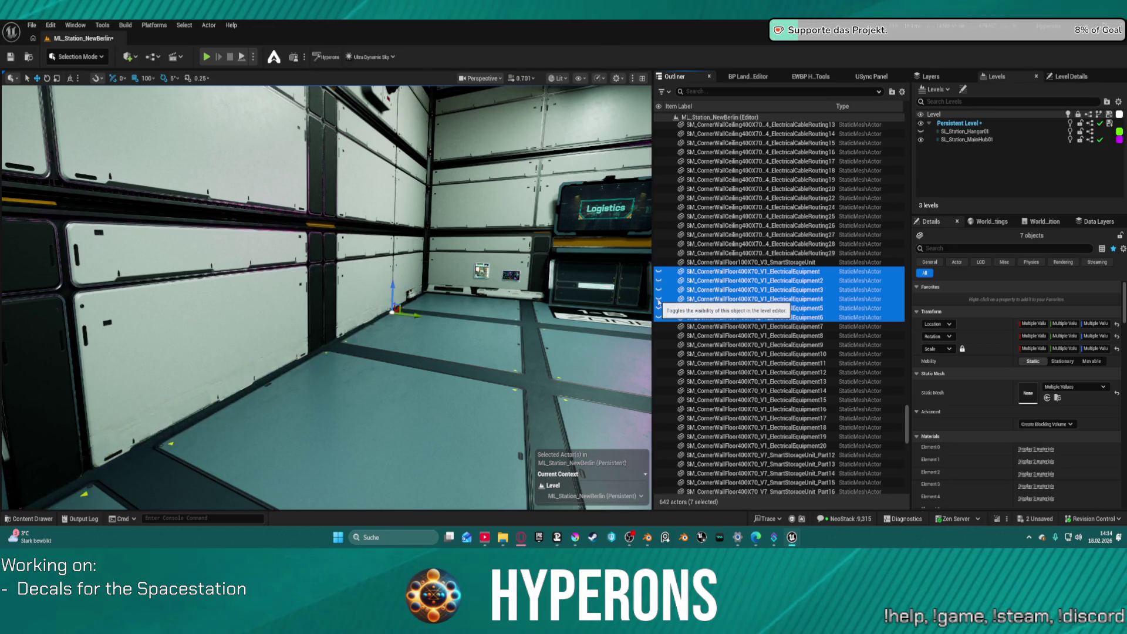
pyautogui.click(658, 301)
pyautogui.click(659, 301)
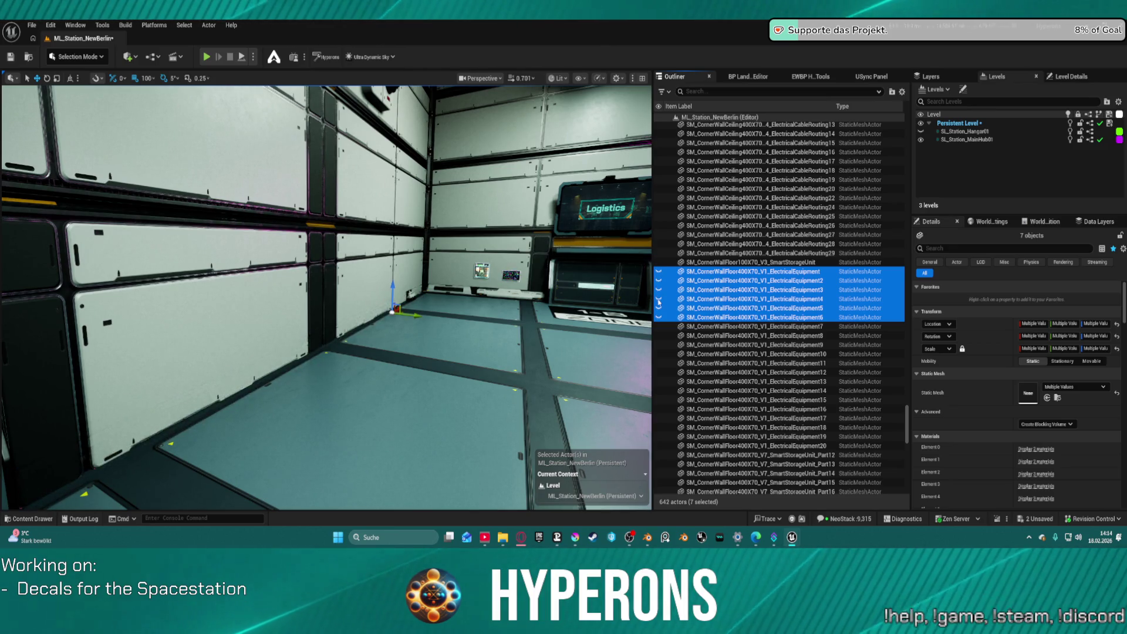
pyautogui.click(659, 301)
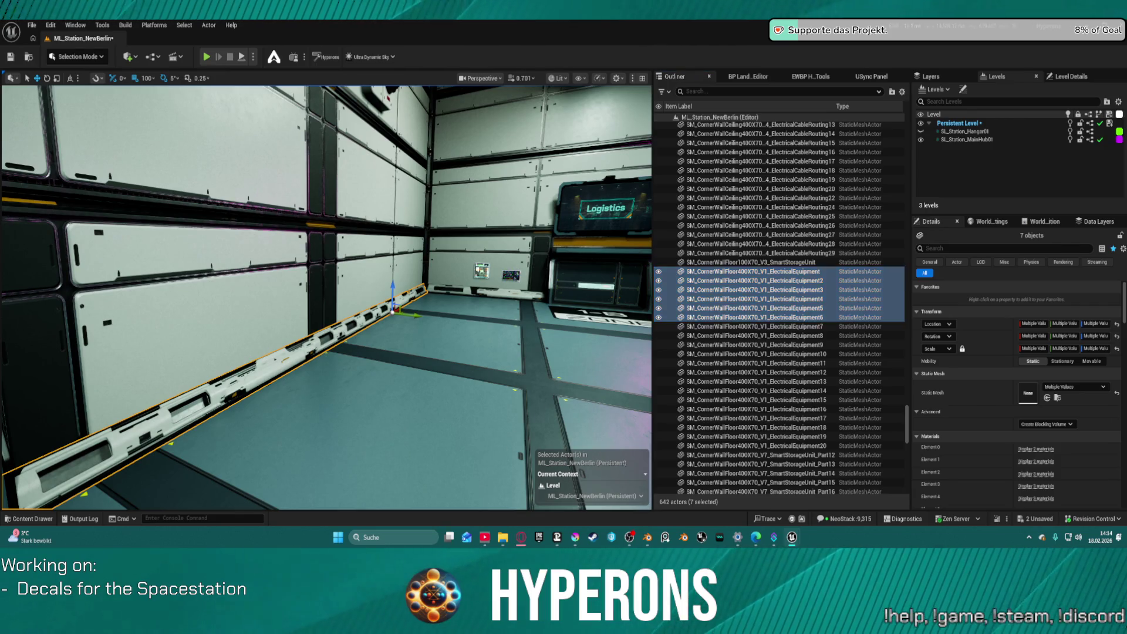
pyautogui.click(549, 298)
pyautogui.press('f')
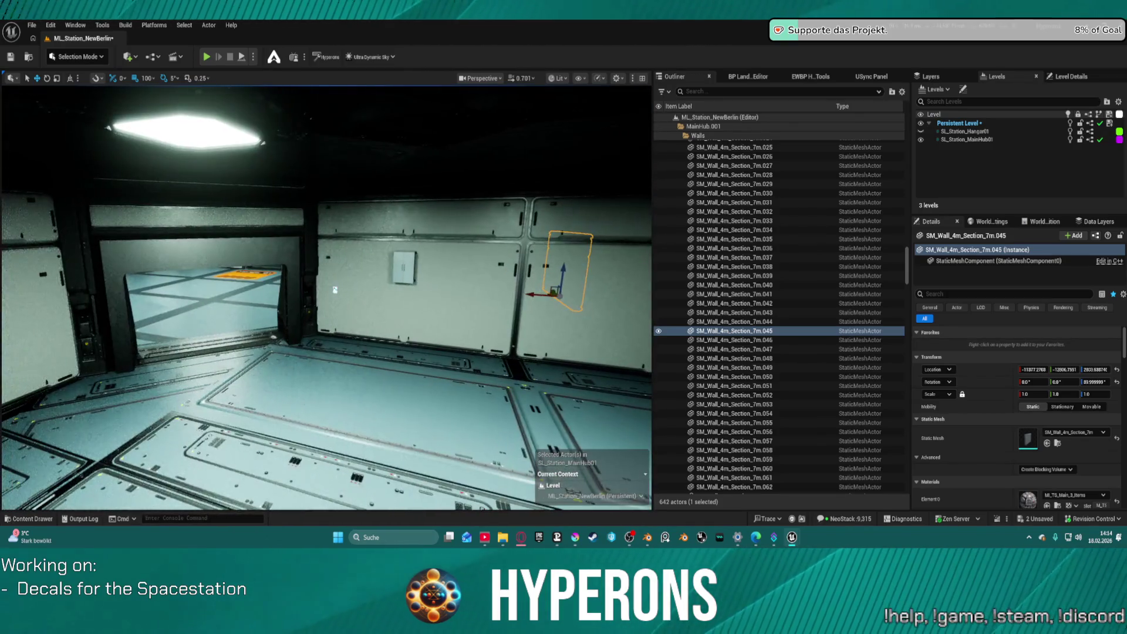
pyautogui.hotkey('ctrl', 'space')
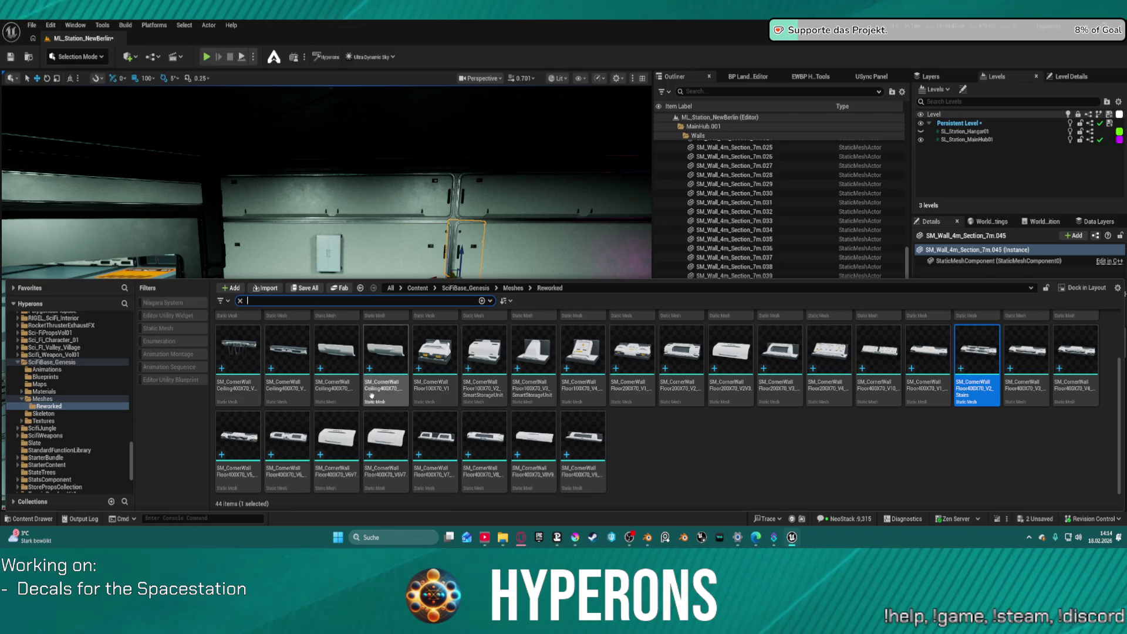
pyautogui.hotkey('ctrl', 'space')
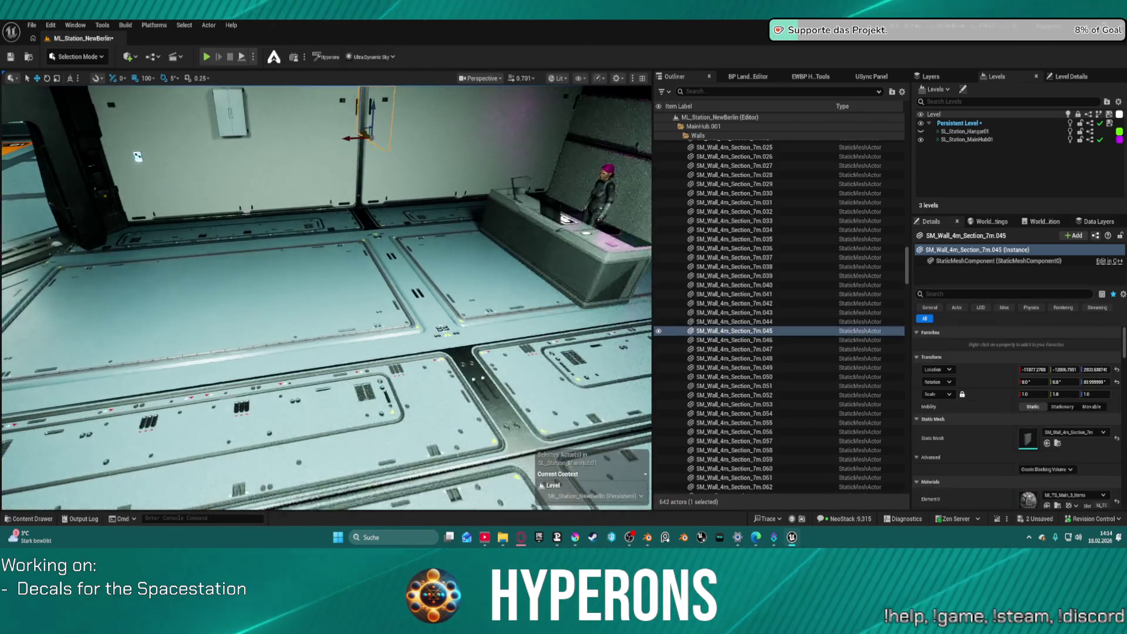
pyautogui.moveTo(199, 175)
pyautogui.mouseDown()
pyautogui.moveTo(200, 193)
pyautogui.moveTo(153, 194)
pyautogui.moveTo(199, 194)
pyautogui.moveTo(223, 170)
pyautogui.moveTo(258, 173)
pyautogui.mouseUp()
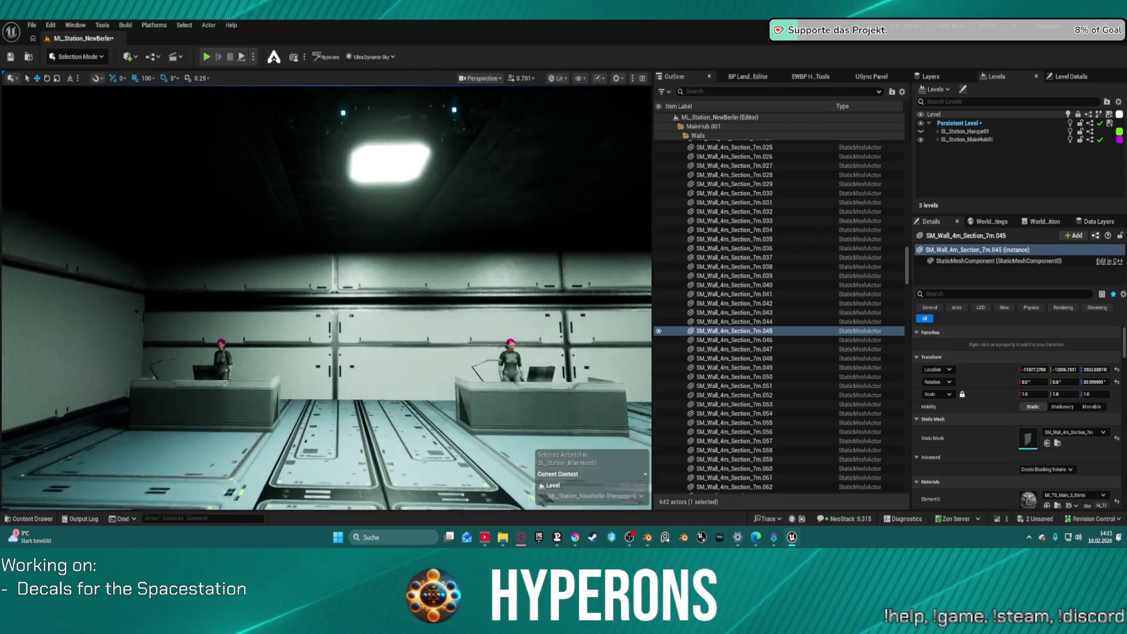
pyautogui.hotkey('ctrl', 'space')
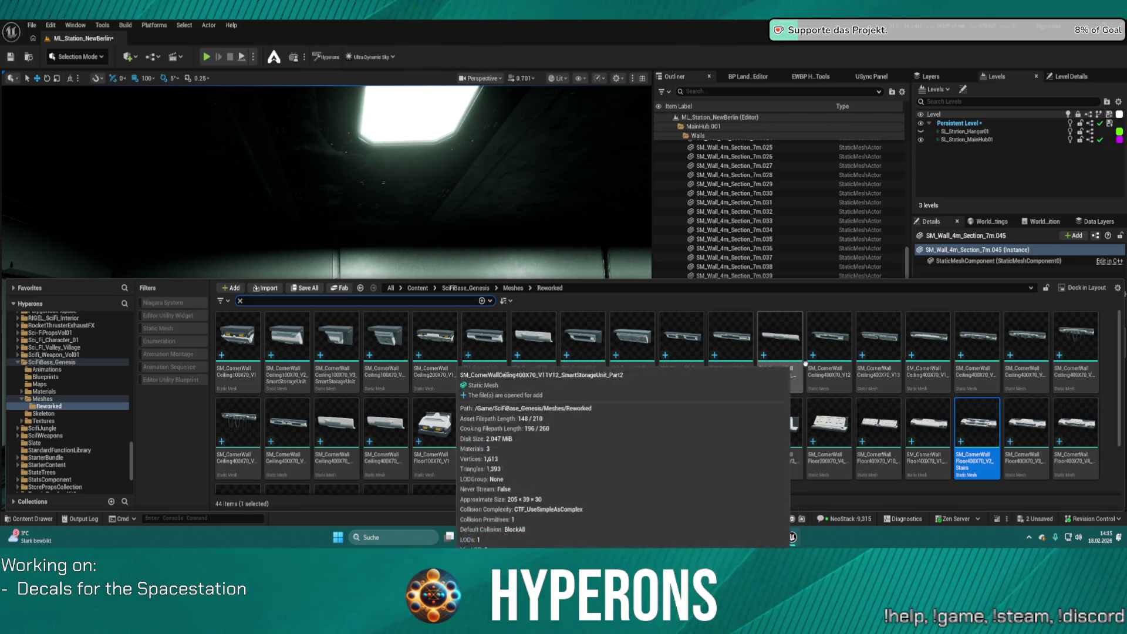
# Select the SmartStorageUnit_Part1 mesh and drag it up toward the wall-ceiling corner.
pyautogui.moveTo(736, 354)
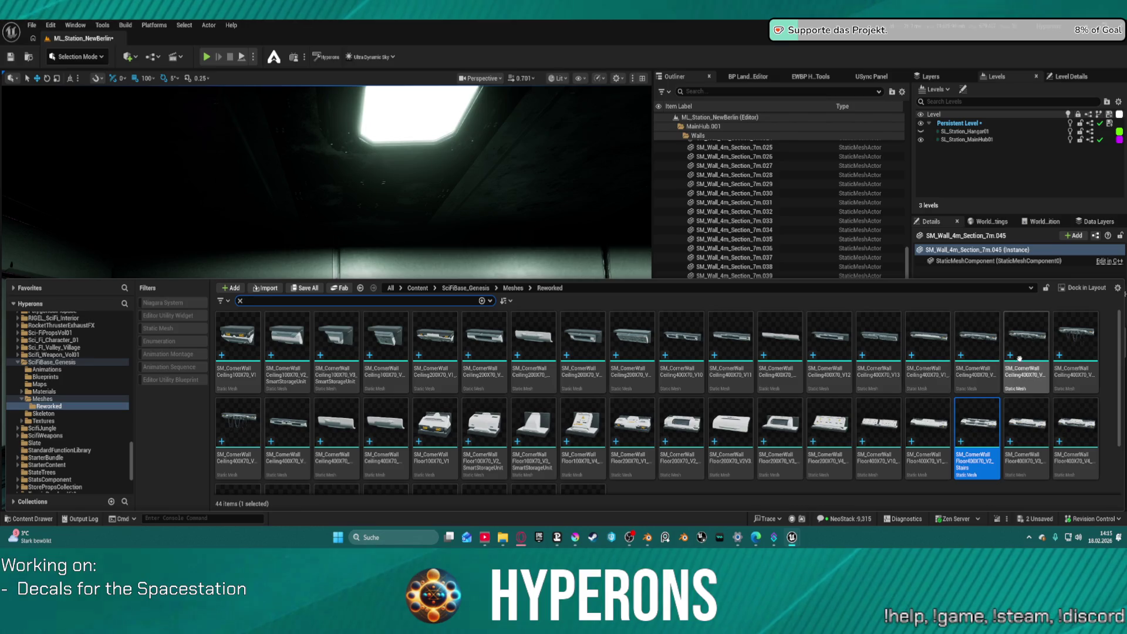
pyautogui.moveTo(700, 336)
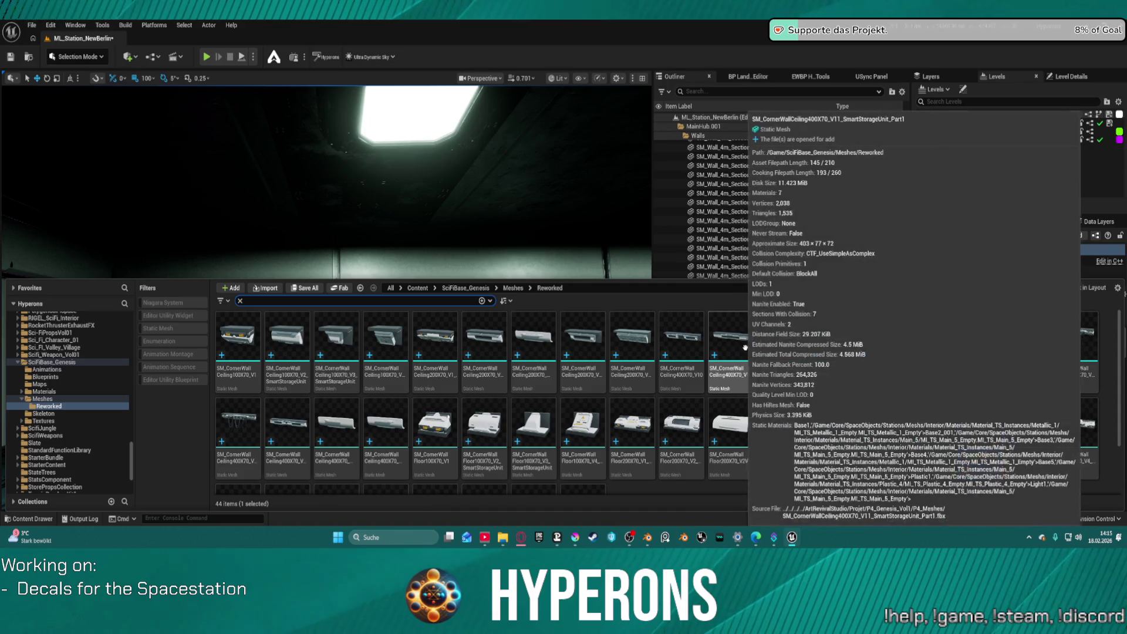
pyautogui.click(353, 263)
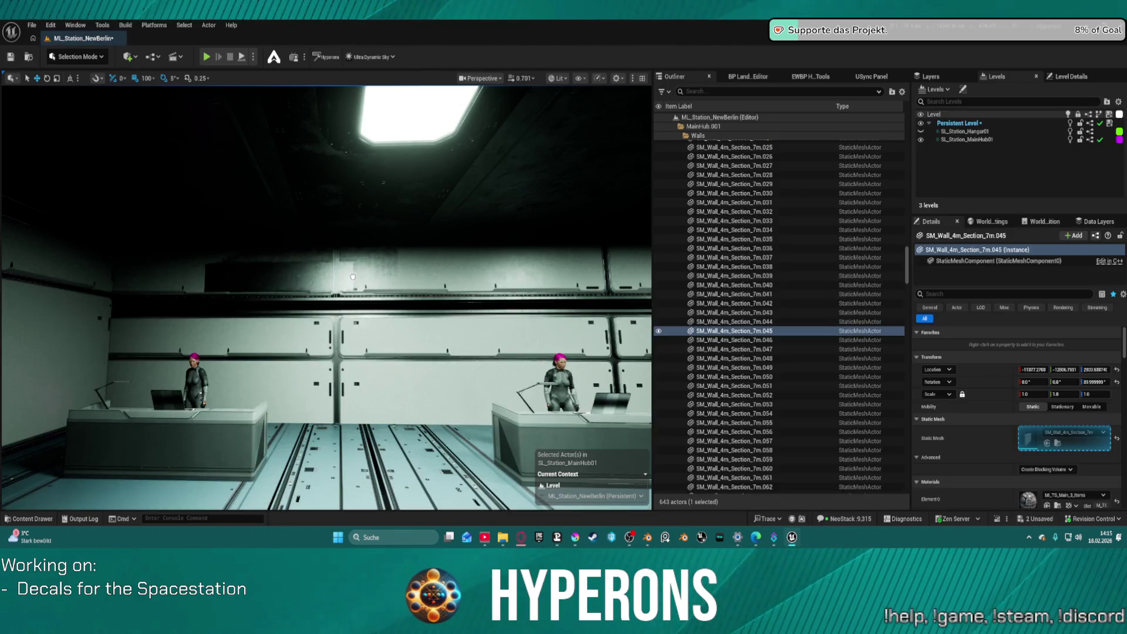
pyautogui.click(353, 263)
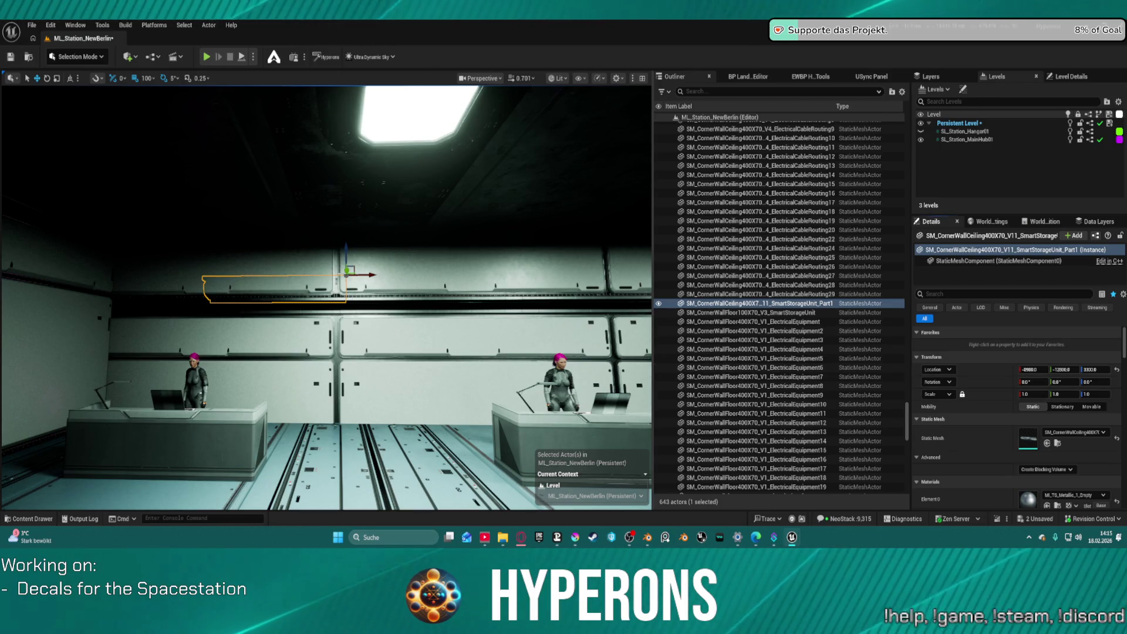
pyautogui.moveTo(348, 272)
pyautogui.mouseDown()
pyautogui.moveTo(334, 261)
pyautogui.moveTo(229, 273)
pyautogui.moveTo(223, 165)
pyautogui.mouseUp()
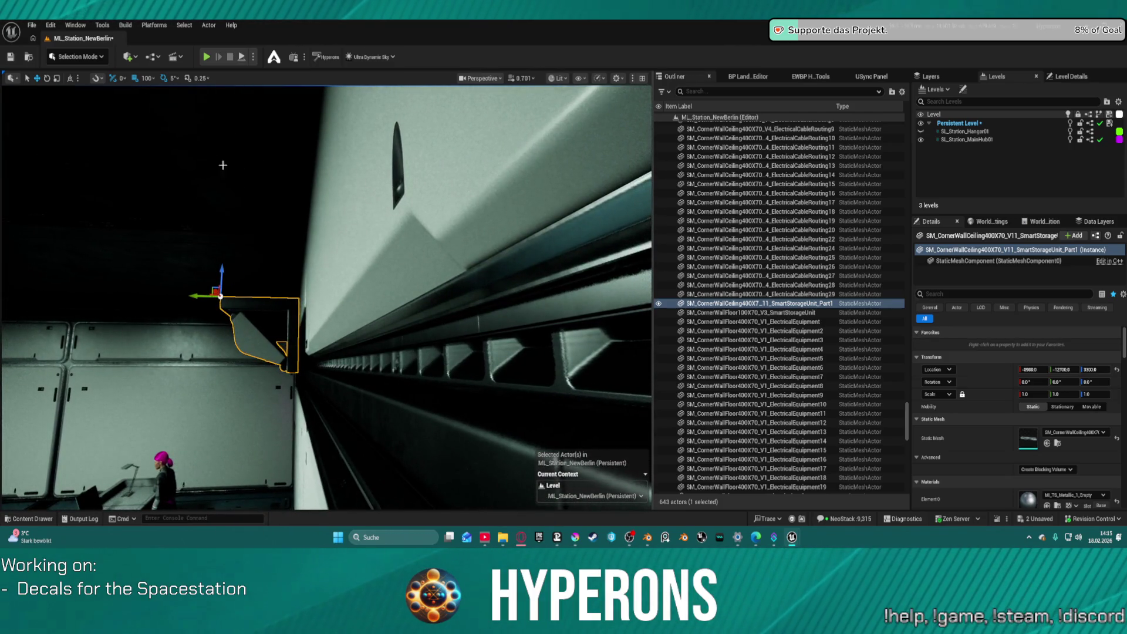
# With 10-unit position snapping, raise the storage unit to Z 3370 against the ceiling.
pyautogui.click(148, 78)
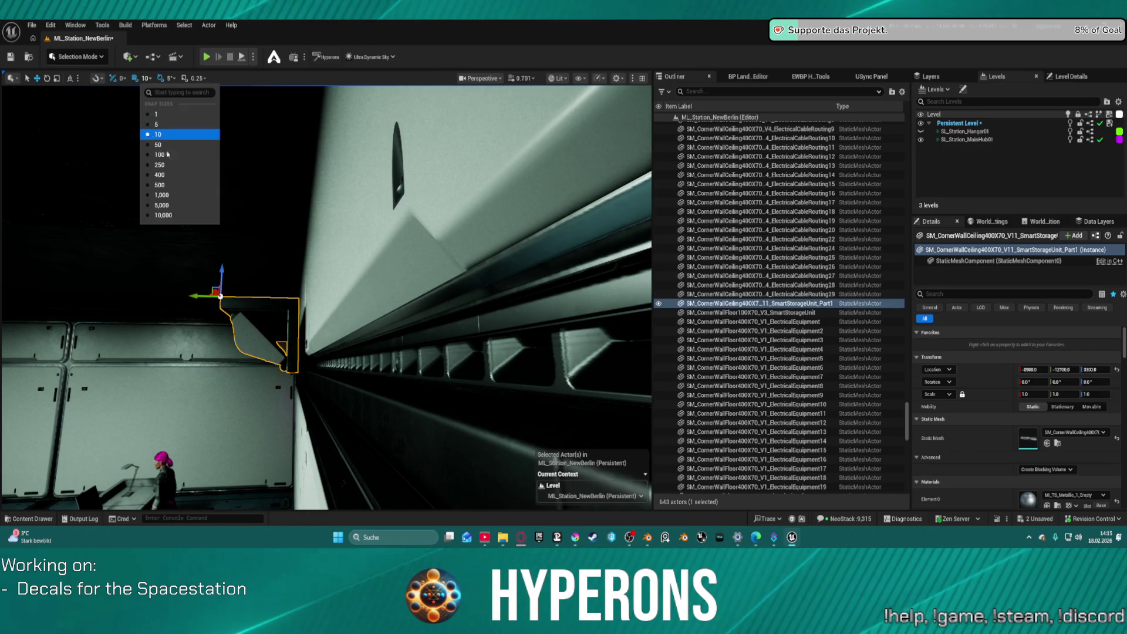
pyautogui.click(157, 134)
pyautogui.moveTo(200, 294); pyautogui.dragTo(196, 296)
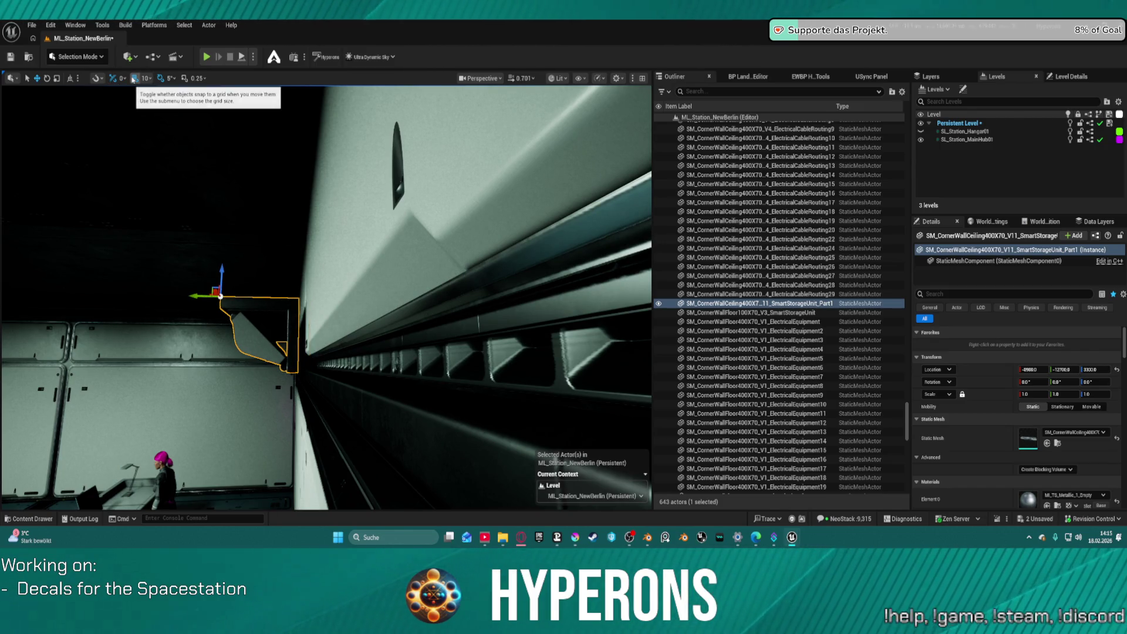
pyautogui.moveTo(221, 271); pyautogui.dragTo(227, 196)
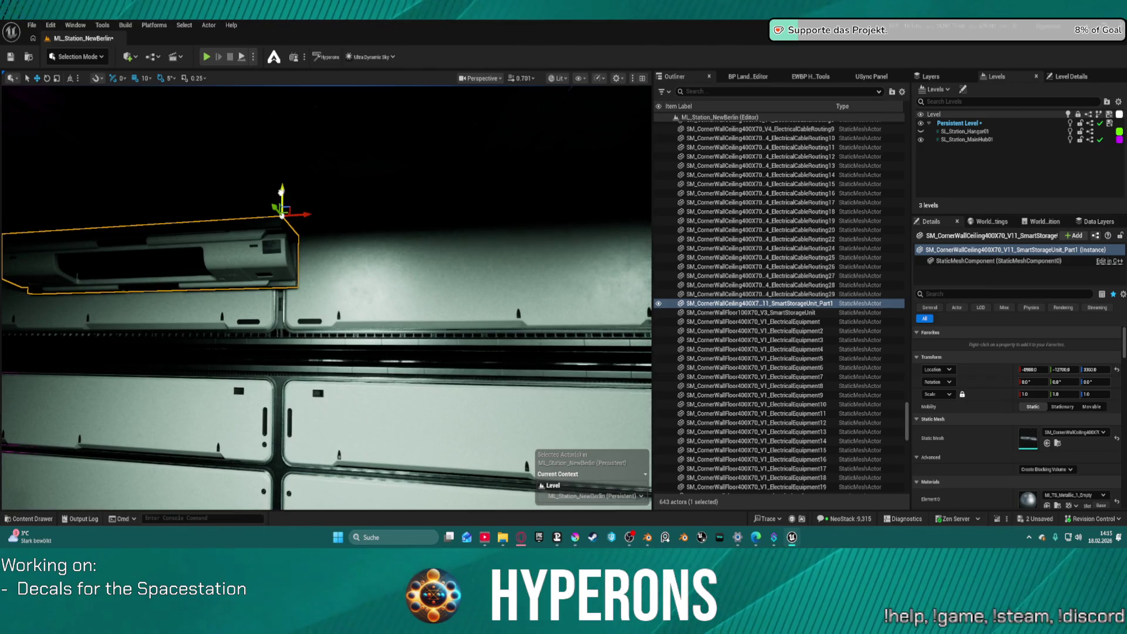
pyautogui.moveTo(281, 194); pyautogui.dragTo(396, 158)
pyautogui.click(555, 78)
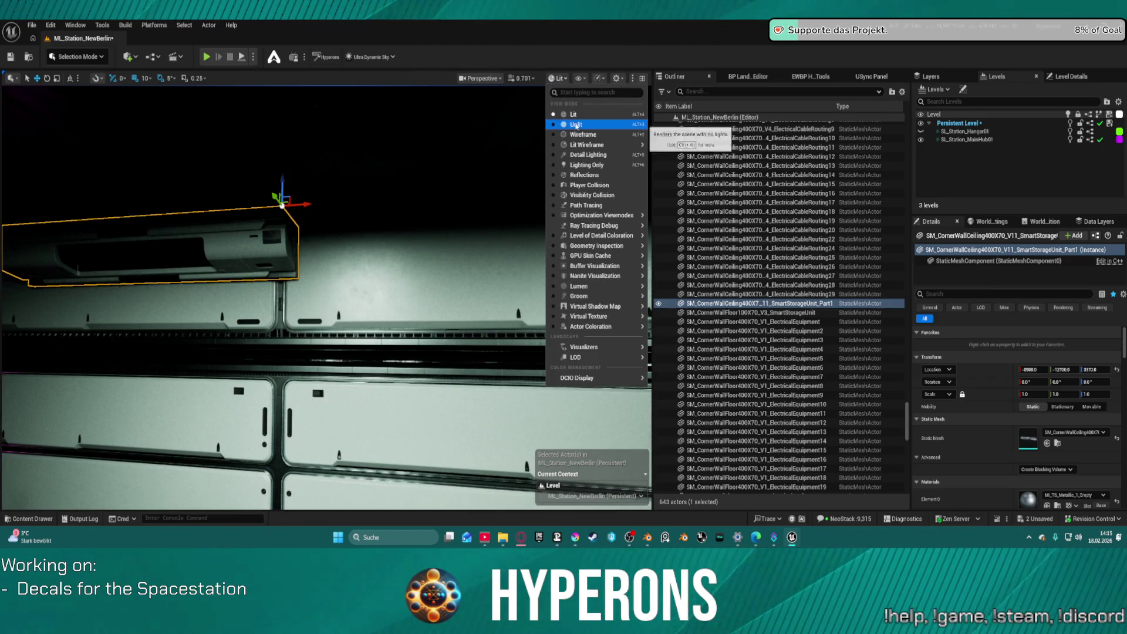
# In Unlit shading, try small height adjustments on the storage unit, undoing the last one.
pyautogui.click(559, 123)
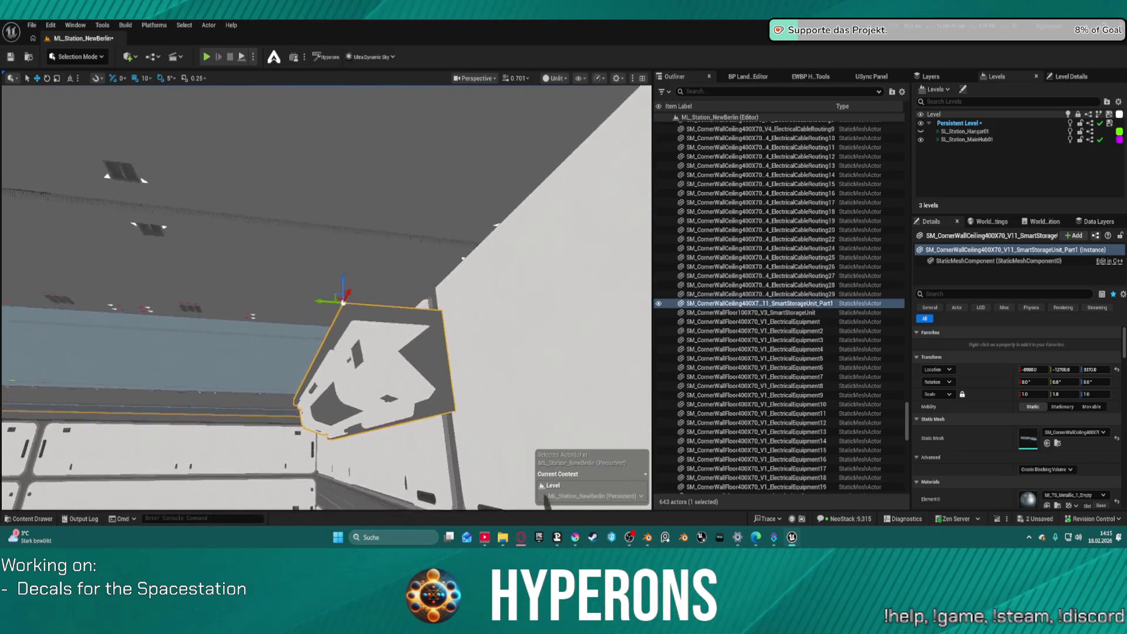
pyautogui.moveTo(395, 178); pyautogui.dragTo(395, 177)
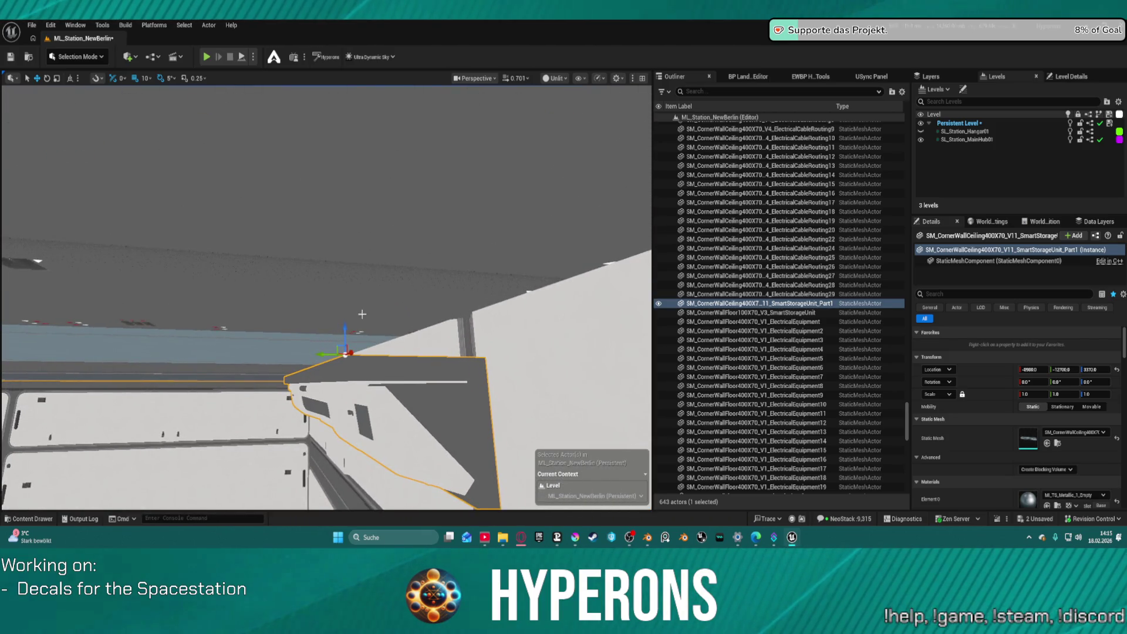
pyautogui.moveTo(349, 317); pyautogui.dragTo(354, 258)
pyautogui.moveTo(191, 241); pyautogui.dragTo(190, 241)
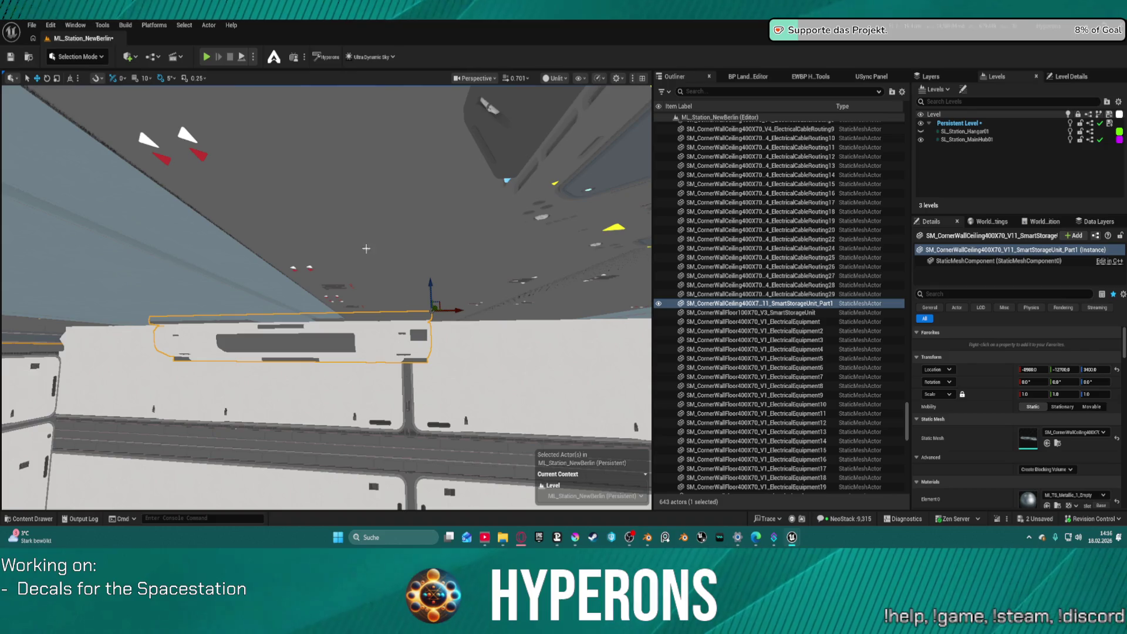
pyautogui.moveTo(432, 281); pyautogui.dragTo(430, 292)
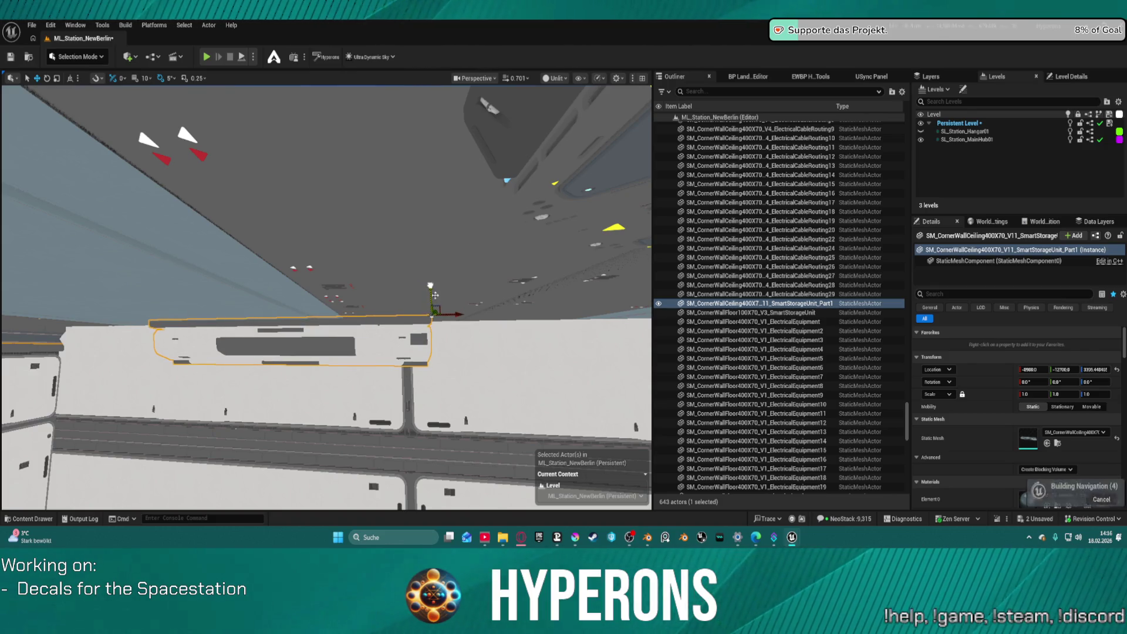
pyautogui.press('f')
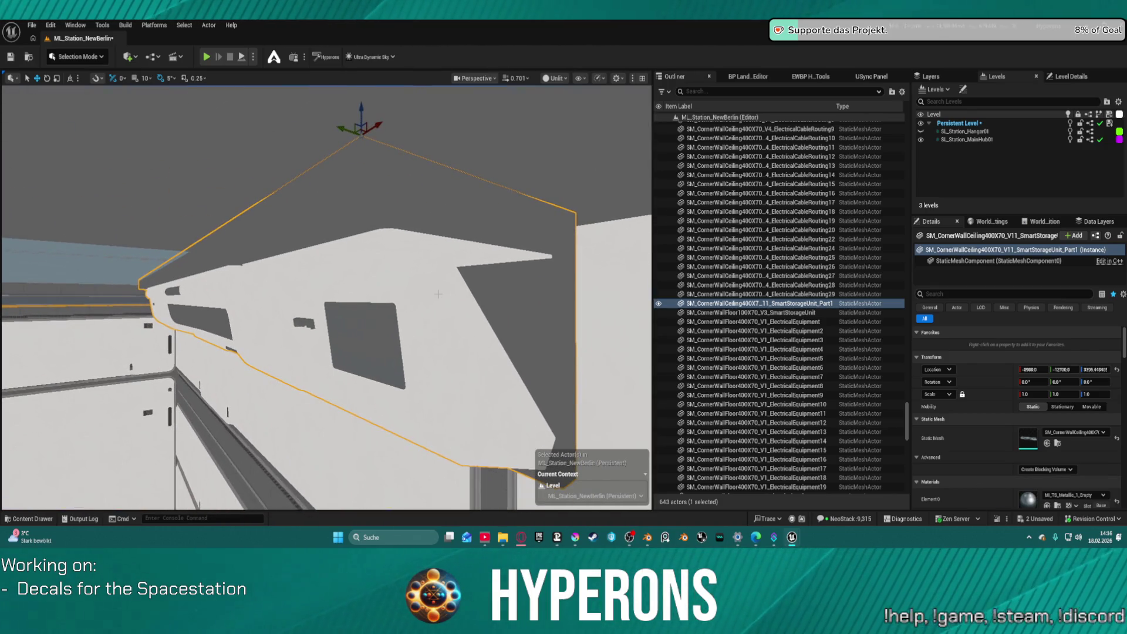
pyautogui.hotkey('ctrl', 'z')
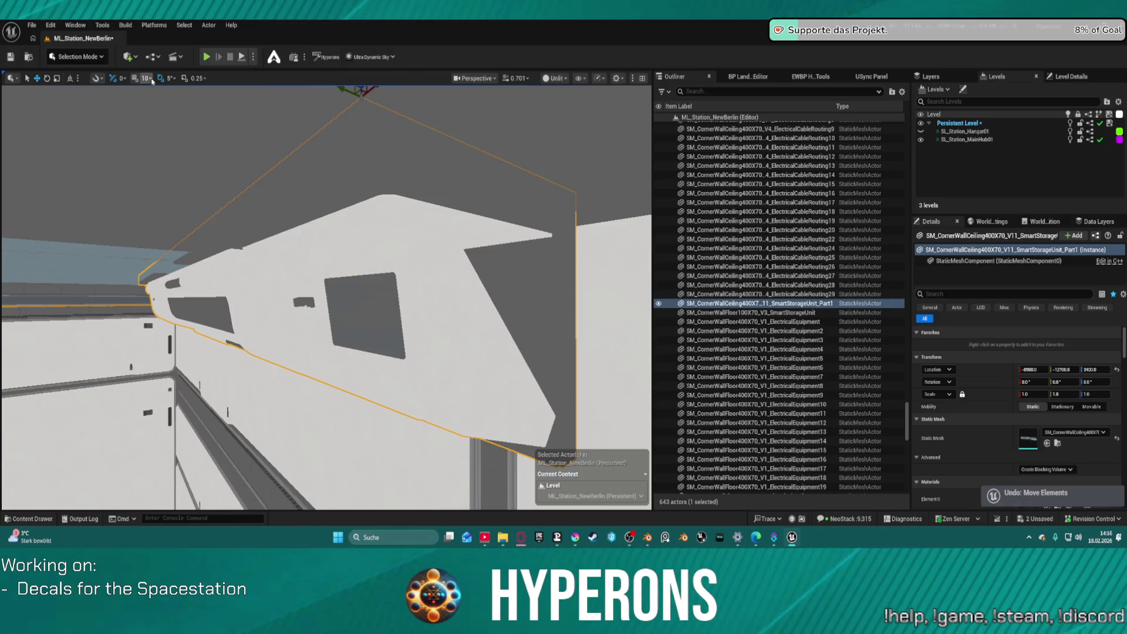
# With 5-unit snapping, set the unit's height to 3395 and slide it to its X start.
pyautogui.click(152, 80)
pyautogui.click(155, 127)
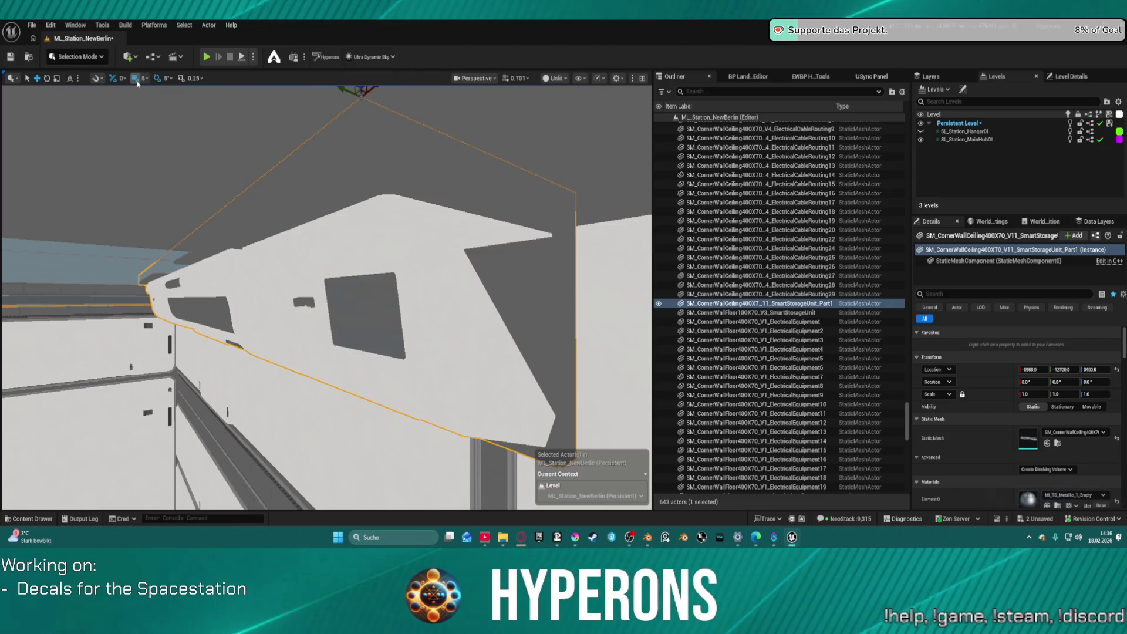
pyautogui.press('f')
pyautogui.moveTo(331, 206)
pyautogui.mouseDown()
pyautogui.moveTo(327, 215)
pyautogui.moveTo(317, 199)
pyautogui.moveTo(479, 257)
pyautogui.mouseUp()
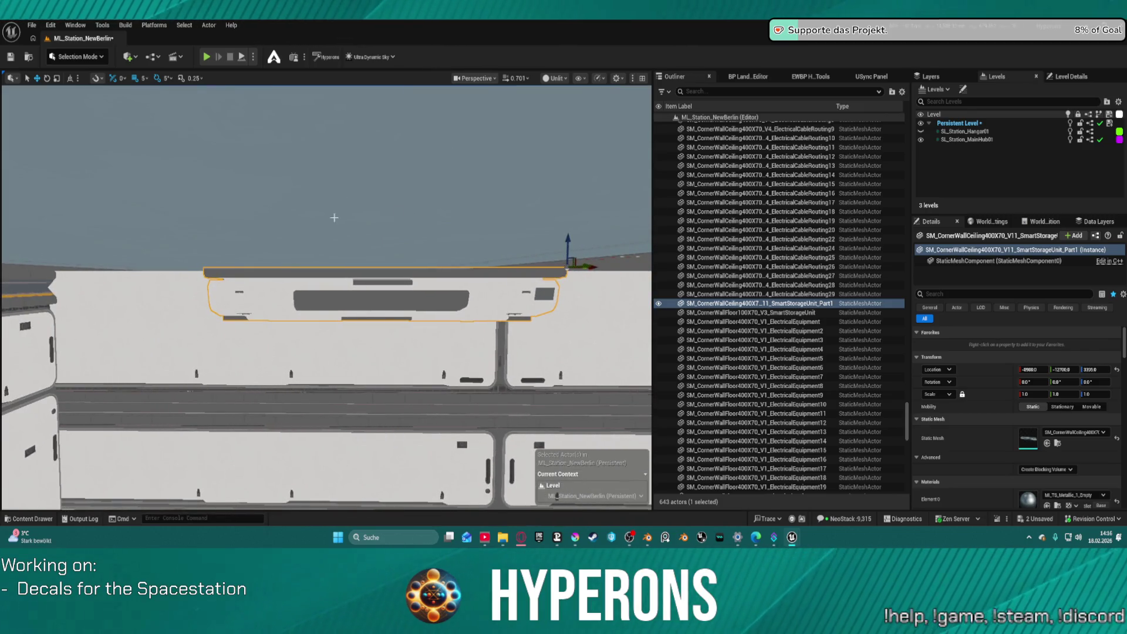
pyautogui.moveTo(328, 293)
pyautogui.mouseDown()
pyautogui.moveTo(273, 280)
pyautogui.moveTo(312, 253)
pyautogui.moveTo(309, 274)
pyautogui.moveTo(487, 282)
pyautogui.mouseUp()
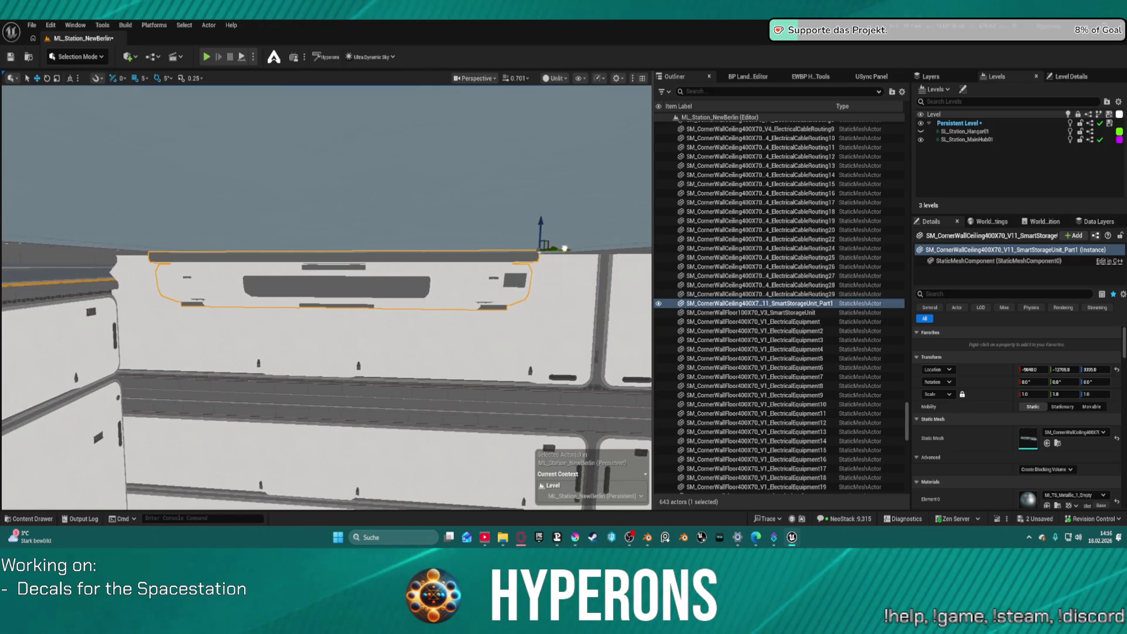
pyautogui.moveTo(565, 249)
pyautogui.mouseDown()
pyautogui.moveTo(457, 253)
pyautogui.moveTo(446, 256)
pyautogui.moveTo(467, 257)
pyautogui.moveTo(449, 264)
pyautogui.moveTo(405, 259)
pyautogui.moveTo(455, 252)
pyautogui.moveTo(387, 452)
pyautogui.moveTo(166, 44)
pyautogui.mouseUp()
# Set snap to 400 and place storage unit copies 400 units apart along the ceiling, back in Lit.
pyautogui.click(145, 79)
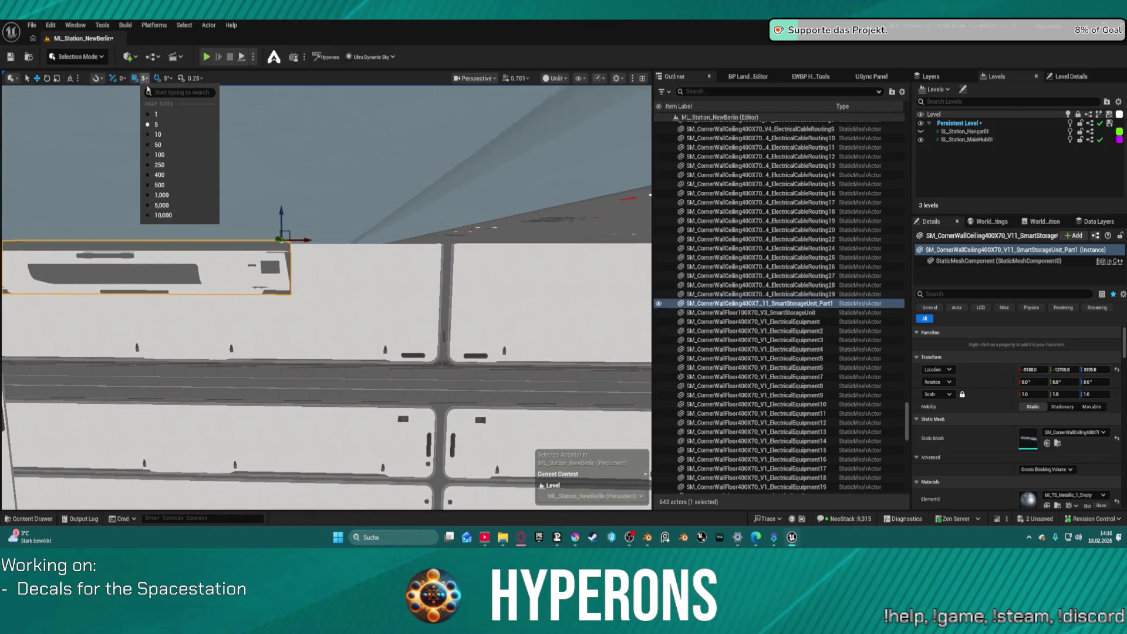
pyautogui.click(168, 176)
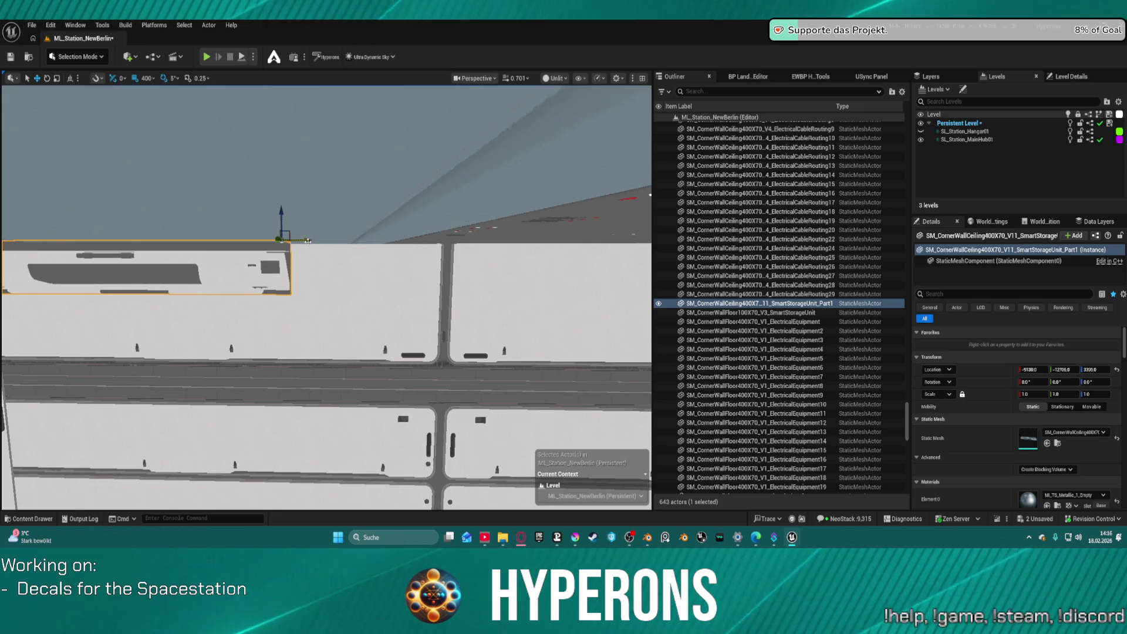
pyautogui.hotkey('ctrl', 'd')
pyautogui.moveTo(496, 236); pyautogui.dragTo(168, 246)
pyautogui.hotkey('ctrl', 'd')
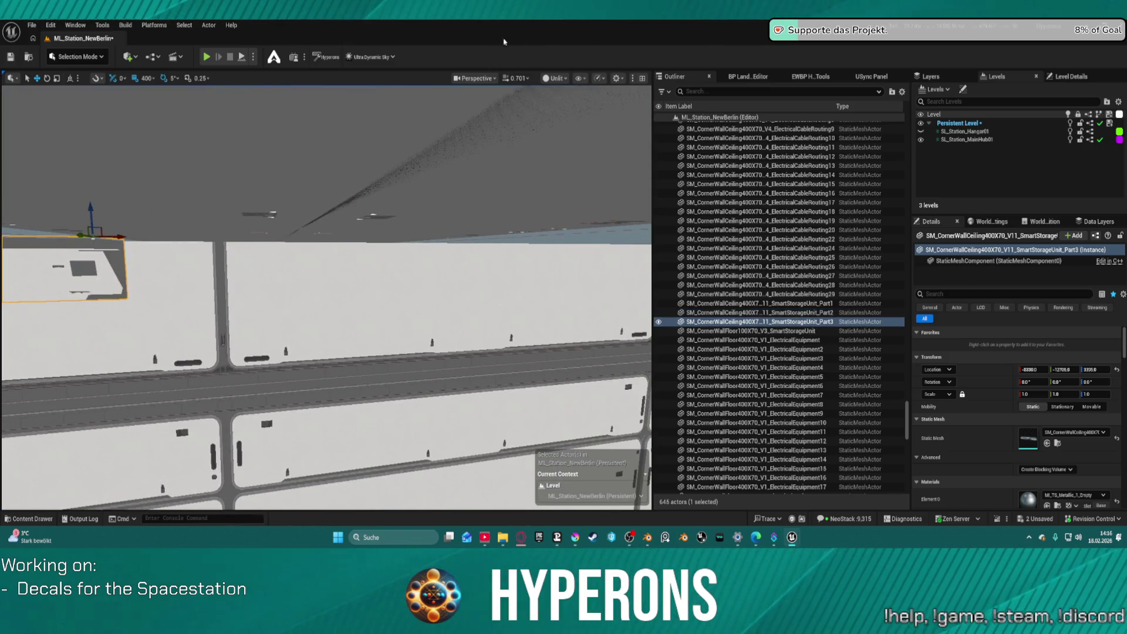
pyautogui.click(555, 79)
pyautogui.click(560, 114)
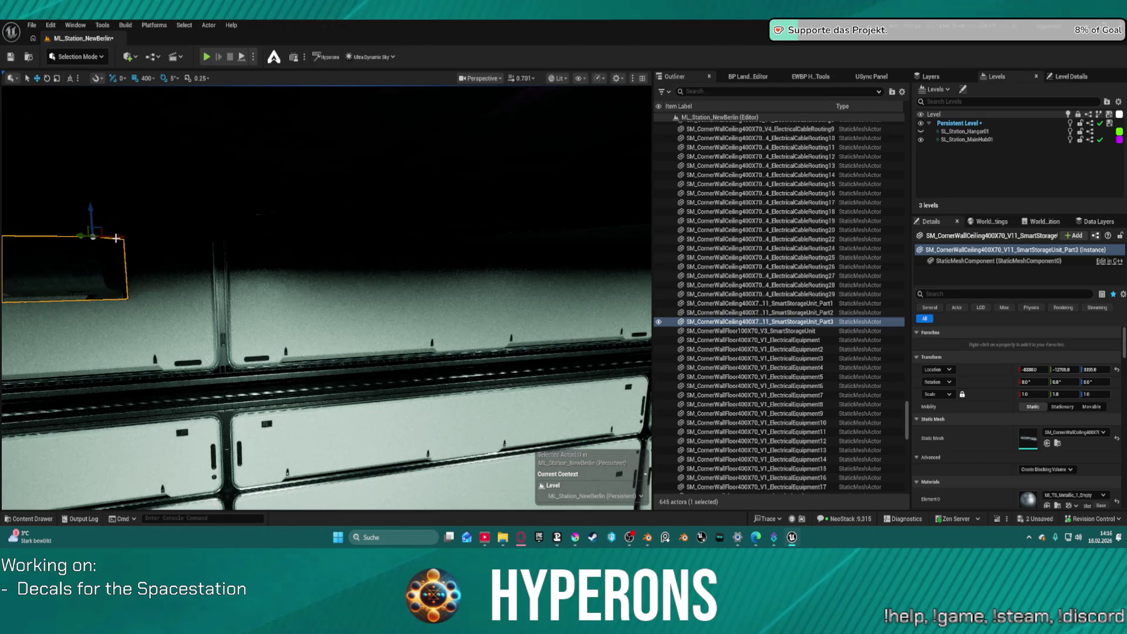
pyautogui.hotkey('ctrl', 'd')
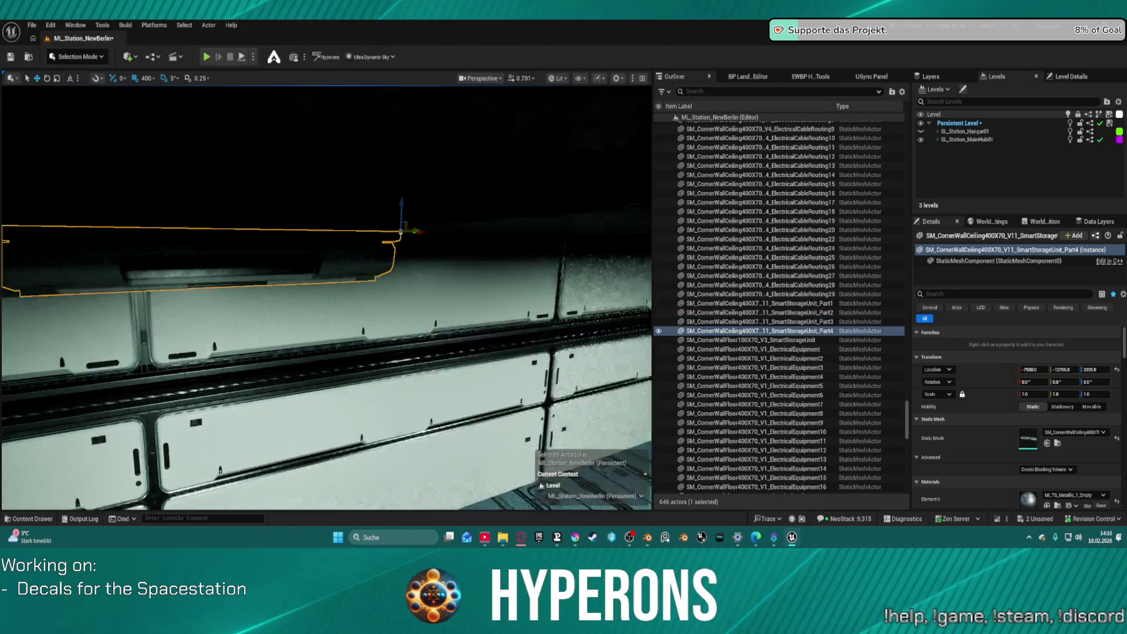
pyautogui.scroll(-10, 237, 229)
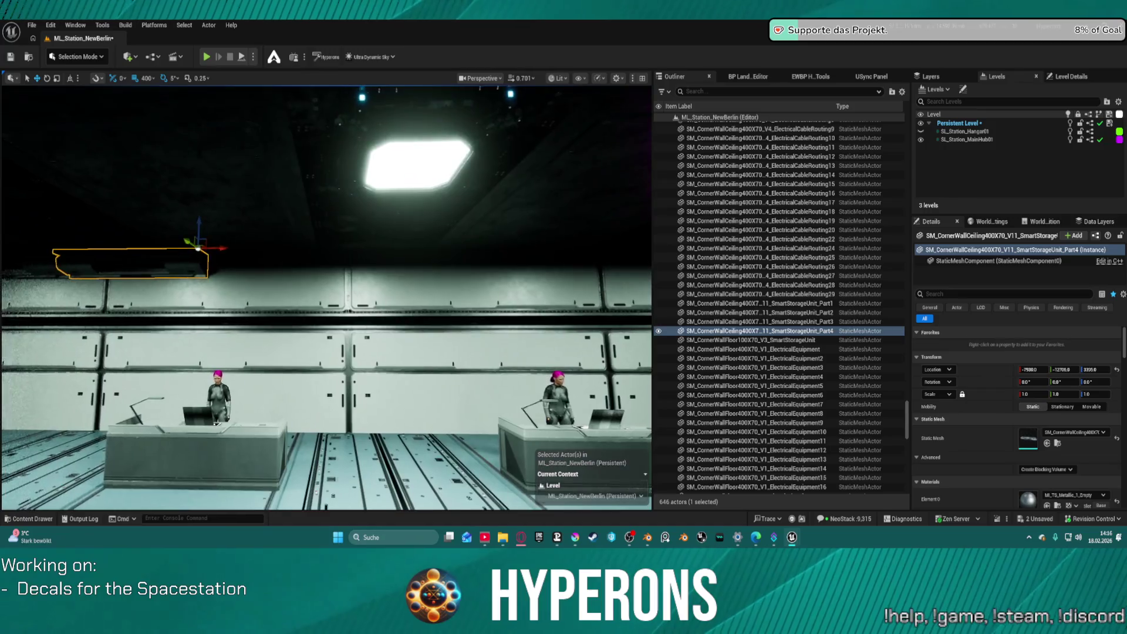
pyautogui.moveTo(219, 233); pyautogui.dragTo(491, 231)
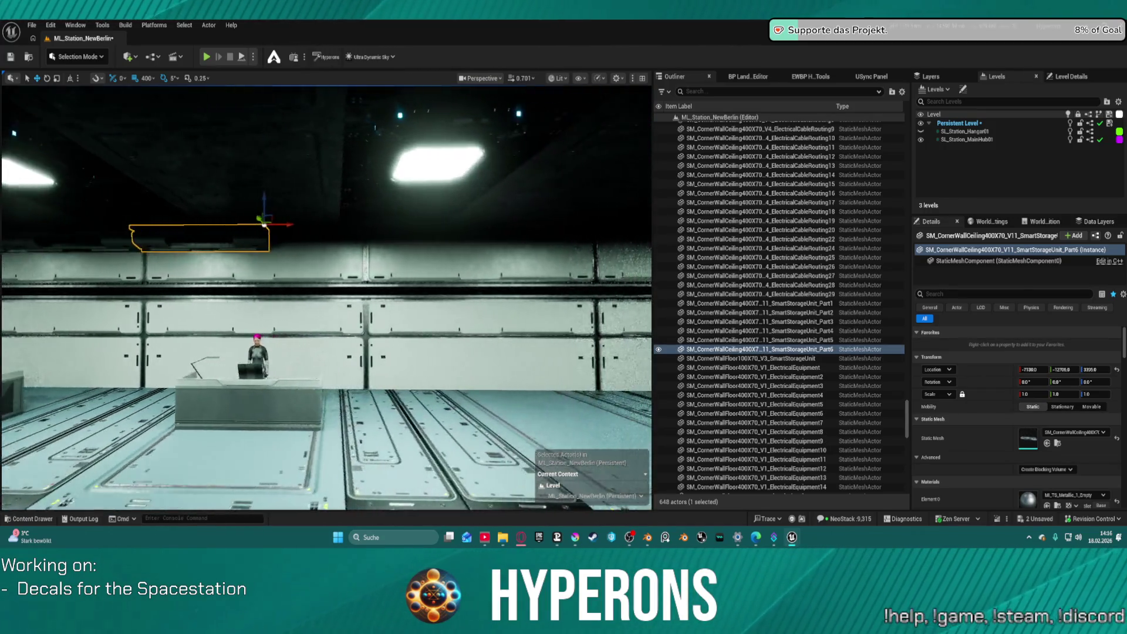
pyautogui.moveTo(275, 225); pyautogui.dragTo(414, 226)
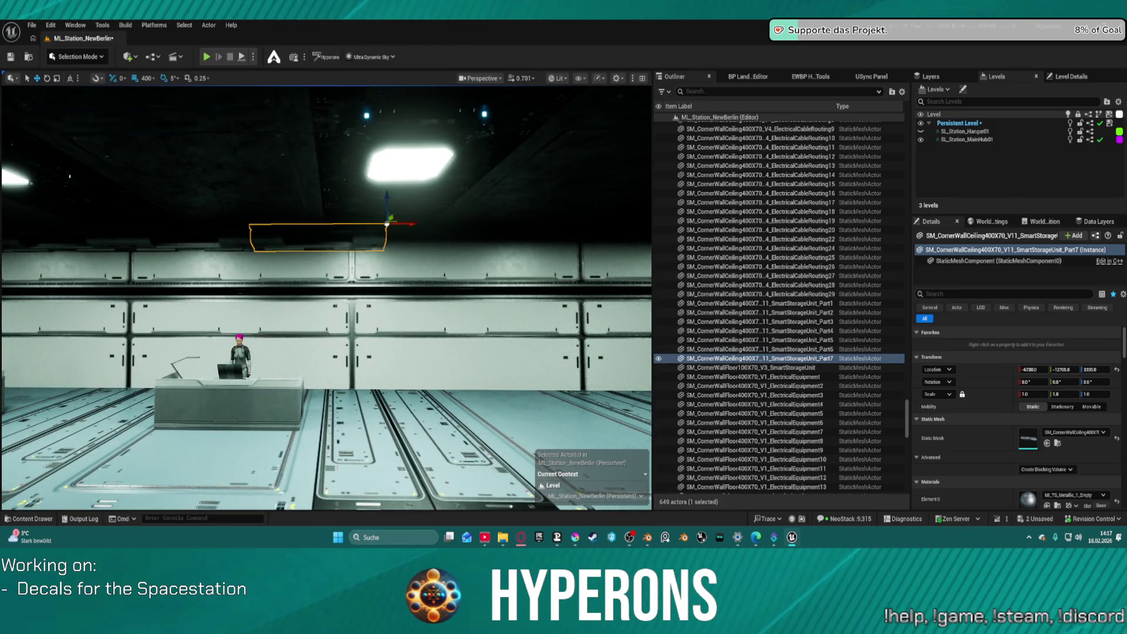
pyautogui.moveTo(151, 246); pyautogui.dragTo(413, 249)
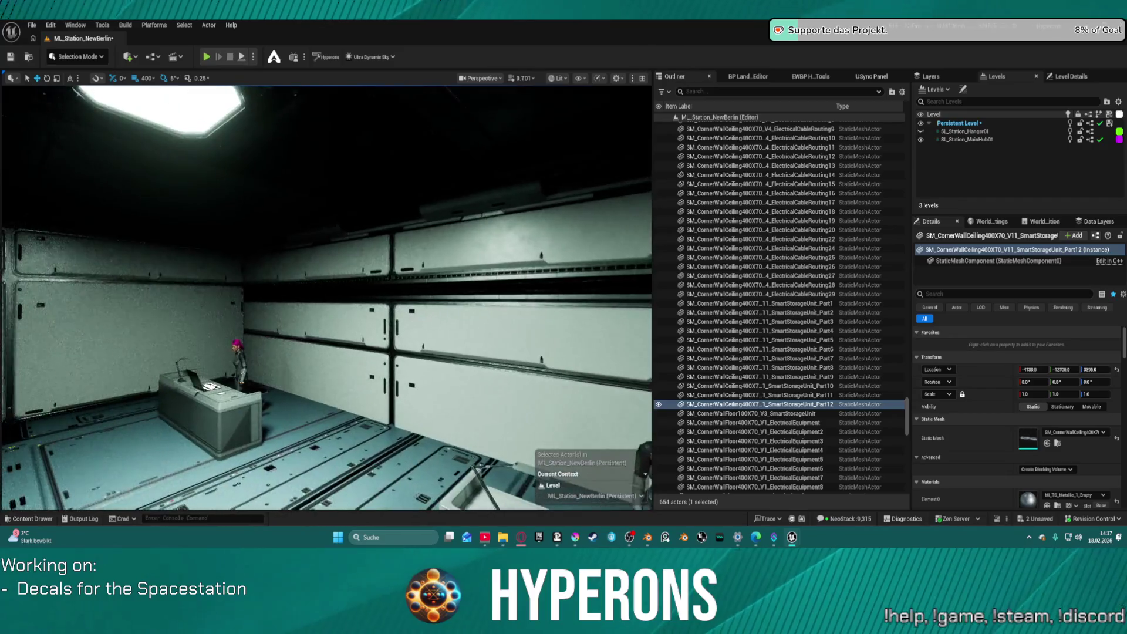
# Duplicate Part1, move the copy along Y to the other wall, and rotate it 180° on Z.
pyautogui.click(290, 241)
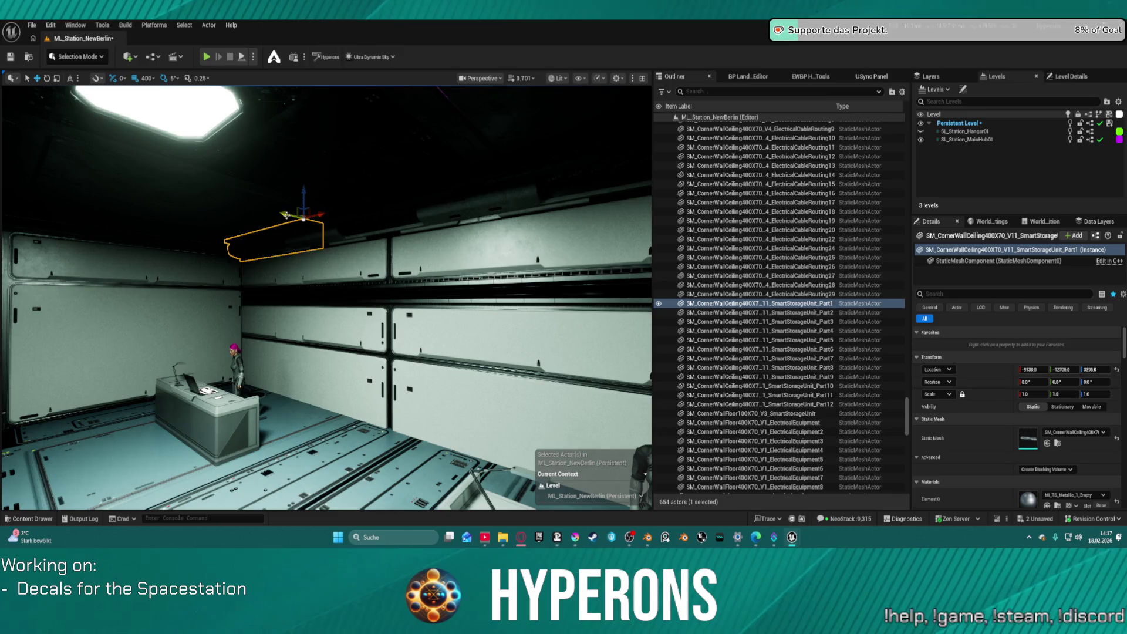
pyautogui.moveTo(284, 215); pyautogui.dragTo(31, 225)
pyautogui.moveTo(138, 228); pyautogui.dragTo(352, 209)
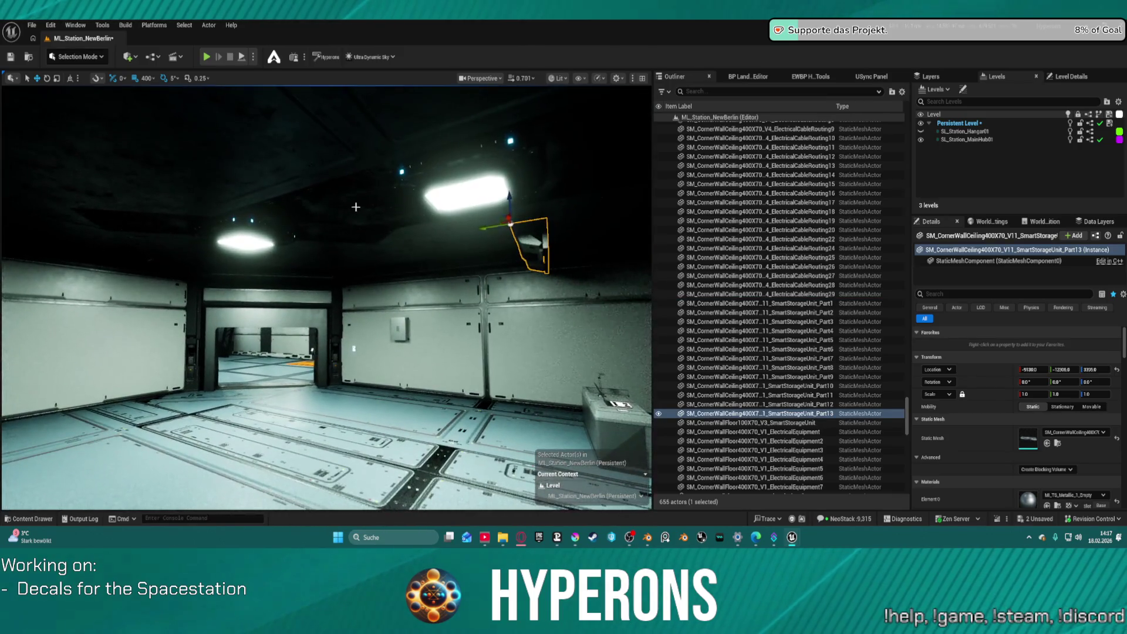
pyautogui.moveTo(492, 228)
pyautogui.mouseDown()
pyautogui.moveTo(239, 247)
pyautogui.moveTo(150, 275)
pyautogui.mouseUp()
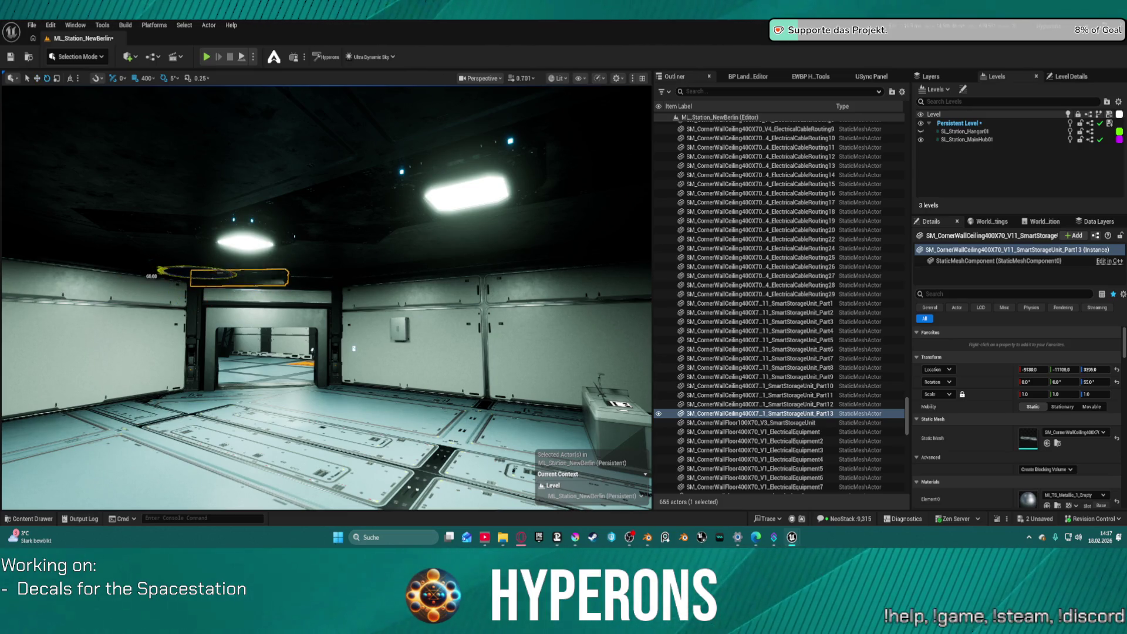
pyautogui.moveTo(149, 276); pyautogui.dragTo(242, 281)
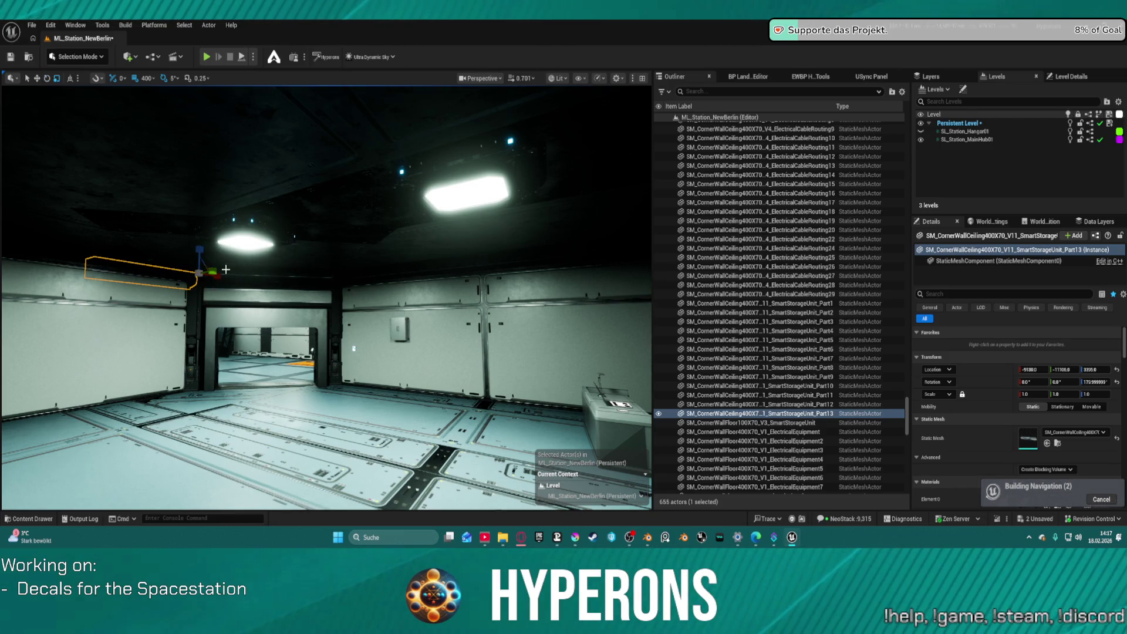
# With 5-unit snapping, nudge the copy along Y and X into the ceiling corner.
pyautogui.click(146, 79)
pyautogui.click(154, 124)
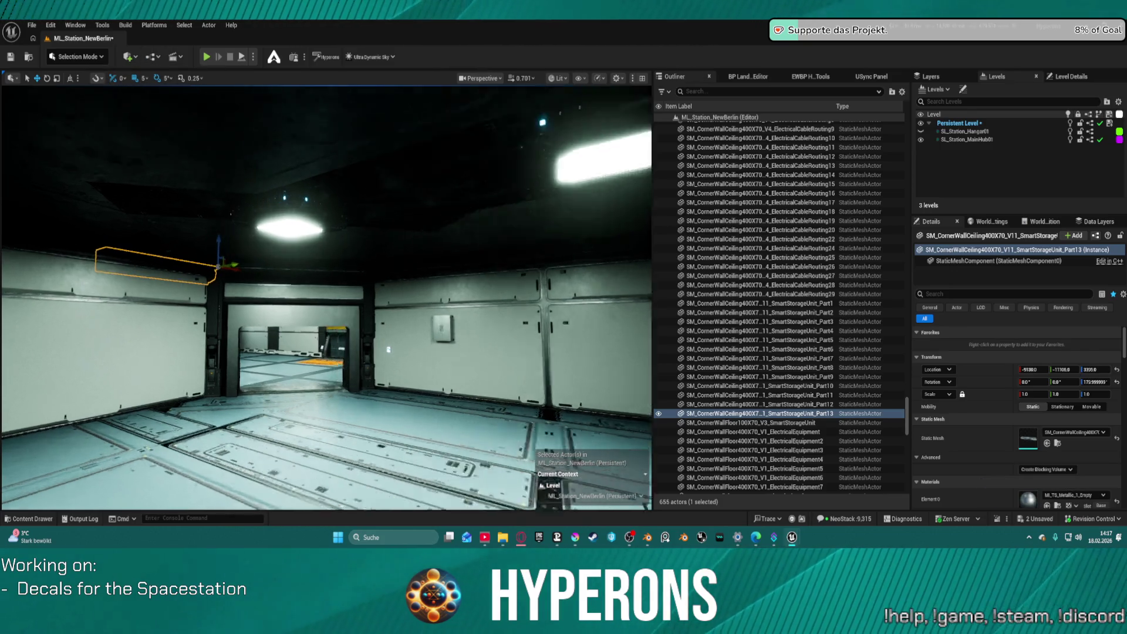
pyautogui.scroll(5, 241, 242)
pyautogui.moveTo(236, 252)
pyautogui.mouseDown()
pyautogui.moveTo(322, 238)
pyautogui.moveTo(241, 230)
pyautogui.mouseUp()
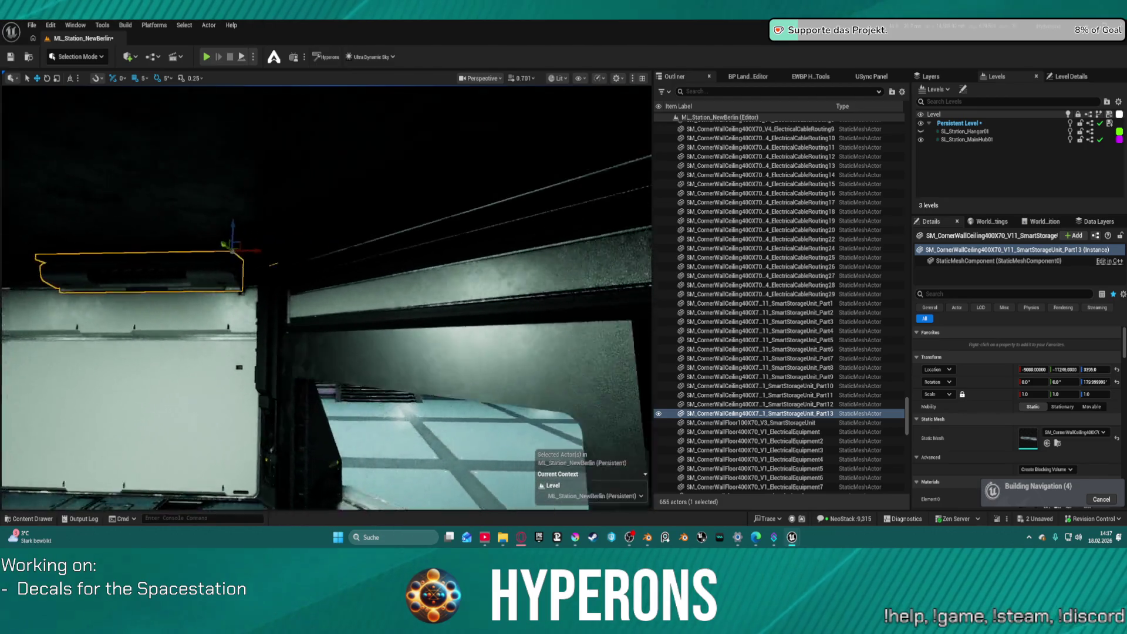
pyautogui.moveTo(219, 288); pyautogui.dragTo(231, 277)
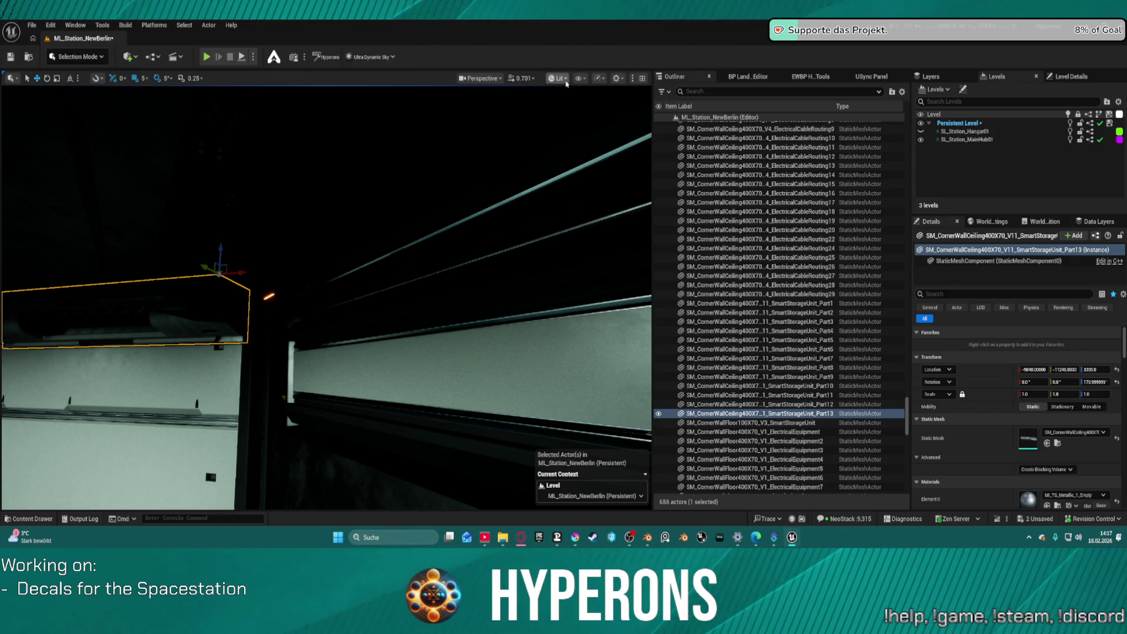
# In Unlit view, nudge the ceiling storage unit in Y flush against the wall.
pyautogui.click(558, 78)
pyautogui.click(563, 121)
pyautogui.moveTo(326, 293); pyautogui.dragTo(182, 274)
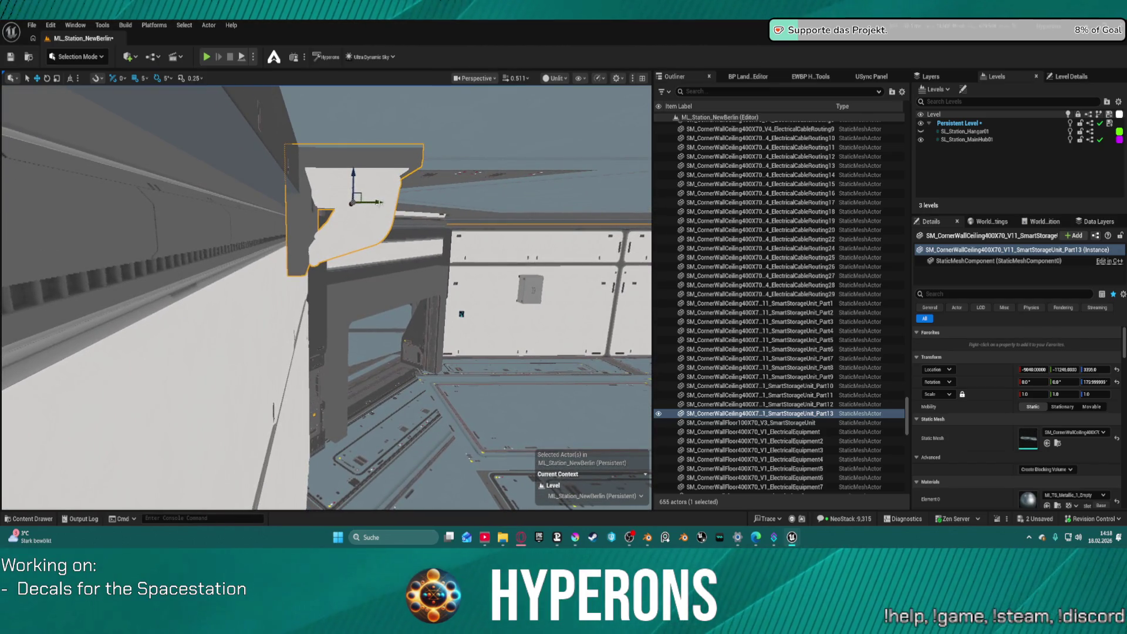
pyautogui.moveTo(381, 203)
pyautogui.mouseDown()
pyautogui.moveTo(374, 170)
pyautogui.moveTo(458, 169)
pyautogui.moveTo(422, 170)
pyautogui.mouseUp()
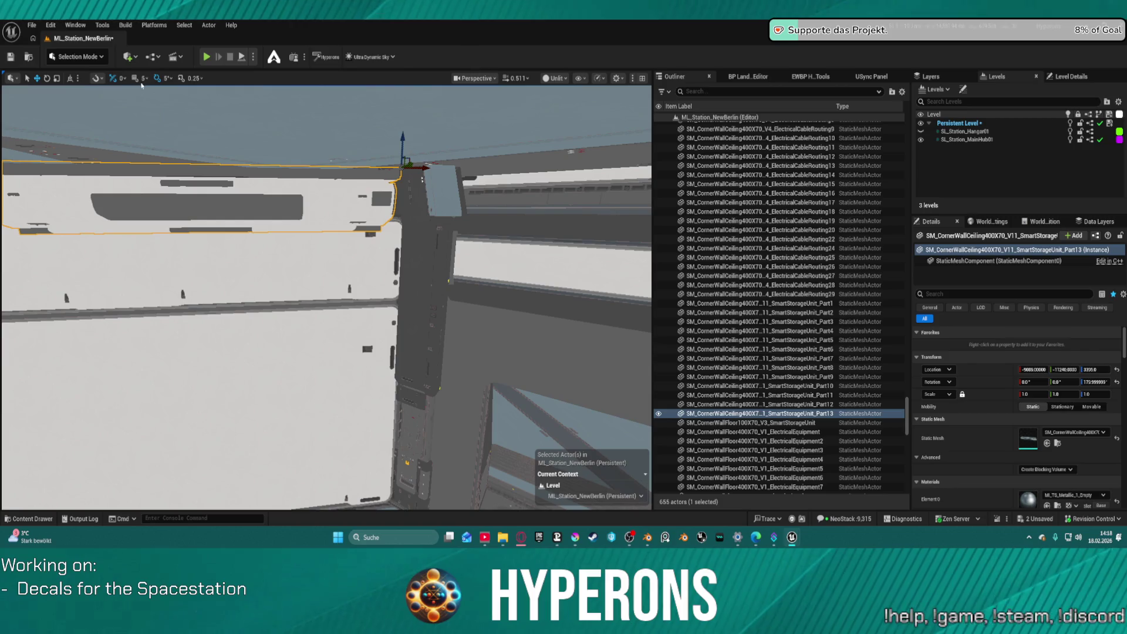
# Set grid snap to 400, return to Lit, and add Part14 400 units along.
pyautogui.click(144, 78)
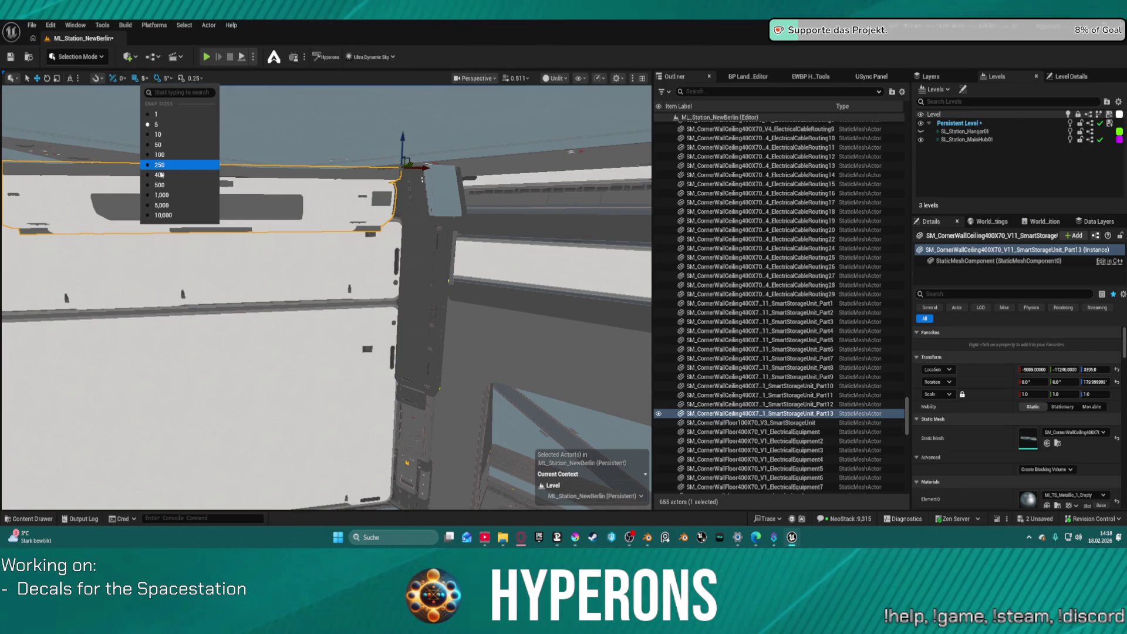
pyautogui.click(161, 174)
pyautogui.click(555, 78)
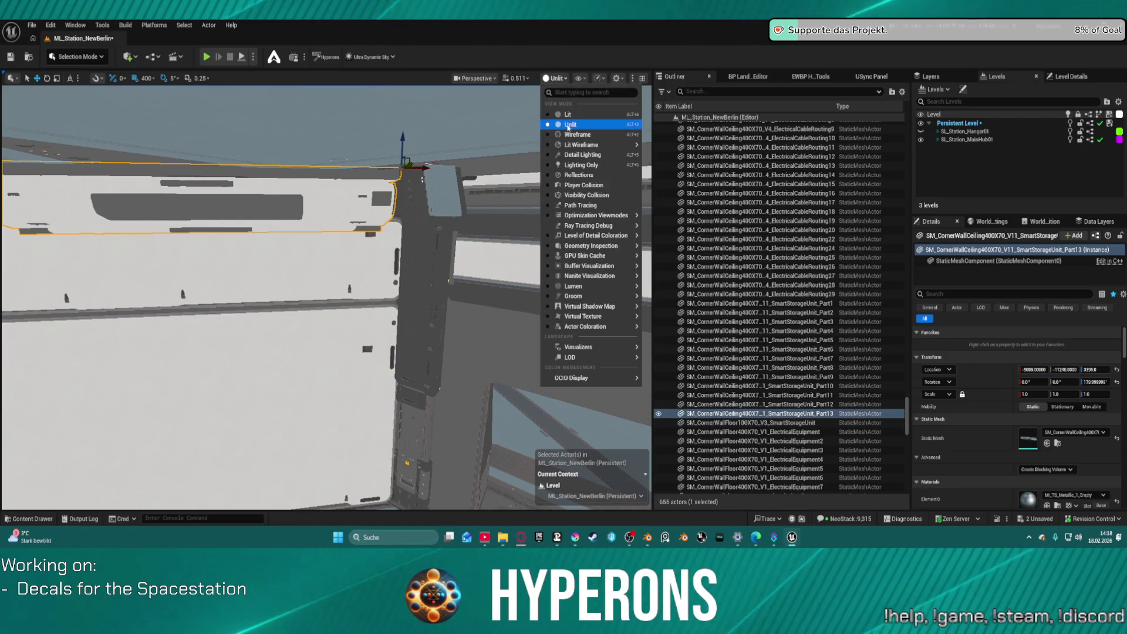
pyautogui.click(563, 117)
pyautogui.hotkey('ctrl', 'd')
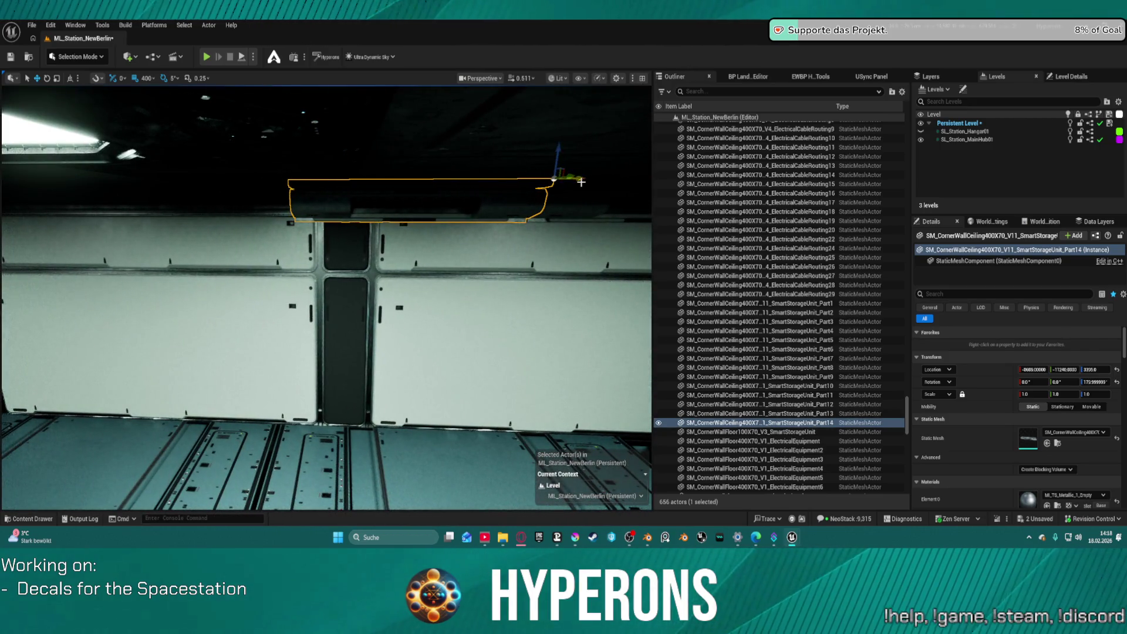
# Add three more storage unit copies, each 400 units further along the ceiling.
pyautogui.hotkey('ctrl', 'd')
pyautogui.hotkey('ctrl', 'd')
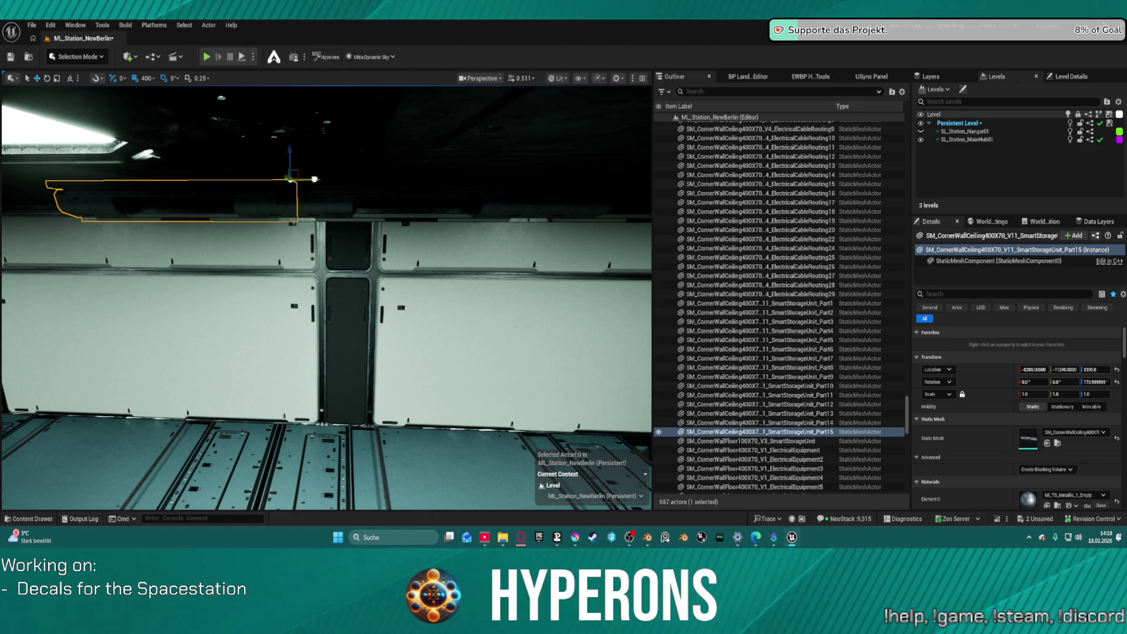
pyautogui.press('a')
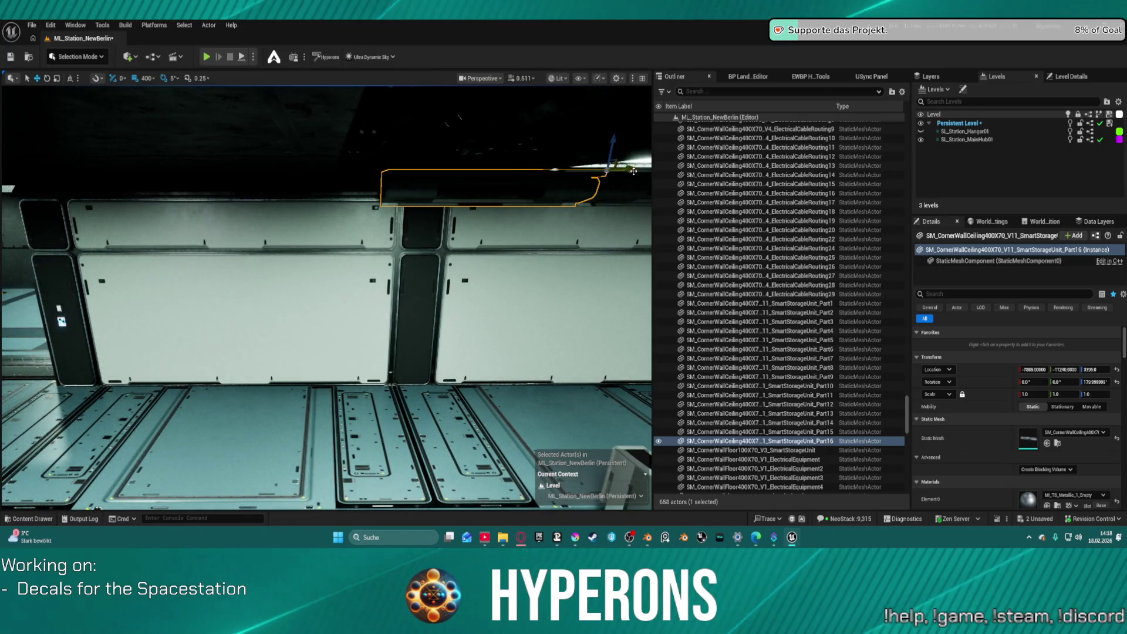
pyautogui.hotkey('ctrl', 'd')
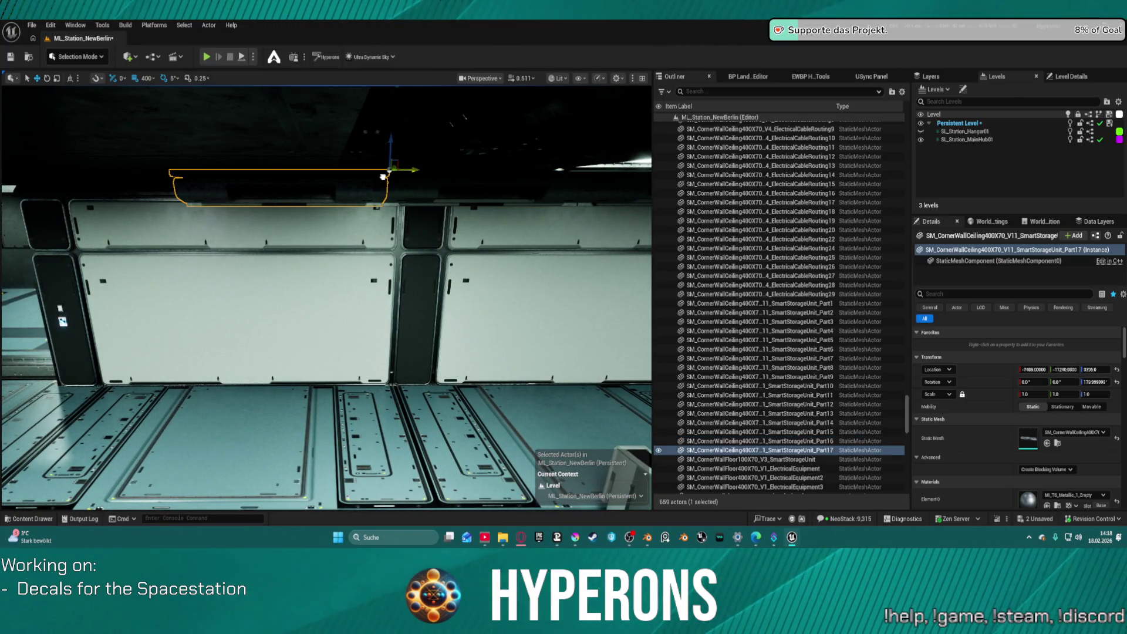
pyautogui.hotkey('ctrl', 'd')
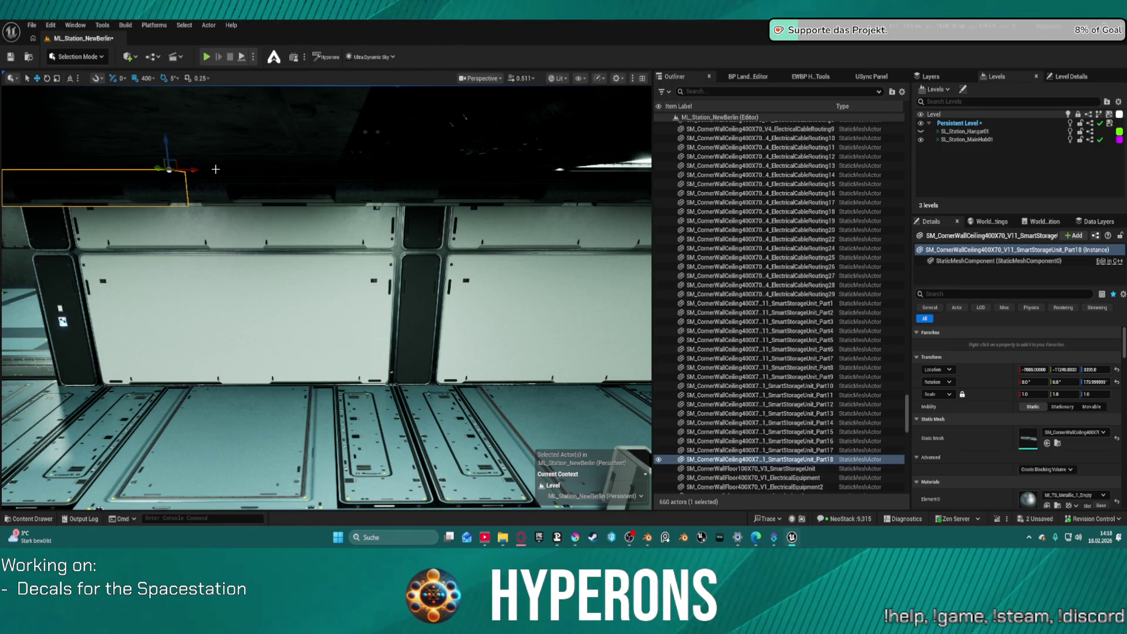
pyautogui.scroll(-10, 216, 169)
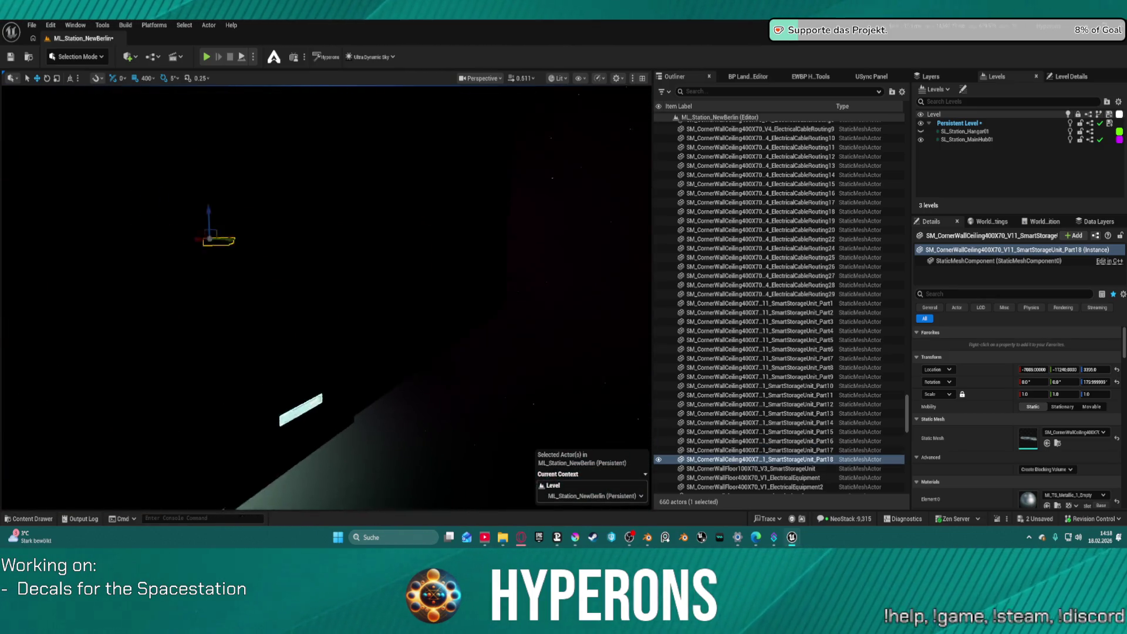
pyautogui.scroll(-4, 325, 297)
pyautogui.press('f')
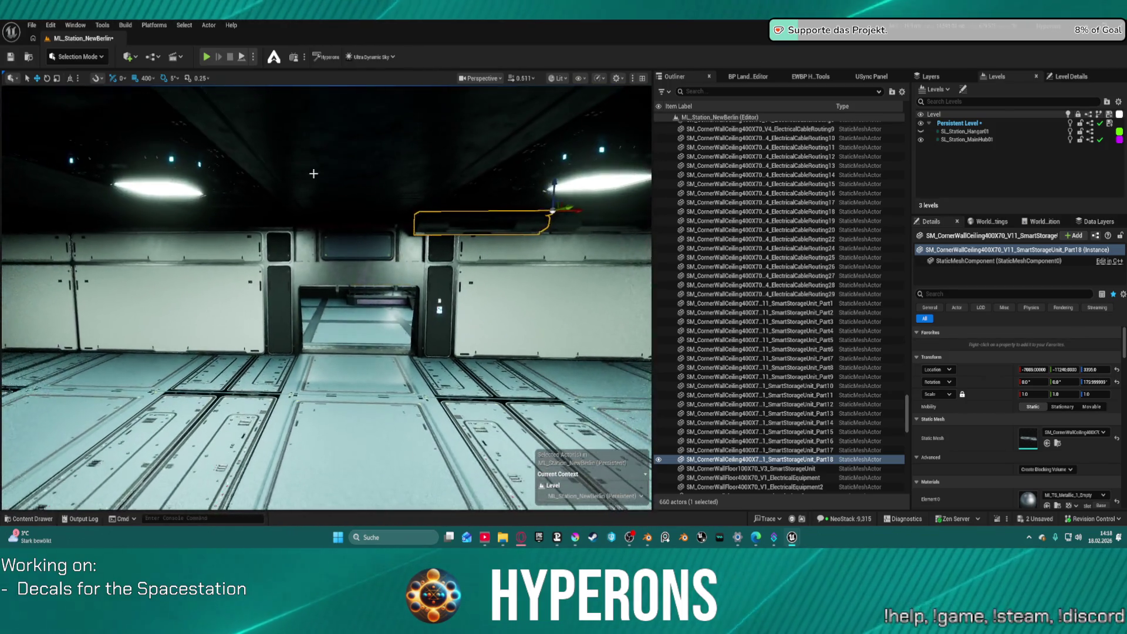
# Add five more copies along the opposite wall's ceiling corner to the row's end.
pyautogui.moveTo(579, 211); pyautogui.dragTo(511, 216)
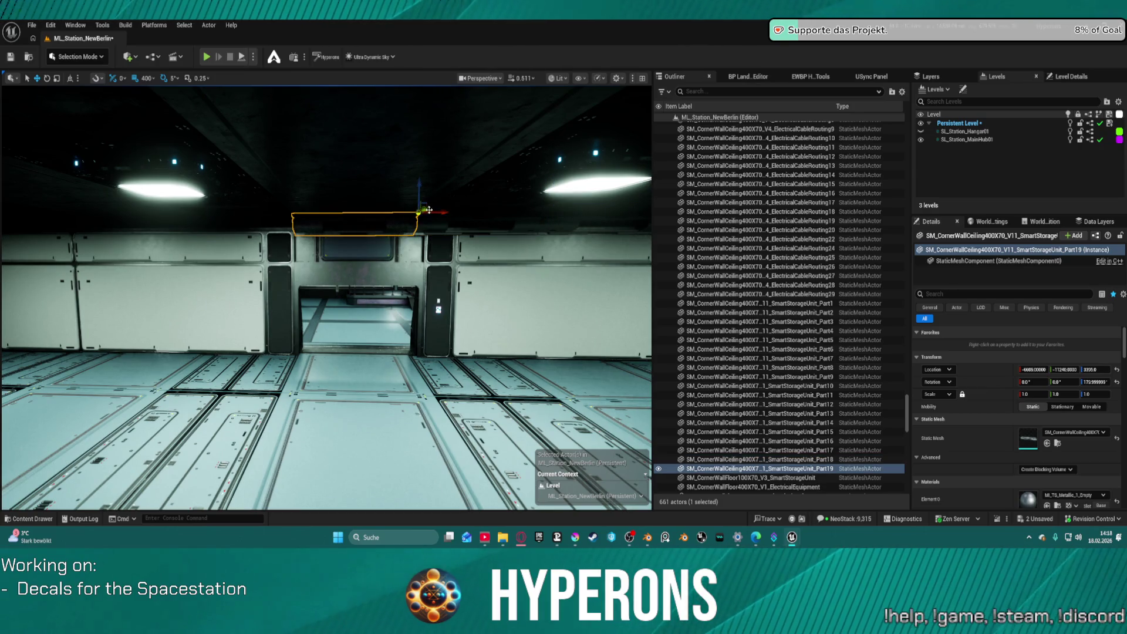
pyautogui.moveTo(439, 212); pyautogui.dragTo(354, 212)
pyautogui.moveTo(257, 210); pyautogui.dragTo(193, 212)
pyautogui.press('f')
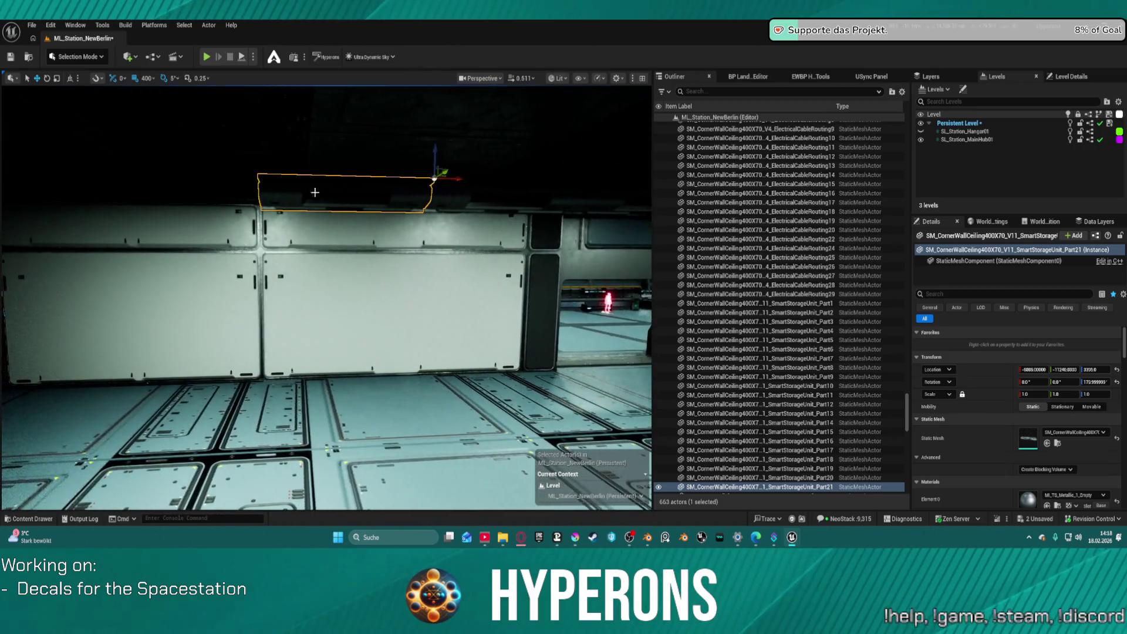
pyautogui.moveTo(455, 177); pyautogui.dragTo(368, 181)
pyautogui.press('f')
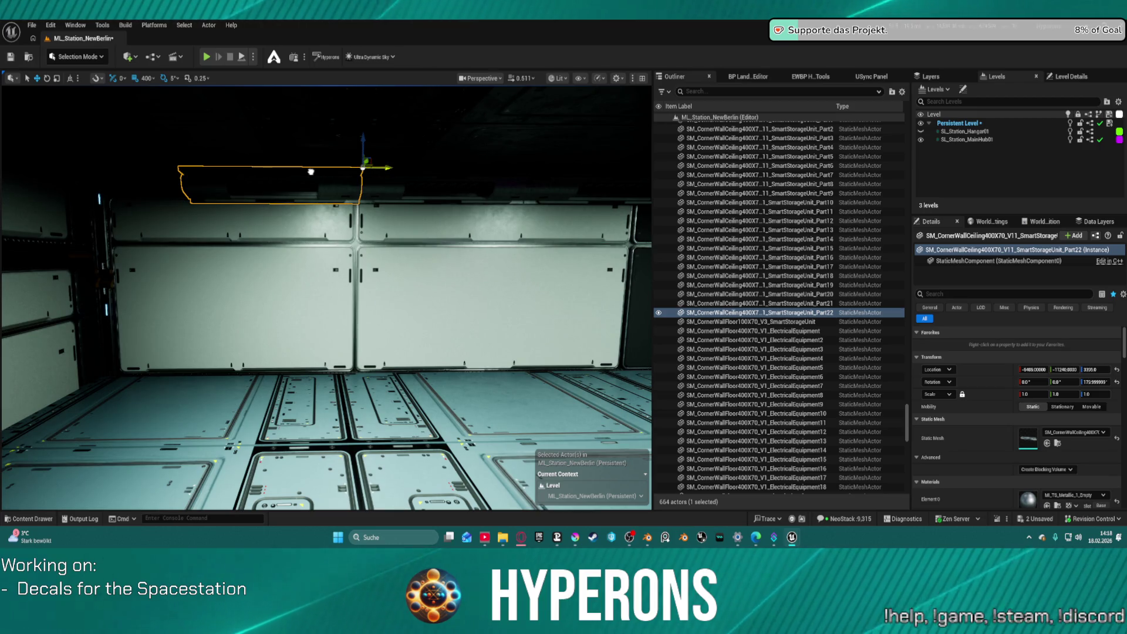
pyautogui.moveTo(378, 168); pyautogui.dragTo(244, 169)
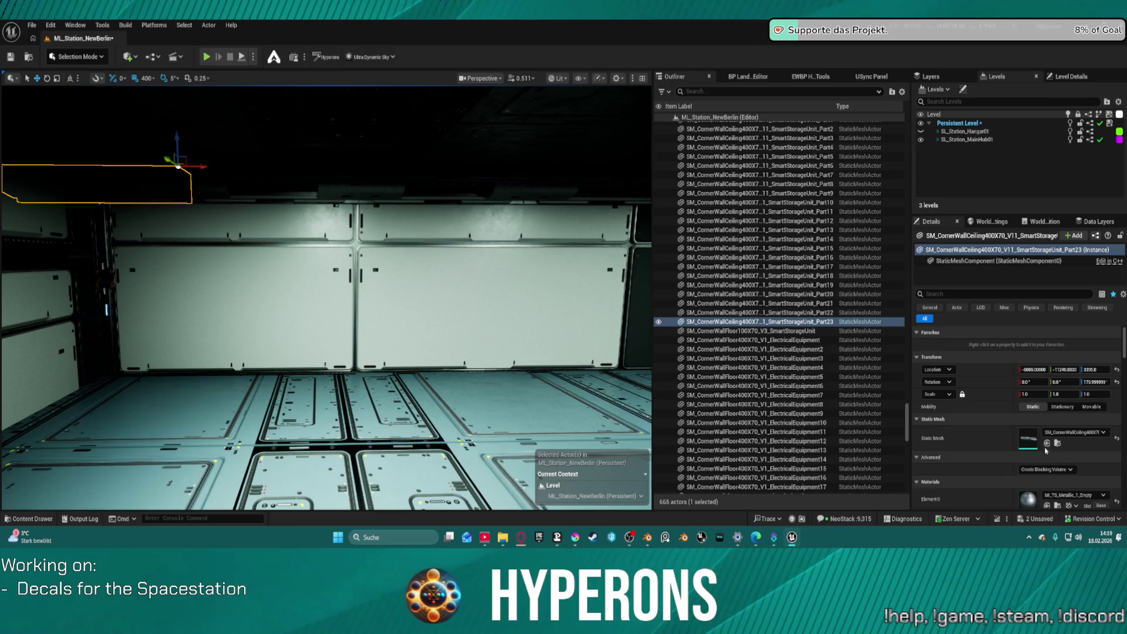
# Change the last unit's Static Mesh to the 200X70 SmartStorageUnit and inspect the row from the hall.
pyautogui.click(1073, 432)
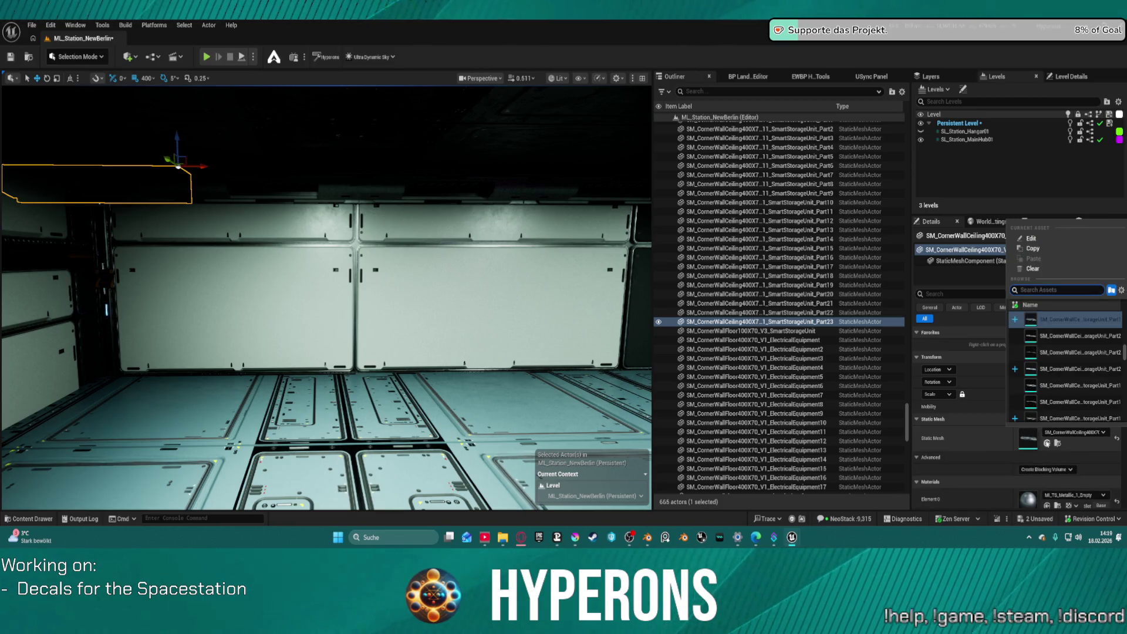
pyautogui.click(1046, 443)
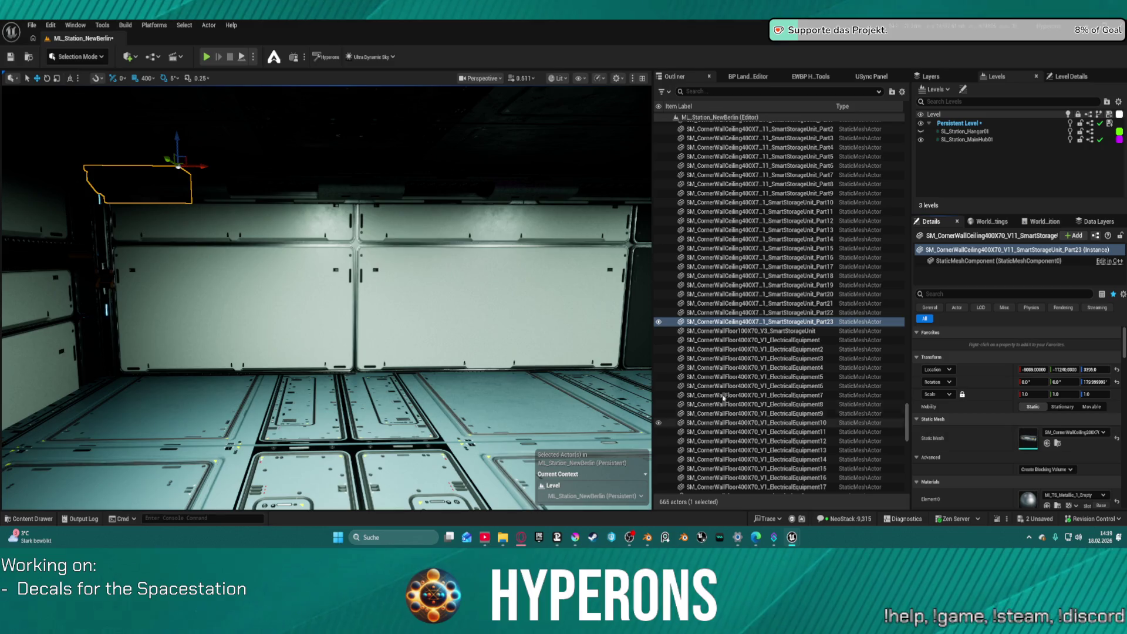
pyautogui.moveTo(145, 215)
pyautogui.mouseDown()
pyautogui.moveTo(175, 326)
pyautogui.moveTo(138, 325)
pyautogui.moveTo(153, 288)
pyautogui.moveTo(246, 291)
pyautogui.moveTo(211, 296)
pyautogui.moveTo(214, 306)
pyautogui.moveTo(225, 293)
pyautogui.moveTo(79, 262)
pyautogui.mouseUp()
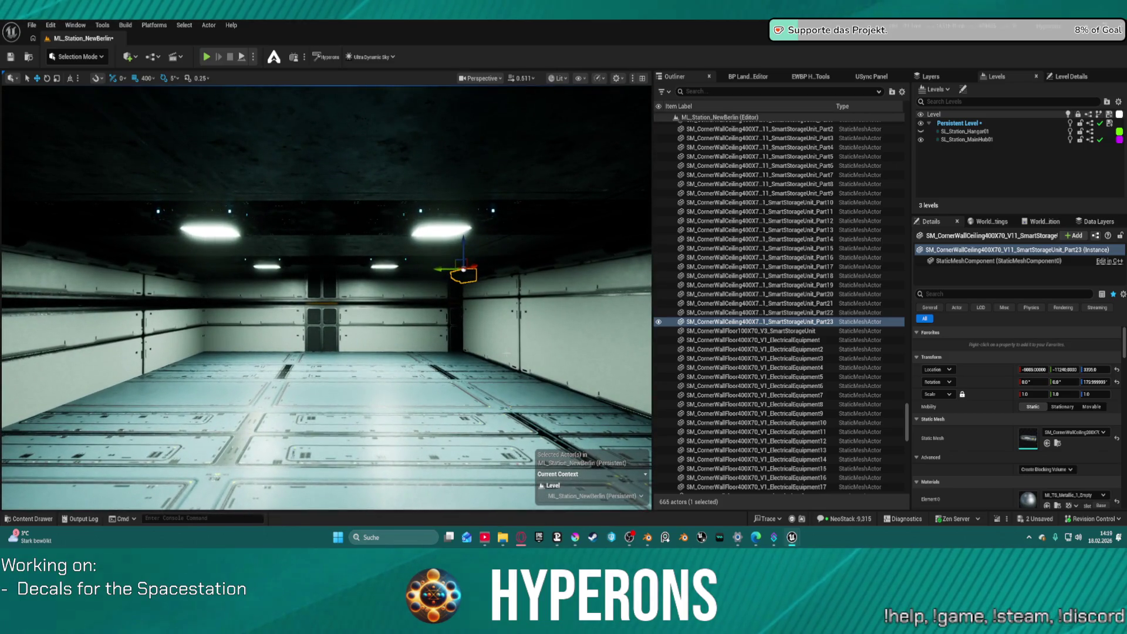
pyautogui.moveTo(468, 346); pyautogui.dragTo(219, 326)
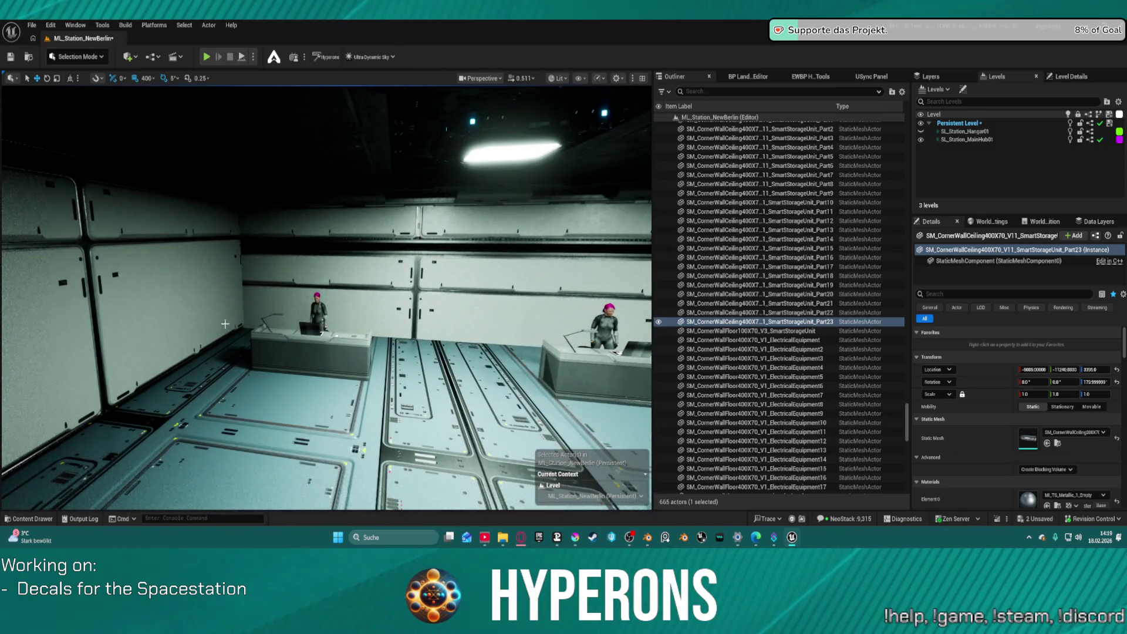
pyautogui.click(320, 194)
pyautogui.moveTo(319, 194); pyautogui.dragTo(354, 199)
pyautogui.keyDown('ctrl'); pyautogui.click(345, 197); pyautogui.keyUp('ctrl')
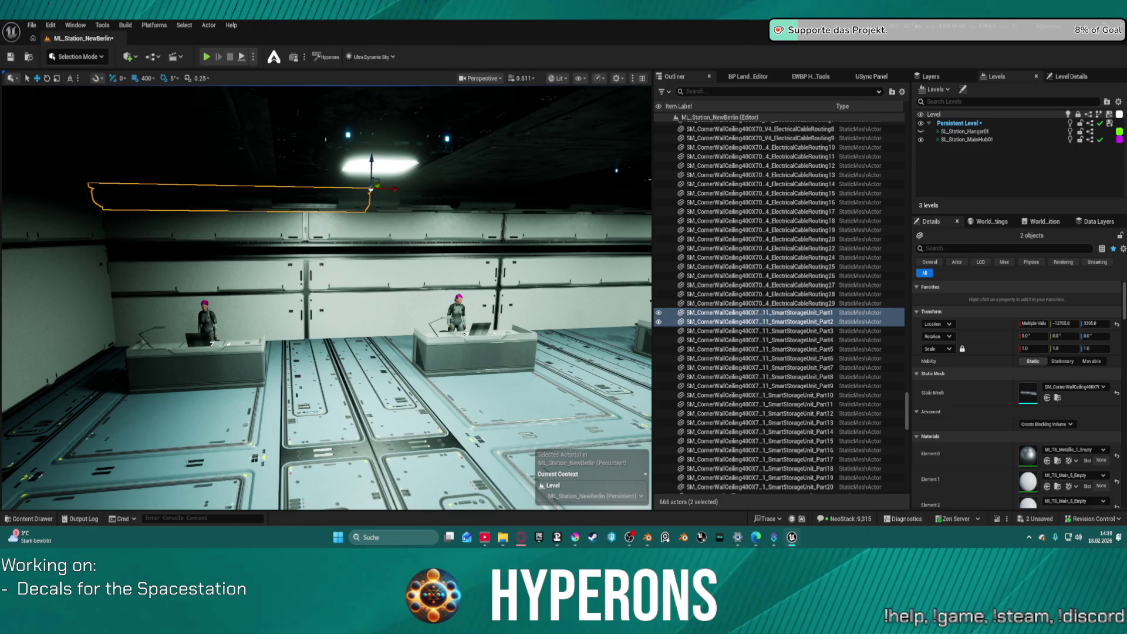
pyautogui.click(1048, 398)
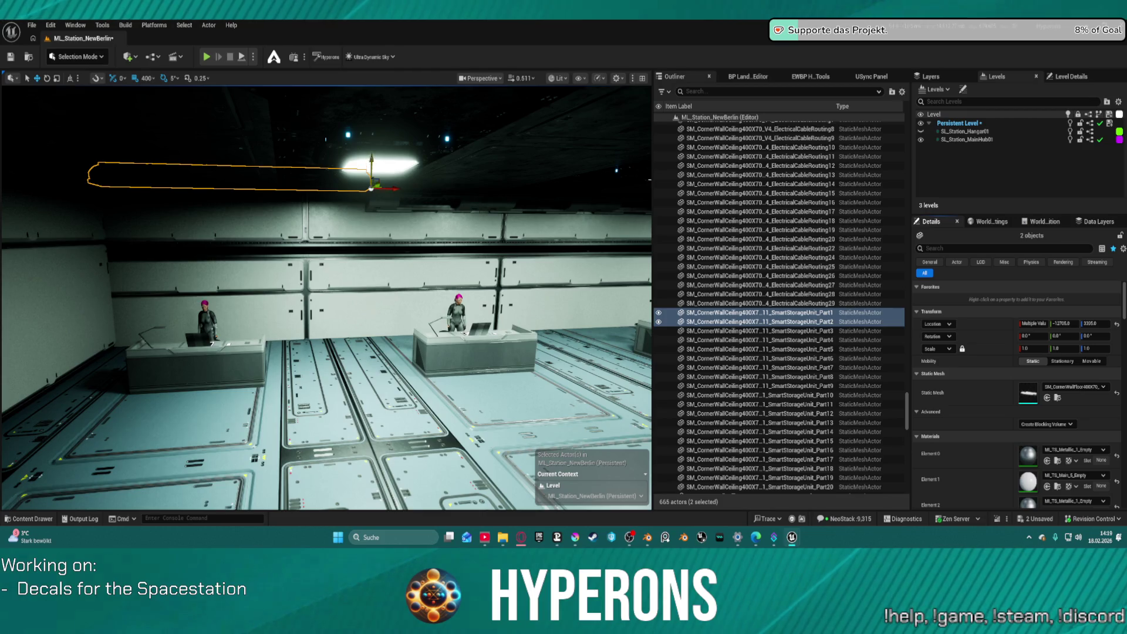
pyautogui.write('2305')
pyautogui.press('Return')
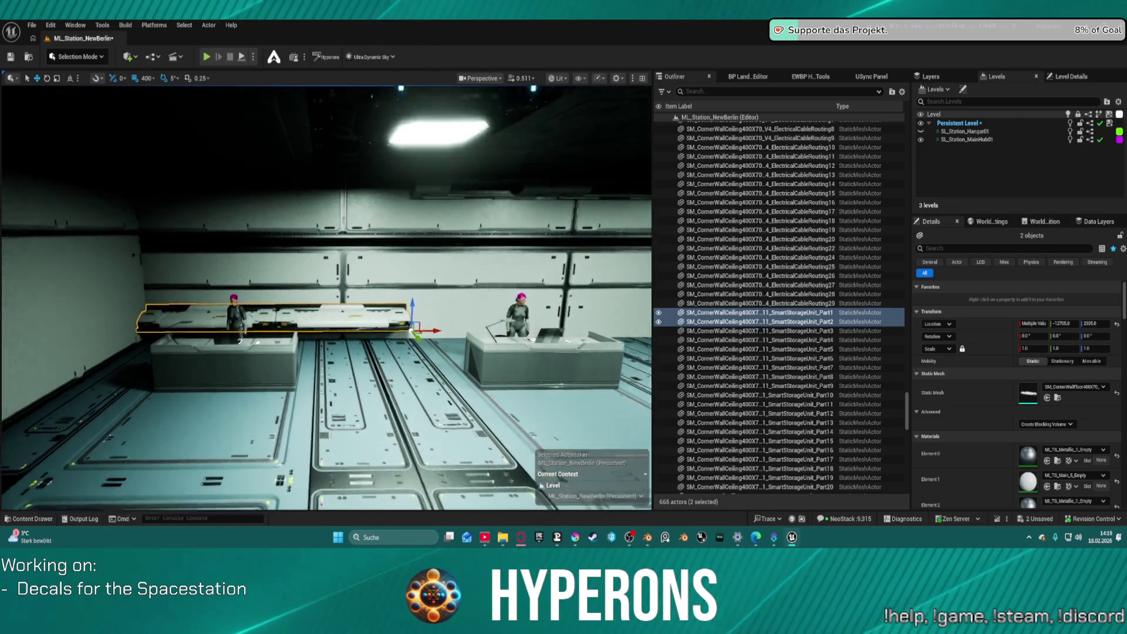
pyautogui.press('w')
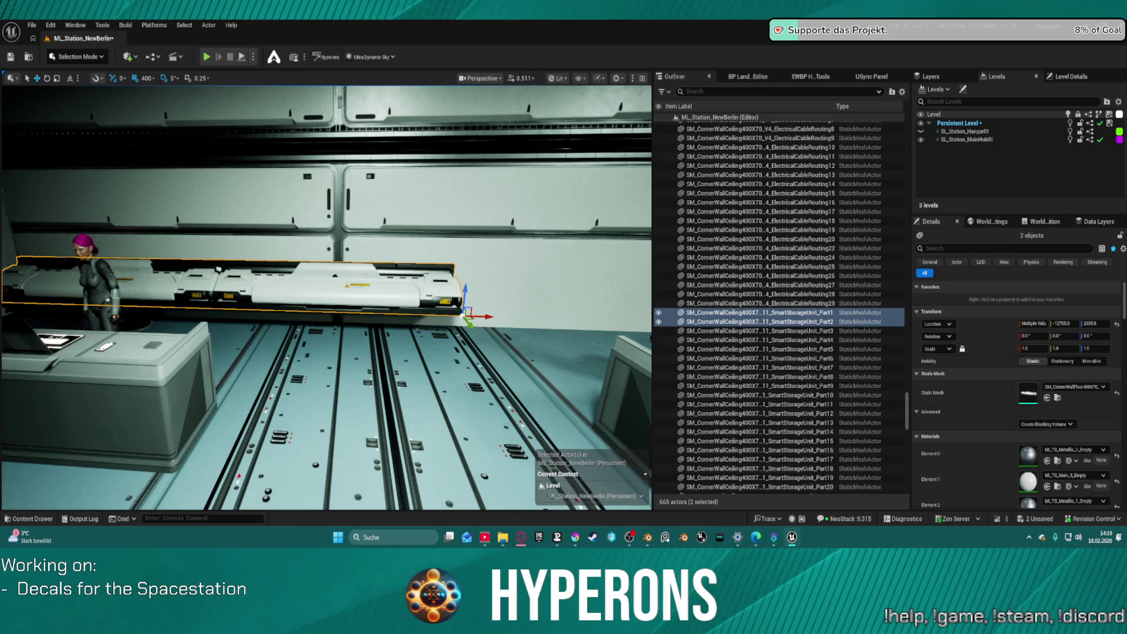
pyautogui.press('w')
pyautogui.press('w')
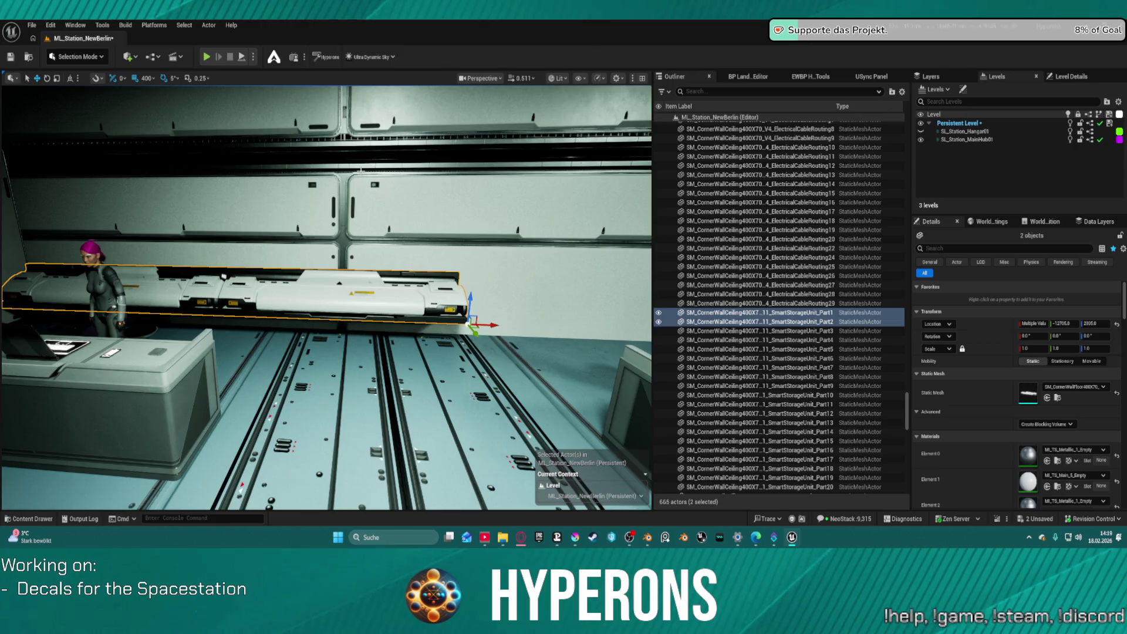
pyautogui.hotkey('ctrl', 'z')
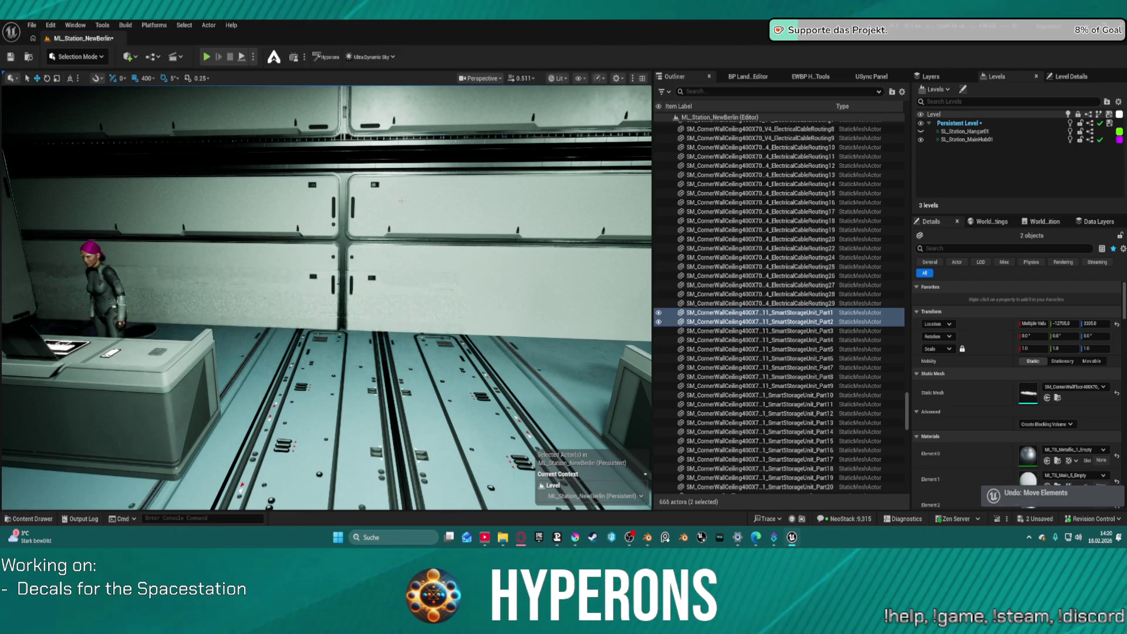
pyautogui.press('s')
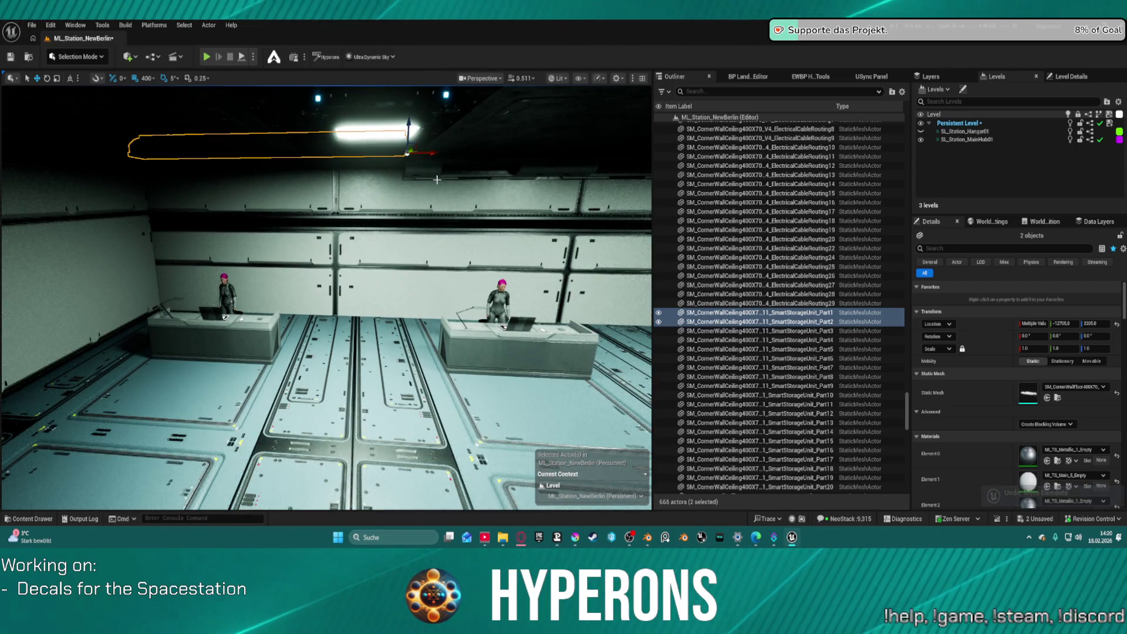
pyautogui.hotkey('ctrl', 'z')
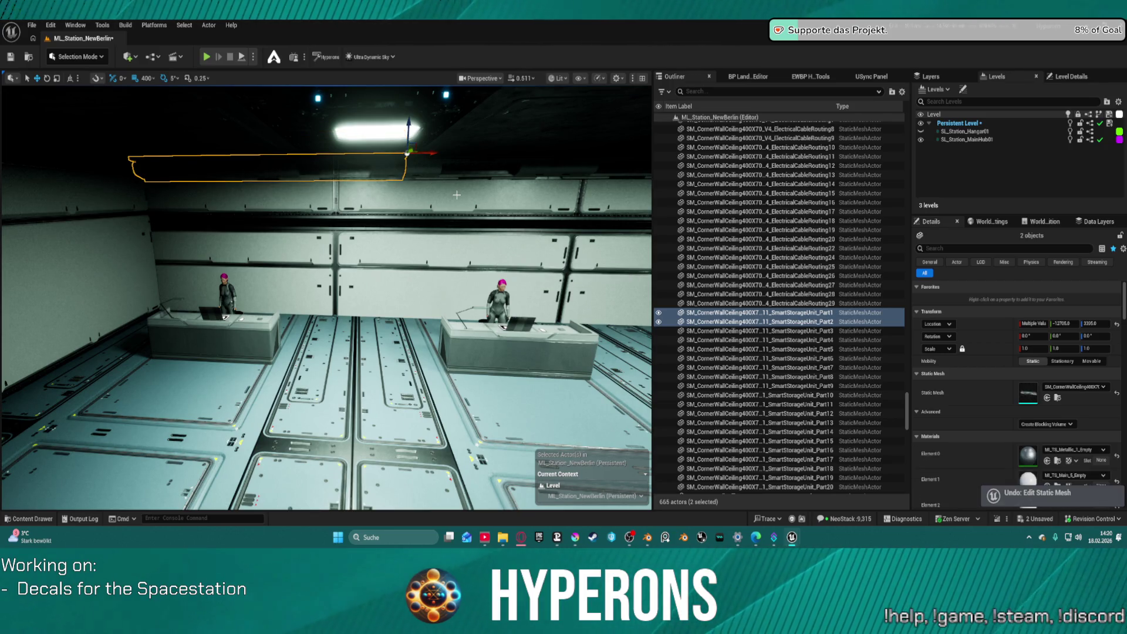
pyautogui.keyDown('ctrl'); pyautogui.click(422, 170); pyautogui.keyUp('ctrl')
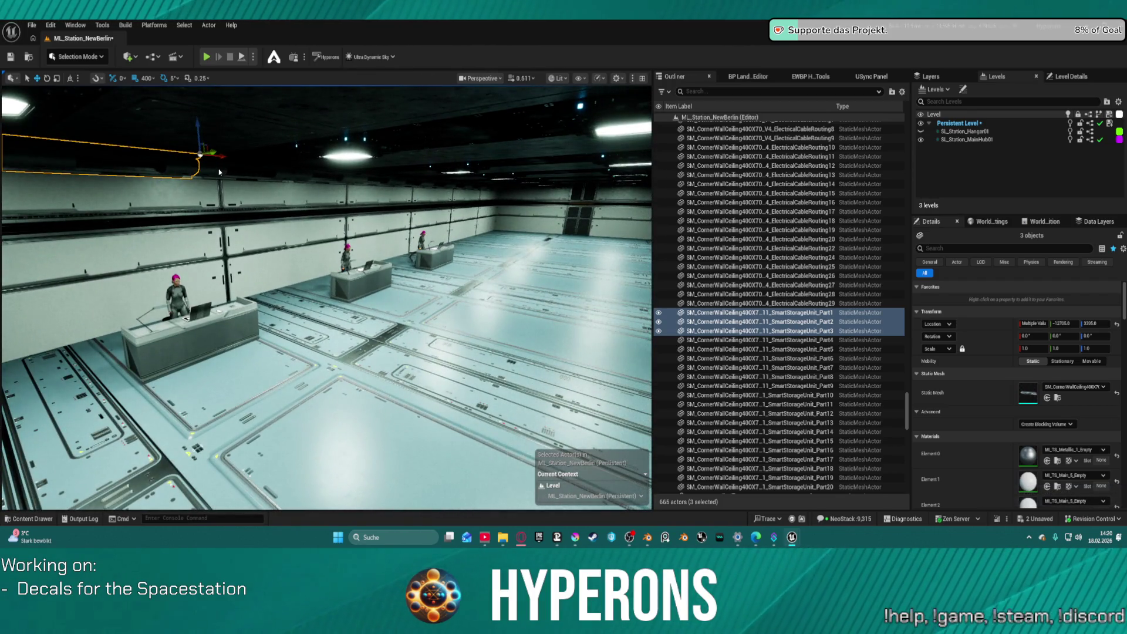
# Select all twelve ceiling storage unit pieces in the row.
pyautogui.keyDown('ctrl'); pyautogui.click(286, 175); pyautogui.keyUp('ctrl')
pyautogui.keyDown('ctrl'); pyautogui.click(364, 178); pyautogui.keyUp('ctrl')
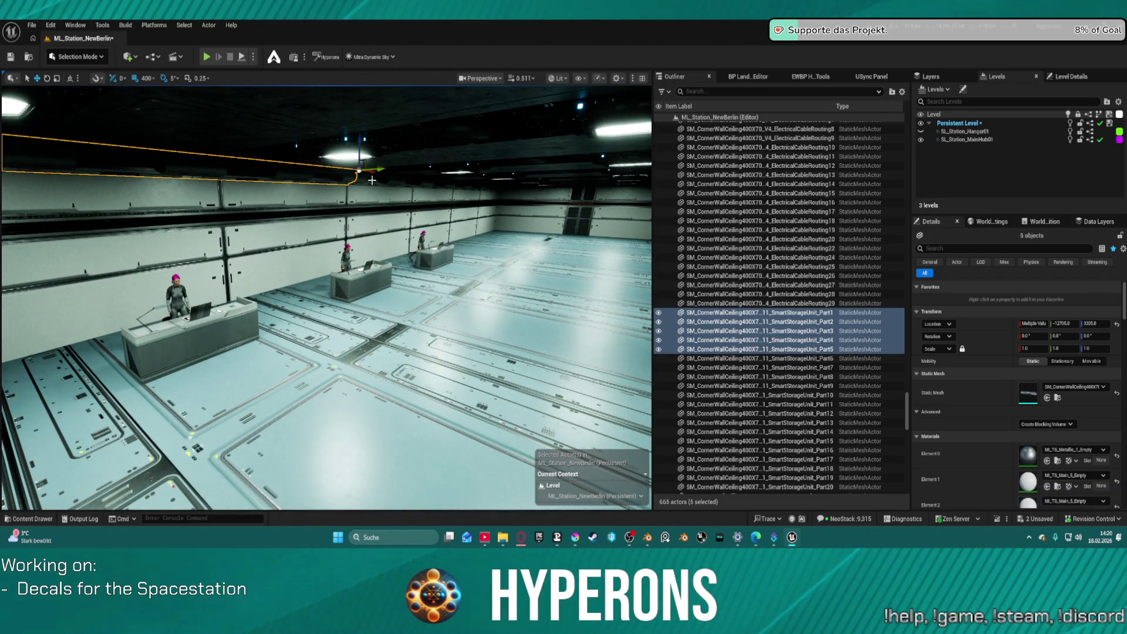
pyautogui.keyDown('ctrl'); pyautogui.click(383, 179); pyautogui.keyUp('ctrl')
pyautogui.keyDown('ctrl'); pyautogui.click(431, 182); pyautogui.keyUp('ctrl')
pyautogui.keyDown('ctrl'); pyautogui.click(453, 186); pyautogui.keyUp('ctrl')
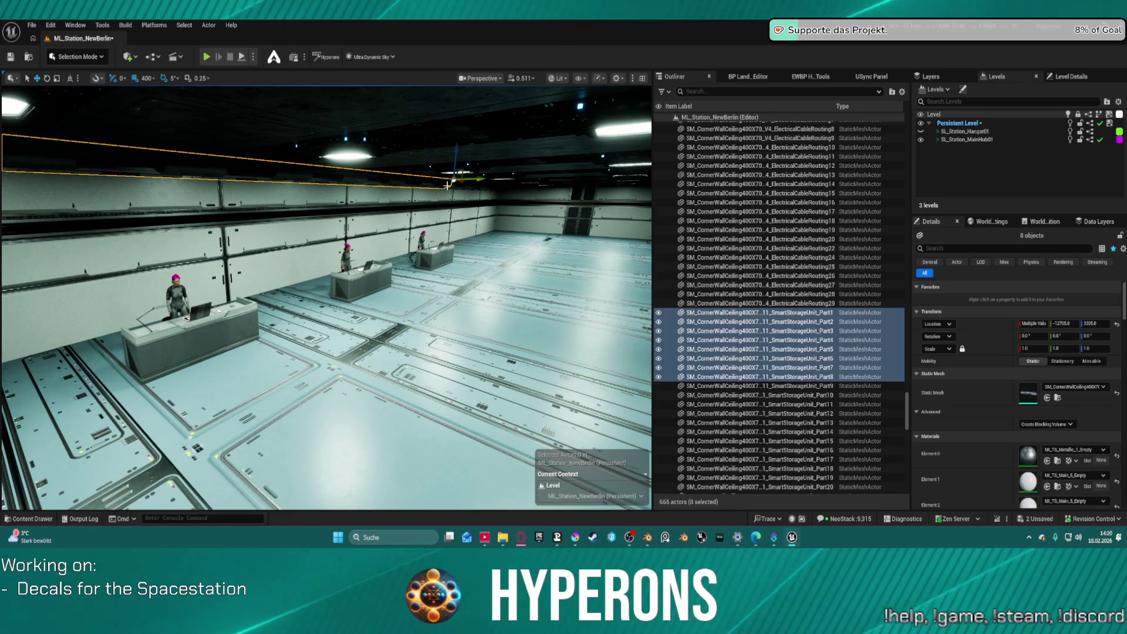
pyautogui.keyDown('ctrl'); pyautogui.click(473, 186); pyautogui.keyUp('ctrl')
pyautogui.keyDown('ctrl'); pyautogui.click(488, 188); pyautogui.keyUp('ctrl')
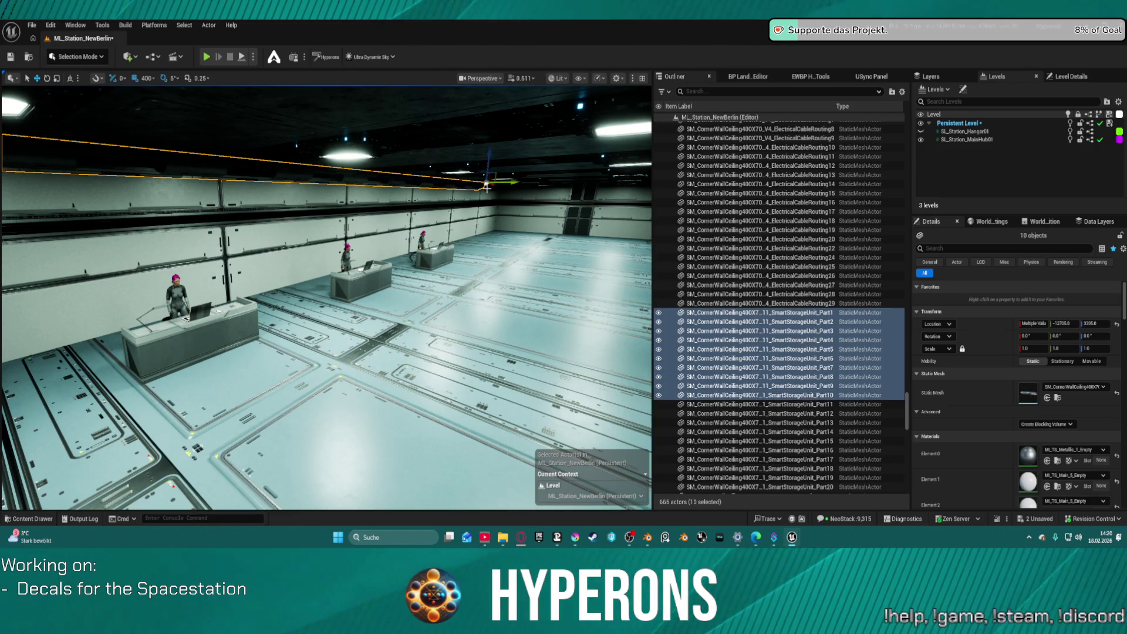
pyautogui.keyDown('ctrl'); pyautogui.click(489, 188); pyautogui.keyUp('ctrl')
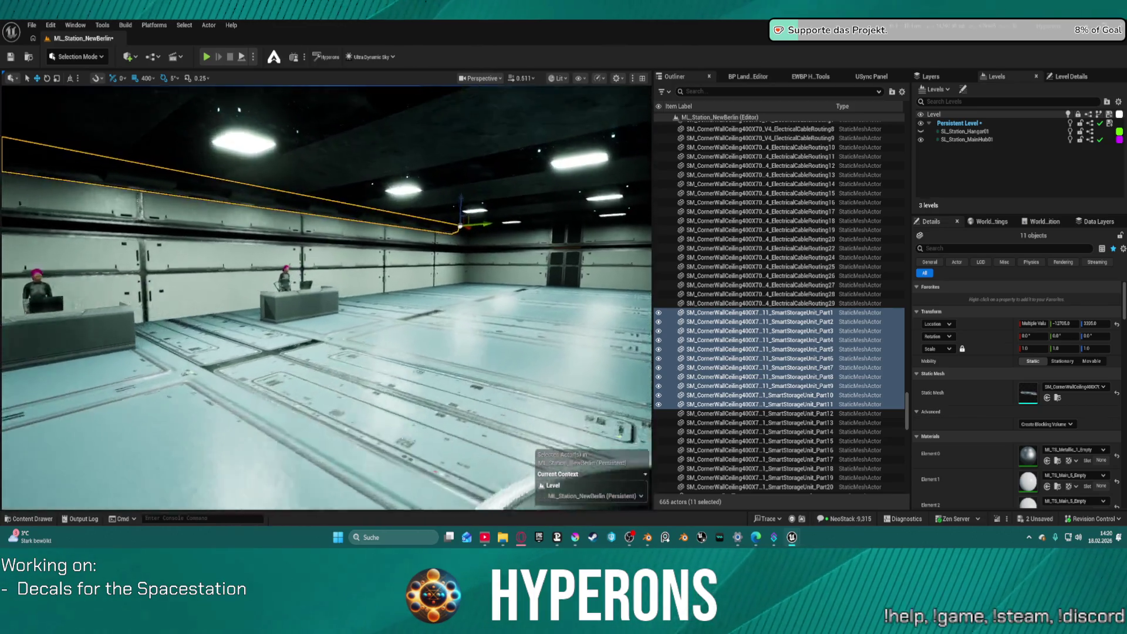
pyautogui.keyDown('ctrl'); pyautogui.click(462, 232); pyautogui.keyUp('ctrl')
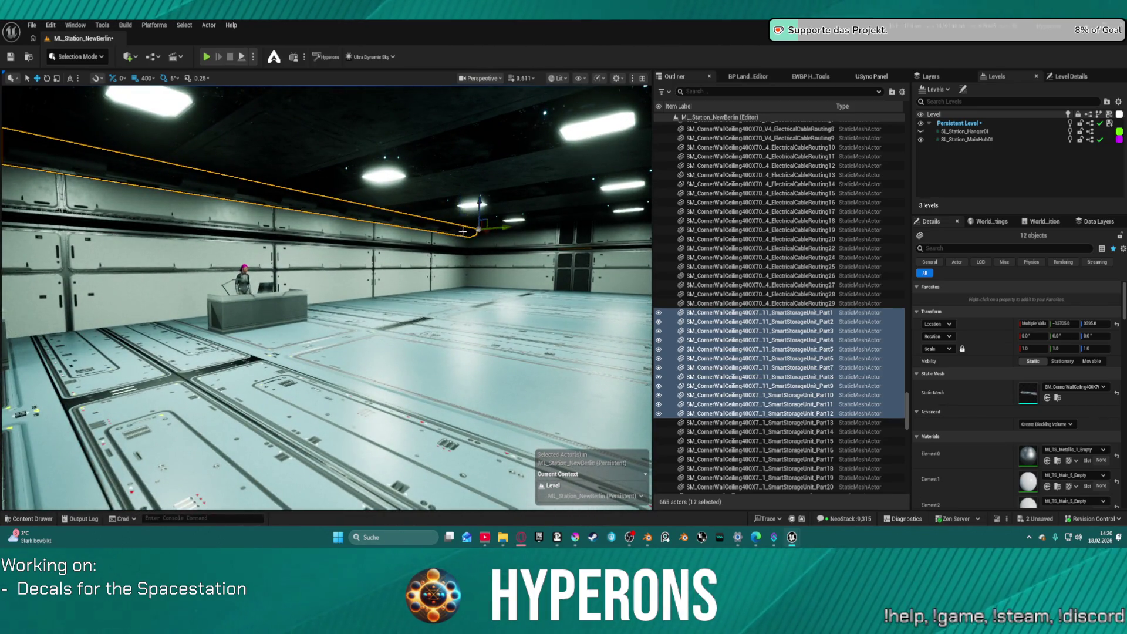
# Duplicate the row downward as Part24–Part35, then raise it slightly with 5-unit snapping.
pyautogui.keyDown('alt'); pyautogui.moveTo(480, 226); pyautogui.dragTo(478, 240); pyautogui.keyUp('alt')
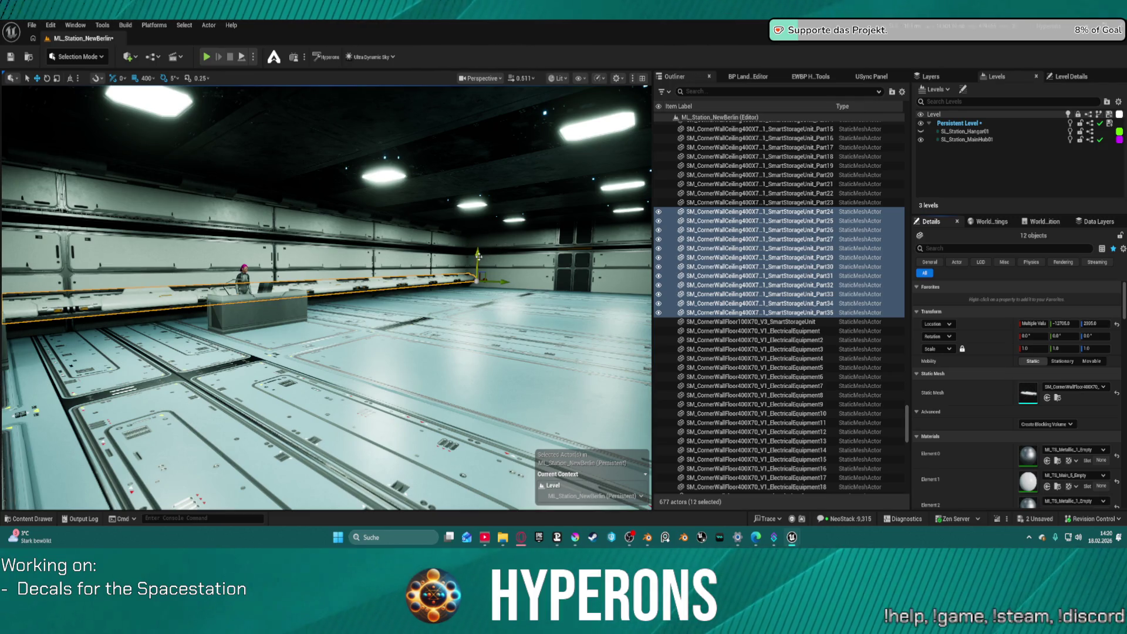
pyautogui.click(148, 78)
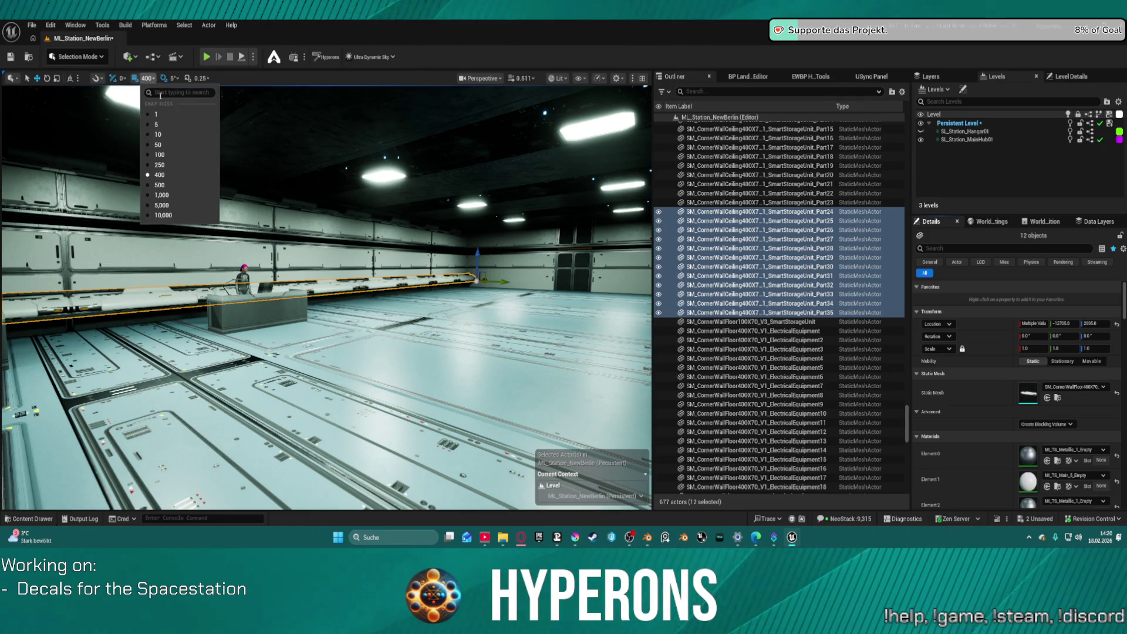
pyautogui.click(159, 124)
pyautogui.moveTo(476, 256); pyautogui.dragTo(476, 253)
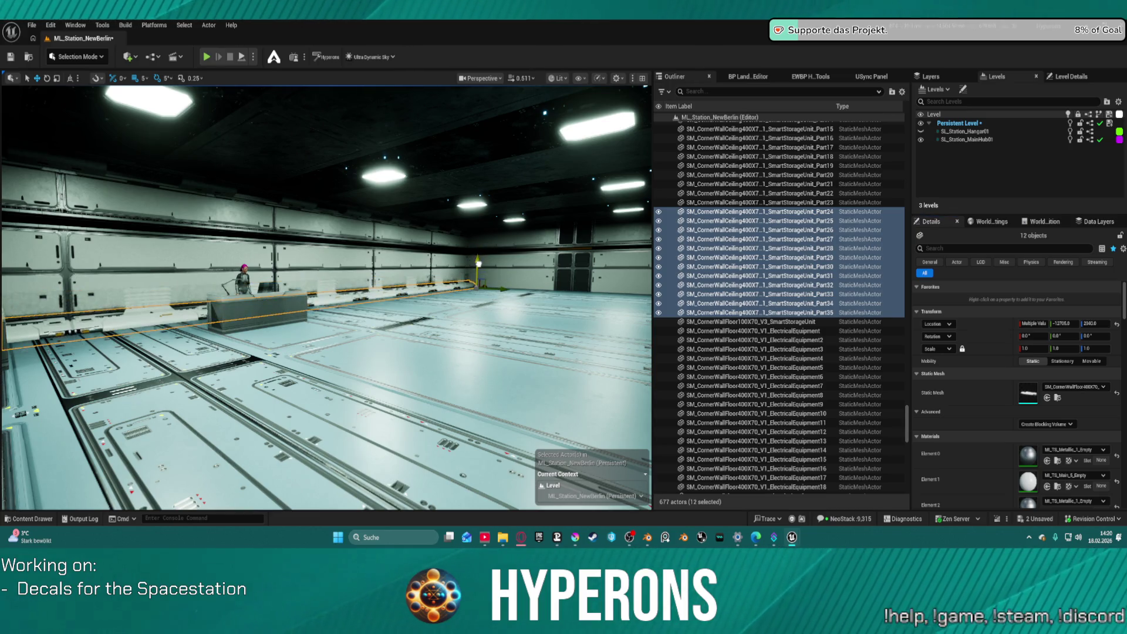
# Raise the copied storage row 5 units and set its scale to 0.5.
pyautogui.press('f')
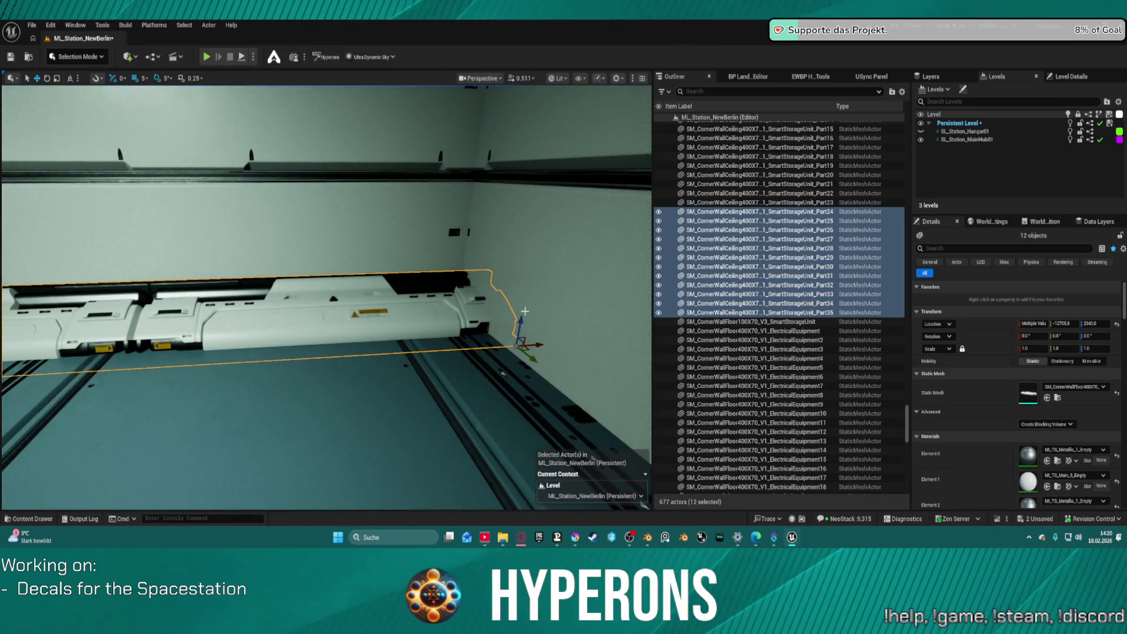
pyautogui.moveTo(519, 318)
pyautogui.mouseDown()
pyautogui.moveTo(490, 320)
pyautogui.moveTo(268, 226)
pyautogui.mouseUp()
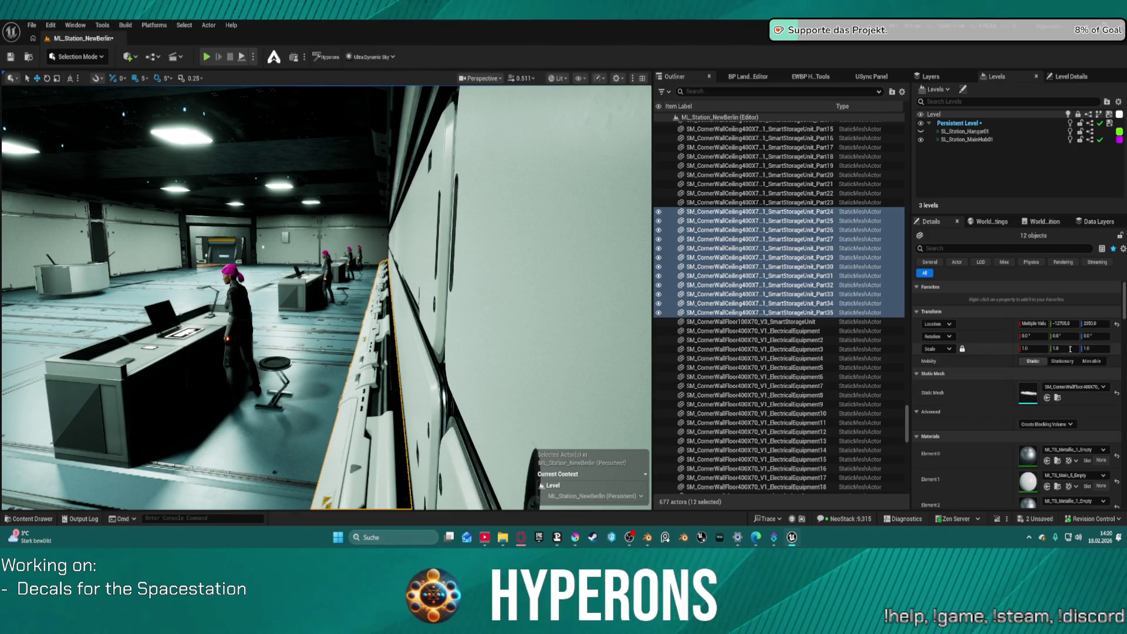
pyautogui.write('5')
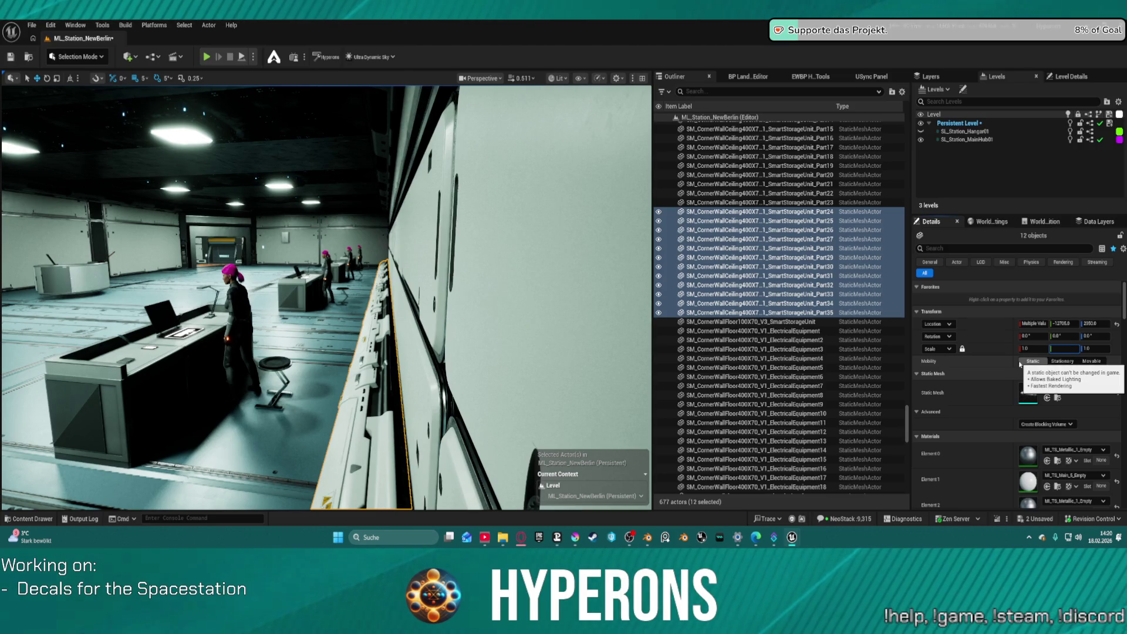
pyautogui.press('Return')
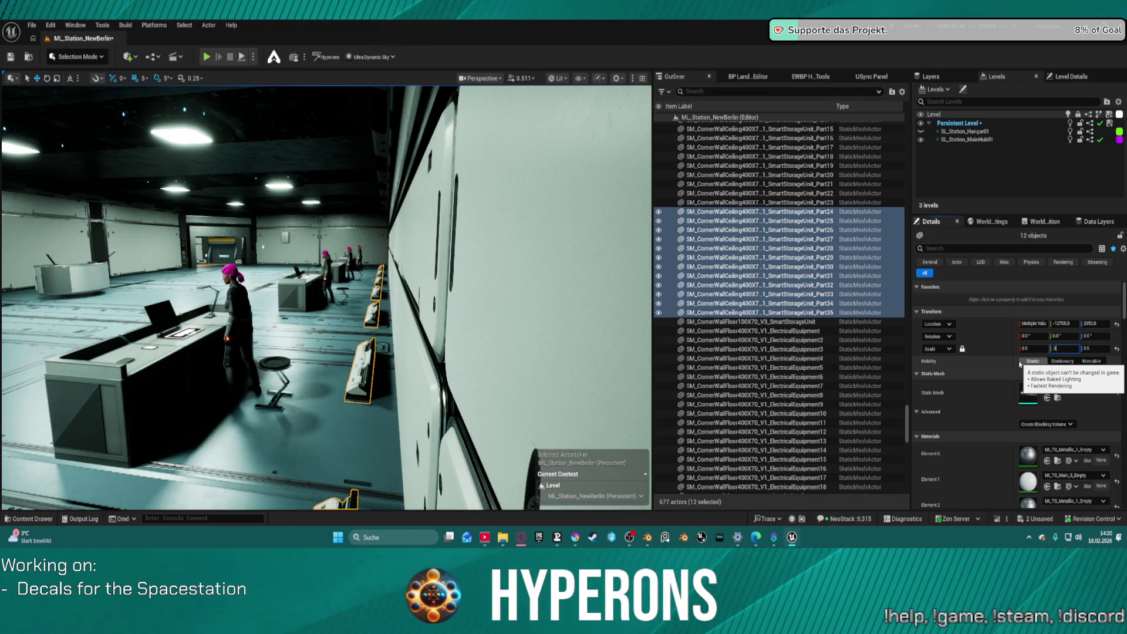
# Undo the stray wall selection and the scale change, then re-enter the row's Y scale.
pyautogui.click(559, 182)
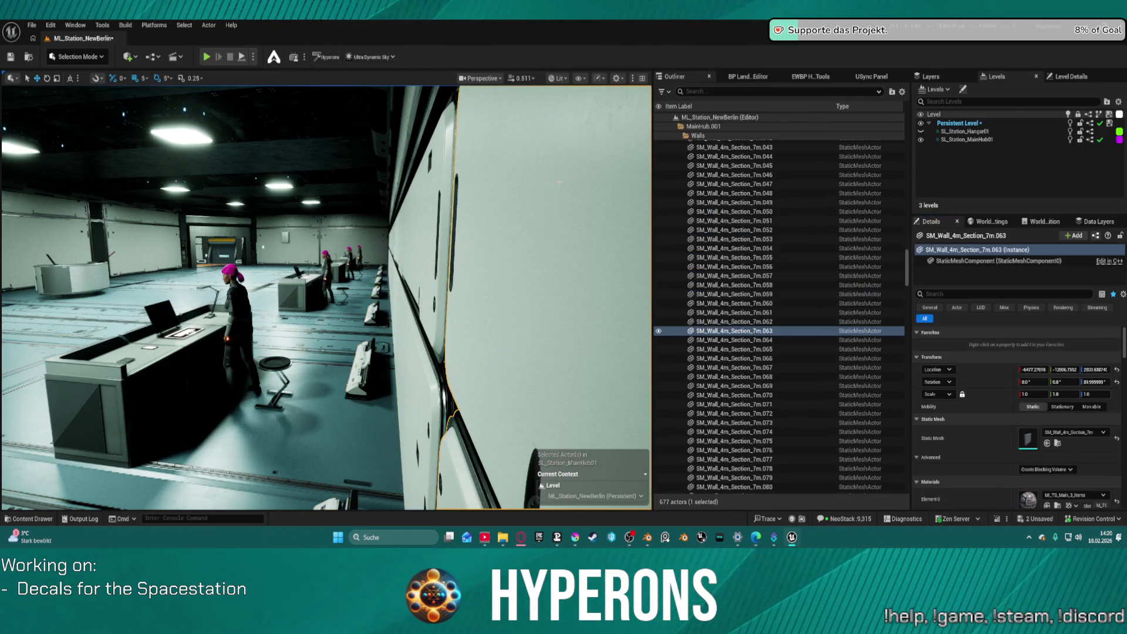
pyautogui.hotkey('ctrl', 'z')
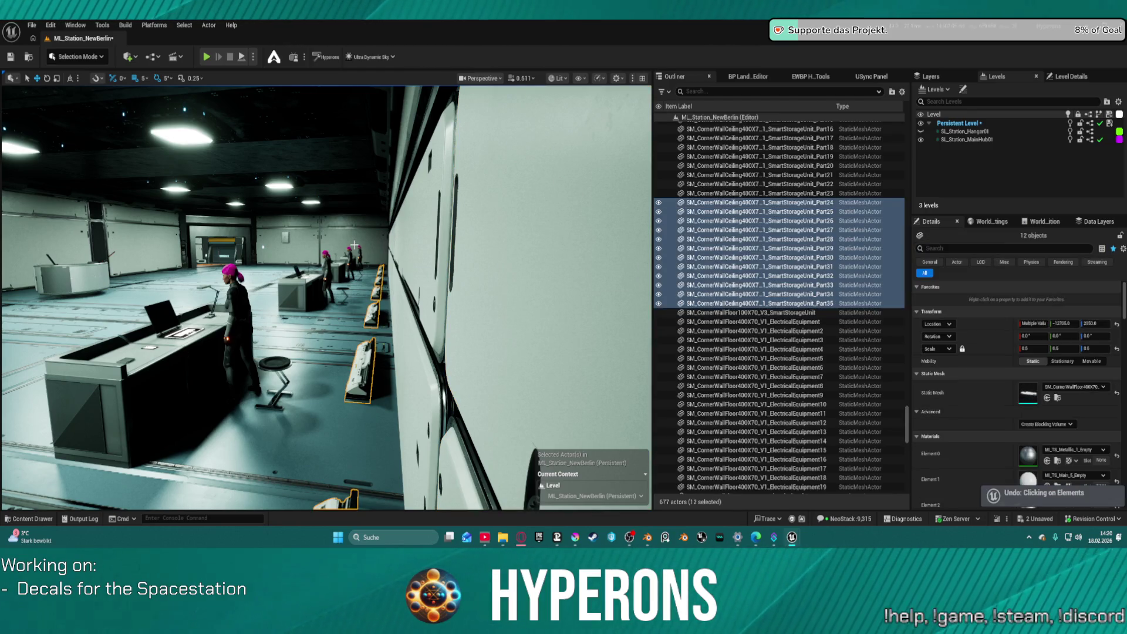
pyautogui.hotkey('ctrl', 'z')
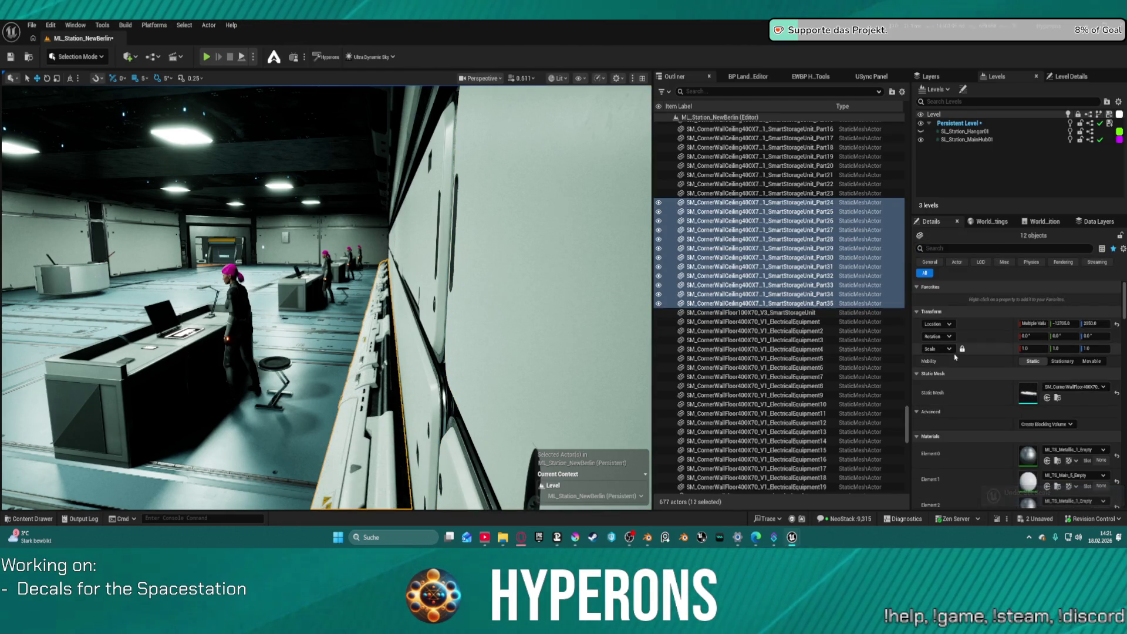
pyautogui.click(1072, 347)
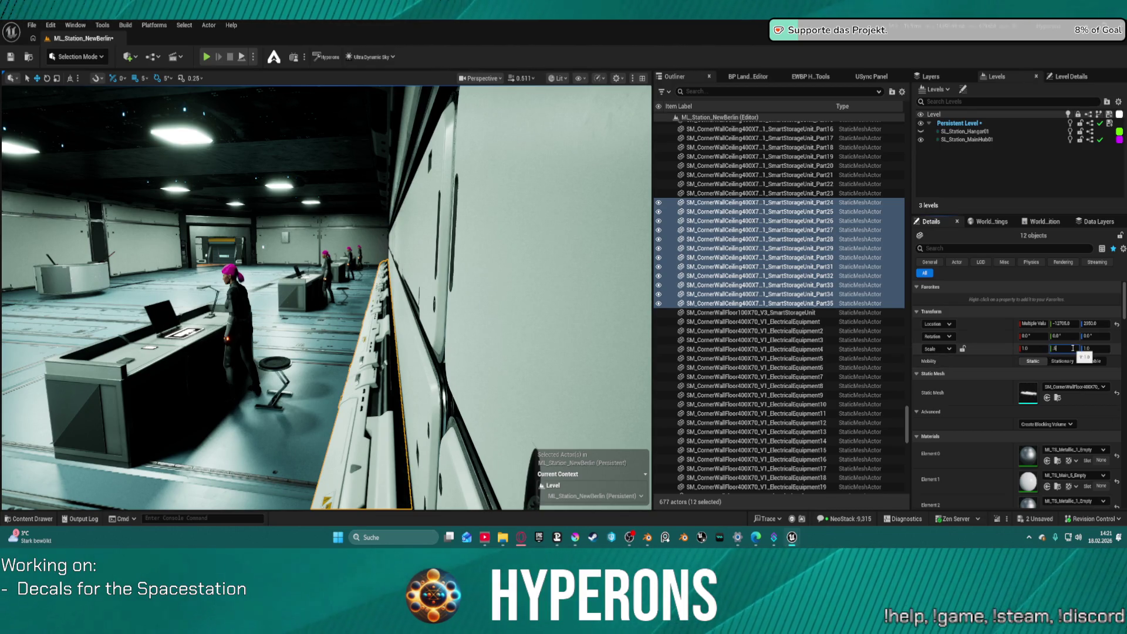
pyautogui.press('Return')
# Replace the copied row's Static Mesh with the open floor storage unit from the Content Browser.
pyautogui.moveTo(616, 411); pyautogui.dragTo(505, 405)
pyautogui.moveTo(364, 353)
pyautogui.mouseDown()
pyautogui.moveTo(299, 337)
pyautogui.moveTo(437, 325)
pyautogui.mouseUp()
pyautogui.moveTo(160, 340)
pyautogui.mouseDown()
pyautogui.moveTo(150, 340)
pyautogui.moveTo(160, 341)
pyautogui.mouseUp()
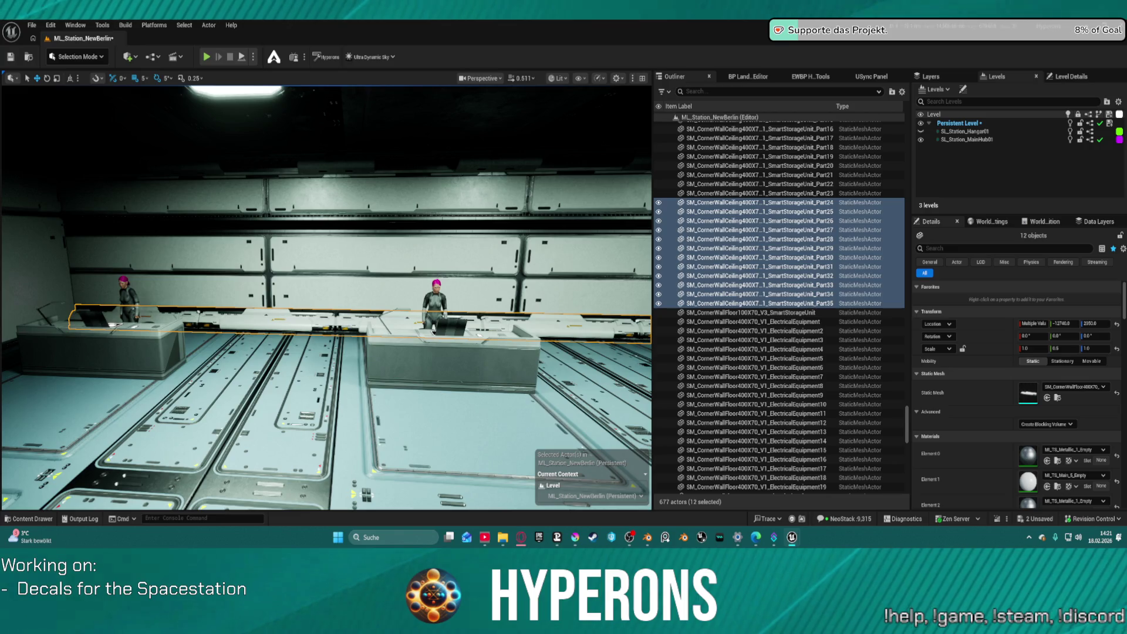
pyautogui.click(1046, 398)
pyautogui.press('f')
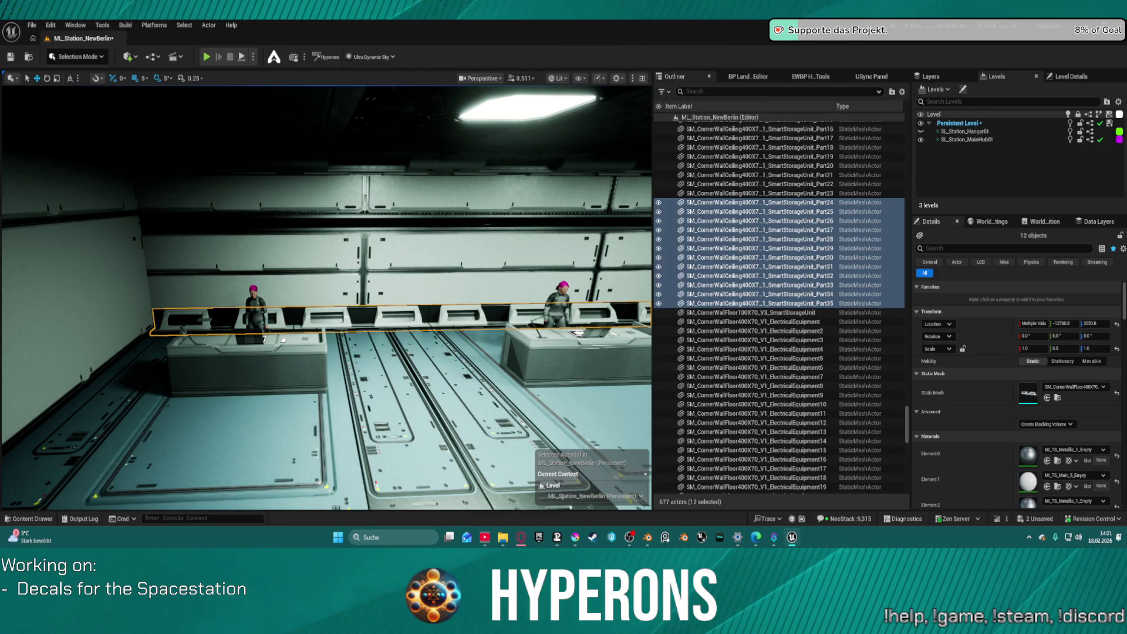
pyautogui.click(1047, 397)
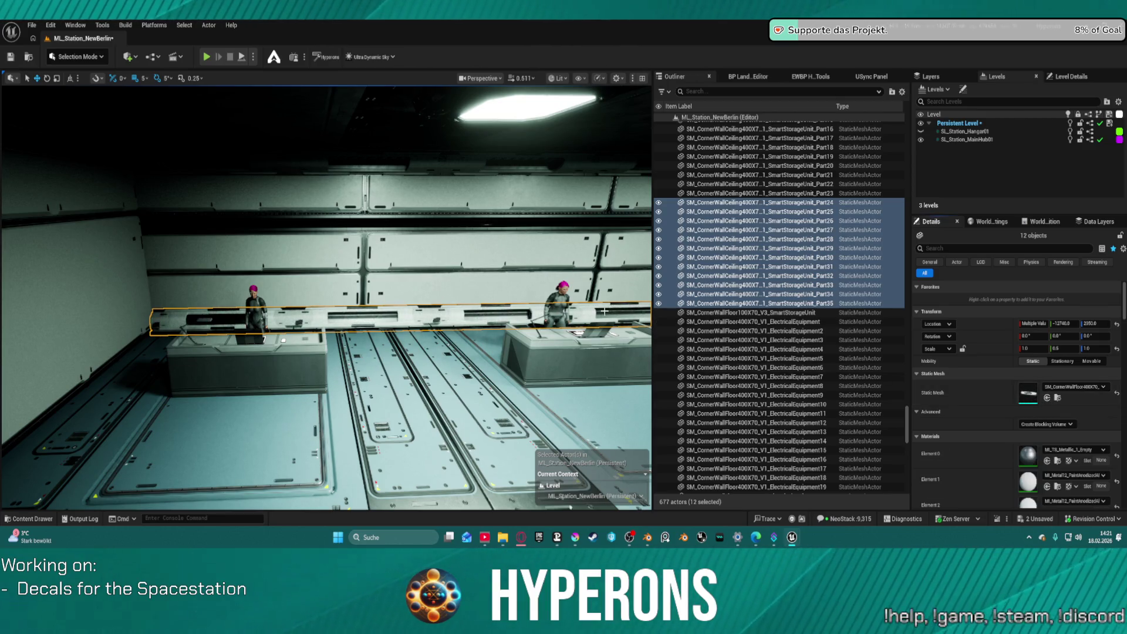
# Give a single piece of the storage row a different equipment mesh.
pyautogui.press('f')
pyautogui.scroll(-6, 326, 296)
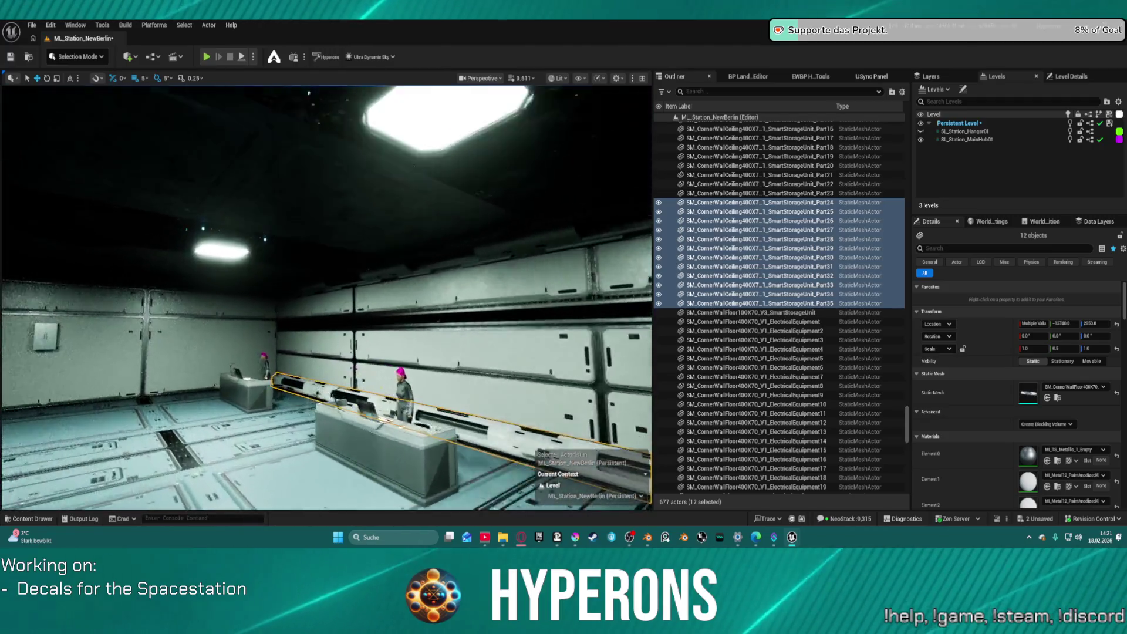
pyautogui.moveTo(326, 296); pyautogui.dragTo(305, 253)
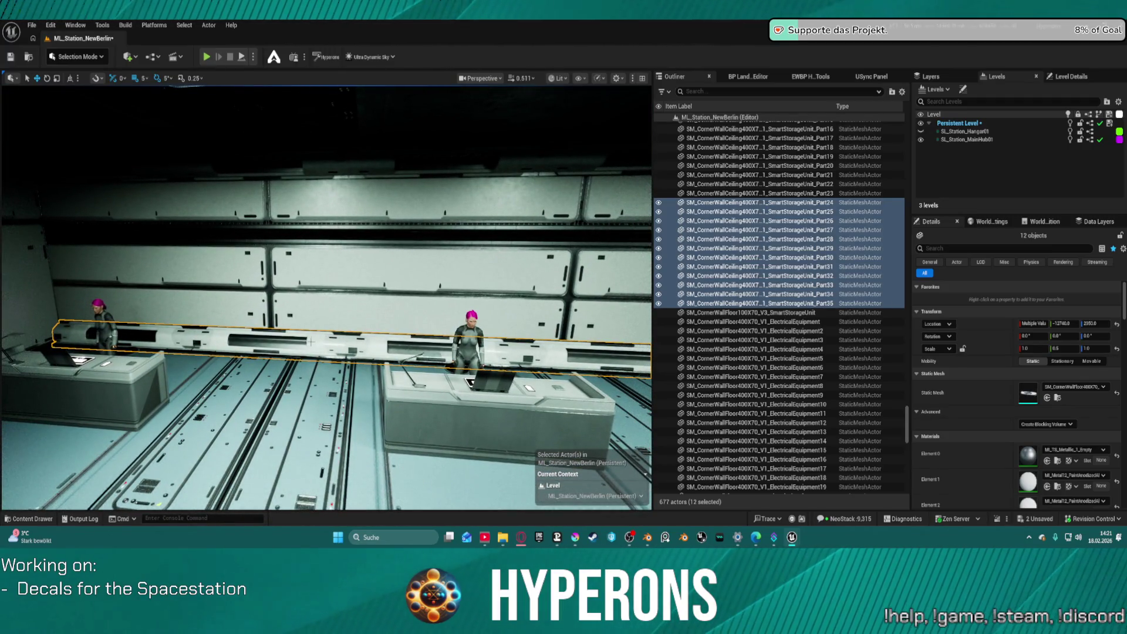
pyautogui.click(270, 341)
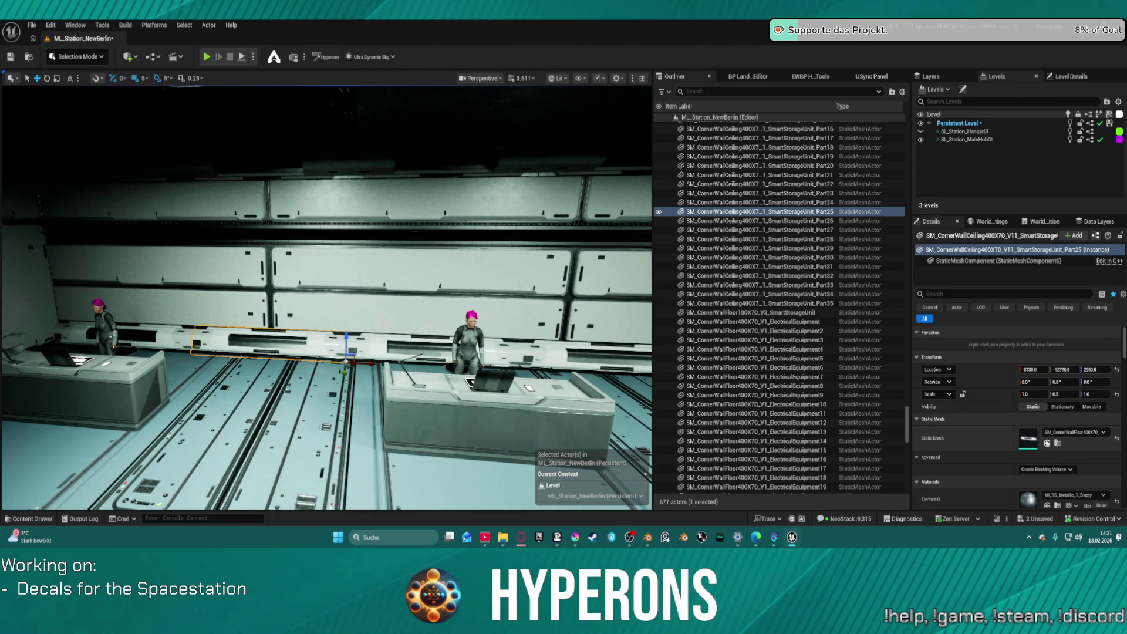
pyautogui.click(1047, 441)
# Swap the left wall piece and its neighbouring panel to the electrical-equipment mesh.
pyautogui.press('f')
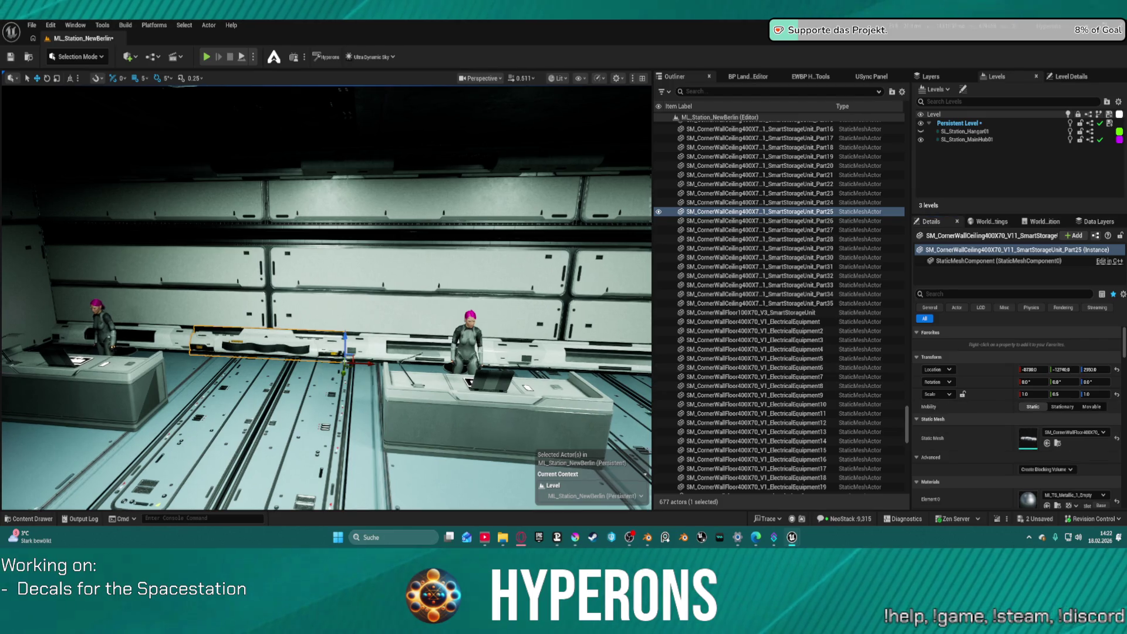
pyautogui.scroll(-3, 326, 298)
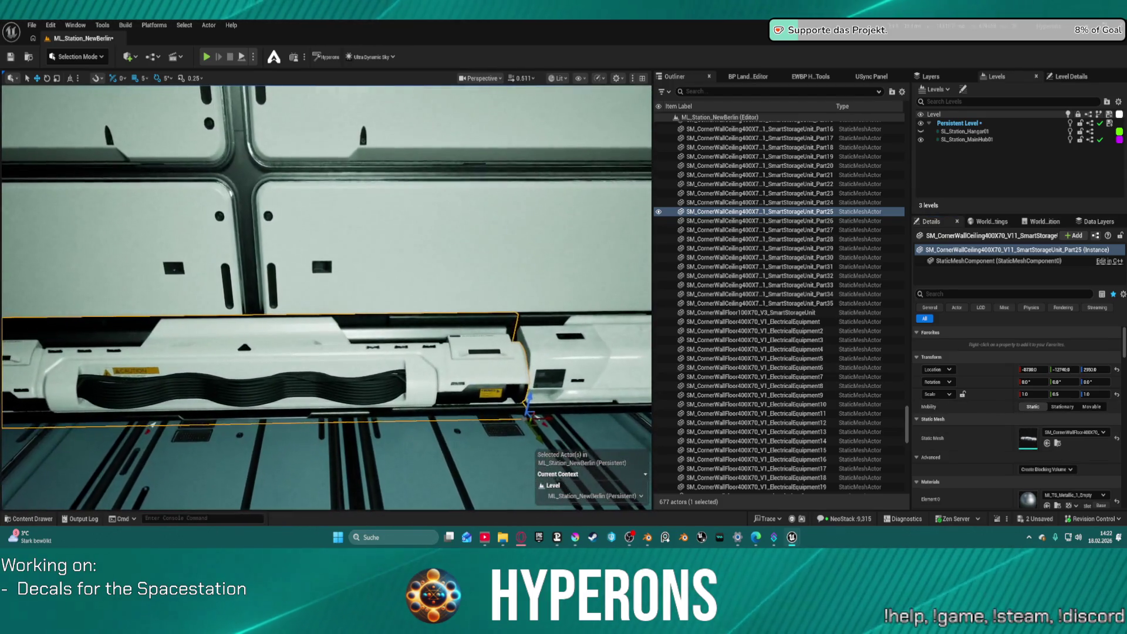
pyautogui.scroll(-2, 327, 298)
pyautogui.moveTo(326, 298); pyautogui.dragTo(333, 335)
pyautogui.moveTo(459, 207); pyautogui.dragTo(438, 176)
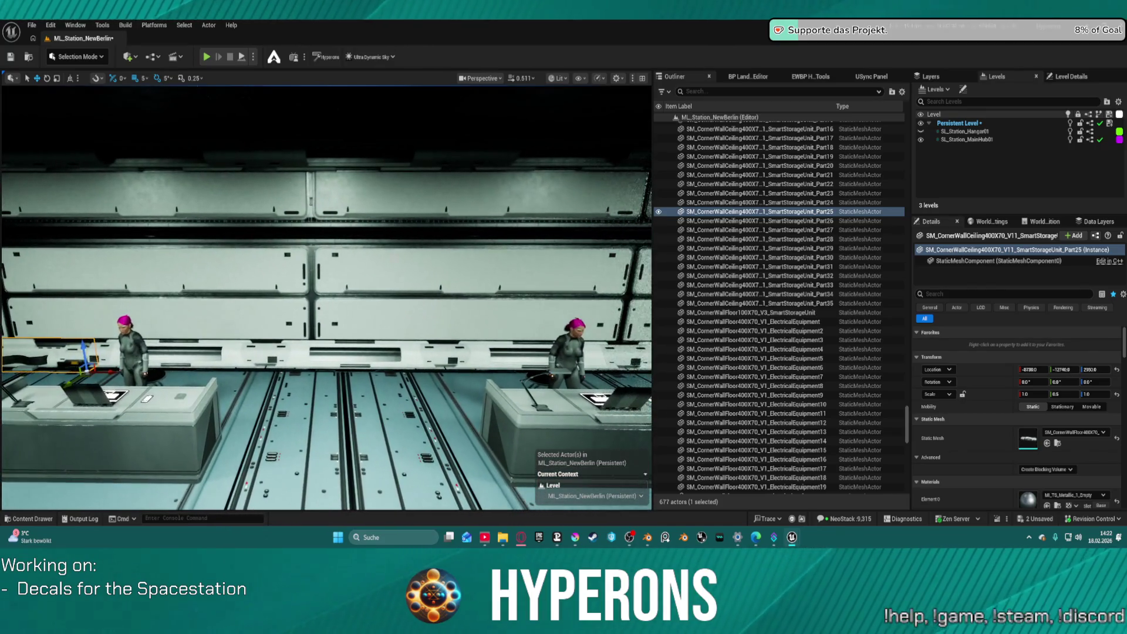
pyautogui.click(306, 352)
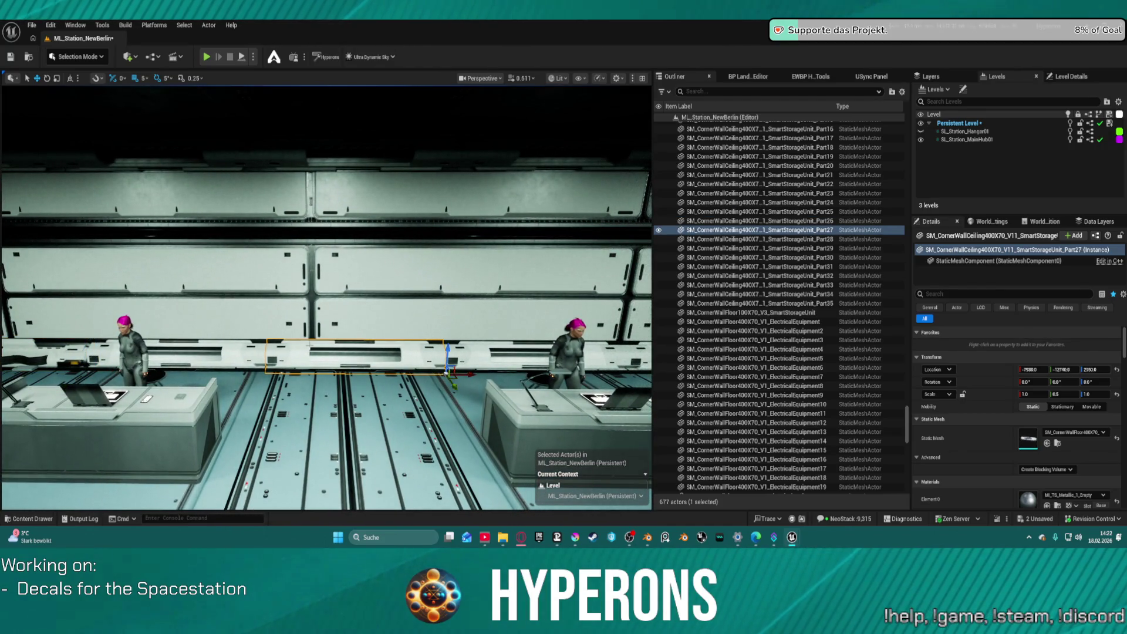
pyautogui.click(238, 352)
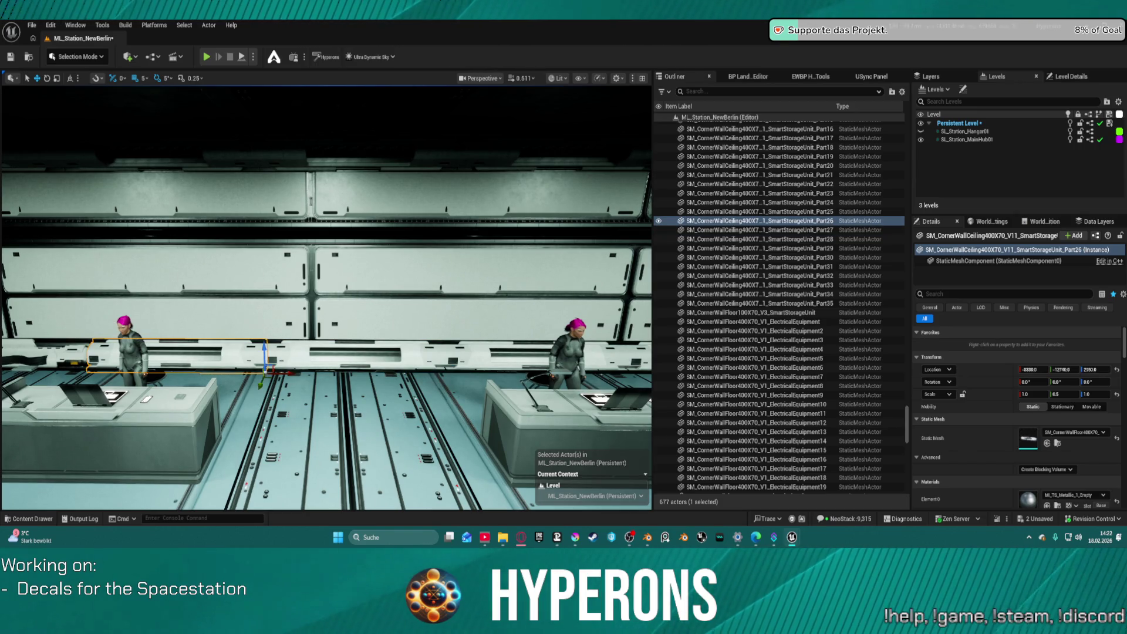
pyautogui.click(1047, 443)
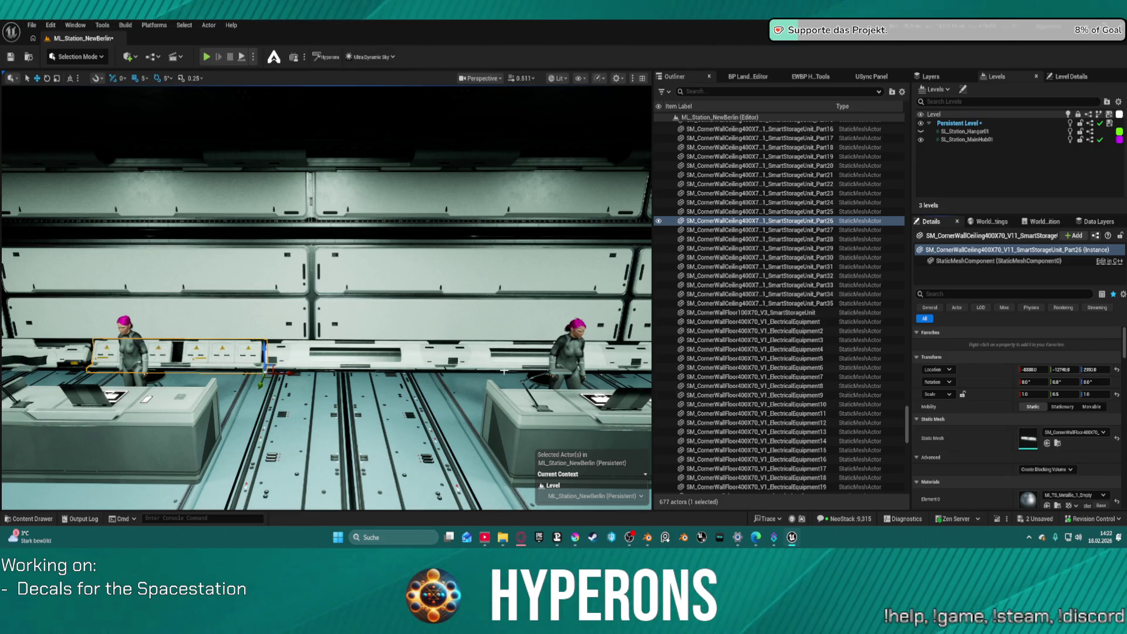
pyautogui.click(414, 355)
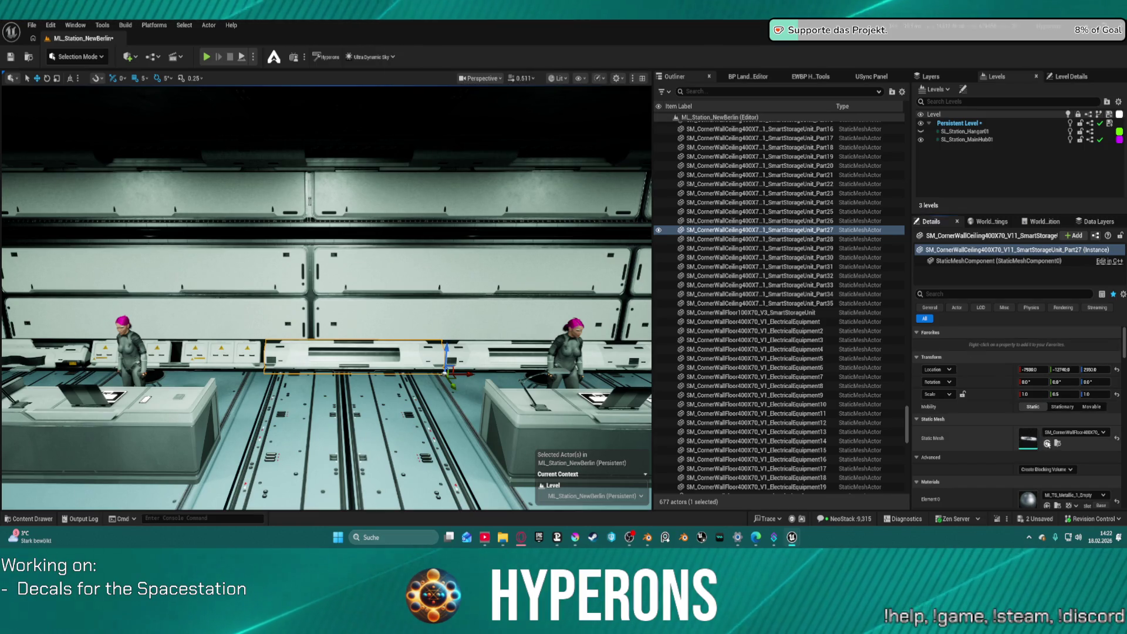
pyautogui.click(1047, 443)
# Frame storage unit Part31 and select the adjacent Part32.
pyautogui.moveTo(326, 294)
pyautogui.mouseDown()
pyautogui.moveTo(334, 340)
pyautogui.moveTo(382, 405)
pyautogui.moveTo(399, 375)
pyautogui.moveTo(411, 405)
pyautogui.moveTo(447, 399)
pyautogui.mouseUp()
pyautogui.click(311, 318)
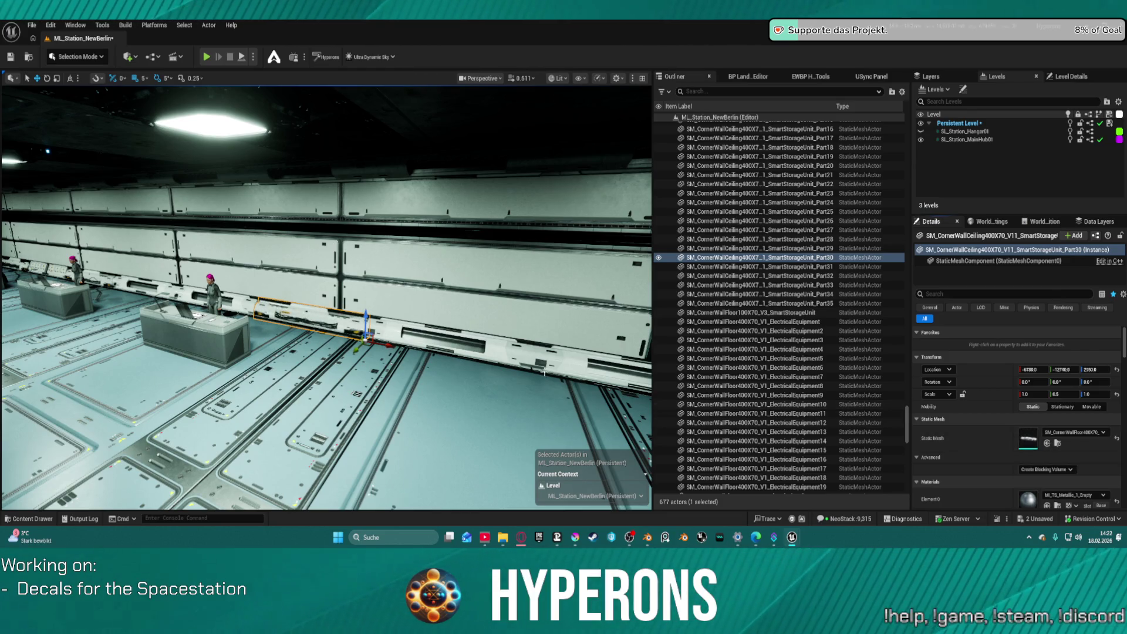
pyautogui.click(497, 351)
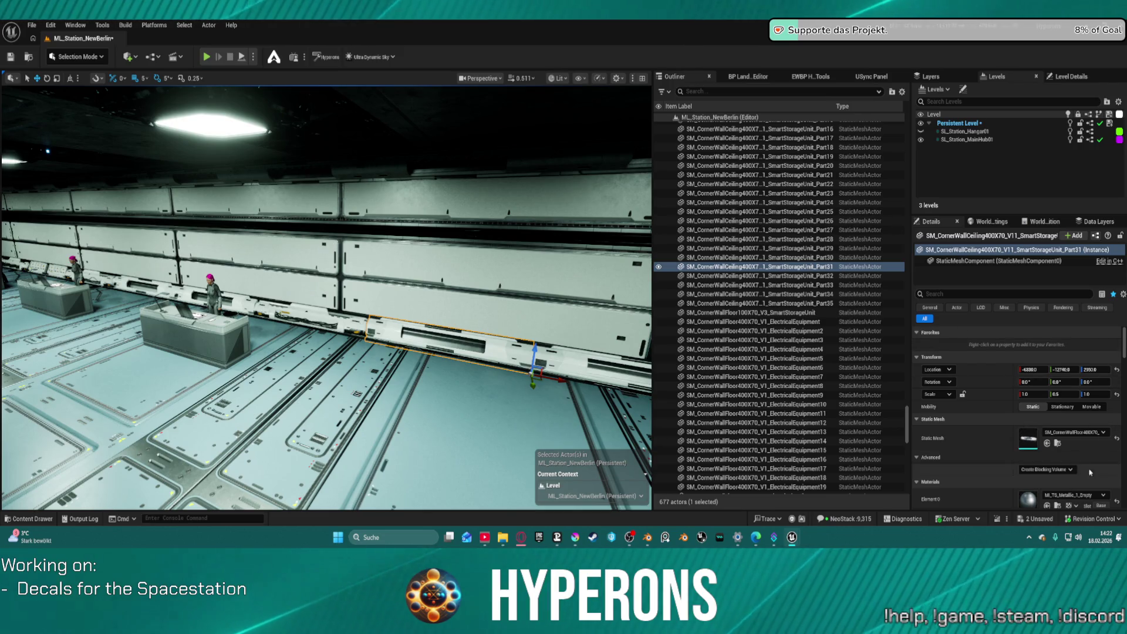
pyautogui.press('f')
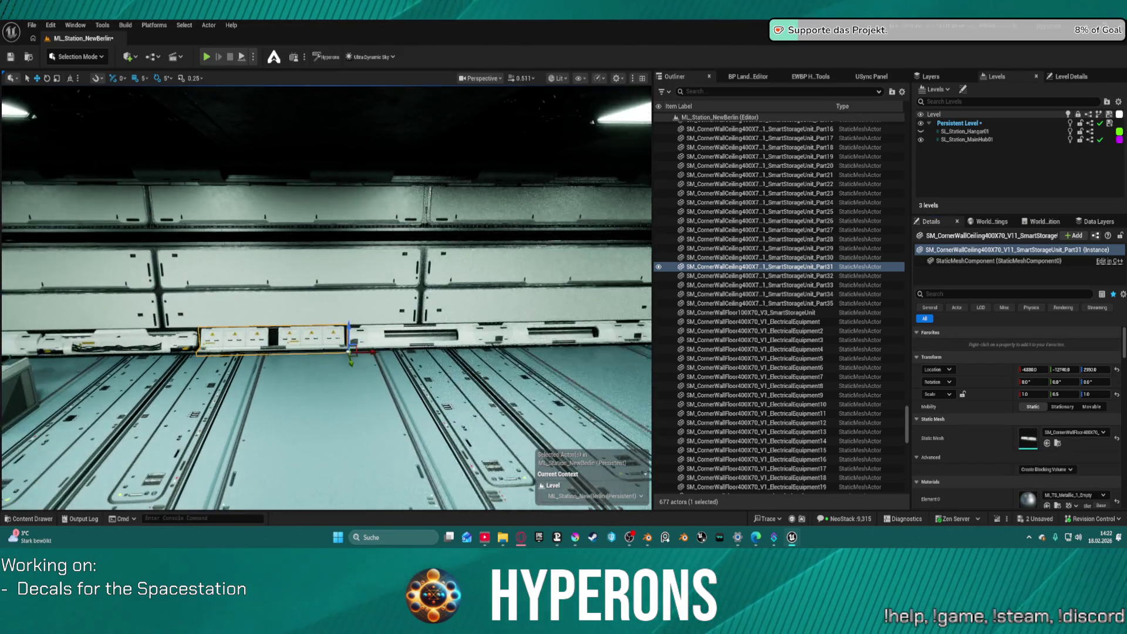
pyautogui.click(420, 338)
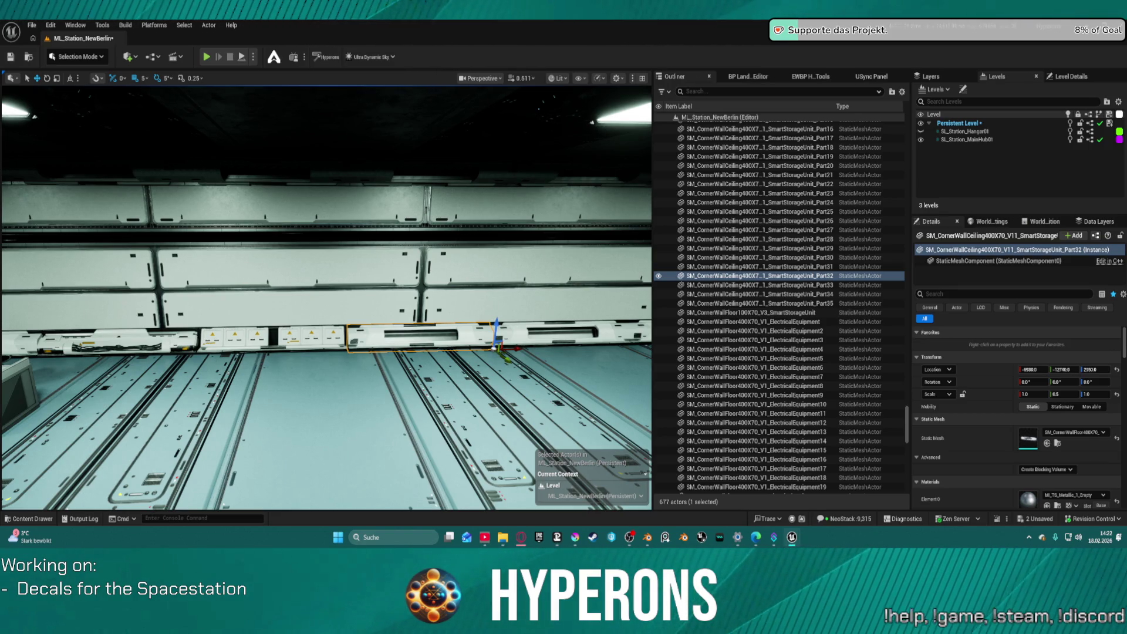
# Replace Part32's mesh with the chosen storage asset and survey the room.
pyautogui.click(1047, 444)
pyautogui.press('f')
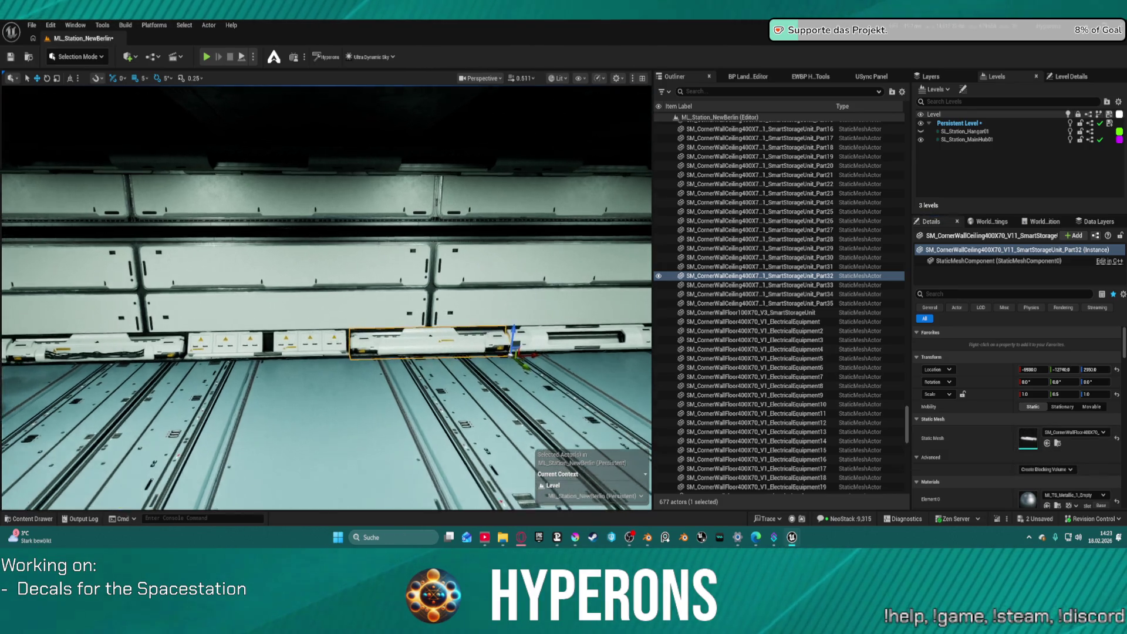
pyautogui.press('s')
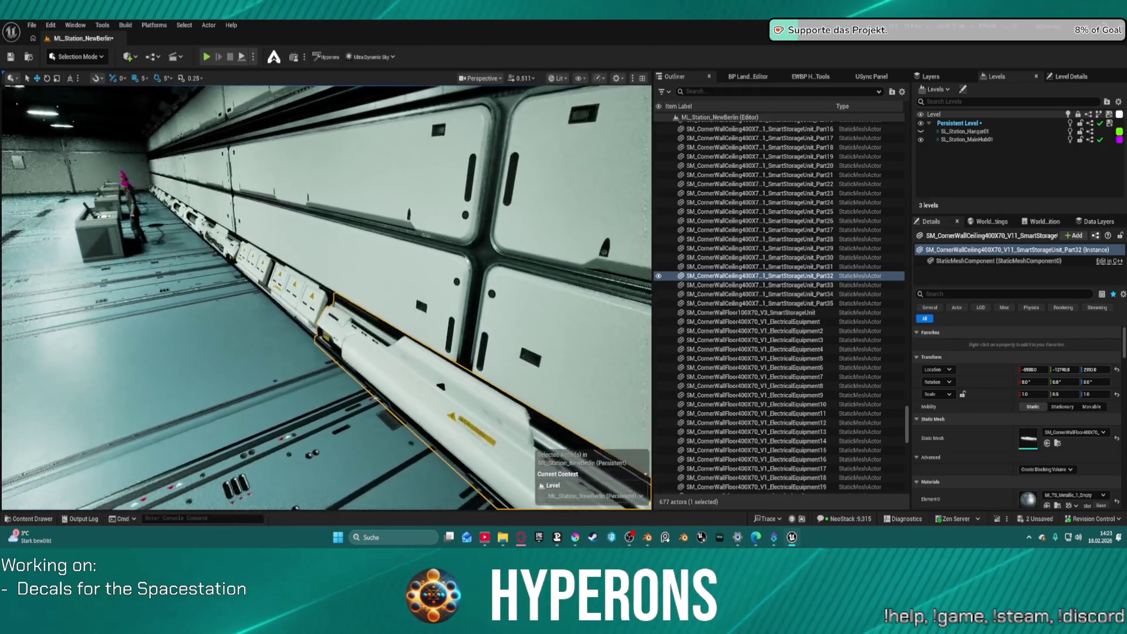
pyautogui.press('s')
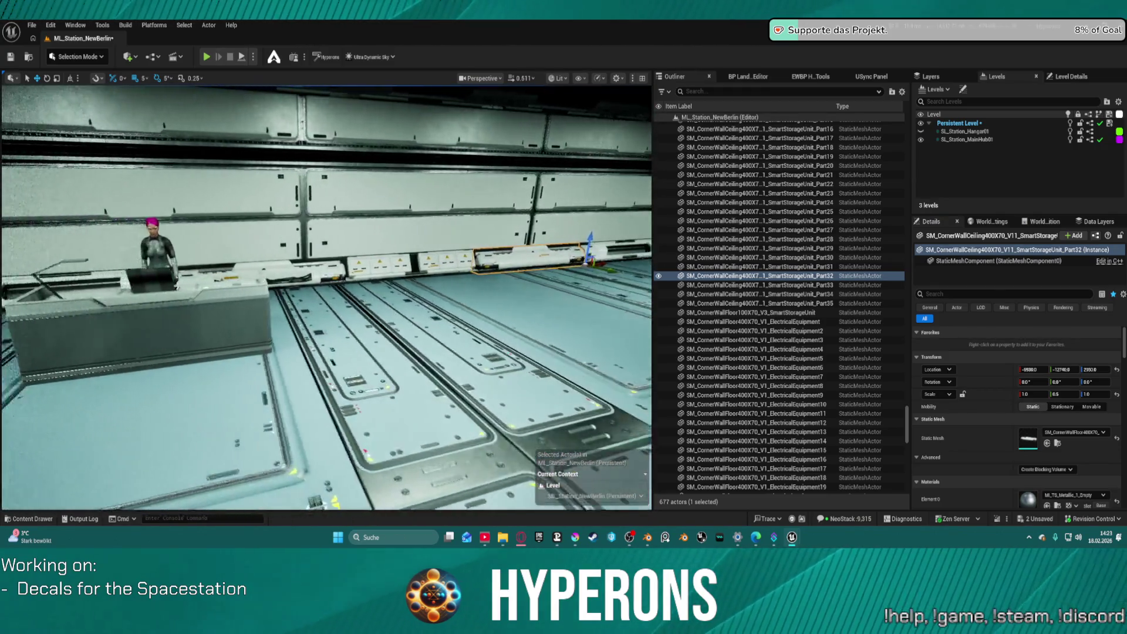
pyautogui.press('s')
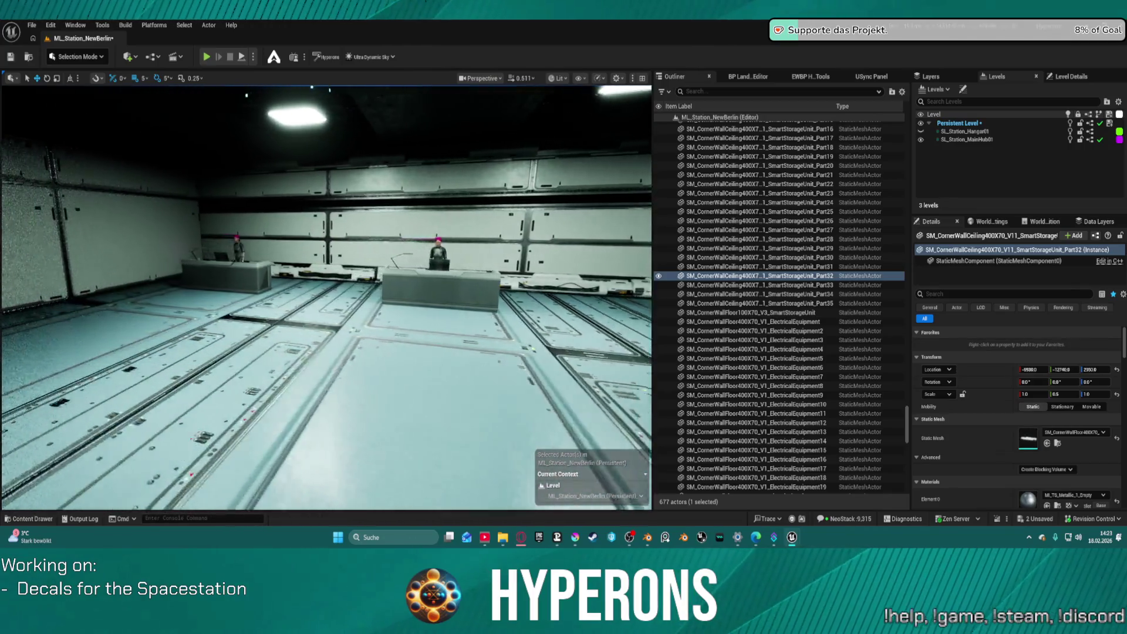
pyautogui.press('s')
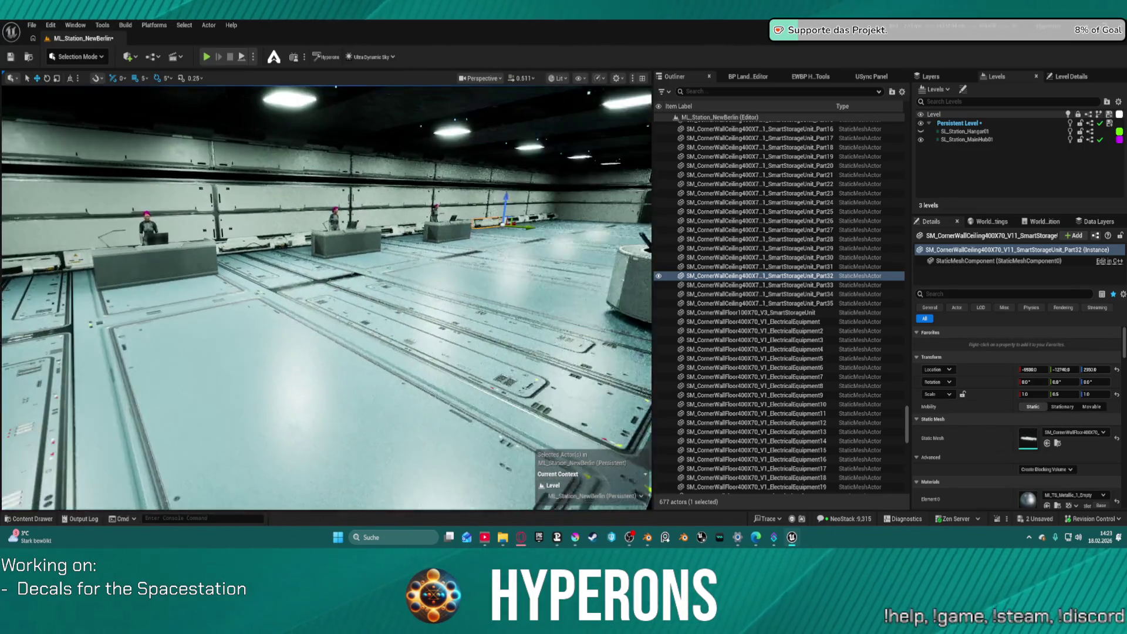
pyautogui.press('s')
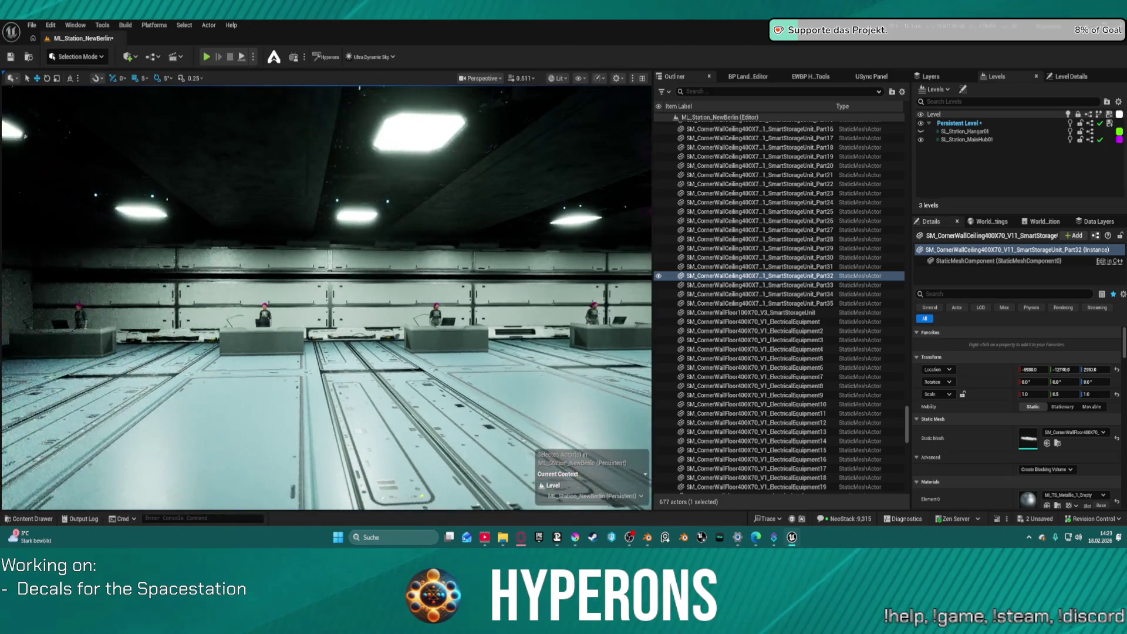
# Select storage unit Part35 near the room corner.
pyautogui.press('w')
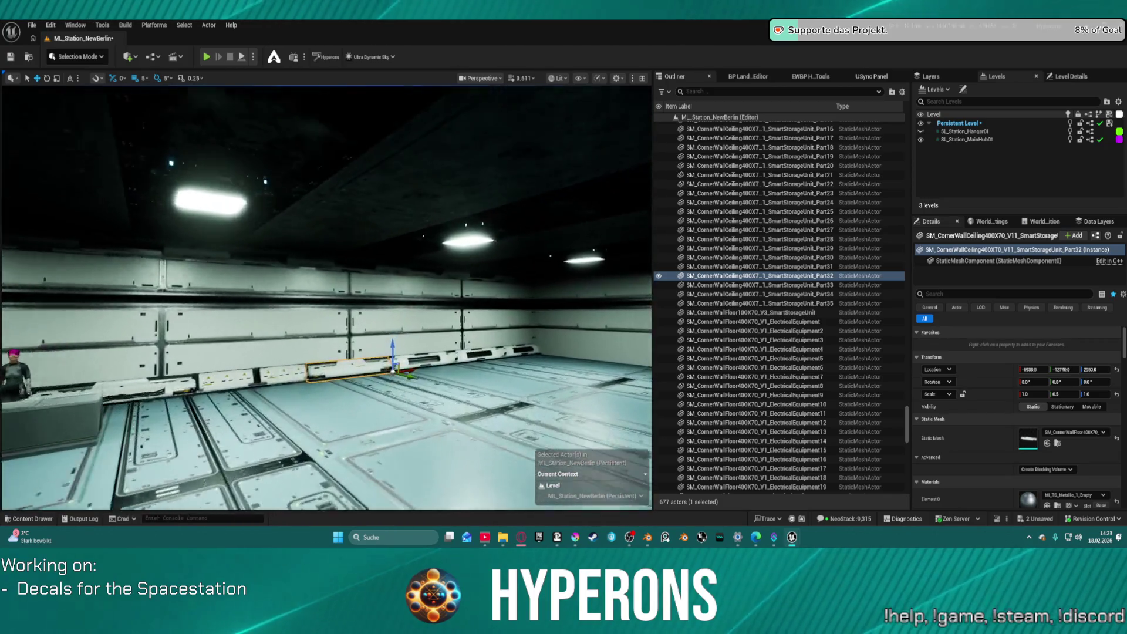
pyautogui.press('w')
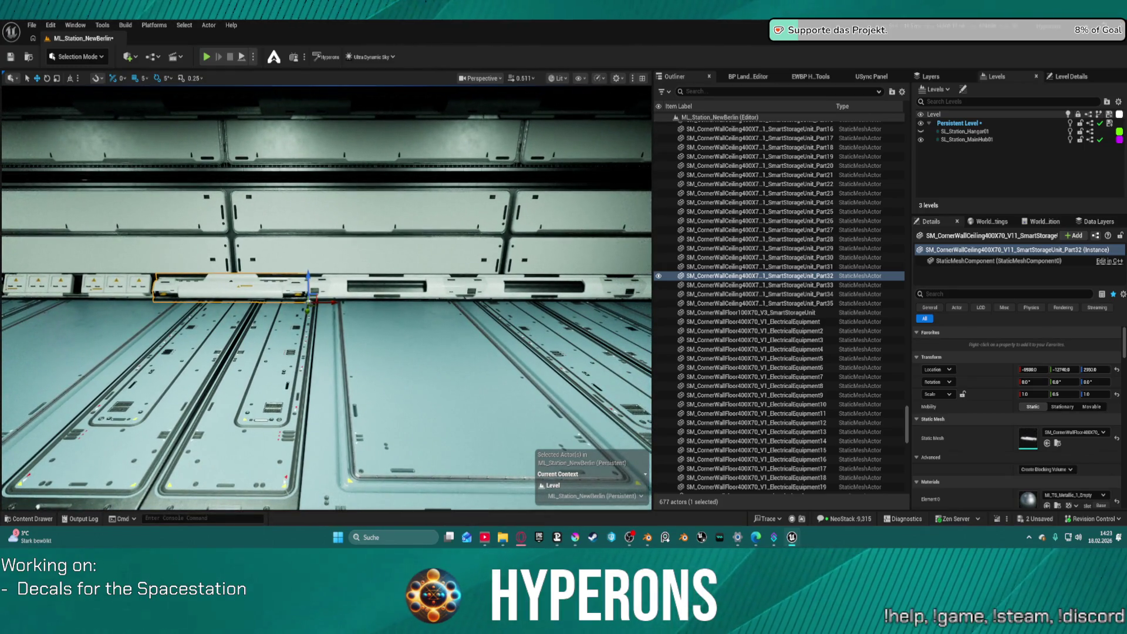
pyautogui.press('w')
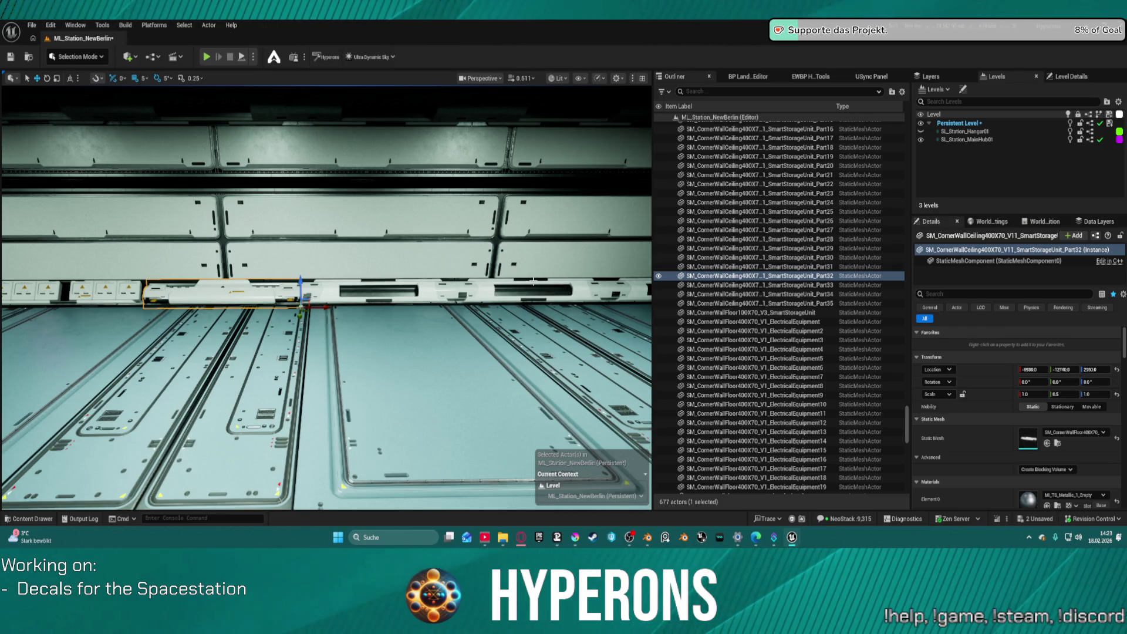
pyautogui.moveTo(445, 333); pyautogui.dragTo(401, 318)
pyautogui.click(401, 318)
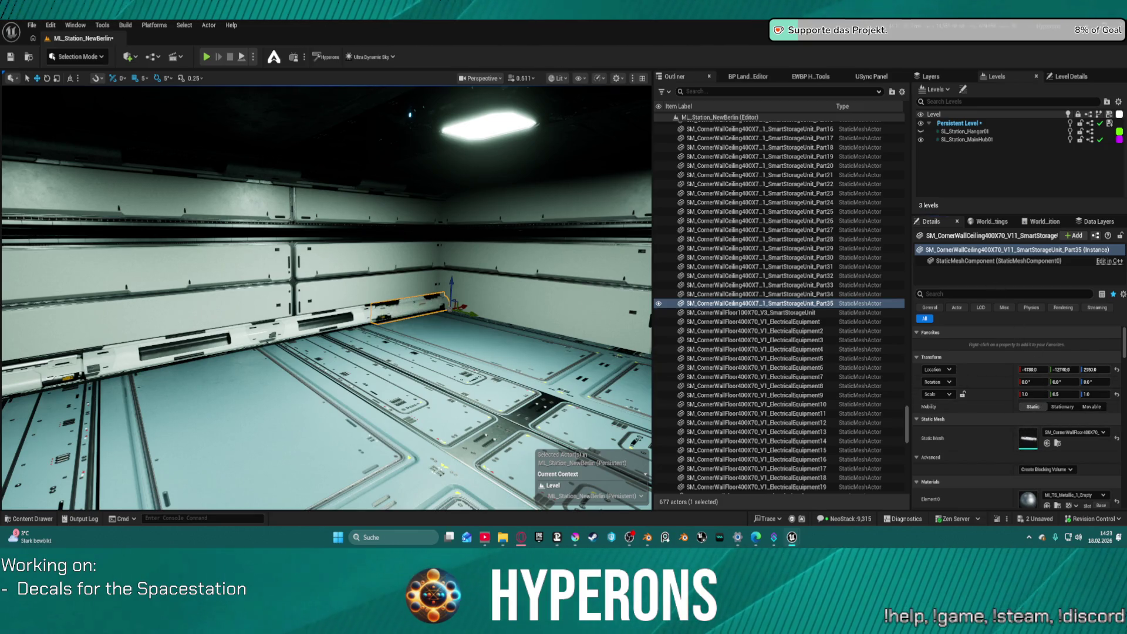
# Swap Part35's Static Mesh for the chosen storage mesh.
pyautogui.press('f')
pyautogui.scroll(5, 590, 327)
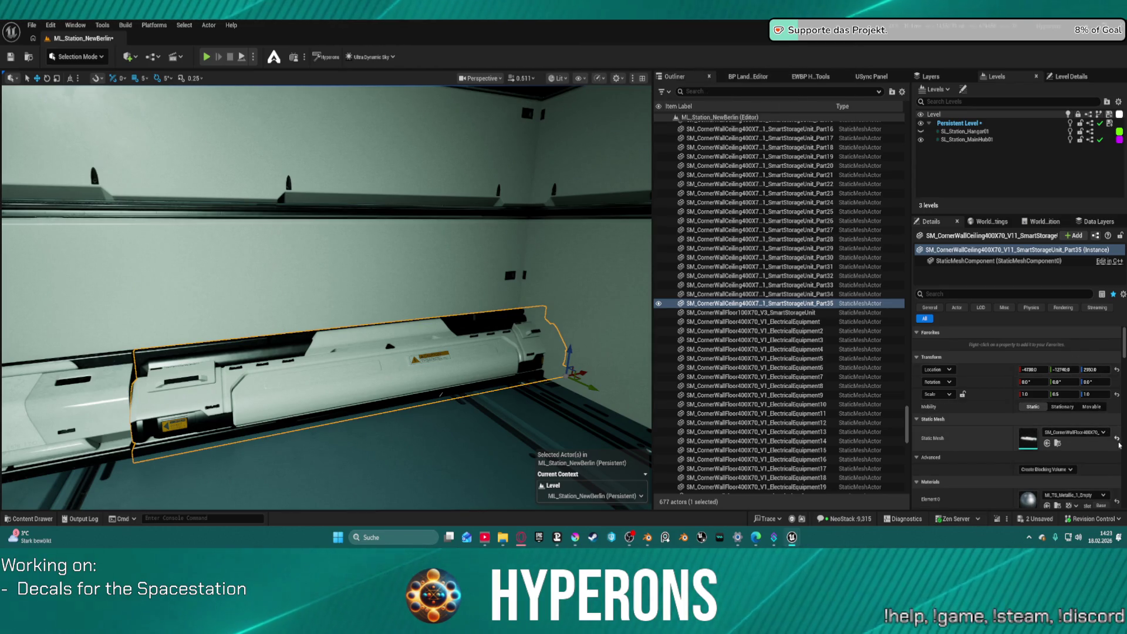
pyautogui.click(1046, 445)
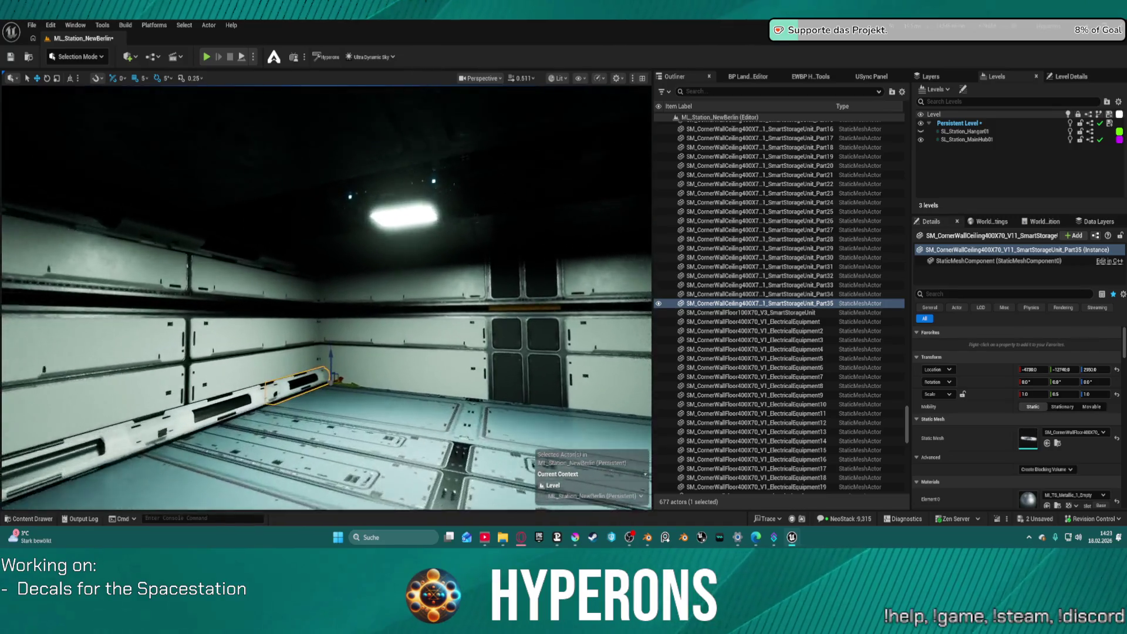
# Duplicate the corner unit as Part36 and slide it 20 units along the wall, undoing an extra copy.
pyautogui.moveTo(347, 406)
pyautogui.keyDown('alt'); pyautogui.mouseDown()
pyautogui.moveTo(481, 443)
pyautogui.moveTo(516, 436)
pyautogui.moveTo(473, 432)
pyautogui.moveTo(471, 470)
pyautogui.mouseUp(); pyautogui.keyUp('alt')
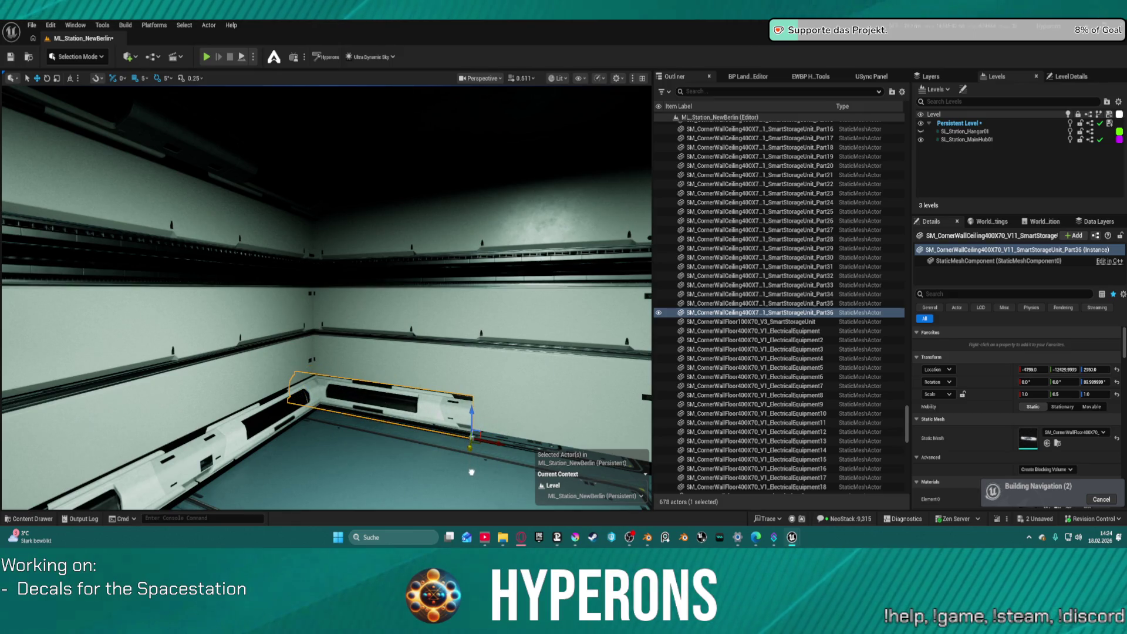
pyautogui.press('f')
pyautogui.moveTo(459, 335)
pyautogui.mouseDown()
pyautogui.moveTo(430, 333)
pyautogui.moveTo(399, 355)
pyautogui.moveTo(411, 329)
pyautogui.moveTo(394, 311)
pyautogui.moveTo(441, 294)
pyautogui.mouseUp()
pyautogui.moveTo(494, 267); pyautogui.dragTo(617, 253)
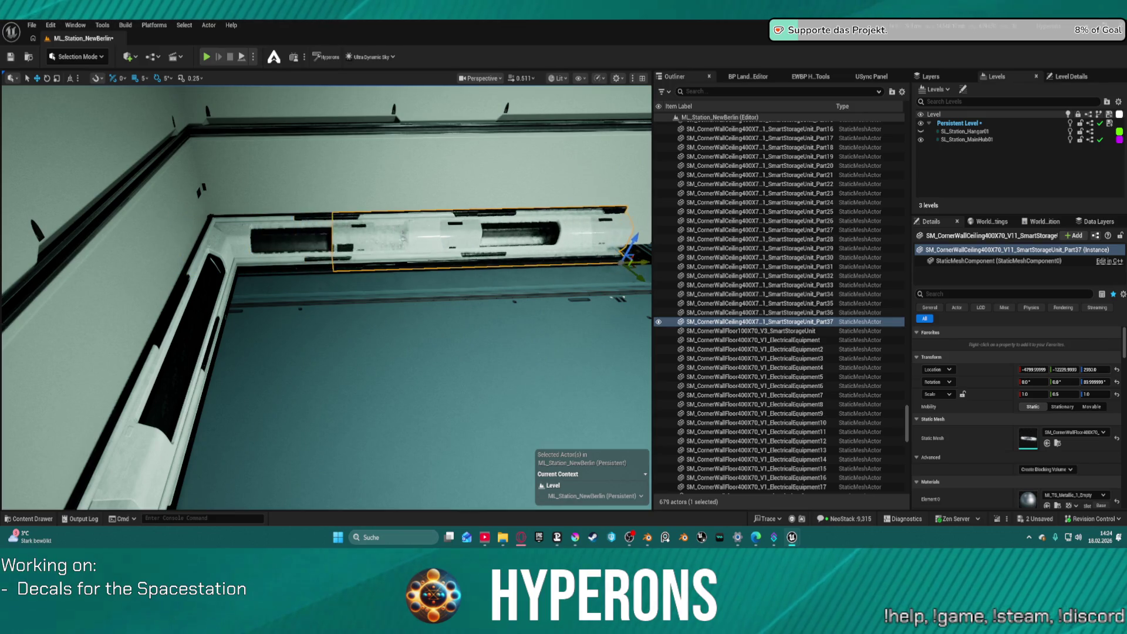
pyautogui.hotkey('ctrl', 'z')
pyautogui.hotkey('ctrl', 'z')
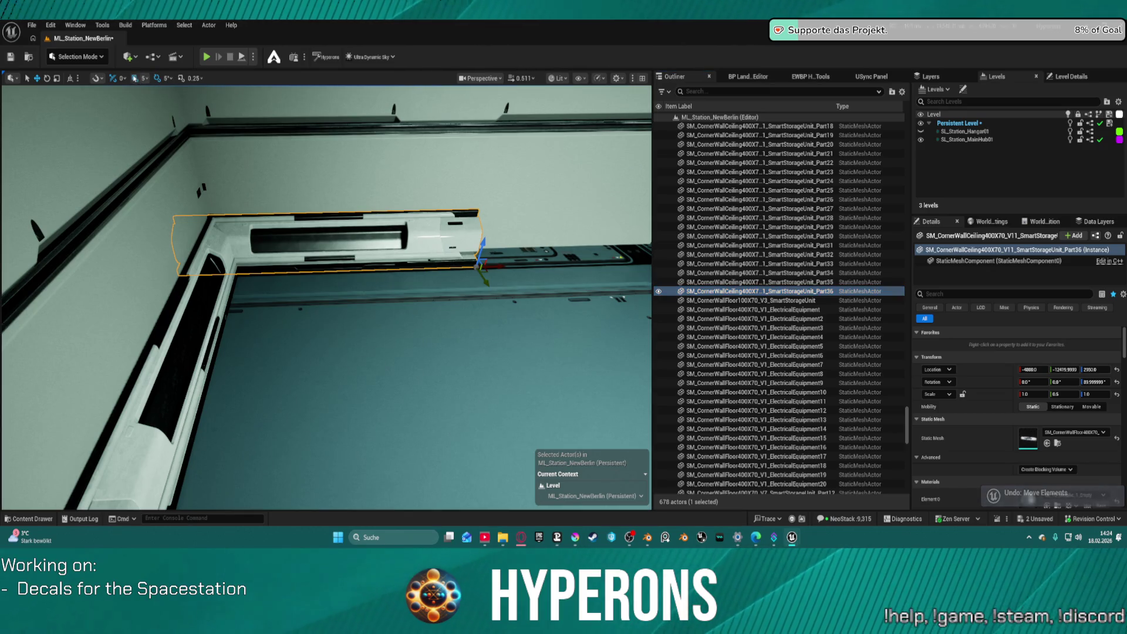
pyautogui.click(146, 78)
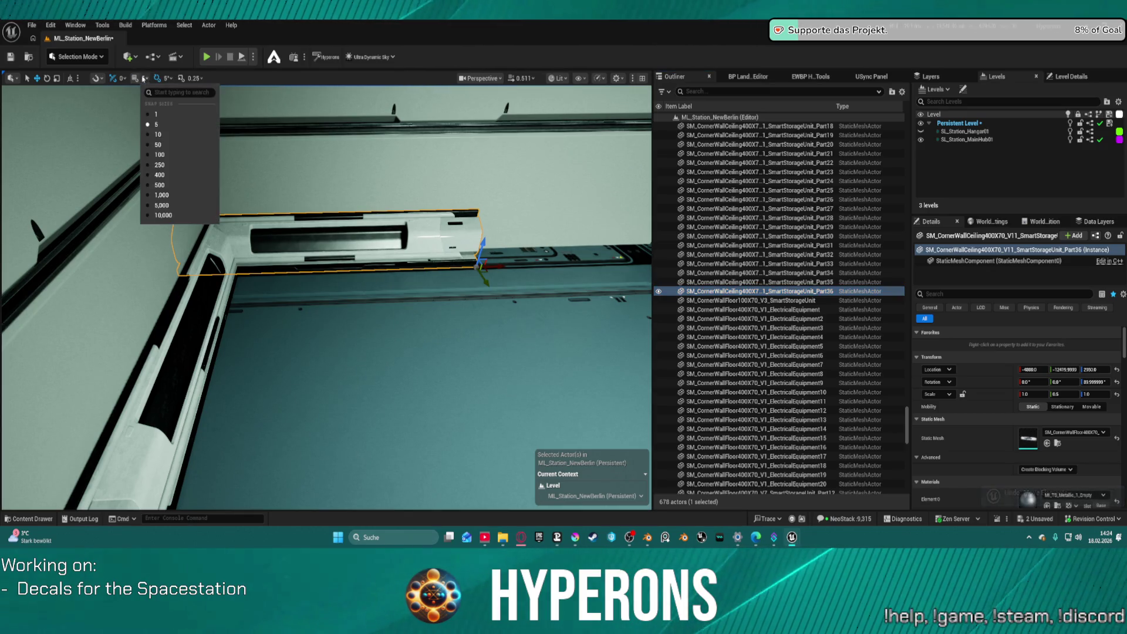
# Set grid snapping to 400 and duplicate the unit twice along the wall.
pyautogui.click(157, 174)
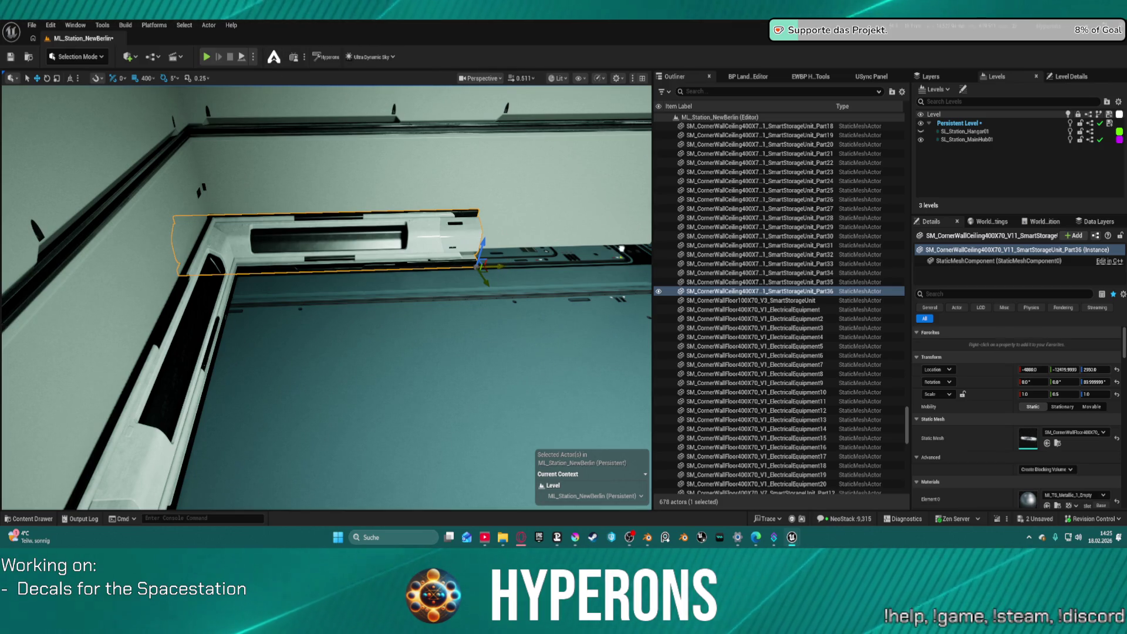
pyautogui.moveTo(480, 261)
pyautogui.mouseDown()
pyautogui.moveTo(258, 286)
pyautogui.moveTo(524, 210)
pyautogui.moveTo(386, 251)
pyautogui.mouseUp()
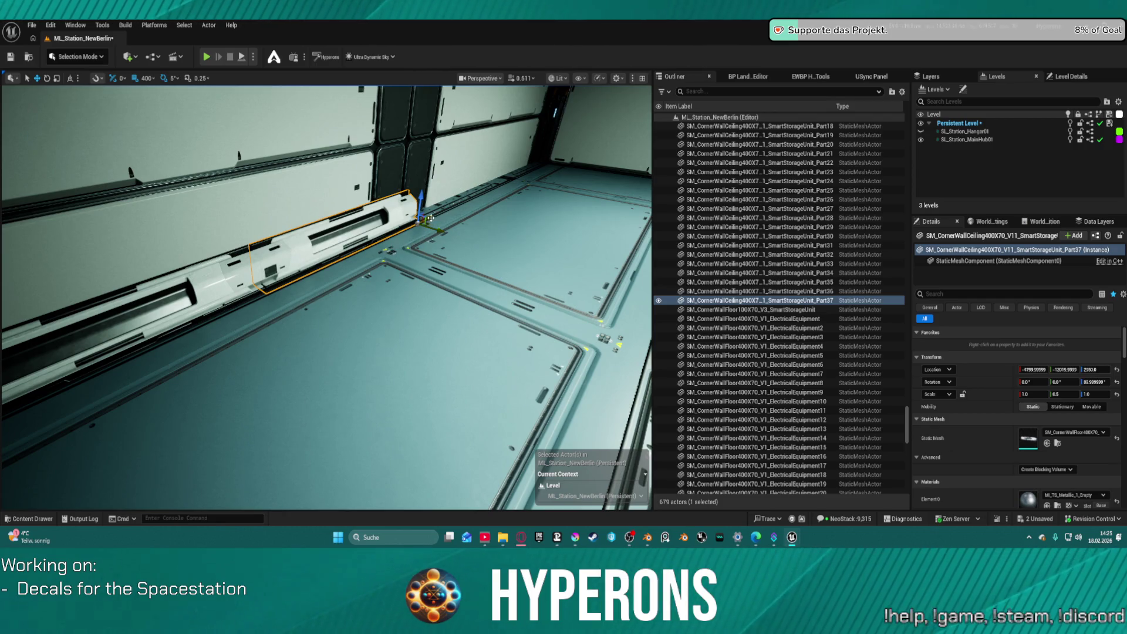
pyautogui.moveTo(425, 220); pyautogui.dragTo(563, 155)
pyautogui.press('f')
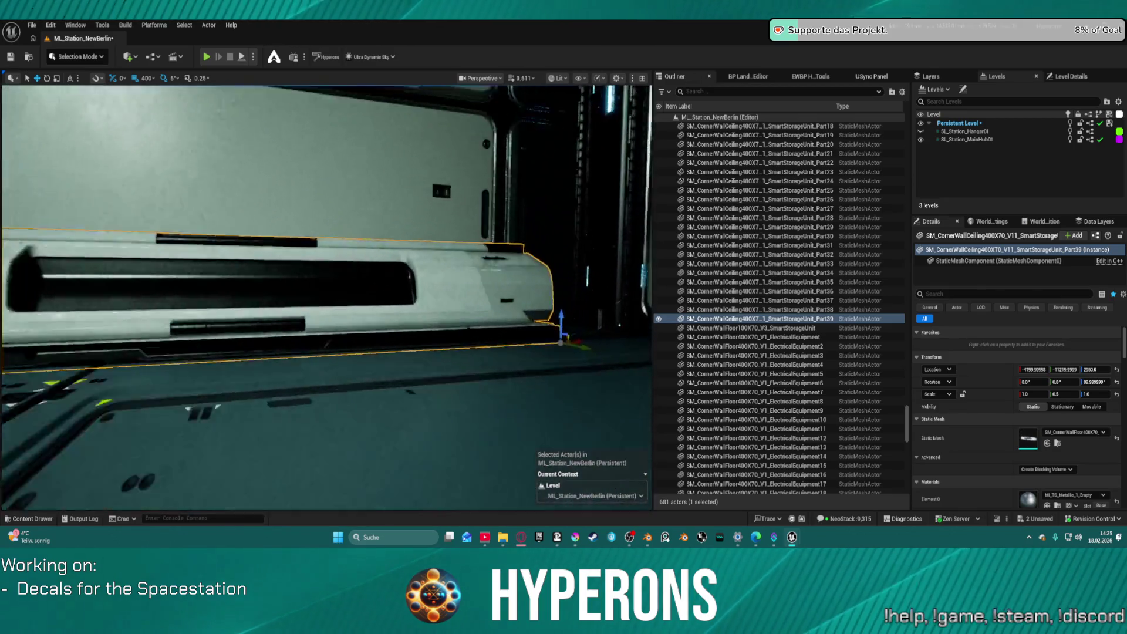
pyautogui.moveTo(439, 173)
pyautogui.mouseDown()
pyautogui.moveTo(384, 142)
pyautogui.moveTo(539, 180)
pyautogui.mouseUp()
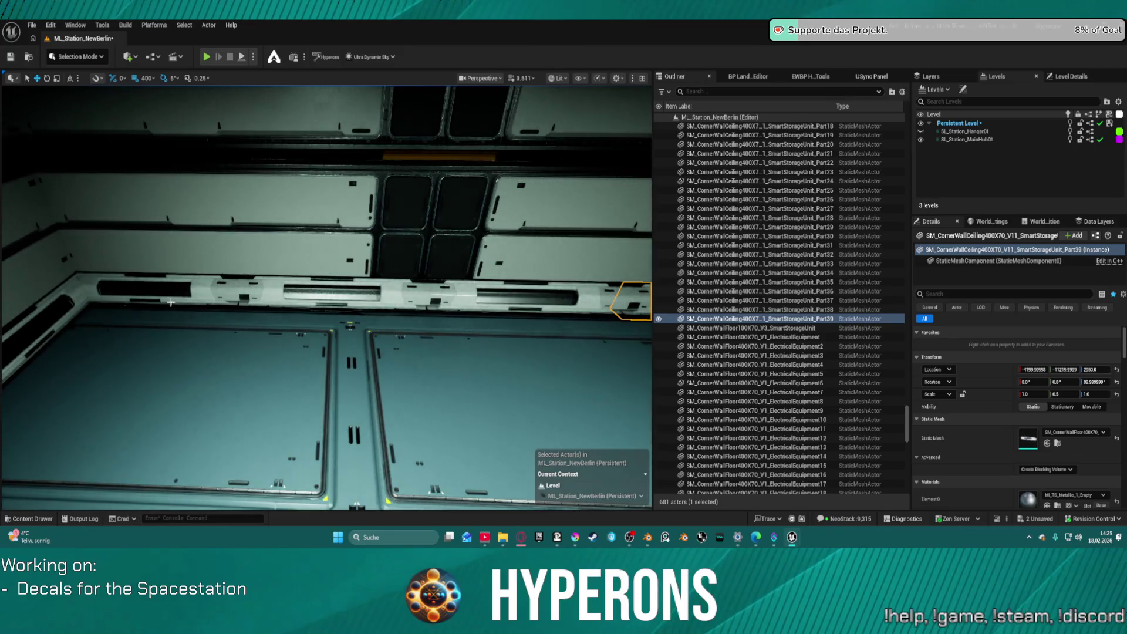
# Select storage units Part36 through Part39 together.
pyautogui.click(352, 293)
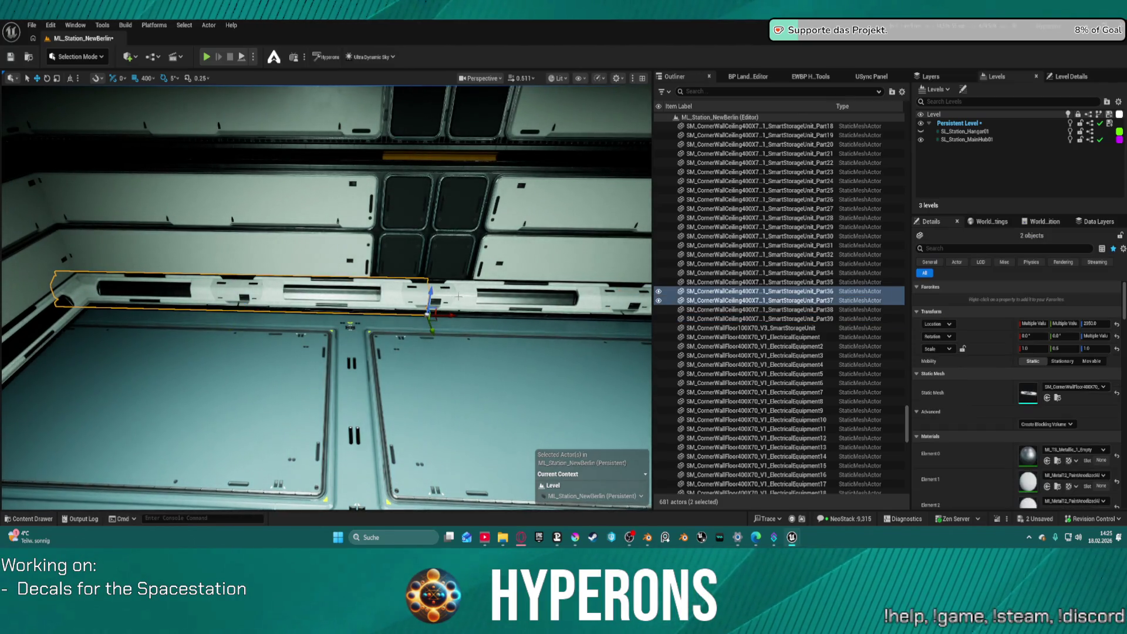
pyautogui.keyDown('ctrl'); pyautogui.click(490, 293); pyautogui.keyUp('ctrl')
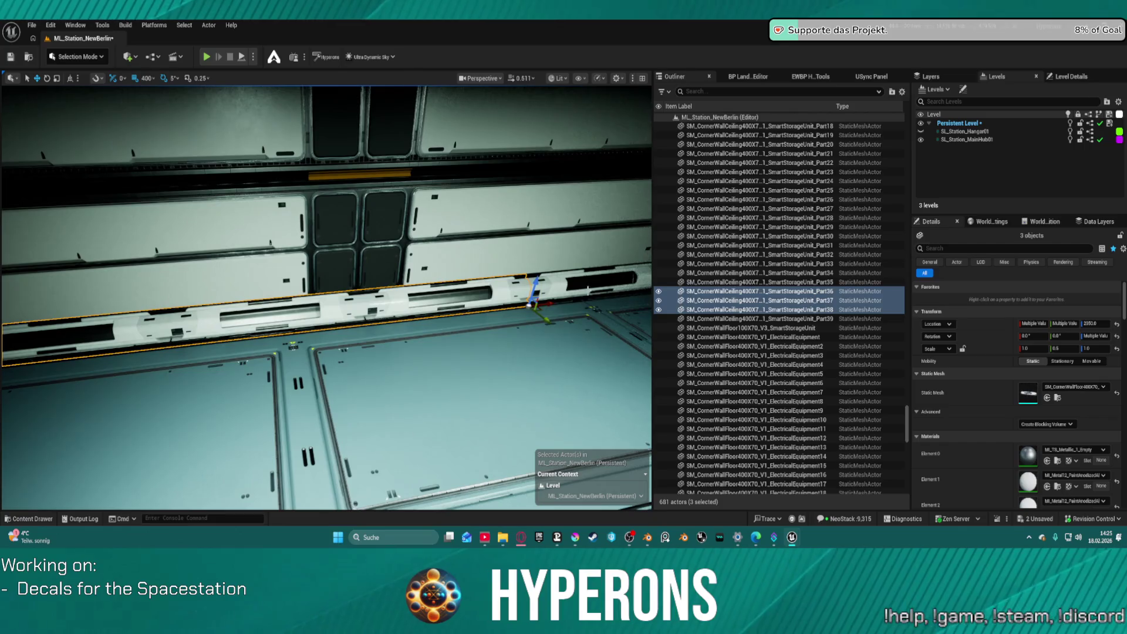
pyautogui.keyDown('ctrl'); pyautogui.click(560, 280); pyautogui.keyUp('ctrl')
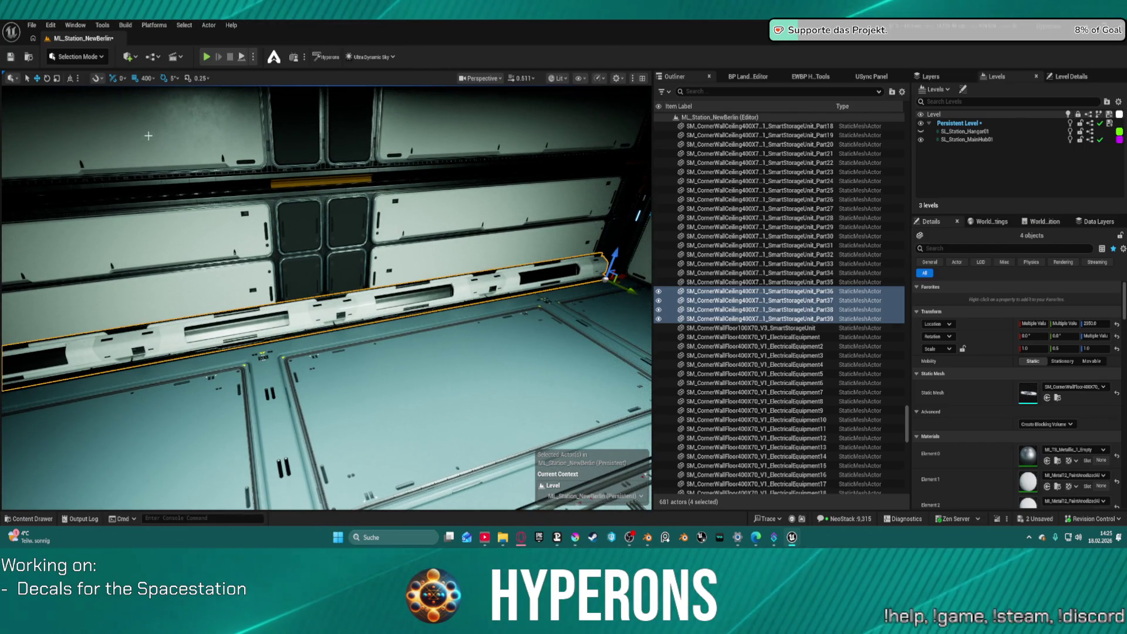
# At 50 snap, slide the four units back from the corner and place a corner floor storage unit at the row's end.
pyautogui.click(146, 78)
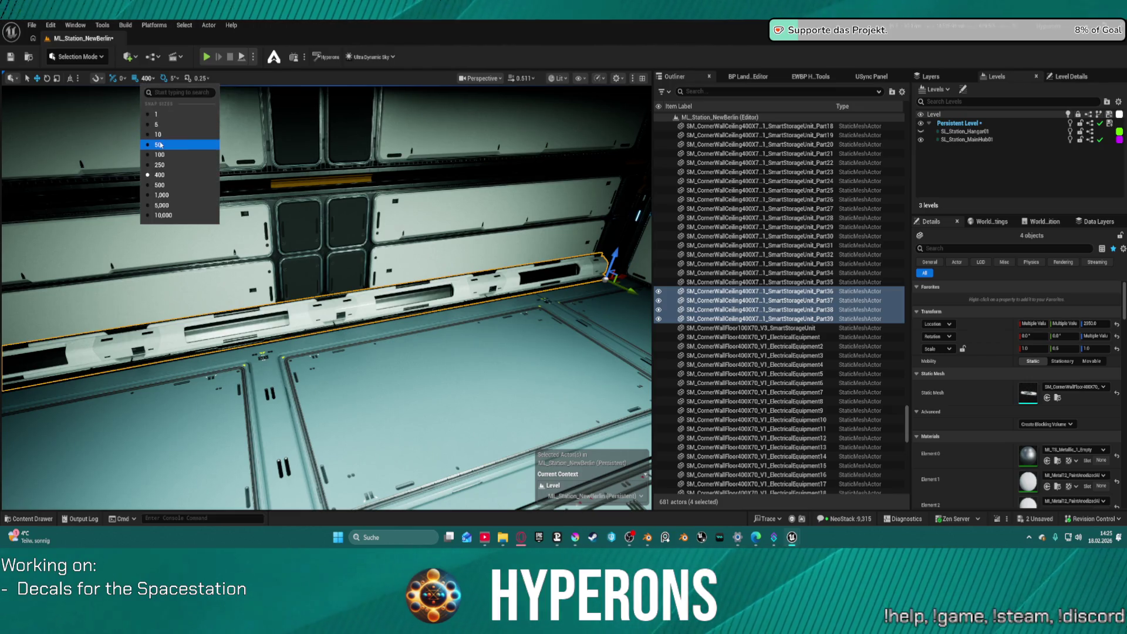
pyautogui.click(152, 142)
pyautogui.moveTo(354, 240); pyautogui.dragTo(263, 195)
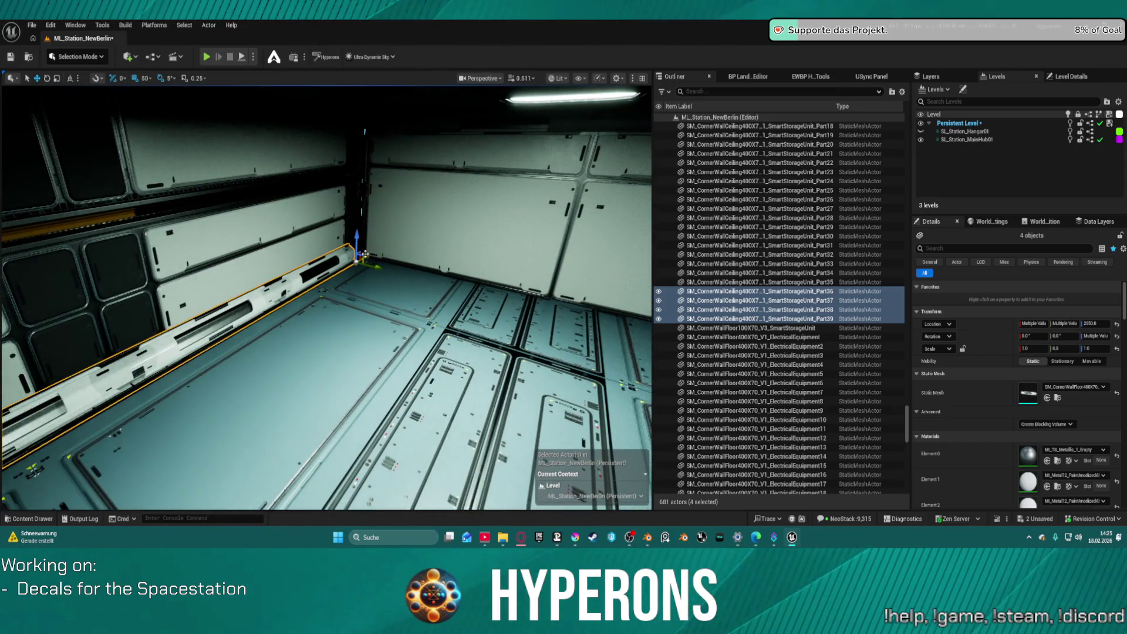
pyautogui.moveTo(365, 252)
pyautogui.mouseDown()
pyautogui.moveTo(340, 241)
pyautogui.moveTo(323, 249)
pyautogui.moveTo(320, 204)
pyautogui.moveTo(320, 226)
pyautogui.moveTo(270, 218)
pyautogui.moveTo(320, 218)
pyautogui.moveTo(296, 219)
pyautogui.mouseUp()
pyautogui.moveTo(337, 302); pyautogui.dragTo(338, 302)
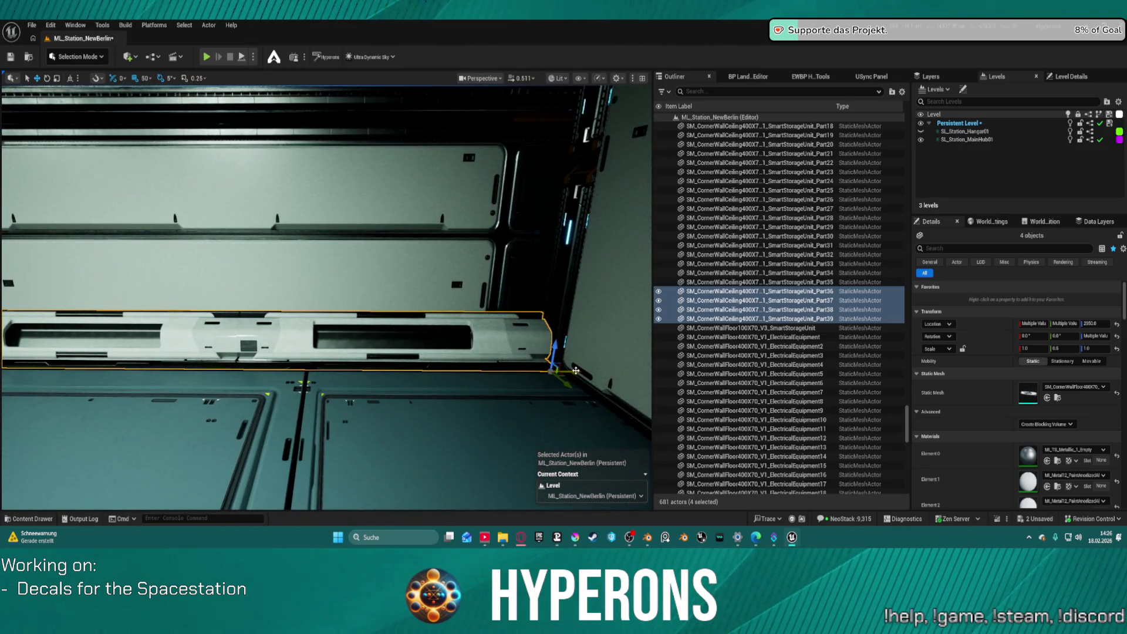
pyautogui.moveTo(562, 373); pyautogui.dragTo(528, 367)
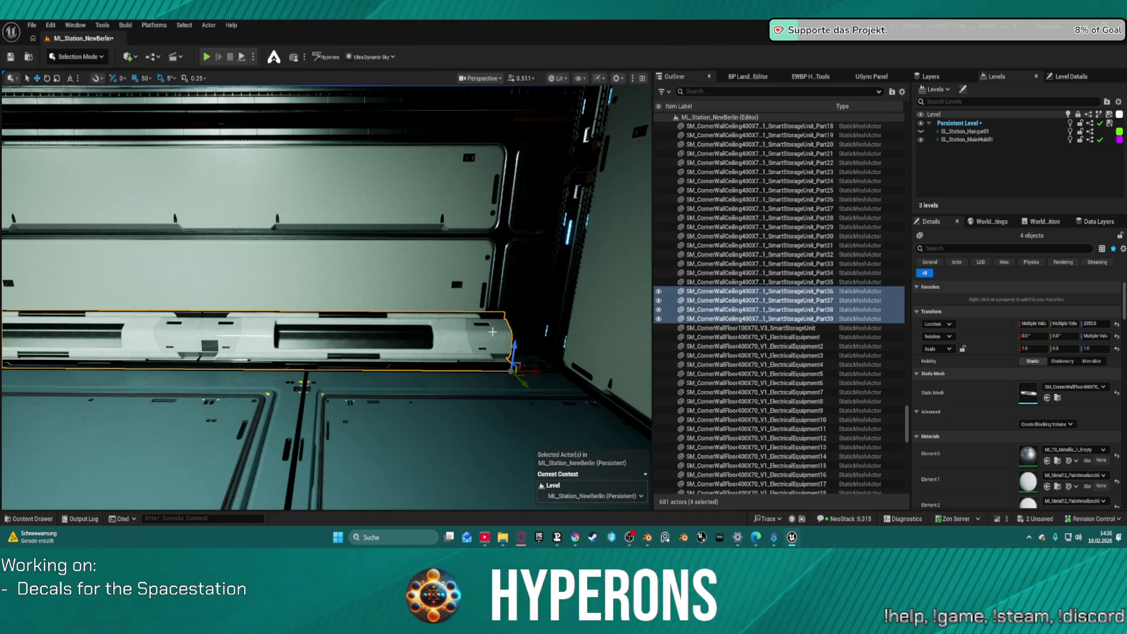
pyautogui.click(505, 352)
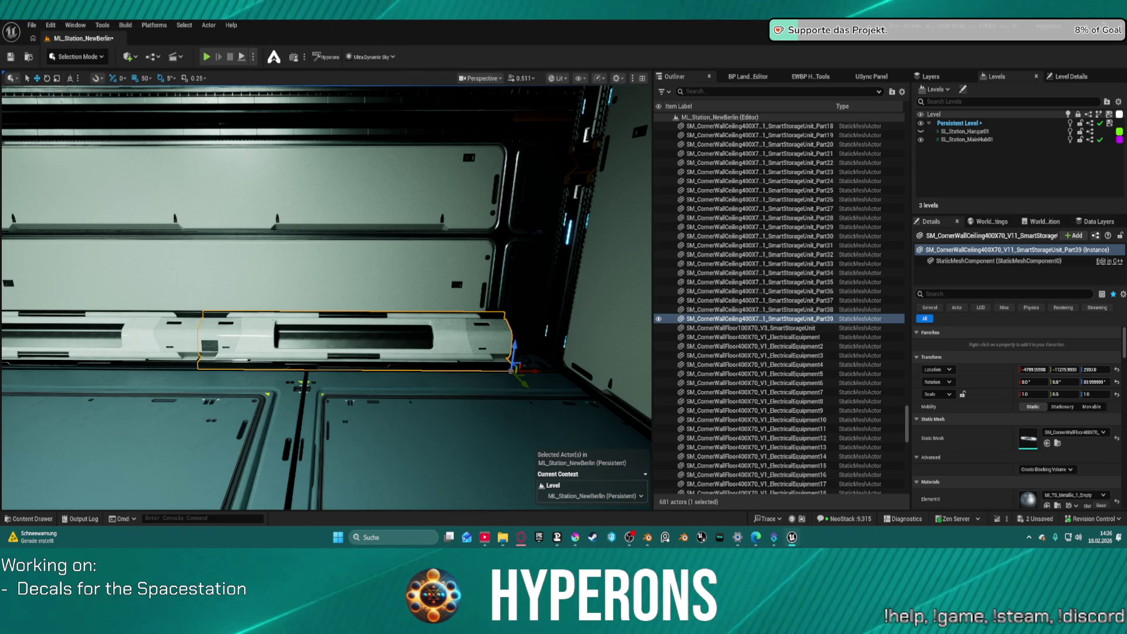
pyautogui.moveTo(1029, 438)
pyautogui.mouseDown()
pyautogui.moveTo(587, 276)
pyautogui.moveTo(488, 352)
pyautogui.moveTo(533, 376)
pyautogui.moveTo(515, 426)
pyautogui.moveTo(548, 397)
pyautogui.mouseUp()
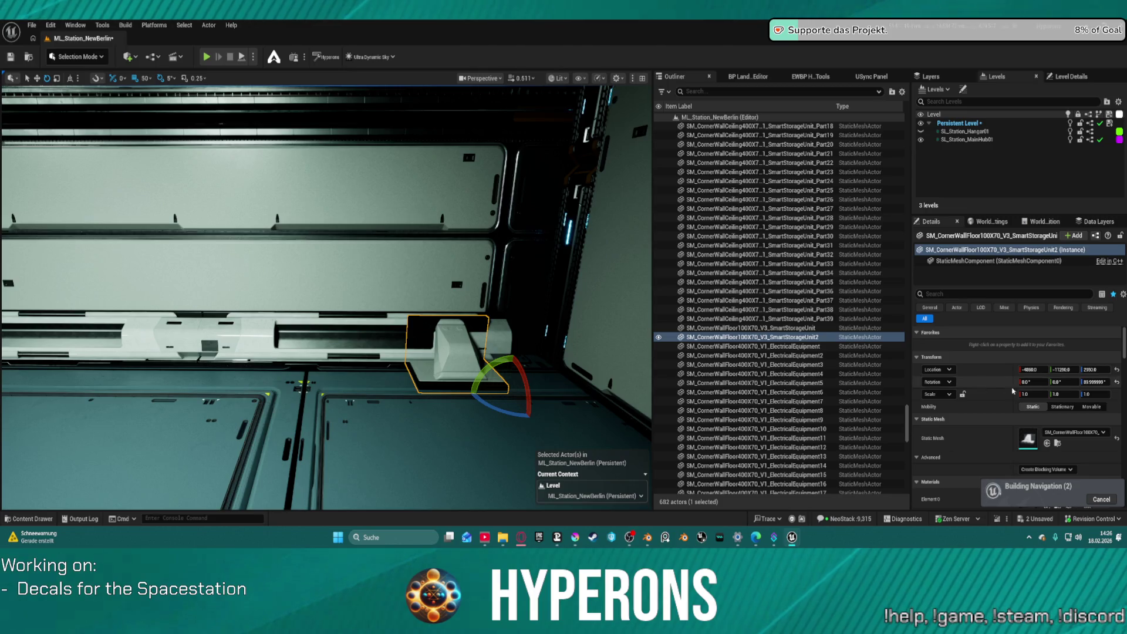
# Set the corner floor unit's Y scale to 0.5, move it toward the wall and stretch it to about 1.38.
pyautogui.click(1056, 394)
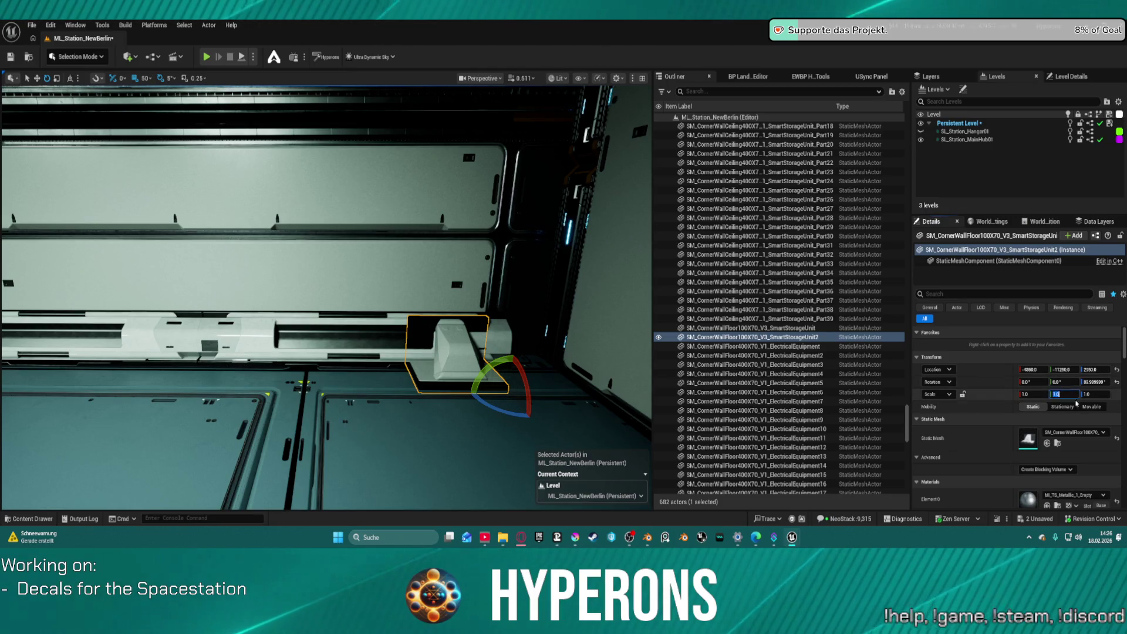
pyautogui.write('4')
pyautogui.write('0.5')
pyautogui.press('Return')
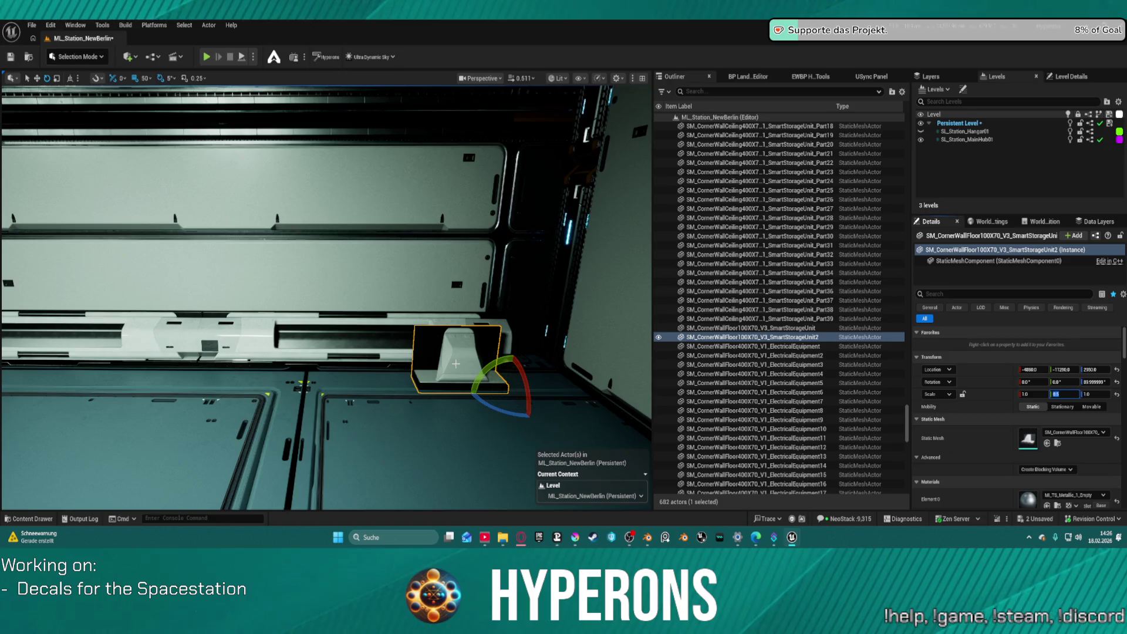
pyautogui.press('w')
pyautogui.moveTo(536, 393)
pyautogui.mouseDown()
pyautogui.moveTo(578, 392)
pyautogui.moveTo(584, 377)
pyautogui.mouseUp()
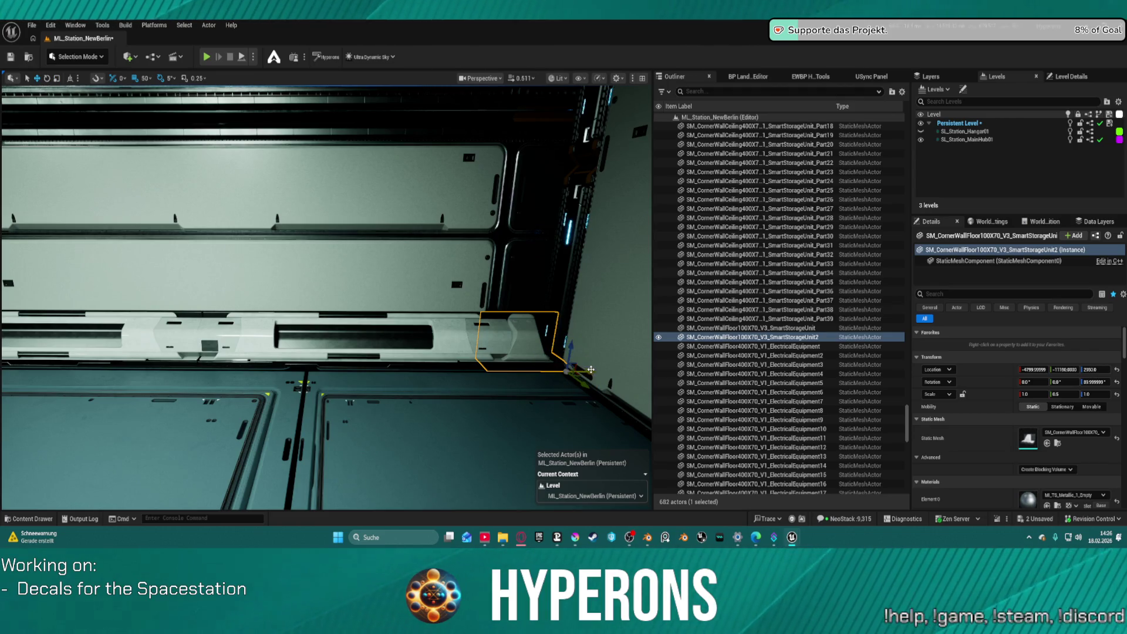
pyautogui.moveTo(584, 371)
pyautogui.mouseDown()
pyautogui.moveTo(561, 371)
pyautogui.moveTo(573, 377)
pyautogui.mouseUp()
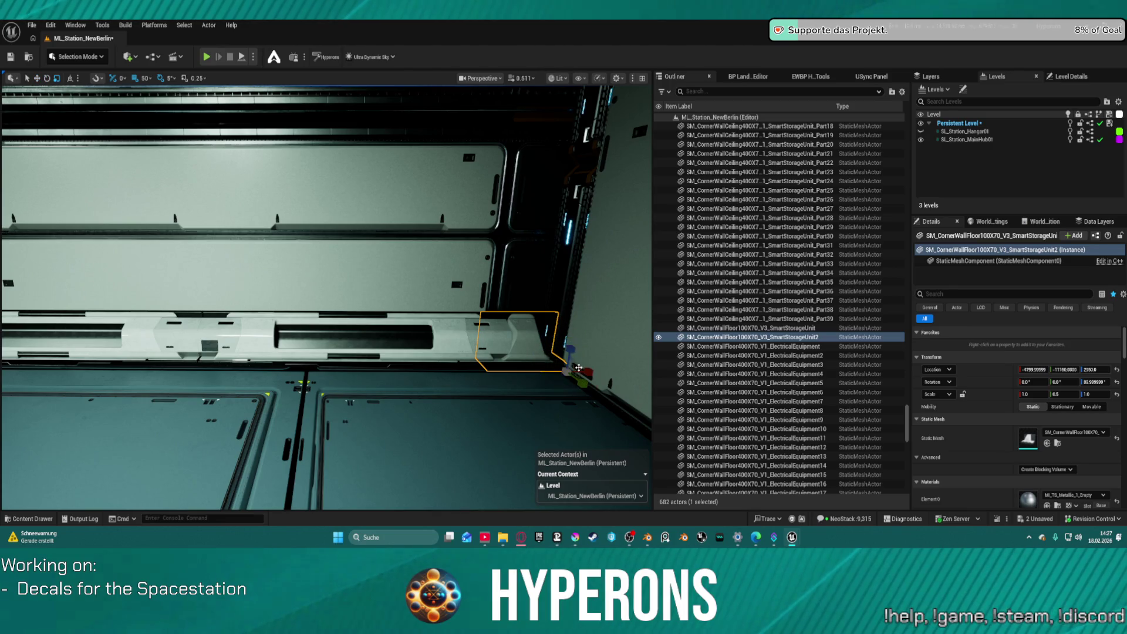
pyautogui.moveTo(591, 372); pyautogui.dragTo(582, 373)
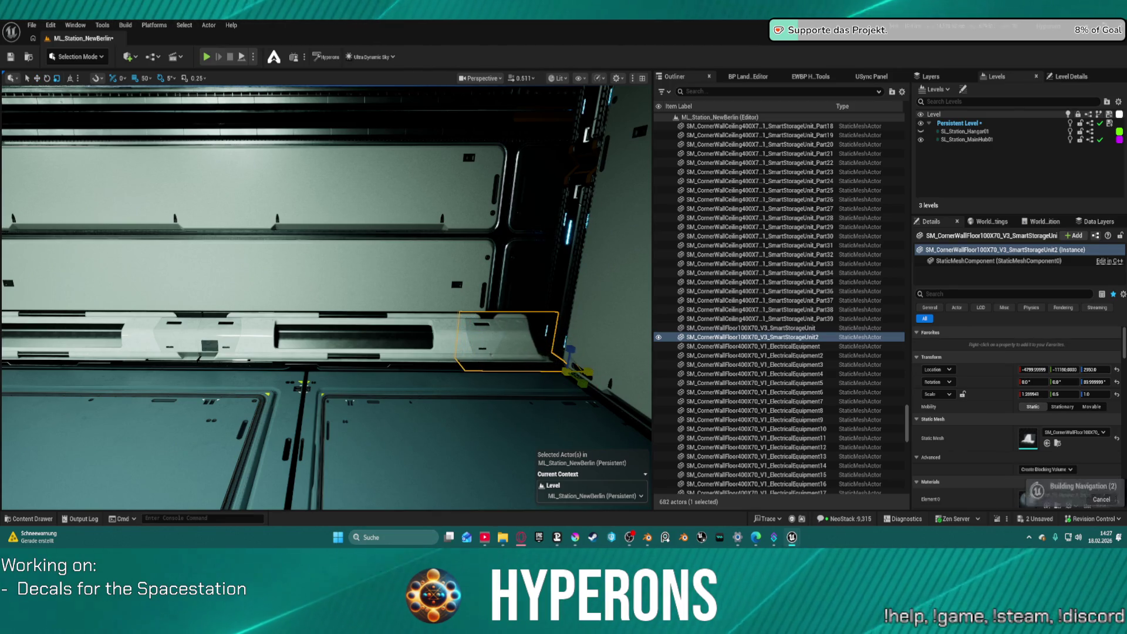
pyautogui.moveTo(582, 374); pyautogui.dragTo(591, 373)
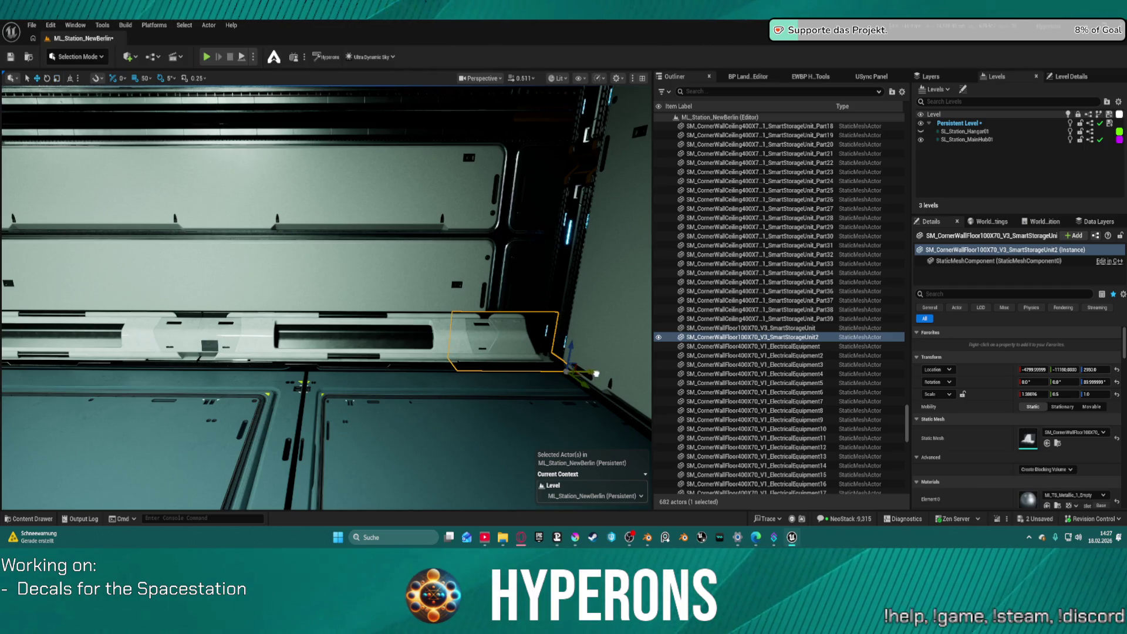
# Set grid snapping to 5 and nudge the unit 10 units into the corner.
pyautogui.click(146, 78)
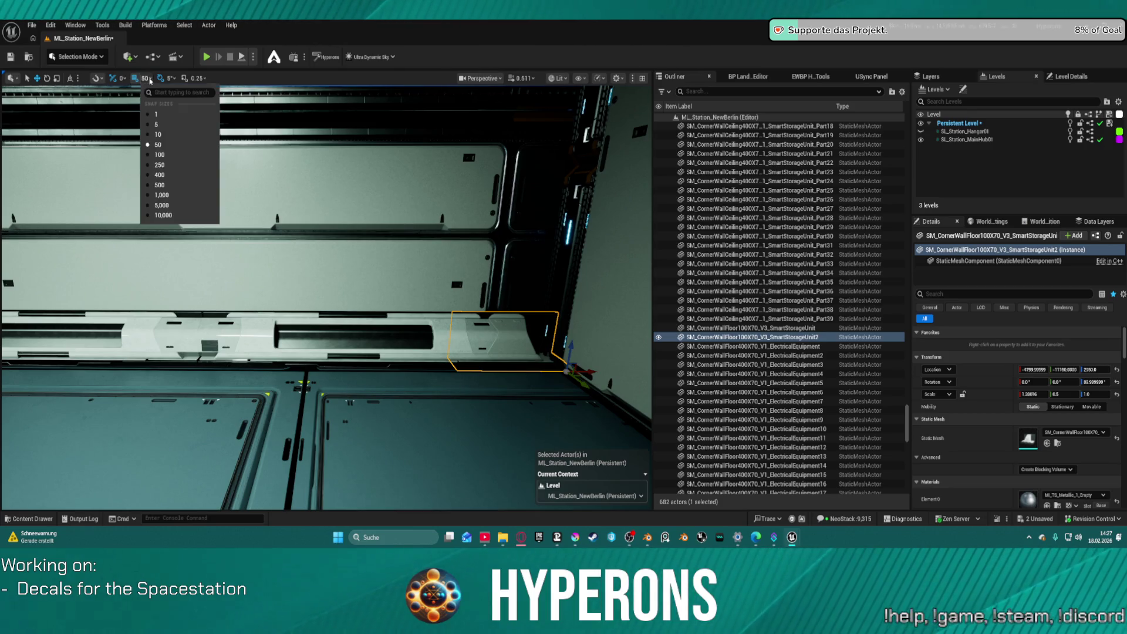
pyautogui.click(162, 125)
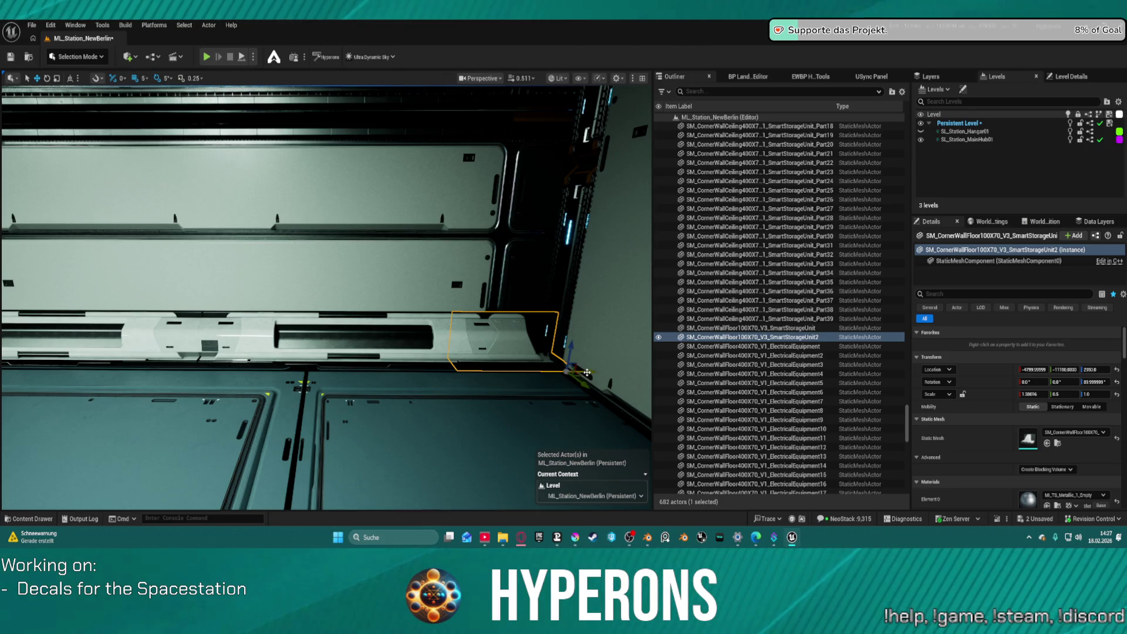
pyautogui.moveTo(589, 371); pyautogui.dragTo(596, 370)
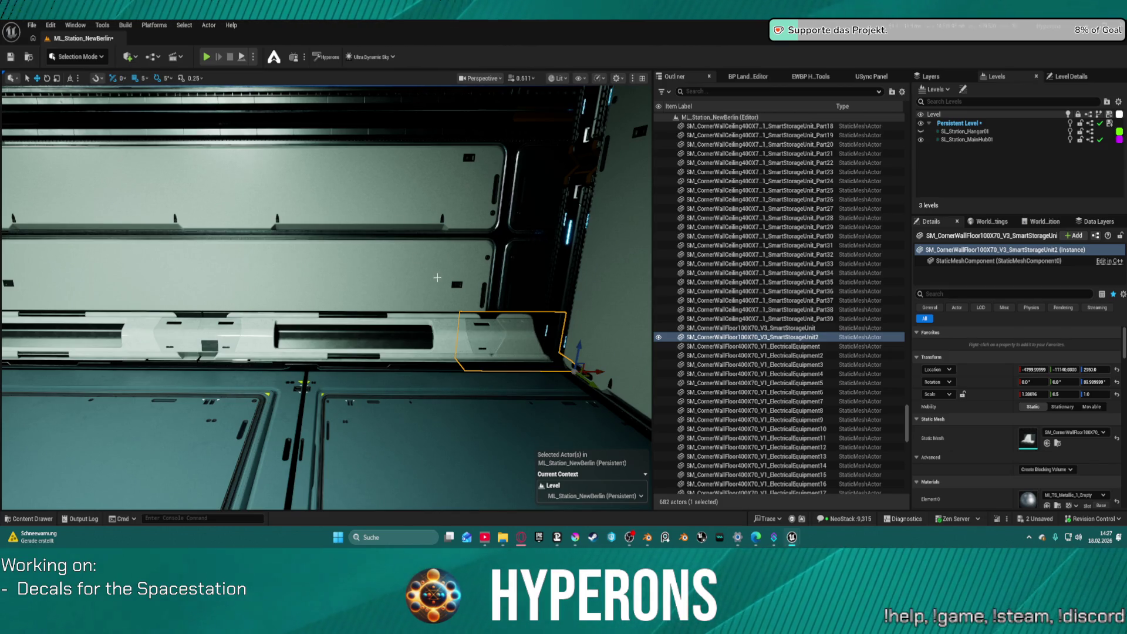
pyautogui.scroll(-8, 325, 297)
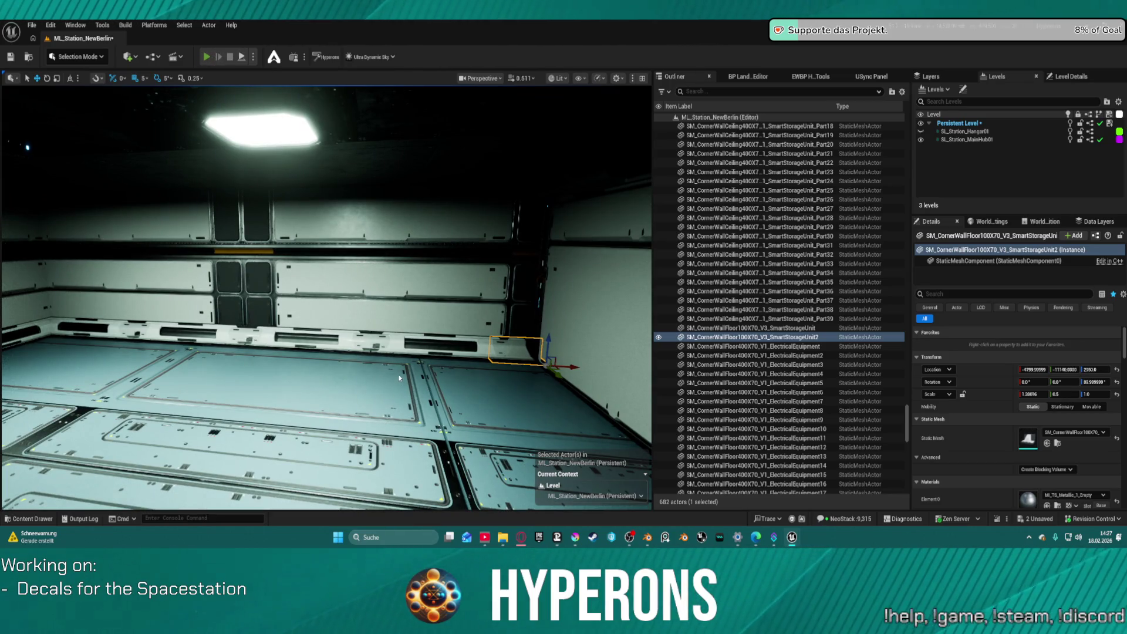
pyautogui.hotkey('alt', 'p')
# Run to the stair railing, jump down and walk across the hangar through the large door.
pyautogui.press('w')
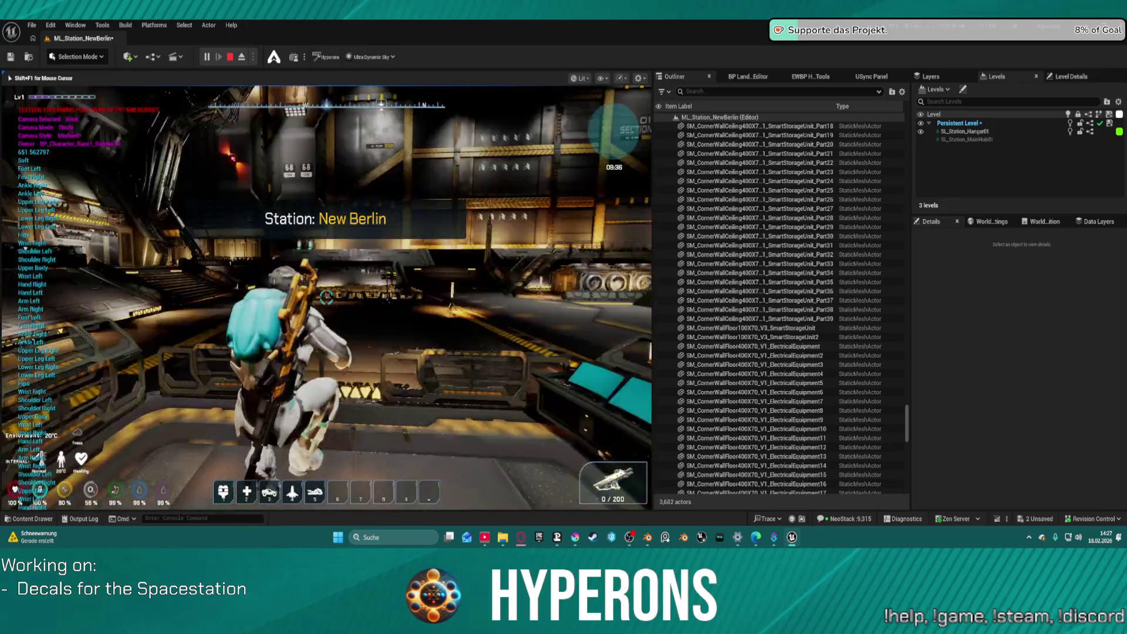
pyautogui.press('space')
pyautogui.press('w')
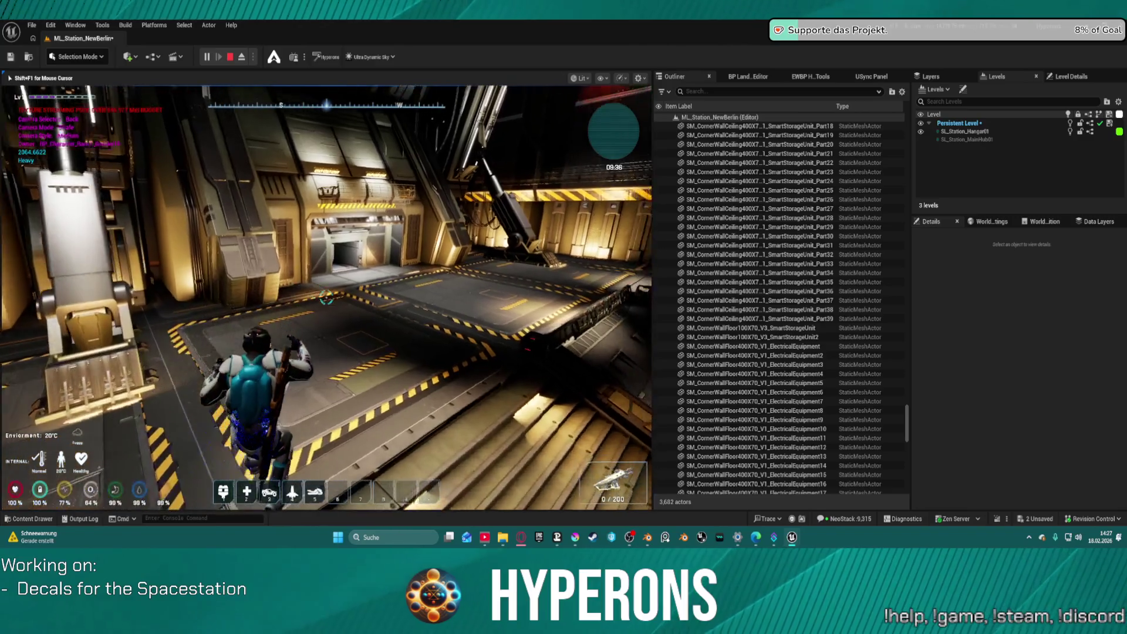
pyautogui.press('w')
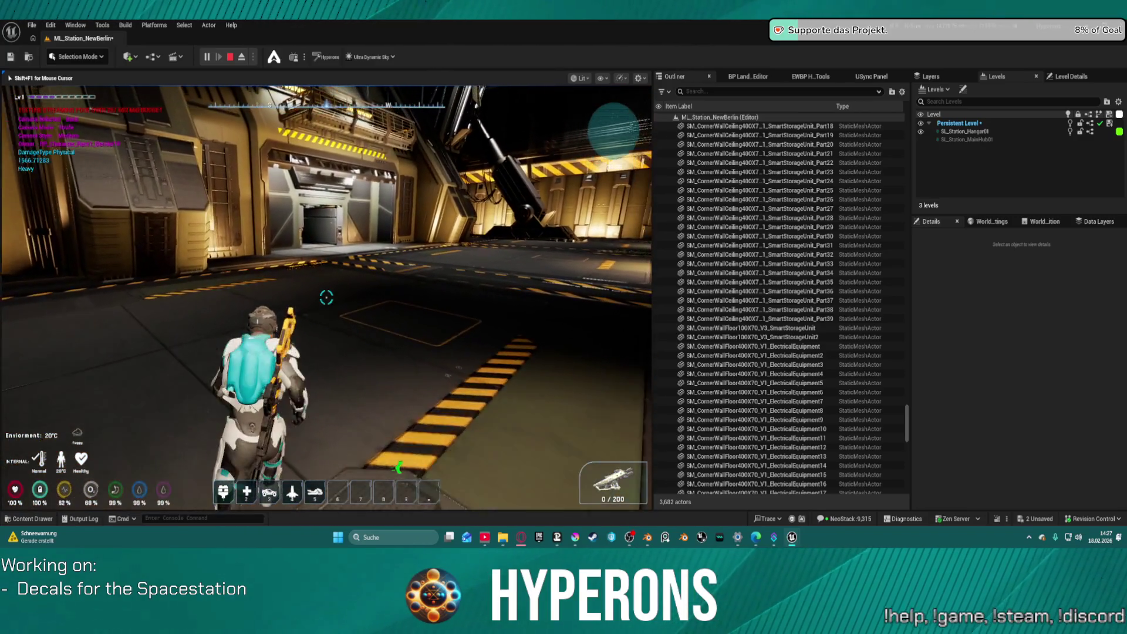
pyautogui.press('w')
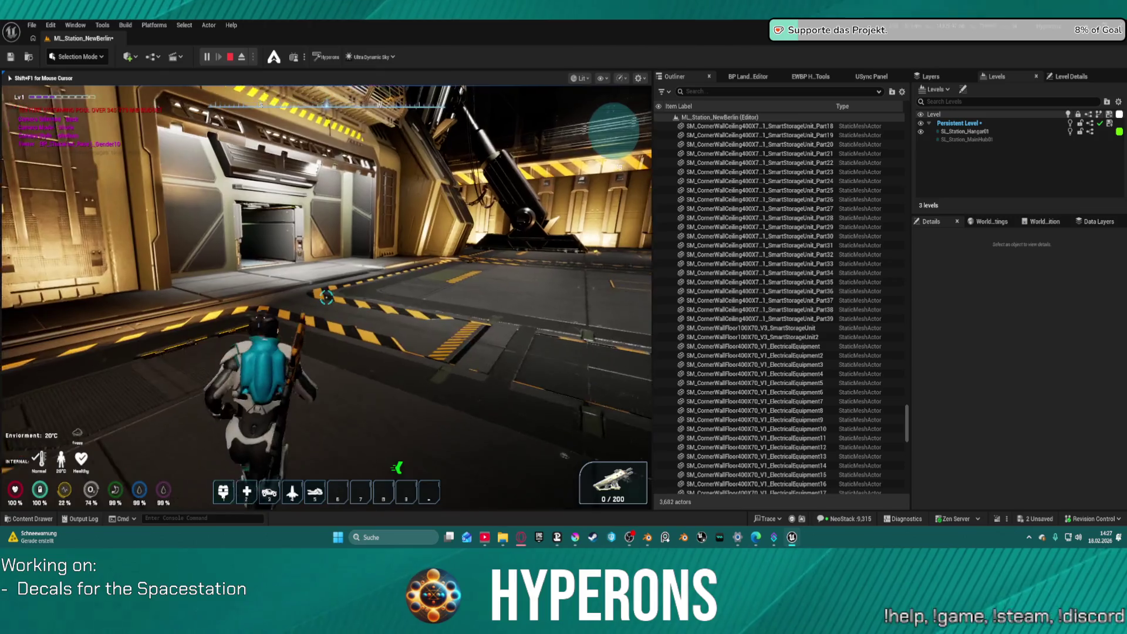
pyautogui.press('w')
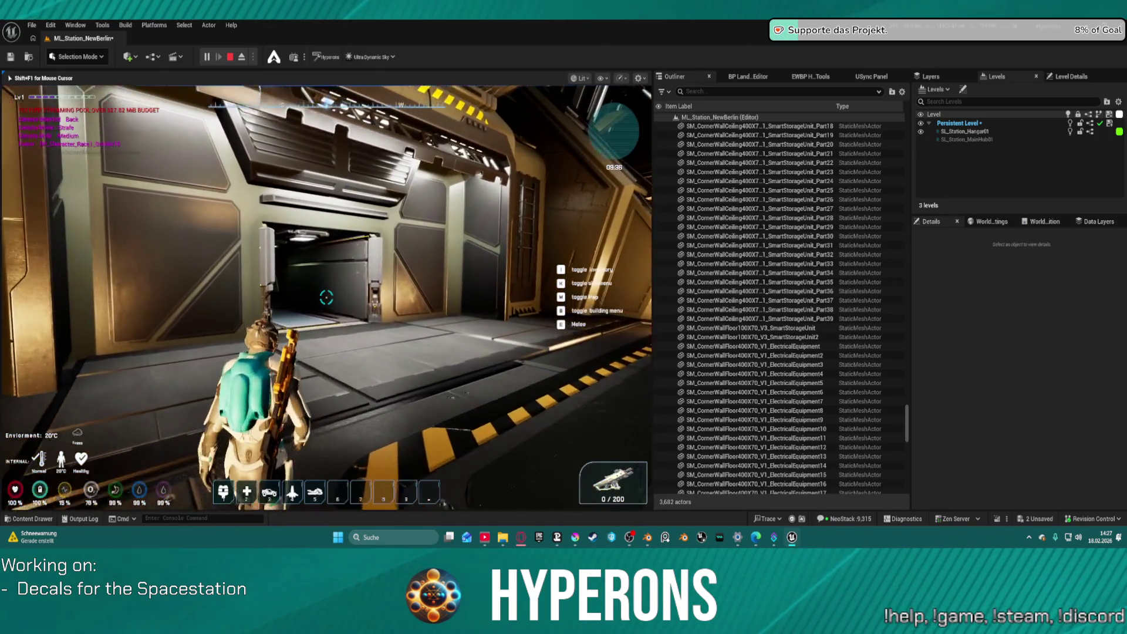
pyautogui.press('w')
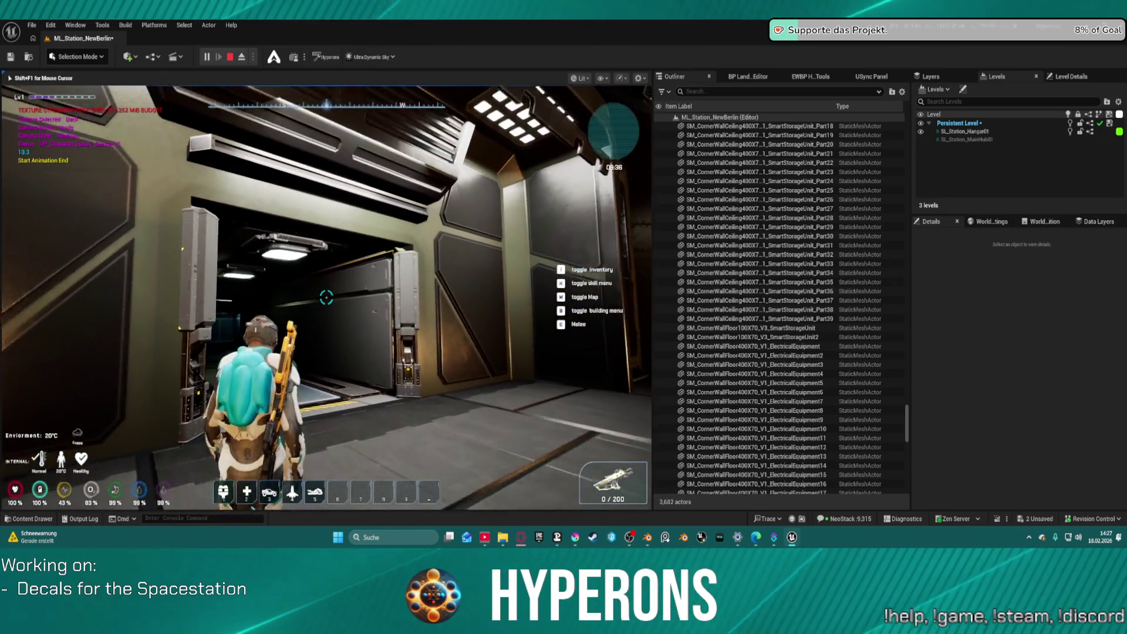
pyautogui.press('w')
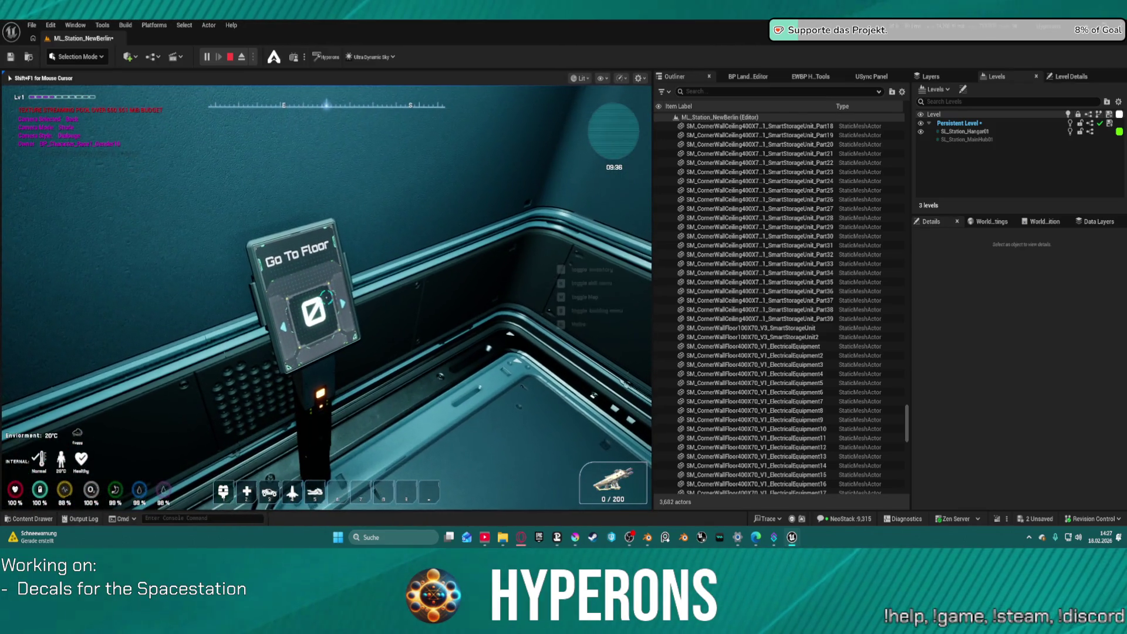
# Send the elevator to floor 1 and walk out across the Hangar 01 floor.
pyautogui.click(326, 298)
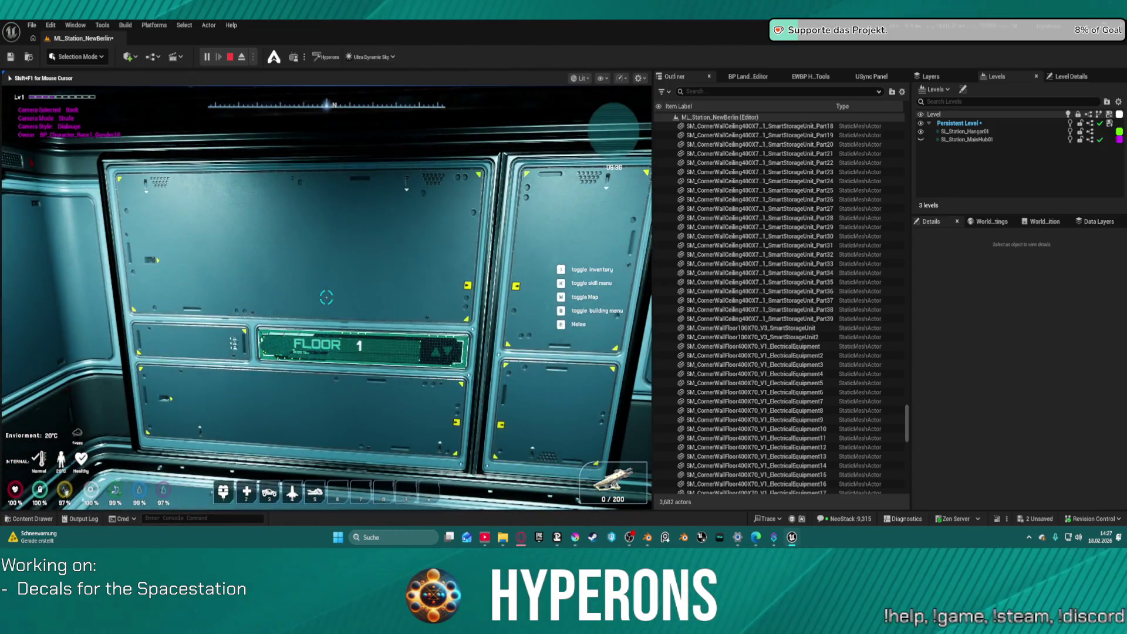
pyautogui.press('w')
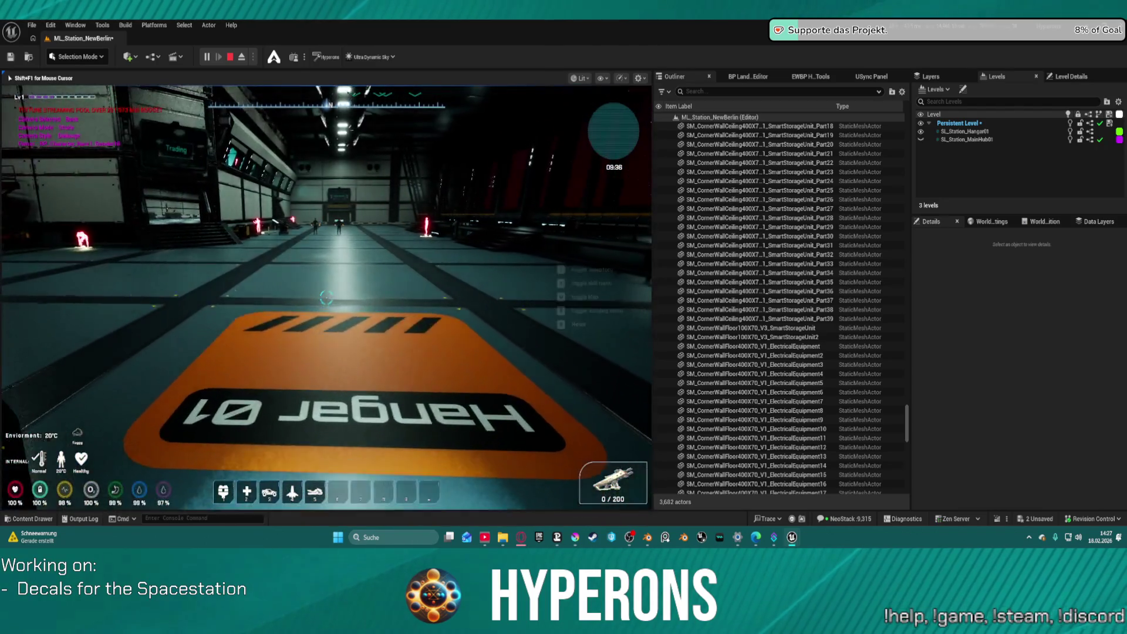
pyautogui.press('w')
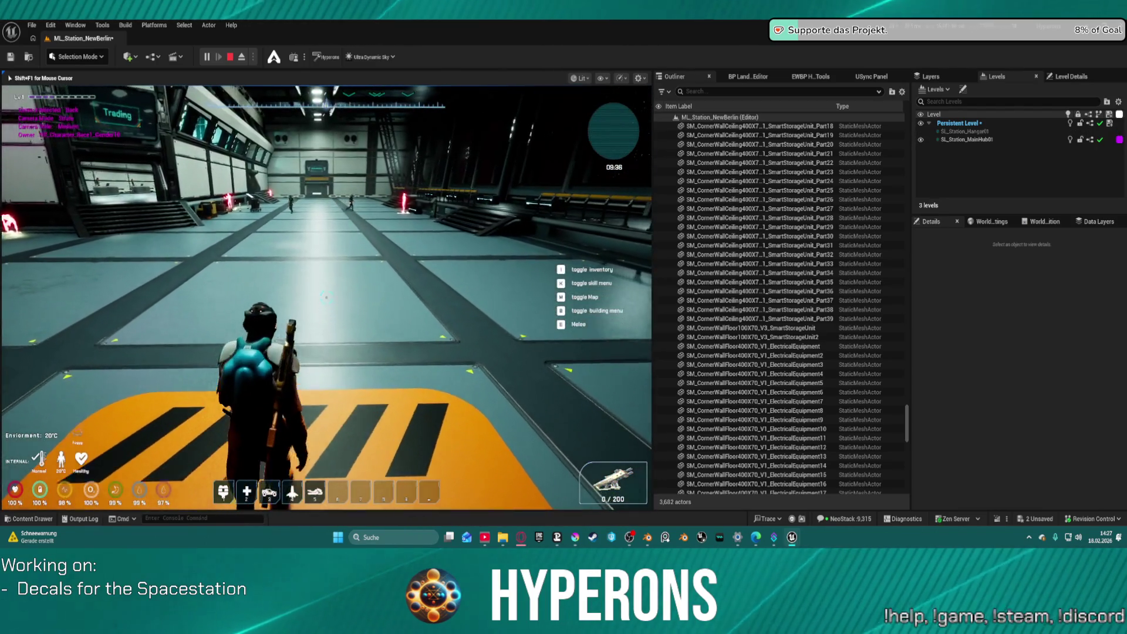
pyautogui.press('w')
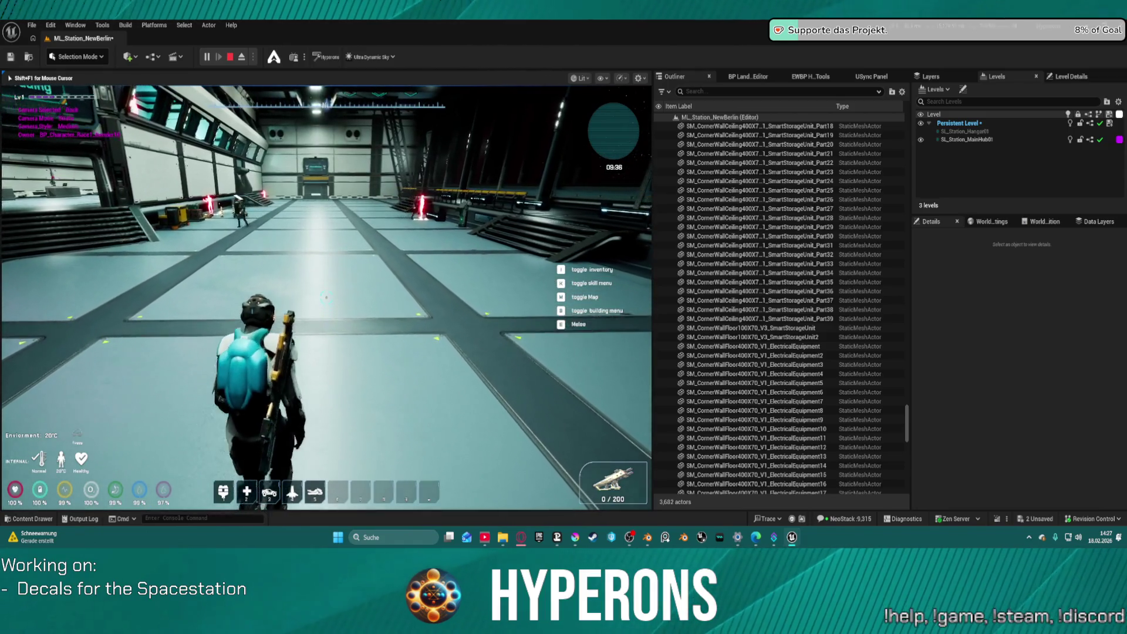
pyautogui.press('w')
pyautogui.press('w')
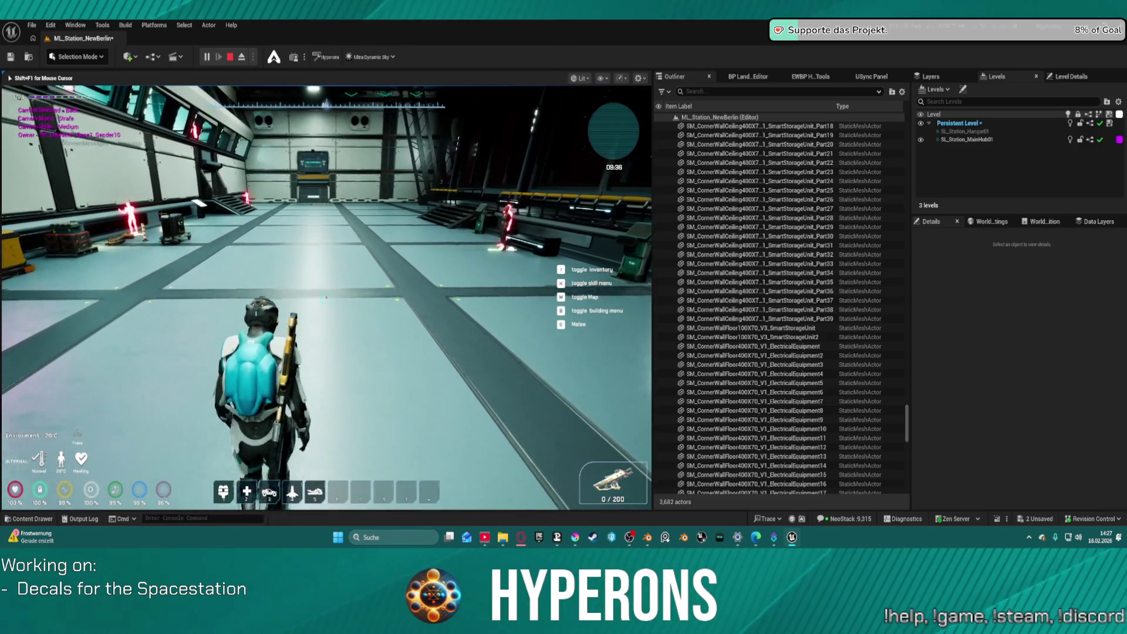
# Walk into the hall toward the Hangars sign, over to the stairs, and holster the gun.
pyautogui.moveTo(326, 297)
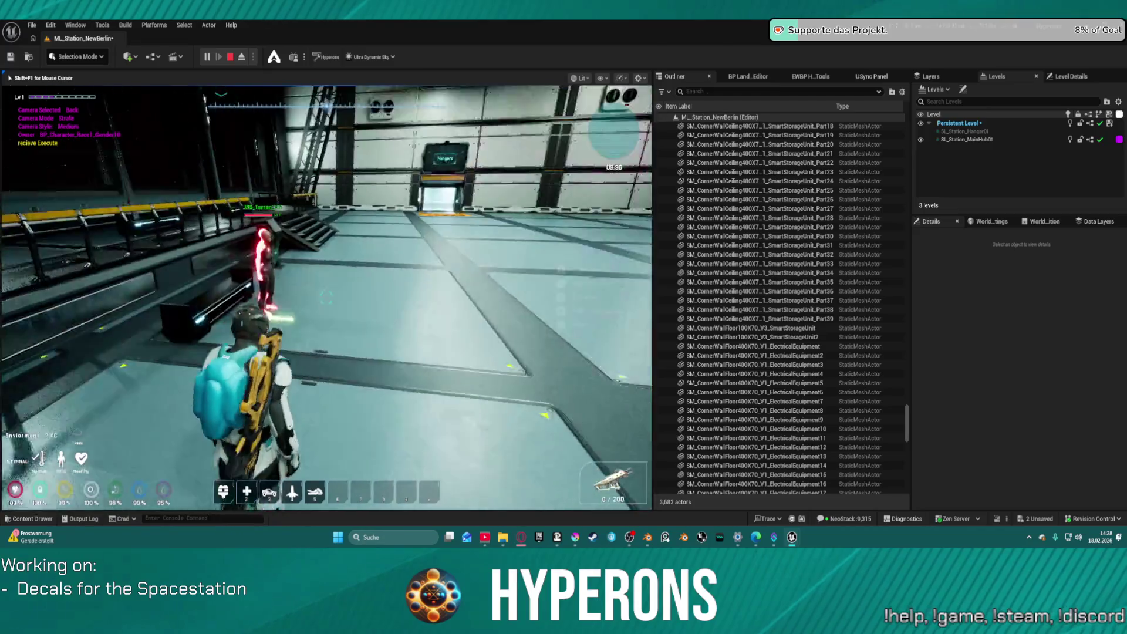
pyautogui.press('w')
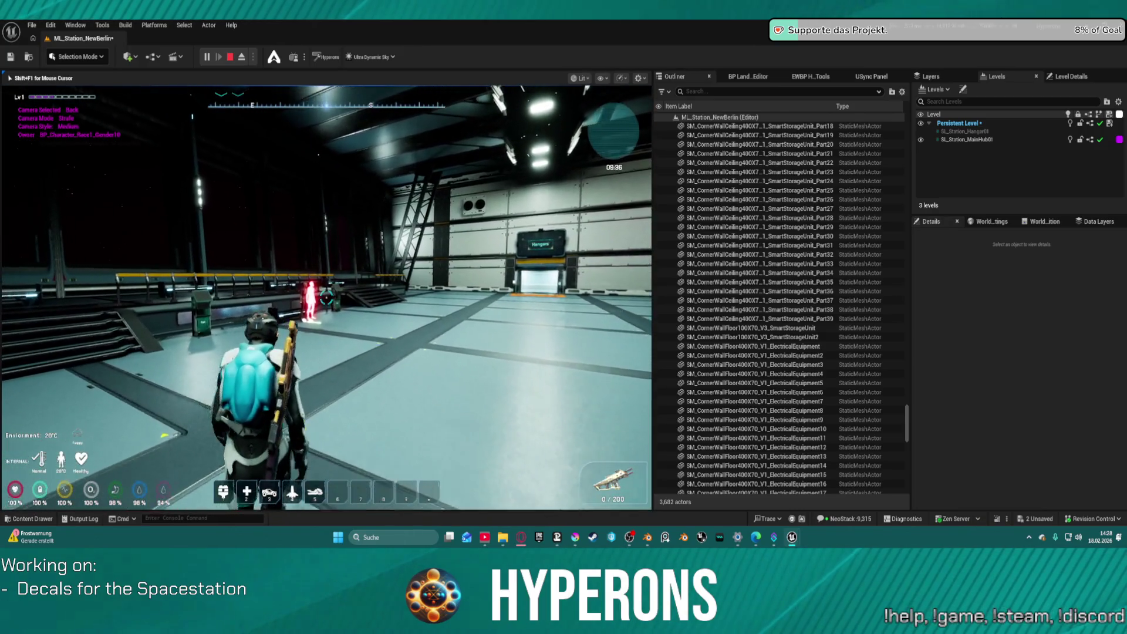
pyautogui.press('w')
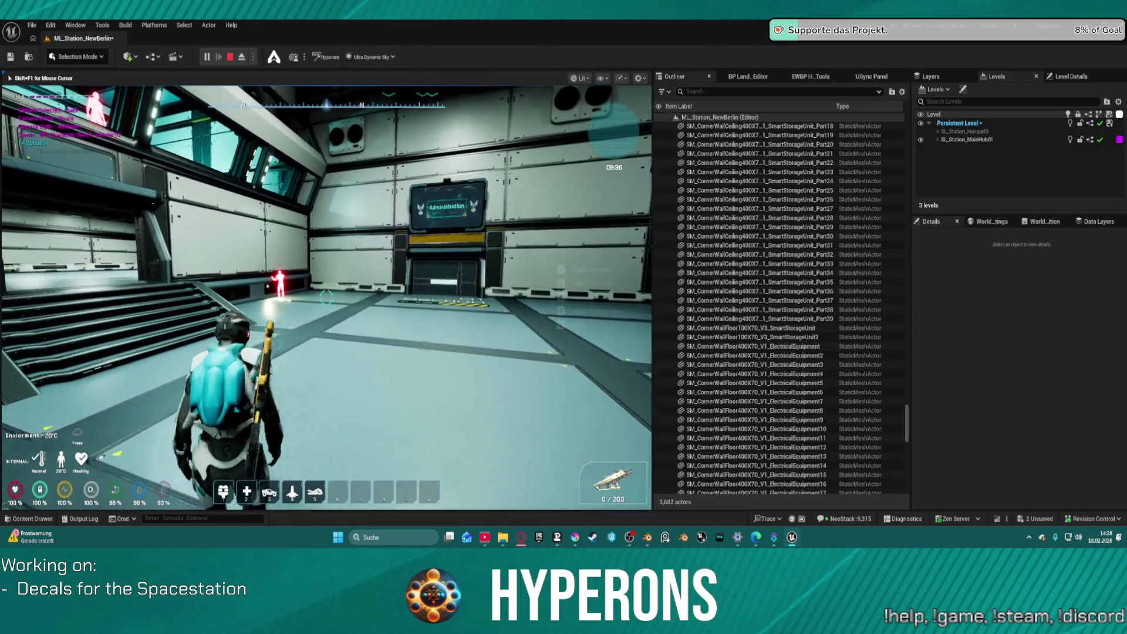
pyautogui.press('a')
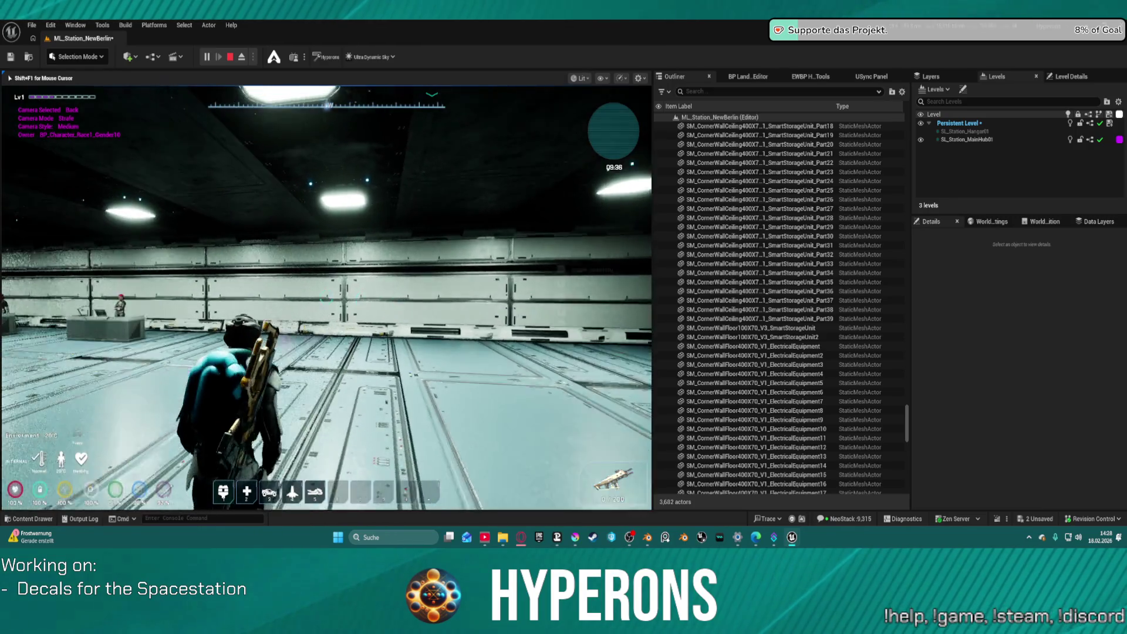
pyautogui.press('e')
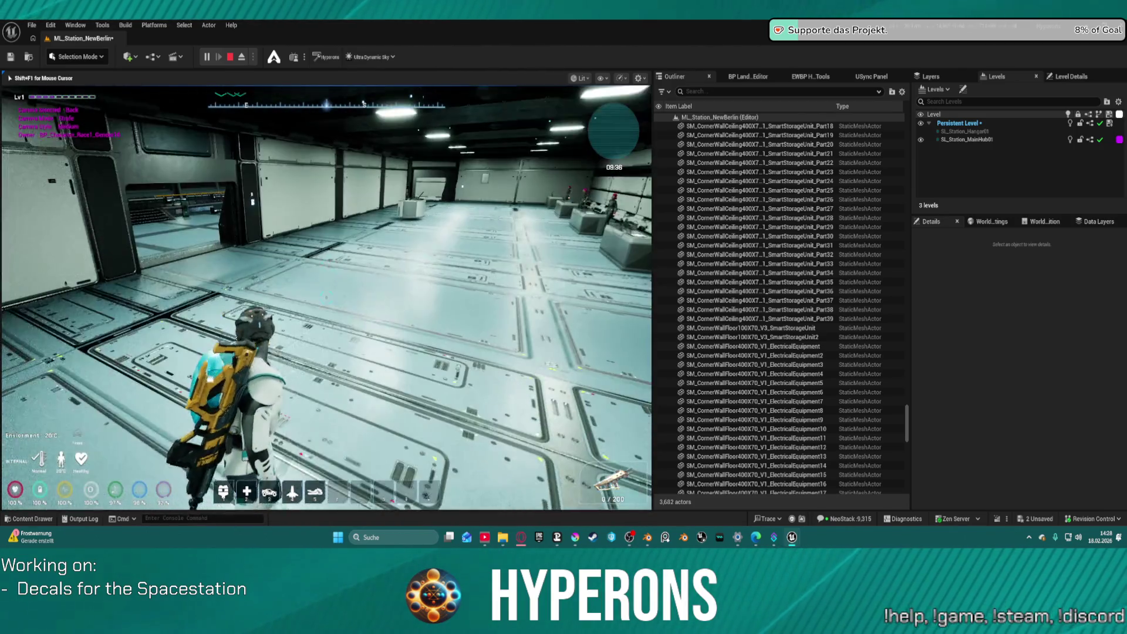
# Walk through the room and down the stairs, then stop the play session.
pyautogui.press('Tab')
pyautogui.press('w')
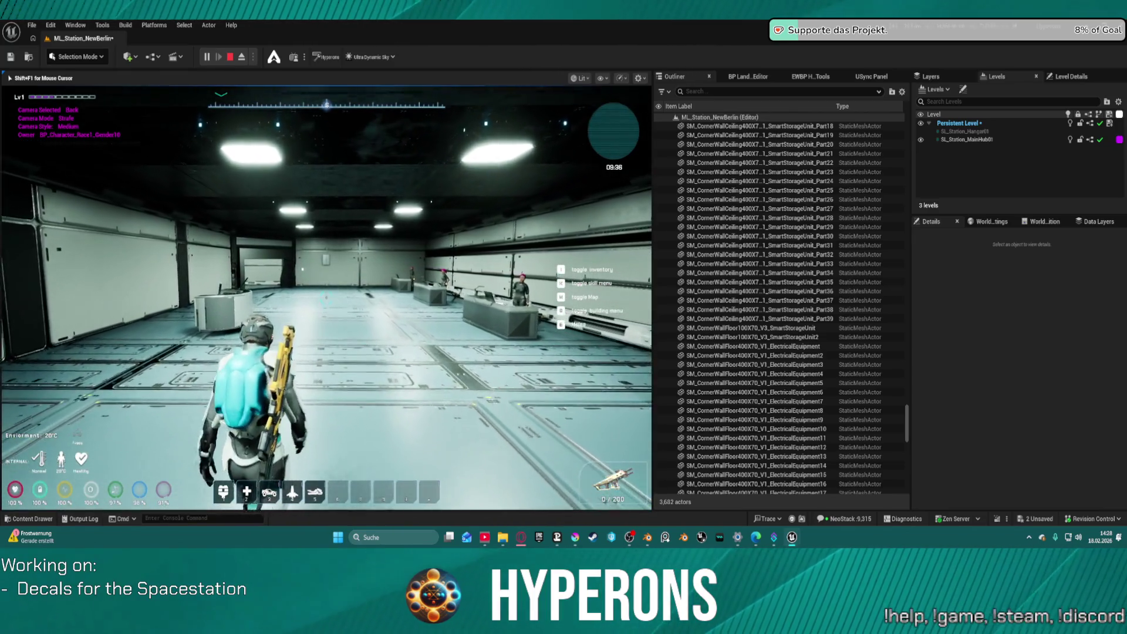
pyautogui.press('e')
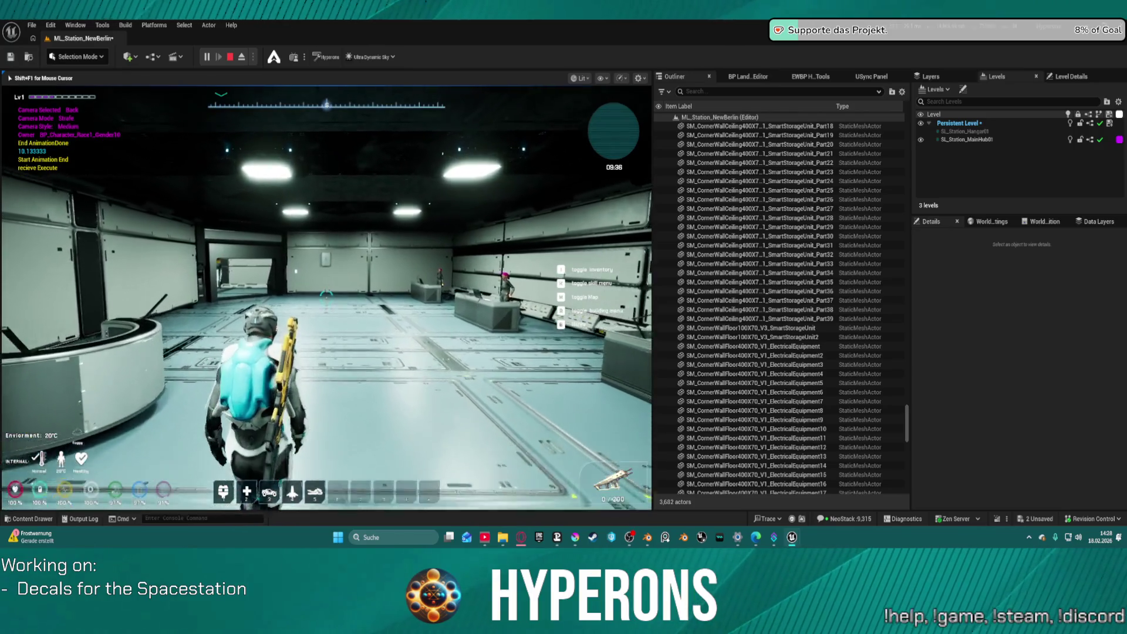
pyautogui.press('s')
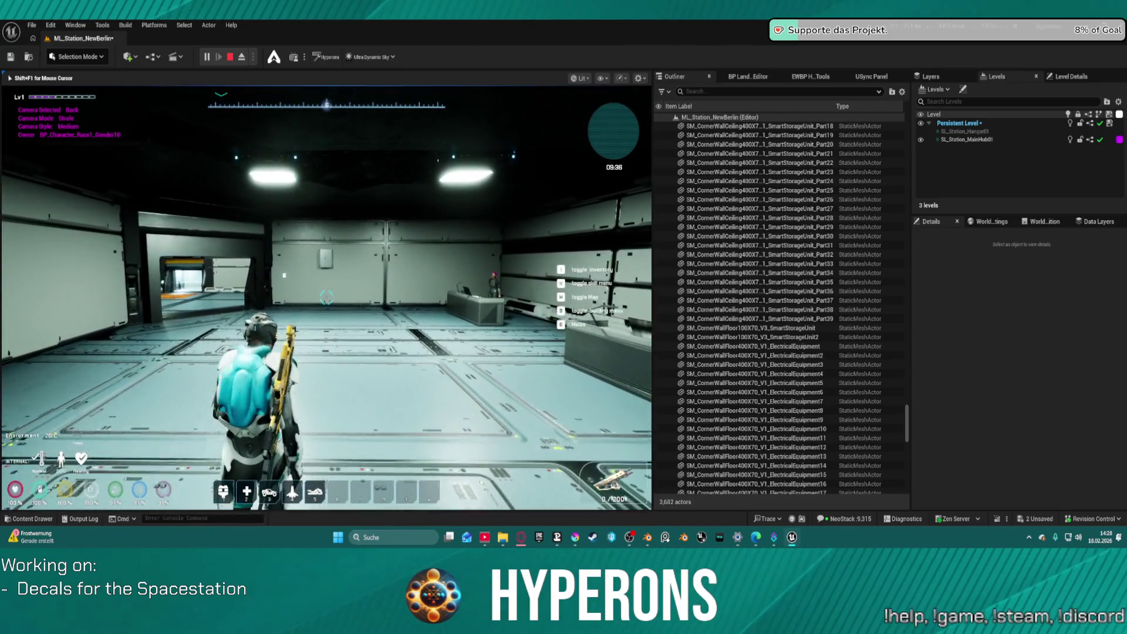
pyautogui.press('a')
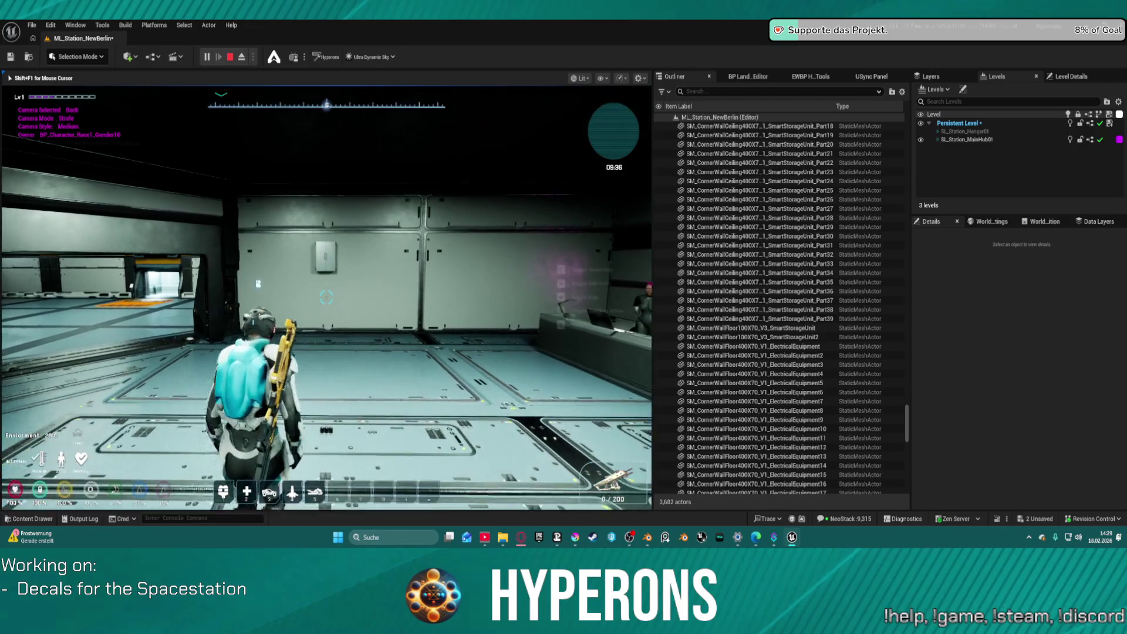
pyautogui.press('w')
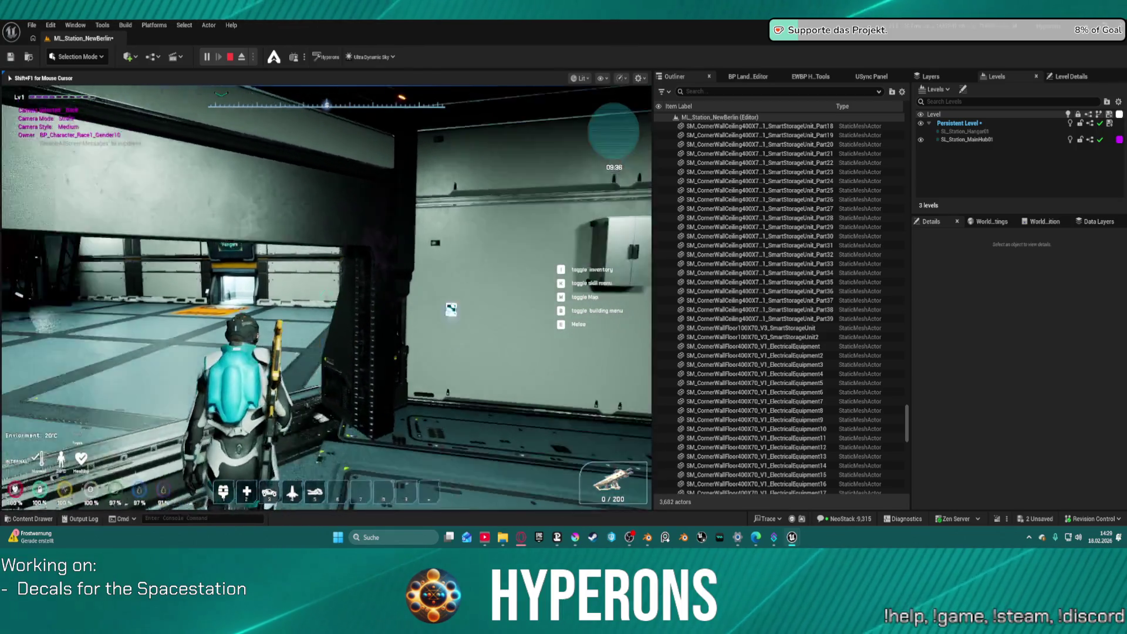
pyautogui.press('w')
pyautogui.press('w')
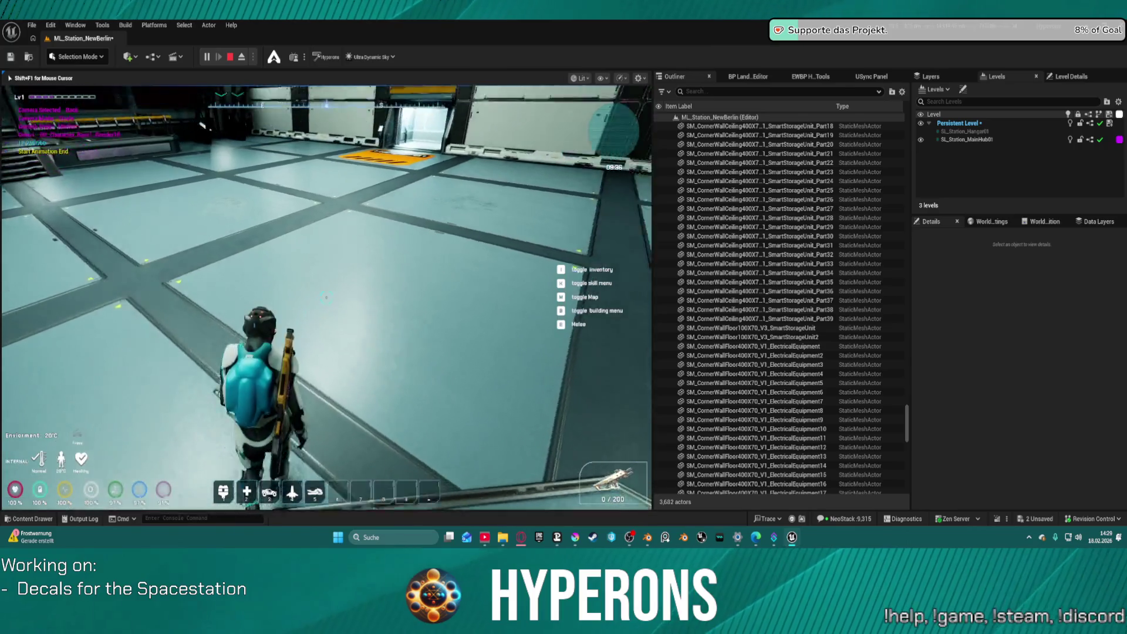
pyautogui.press('Escape')
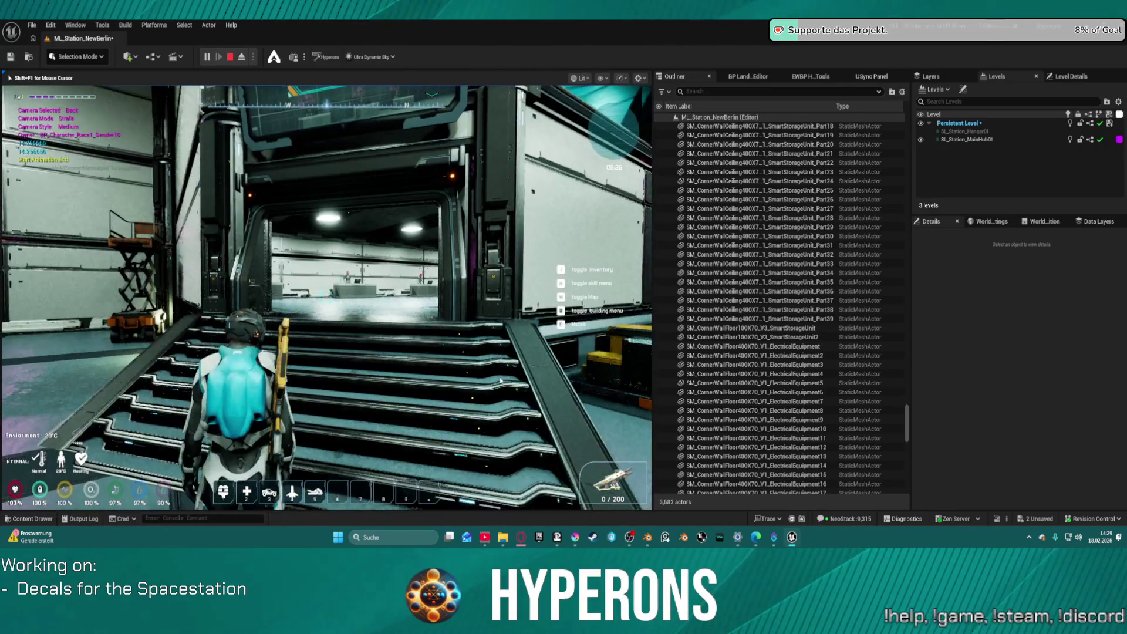
# Select the corner ceiling storage unit and try a copy, undoing the misplaced one.
pyautogui.press('s')
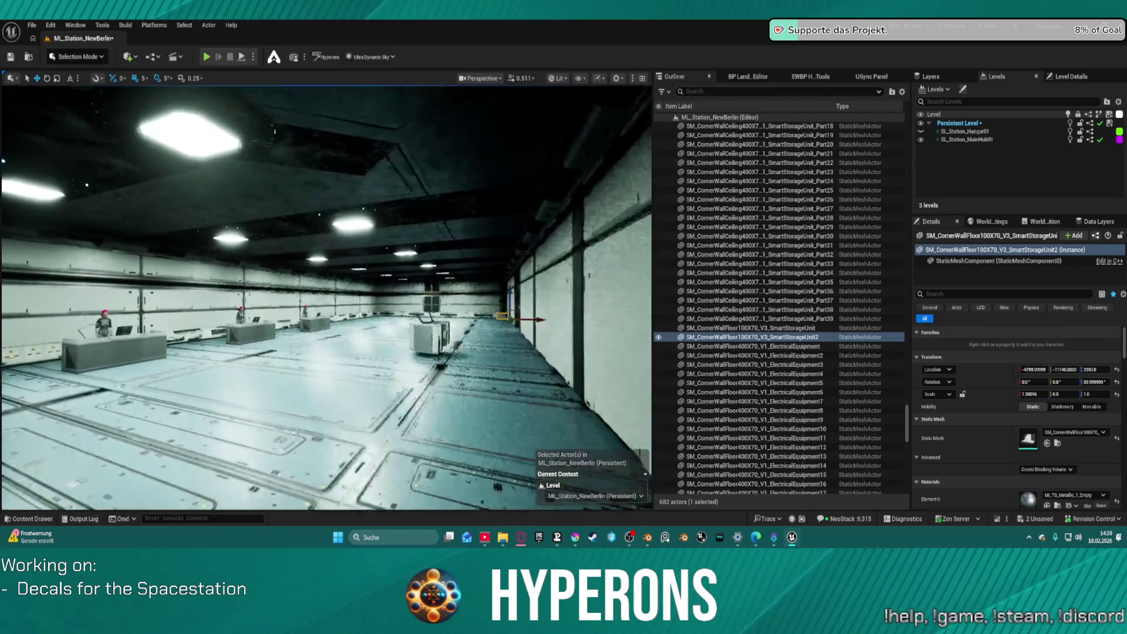
pyautogui.press('w')
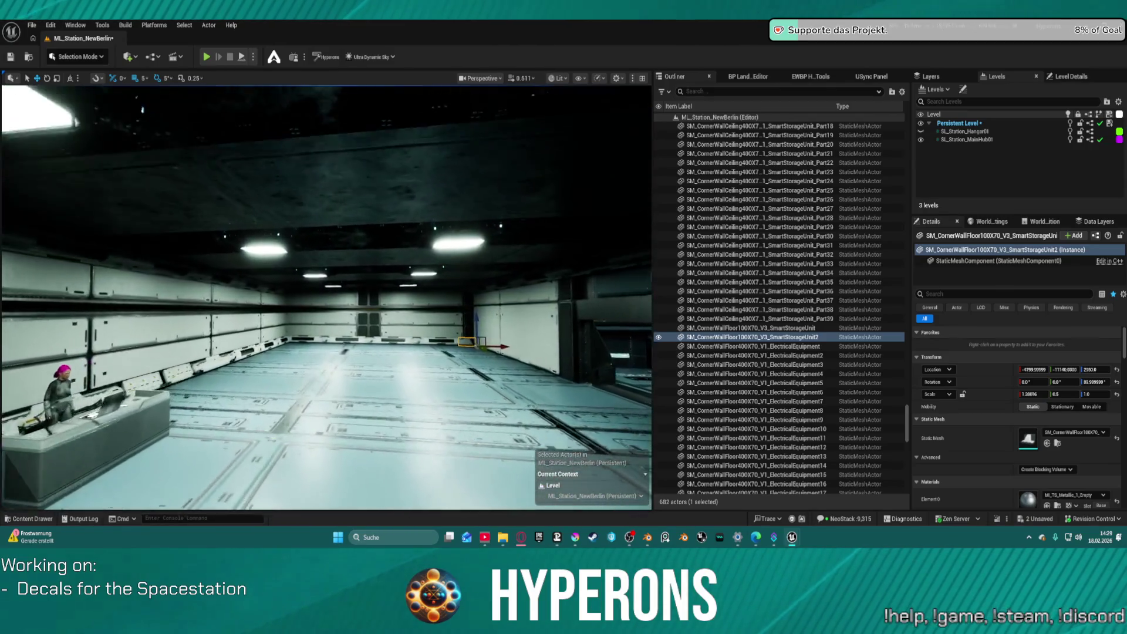
pyautogui.press('w')
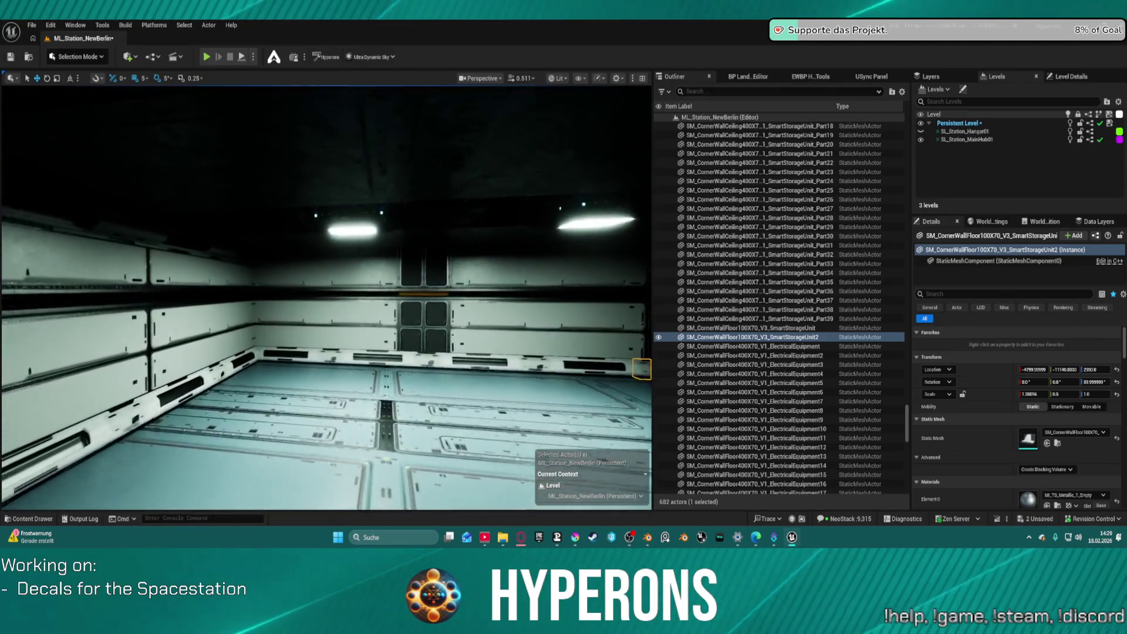
pyautogui.click(181, 274)
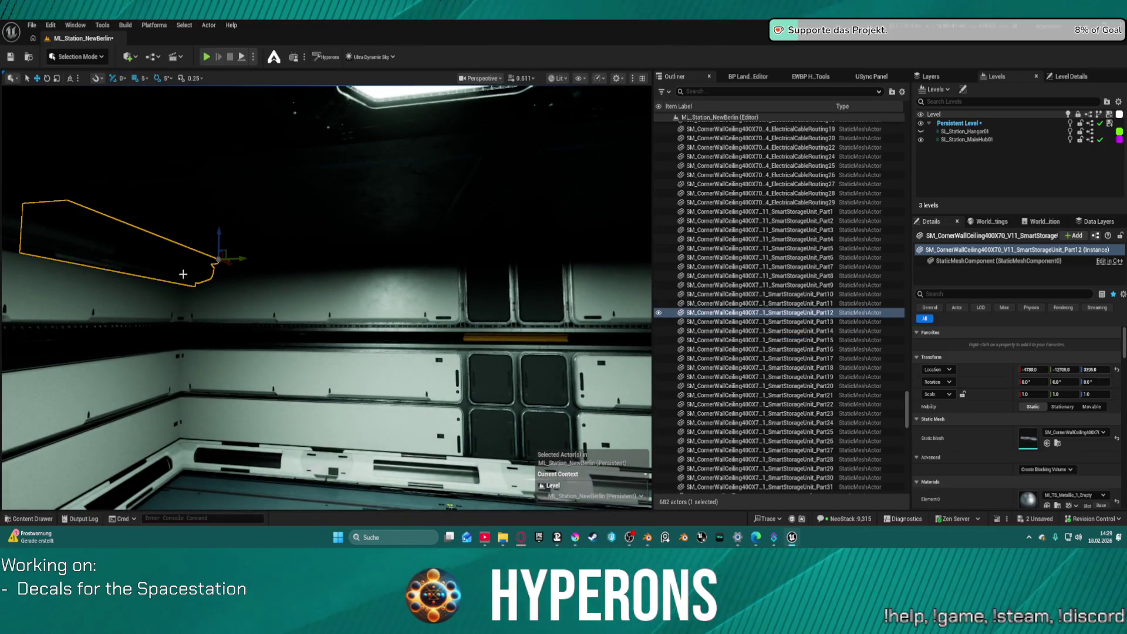
pyautogui.moveTo(229, 264); pyautogui.dragTo(439, 256)
pyautogui.press('e')
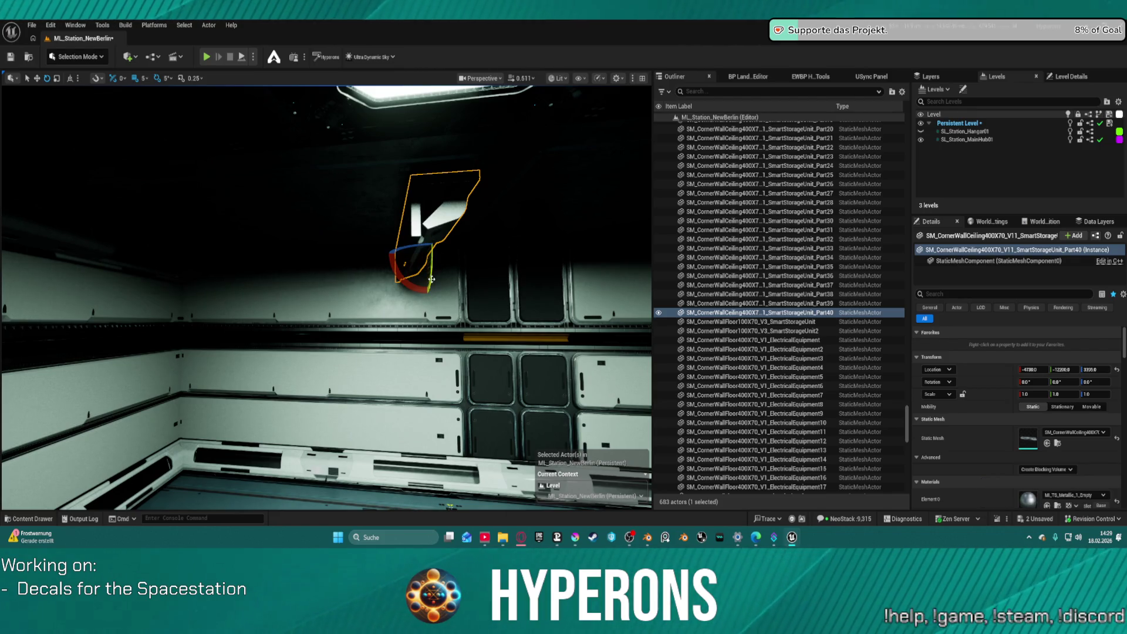
pyautogui.hotkey('ctrl', 'z')
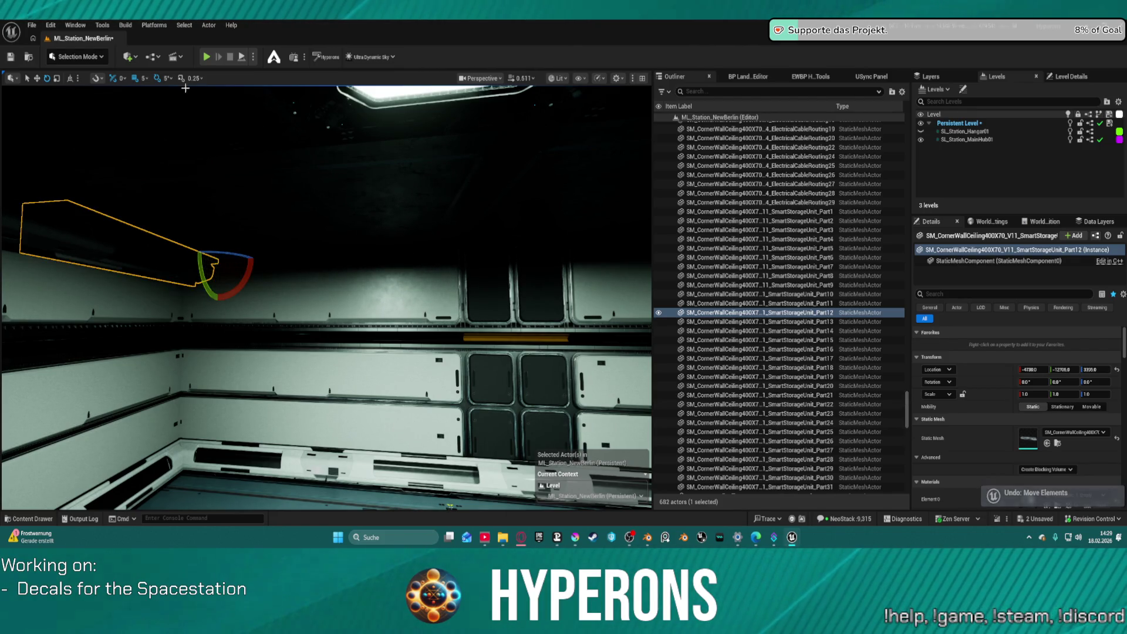
# Set snapping to 400 and make a copy one 400-unit step along the ceiling edge.
pyautogui.click(145, 78)
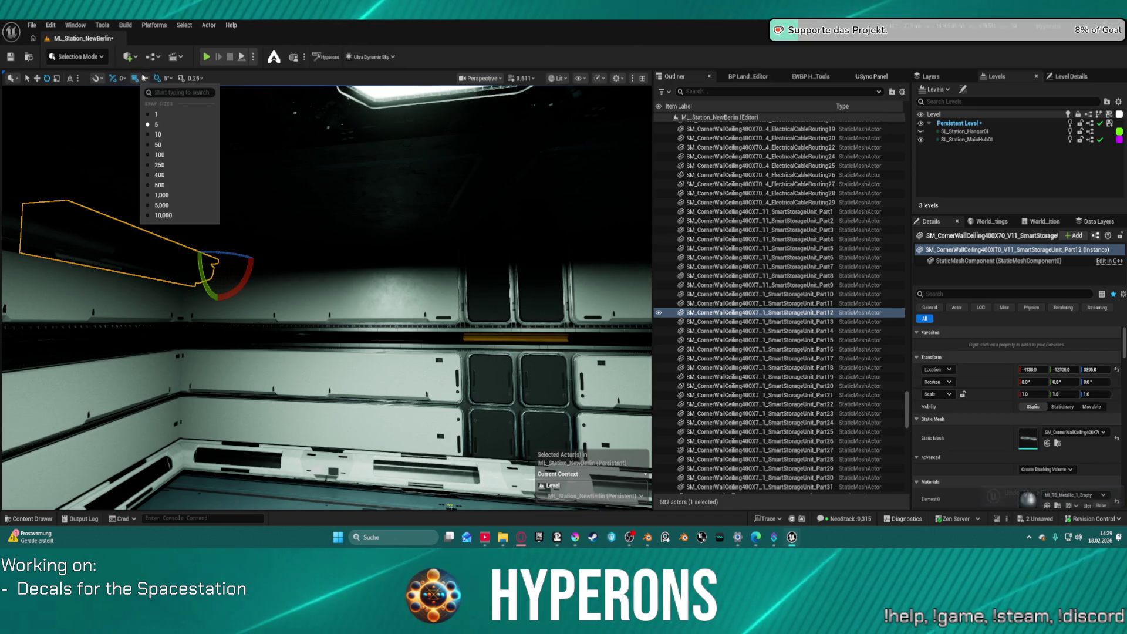
pyautogui.click(185, 176)
pyautogui.press('w')
pyautogui.moveTo(235, 258); pyautogui.dragTo(419, 253)
pyautogui.press('e')
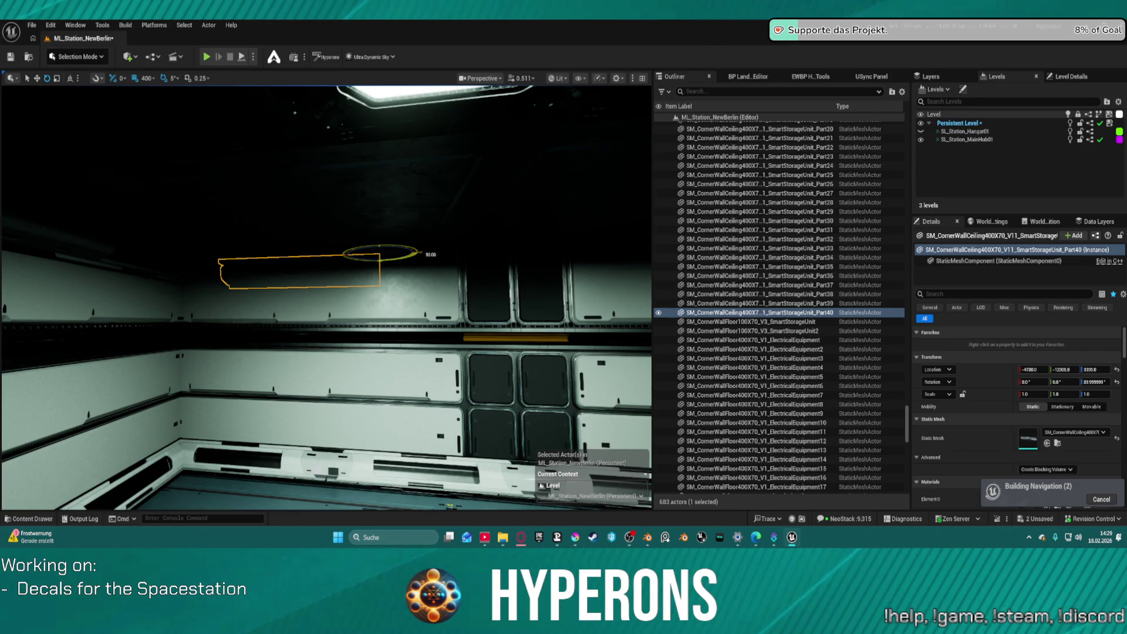
# Shift the copy 100 units along Y, then at snap 5 nudge it into the ceiling corner.
pyautogui.click(149, 80)
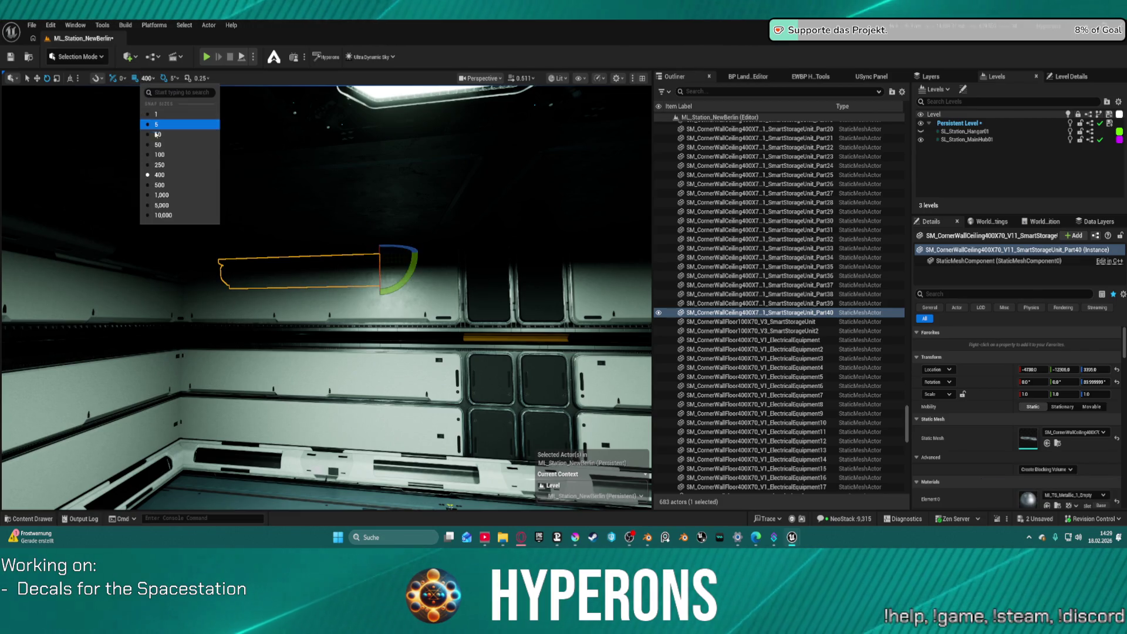
pyautogui.click(158, 154)
pyautogui.press('w')
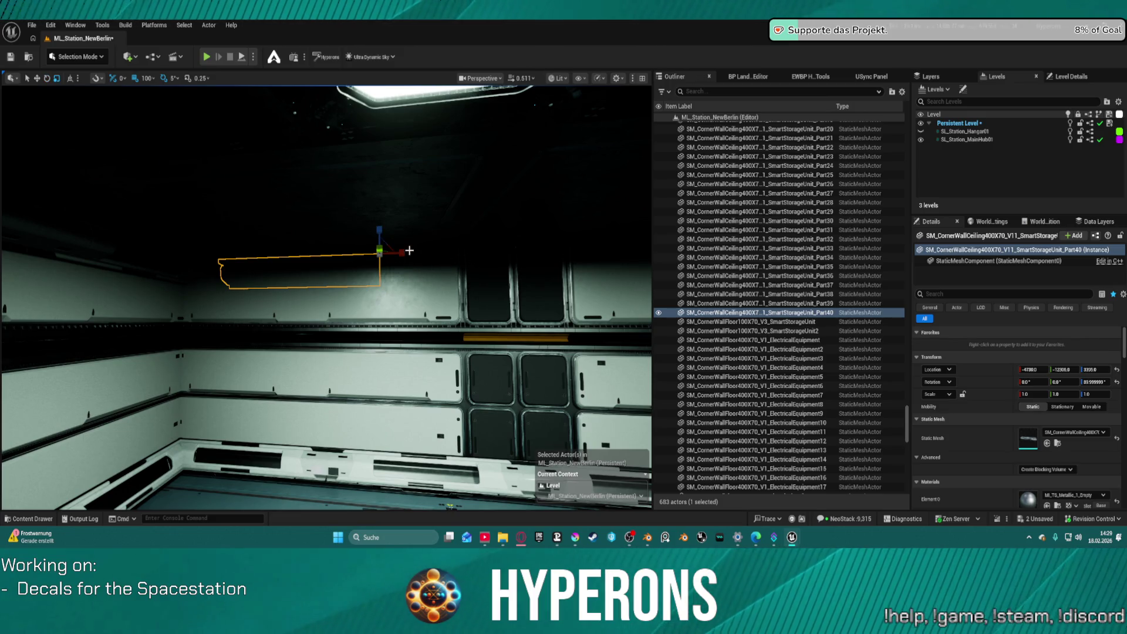
pyautogui.moveTo(408, 252); pyautogui.dragTo(371, 252)
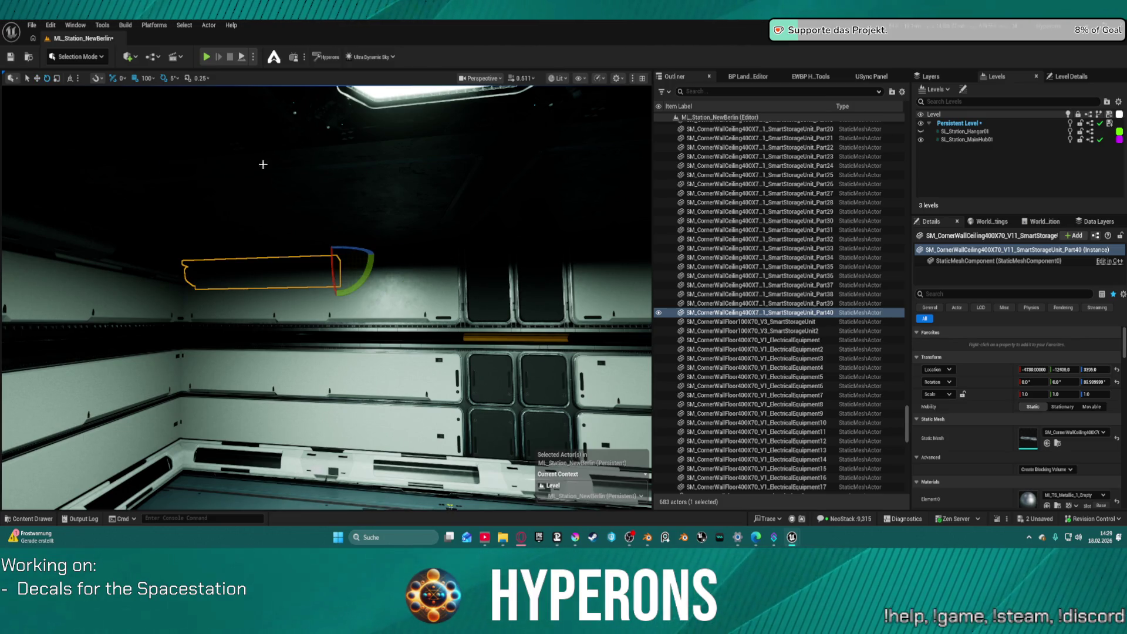
pyautogui.click(152, 78)
pyautogui.click(153, 124)
pyautogui.moveTo(333, 250)
pyautogui.mouseDown()
pyautogui.moveTo(322, 223)
pyautogui.moveTo(337, 240)
pyautogui.mouseUp()
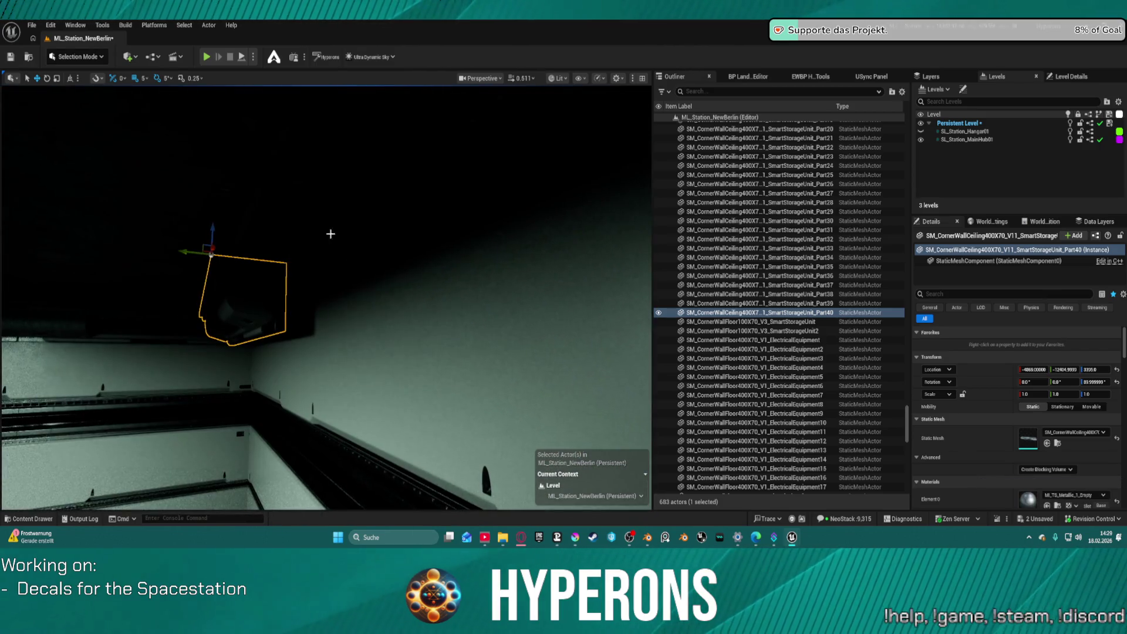
# Switch the viewport to Unlit, slide the copy along X and drag out another copy.
pyautogui.click(558, 78)
pyautogui.click(563, 119)
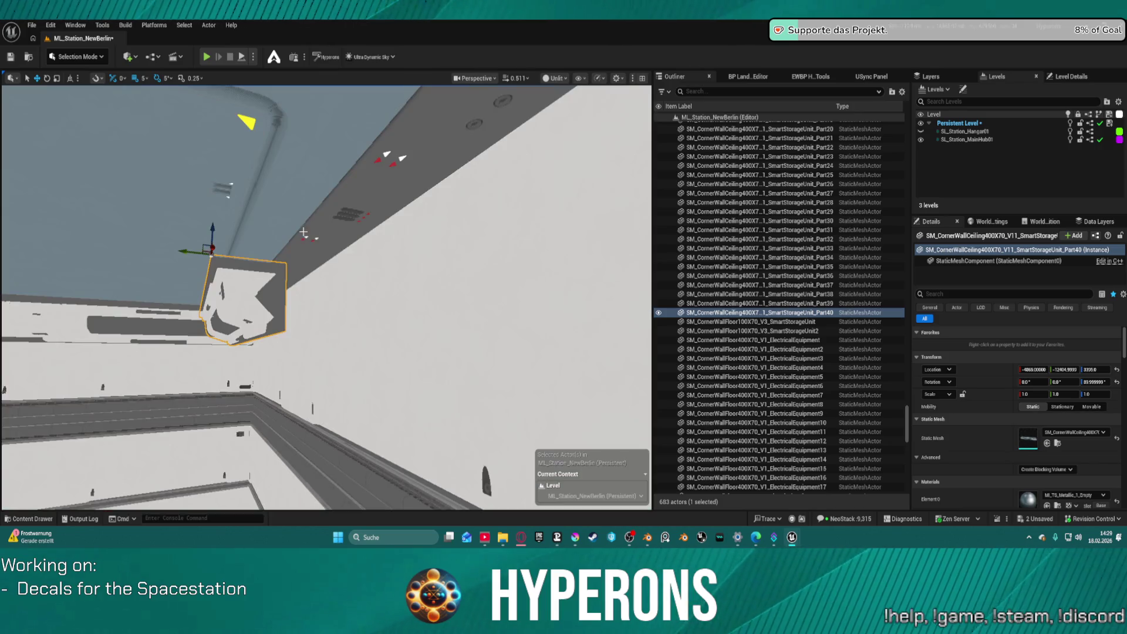
pyautogui.moveTo(196, 253)
pyautogui.mouseDown()
pyautogui.moveTo(262, 262)
pyautogui.moveTo(219, 257)
pyautogui.mouseUp()
pyautogui.moveTo(299, 269)
pyautogui.mouseDown()
pyautogui.moveTo(471, 414)
pyautogui.moveTo(467, 352)
pyautogui.moveTo(483, 345)
pyautogui.mouseUp()
pyautogui.moveTo(343, 257); pyautogui.dragTo(512, 267)
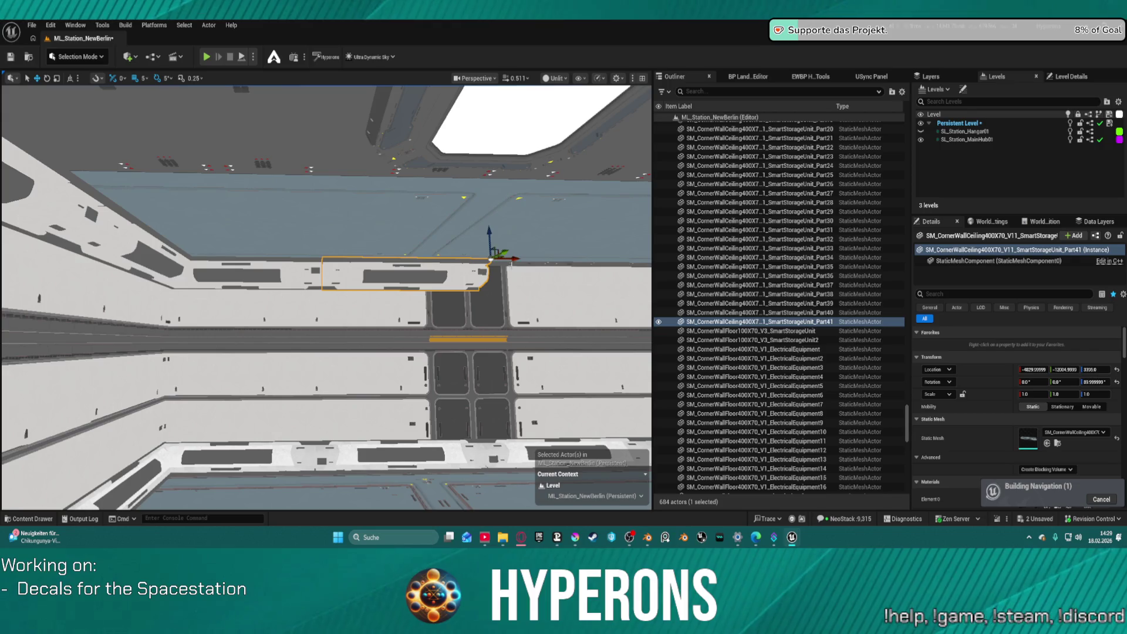
# Undo the stray storage unit copy and set the grid snap to 400 units.
pyautogui.hotkey('ctrl', 'z')
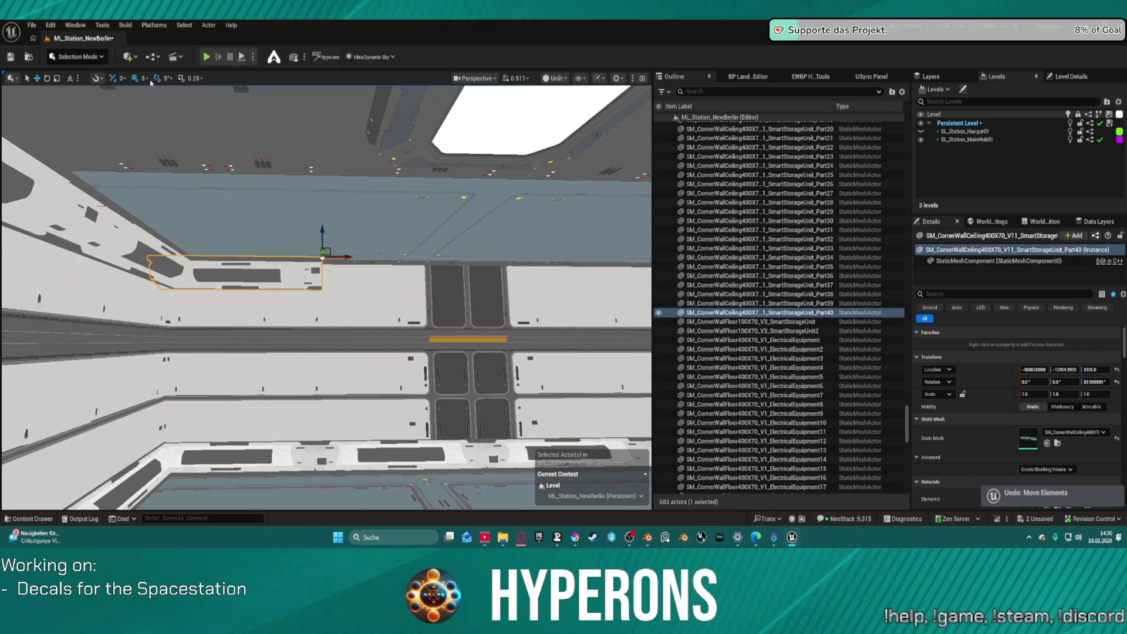
pyautogui.click(144, 79)
pyautogui.click(168, 176)
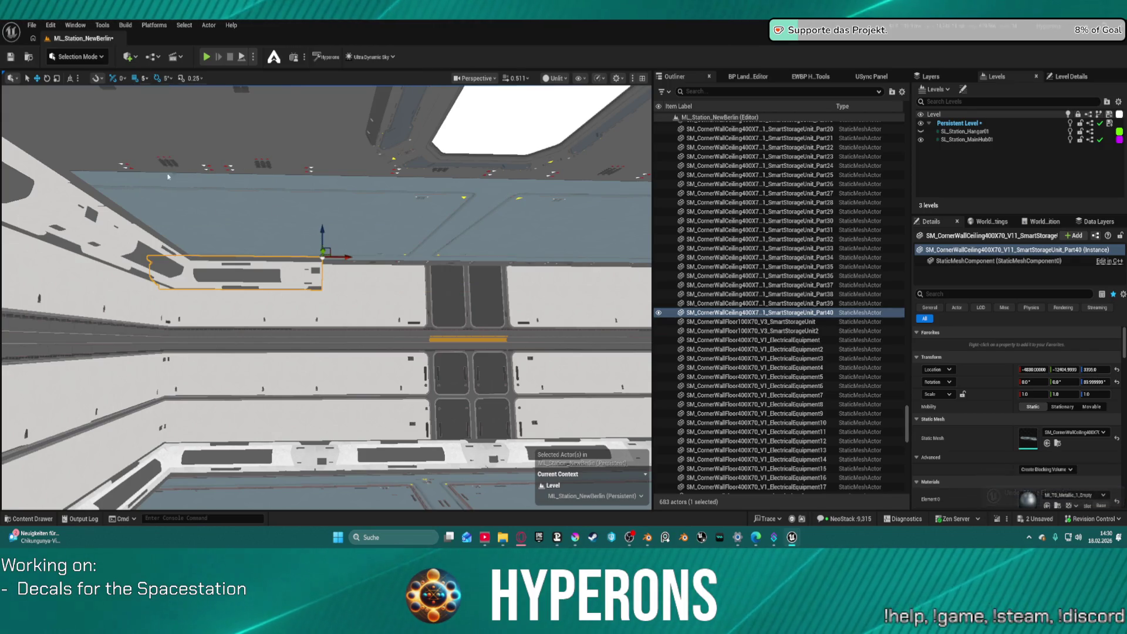
# Alt-drag three ceiling storage copies 400 units apart along X, then place a new corner storage mesh.
pyautogui.moveTo(344, 256); pyautogui.dragTo(470, 256)
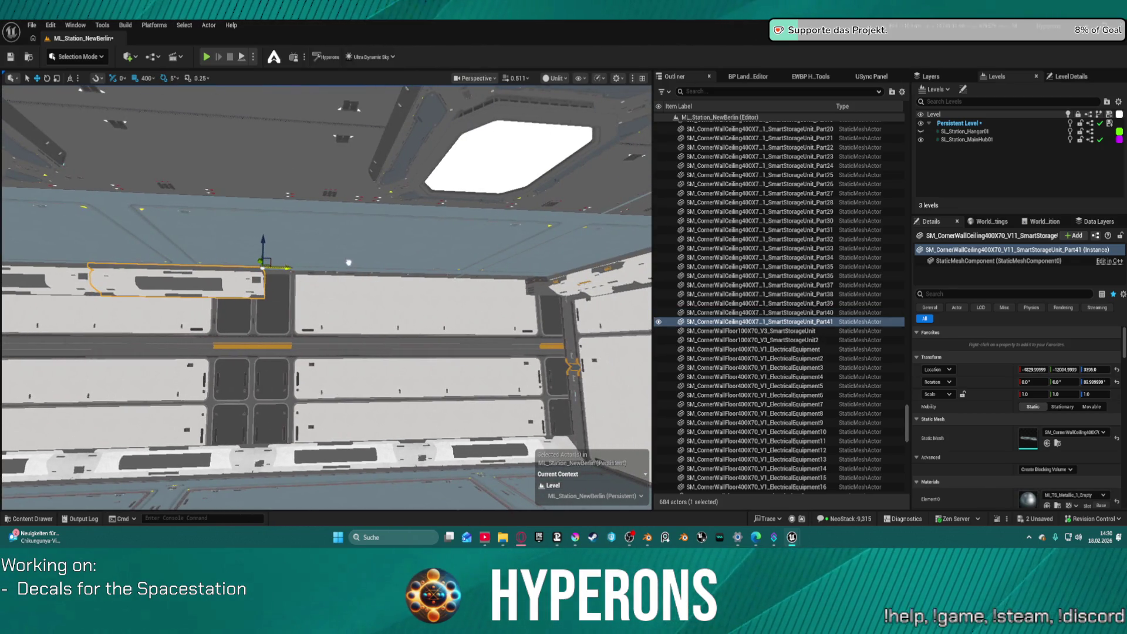
pyautogui.moveTo(349, 262); pyautogui.dragTo(362, 263)
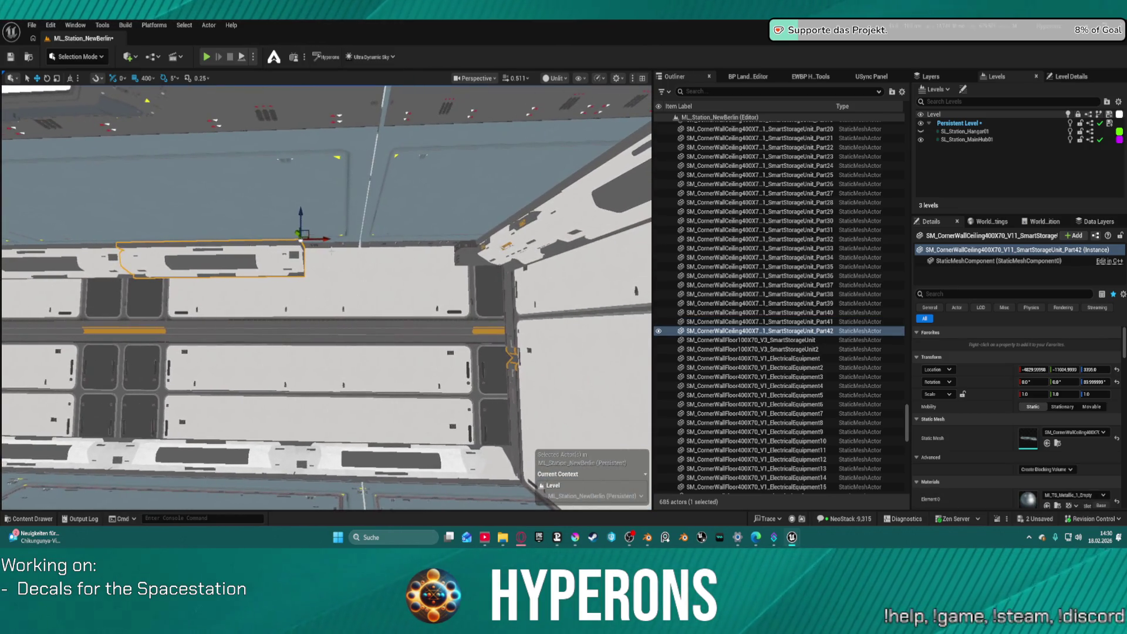
pyautogui.moveTo(399, 238); pyautogui.dragTo(450, 236)
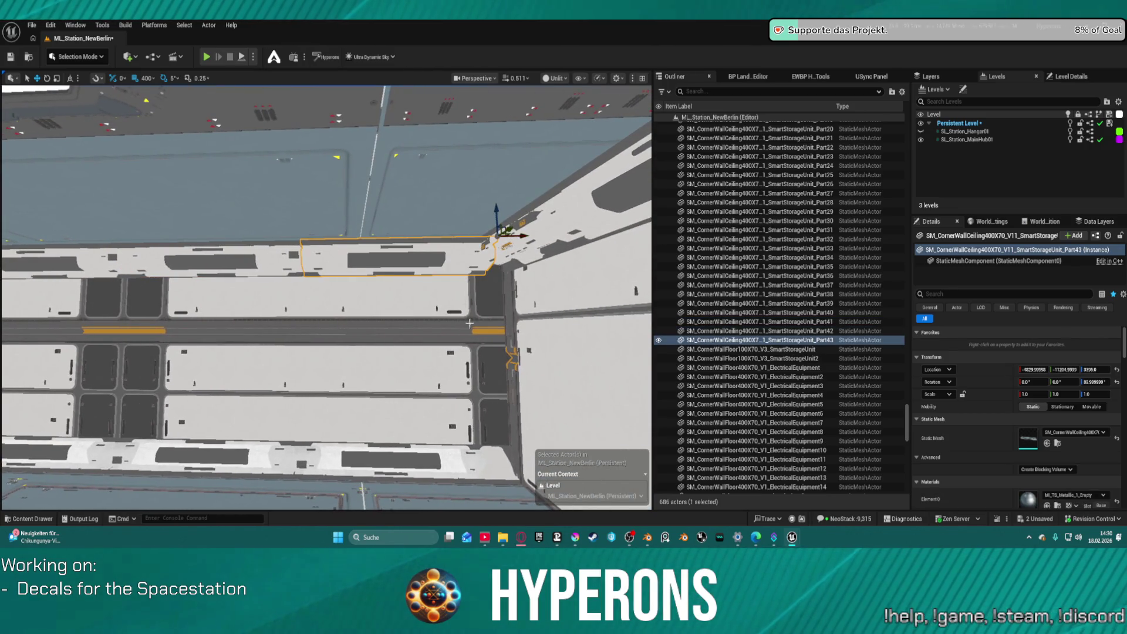
pyautogui.click(497, 476)
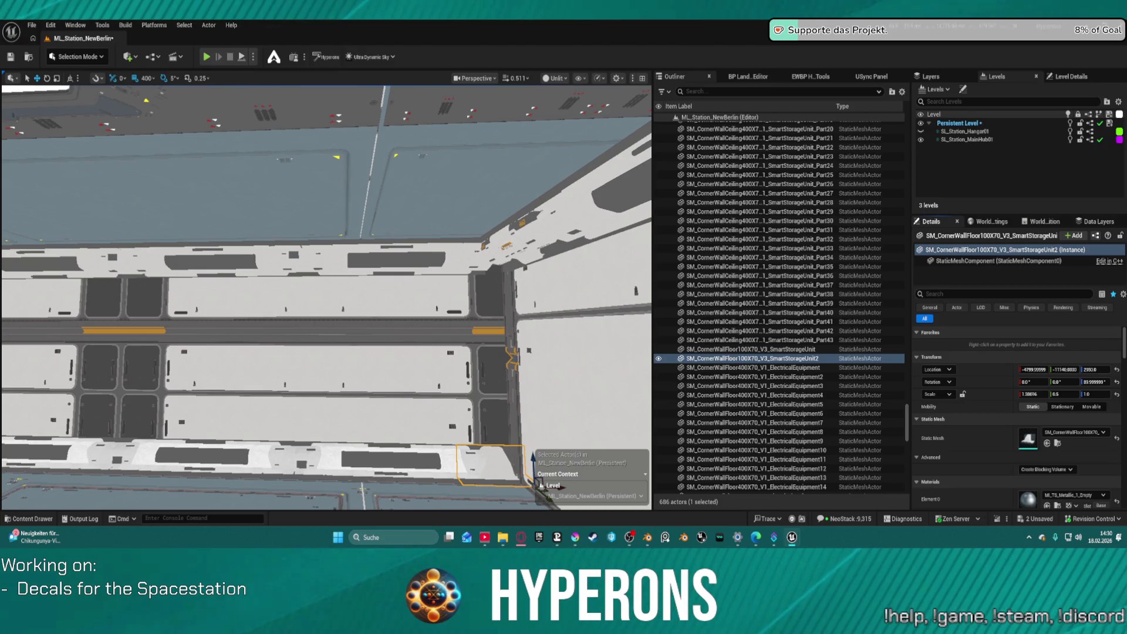
pyautogui.moveTo(1027, 437)
pyautogui.mouseDown()
pyautogui.moveTo(464, 253)
pyautogui.moveTo(458, 293)
pyautogui.moveTo(417, 293)
pyautogui.moveTo(412, 162)
pyautogui.moveTo(247, 363)
pyautogui.mouseUp()
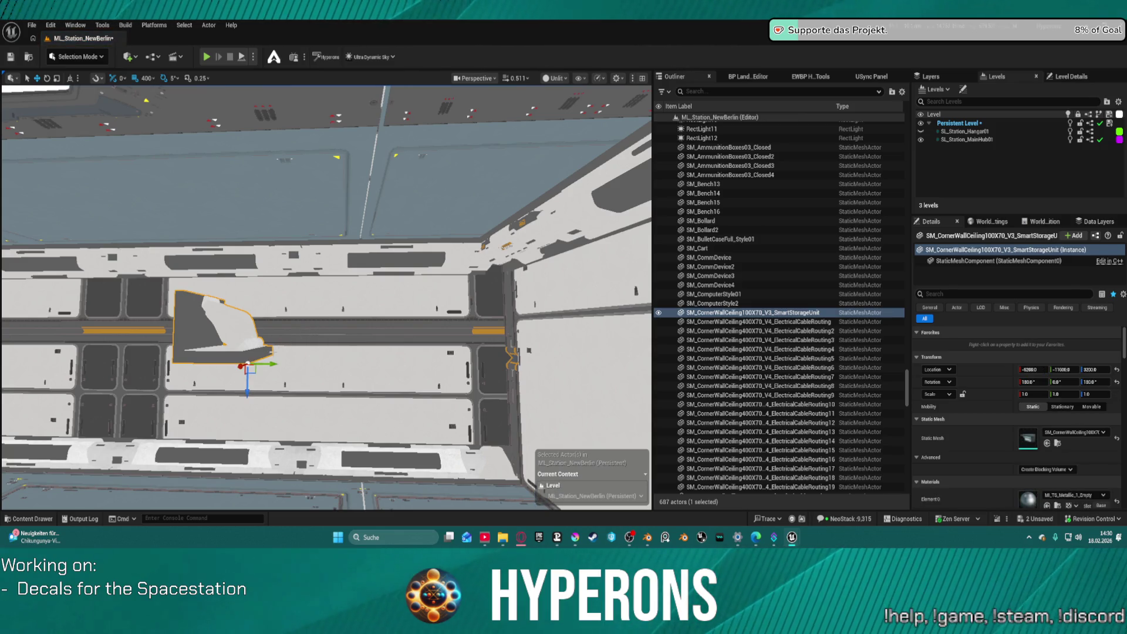
# Narrow the newly placed storage unit and paste its rotation as 0, 0, 90.
pyautogui.keyDown('shift'); pyautogui.click(1000, 396); pyautogui.keyUp('shift')
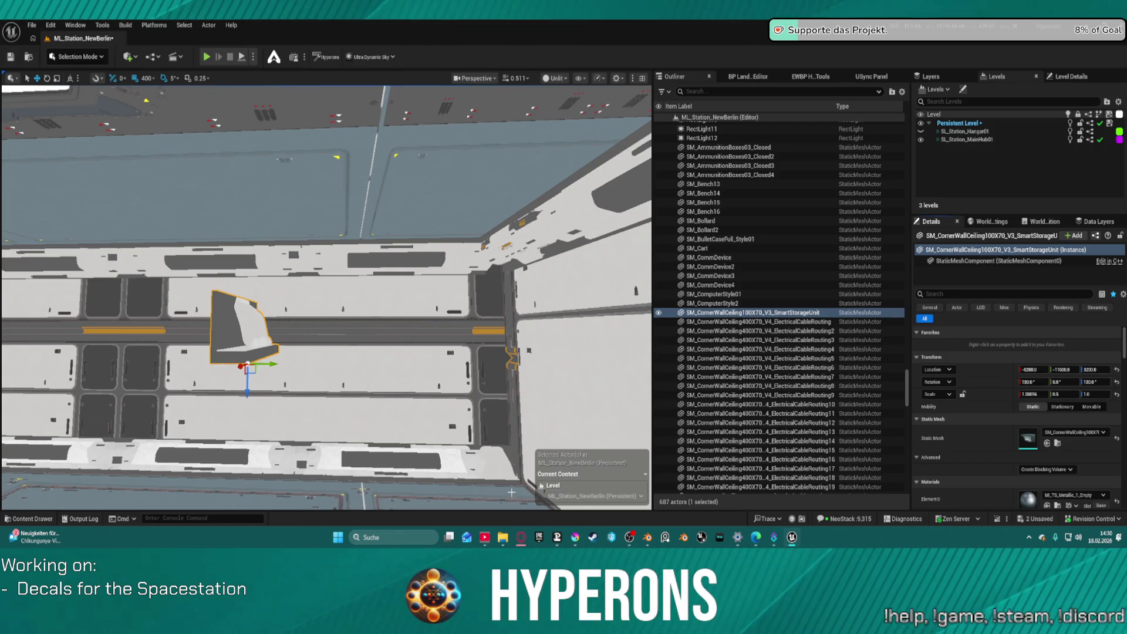
pyautogui.click(242, 305)
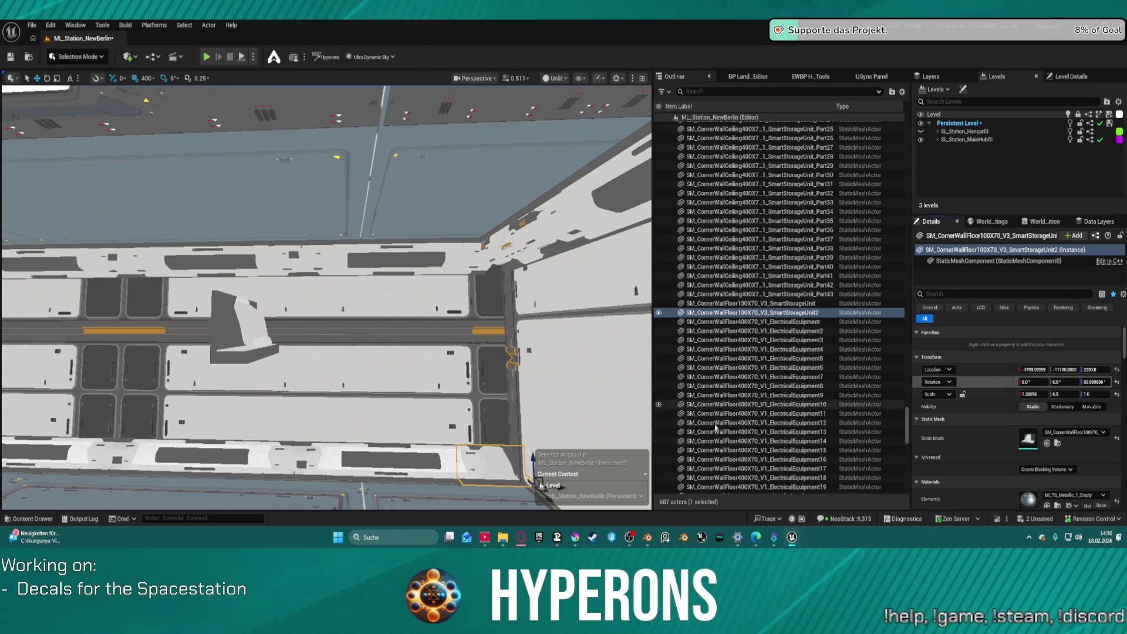
pyautogui.click(235, 329)
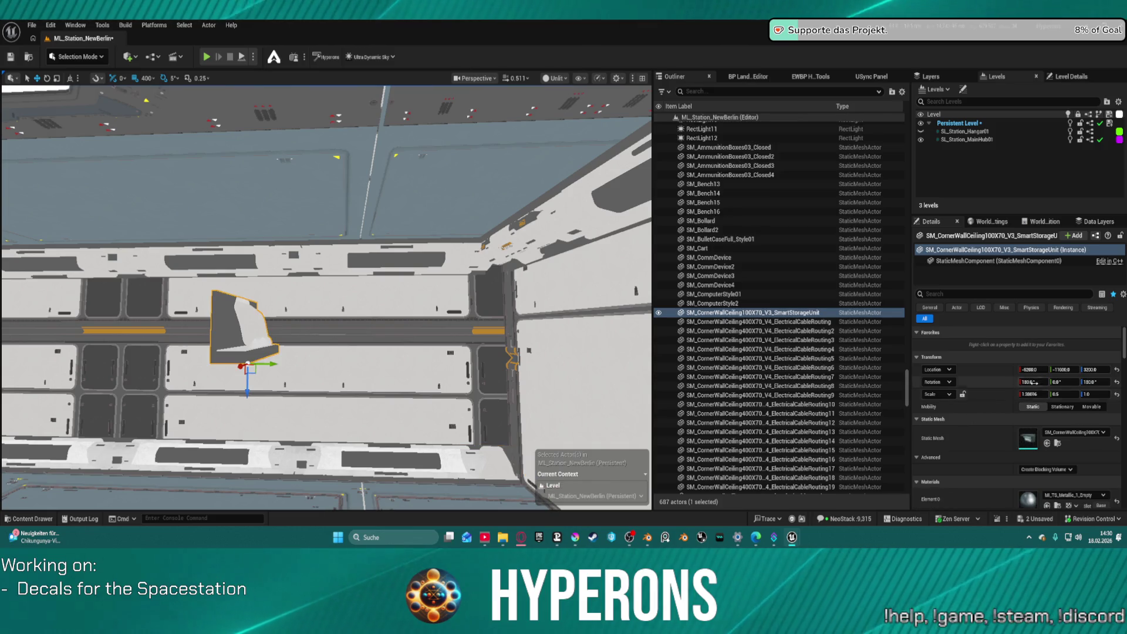
pyautogui.hotkey('ctrl', 'v')
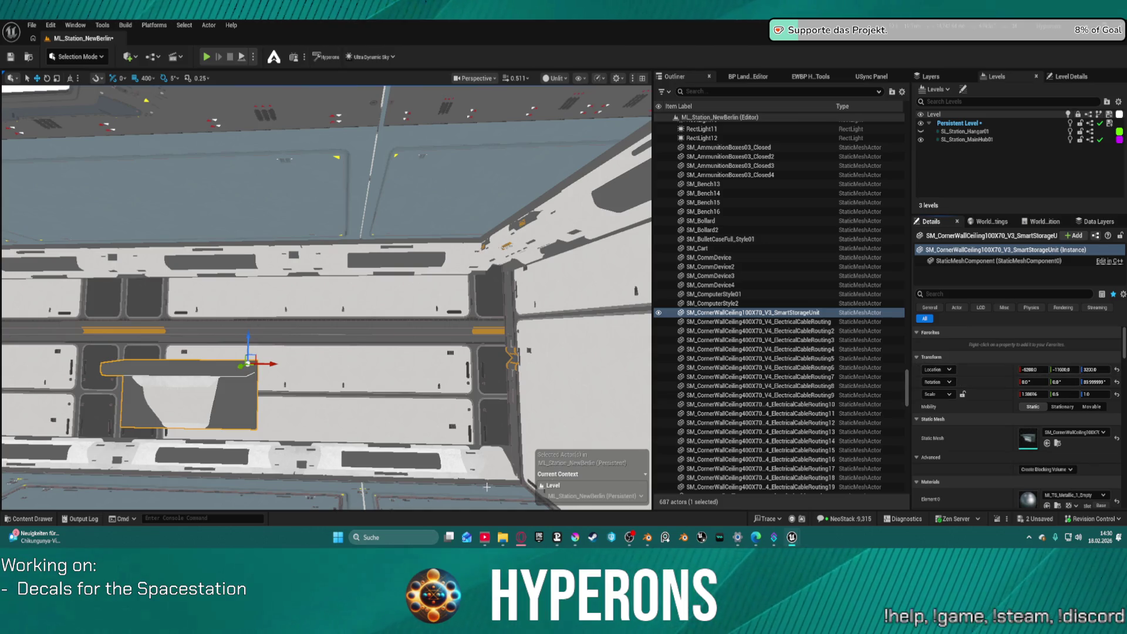
# Raise the corner storage unit 400 units, then lower it 20 units with 10-unit snap and frame it.
pyautogui.click(490, 464)
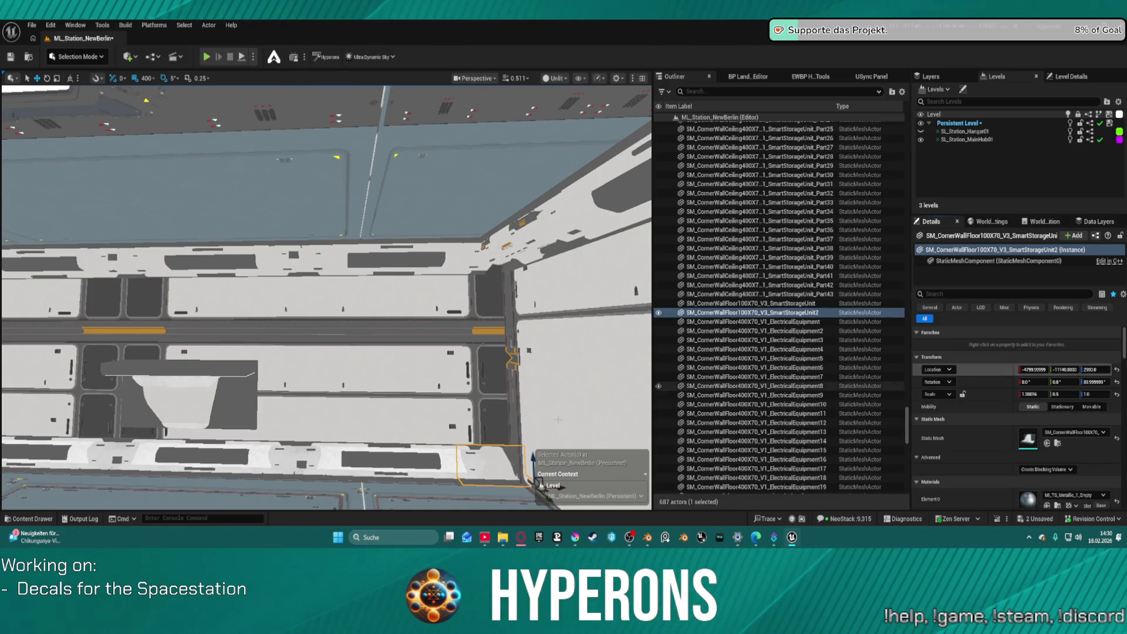
pyautogui.click(193, 385)
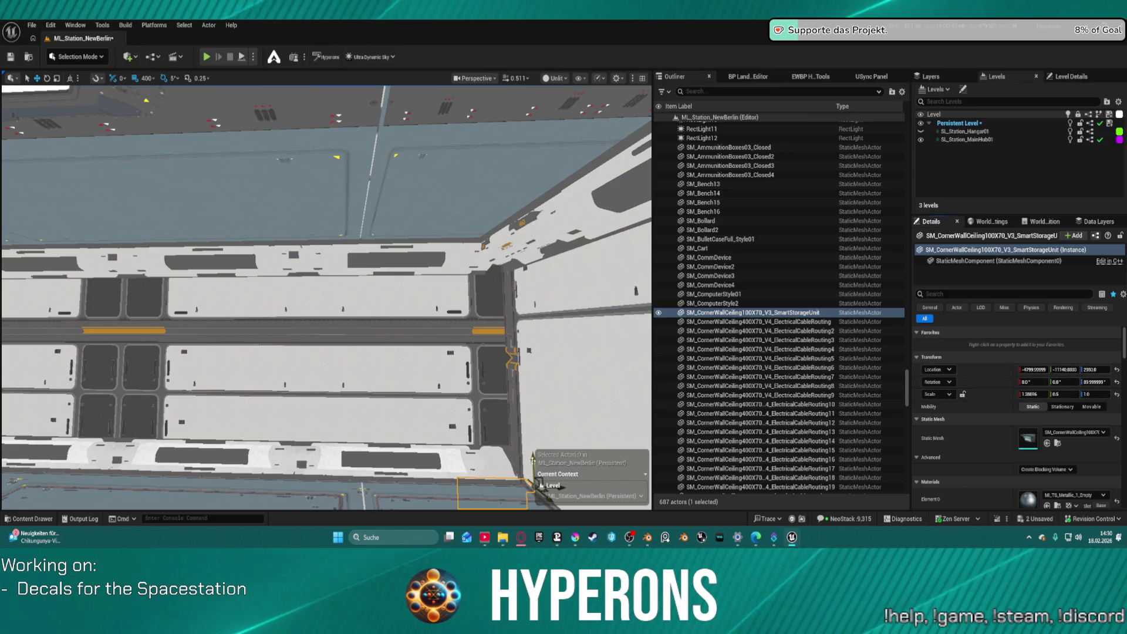
pyautogui.moveTo(533, 466); pyautogui.dragTo(528, 307)
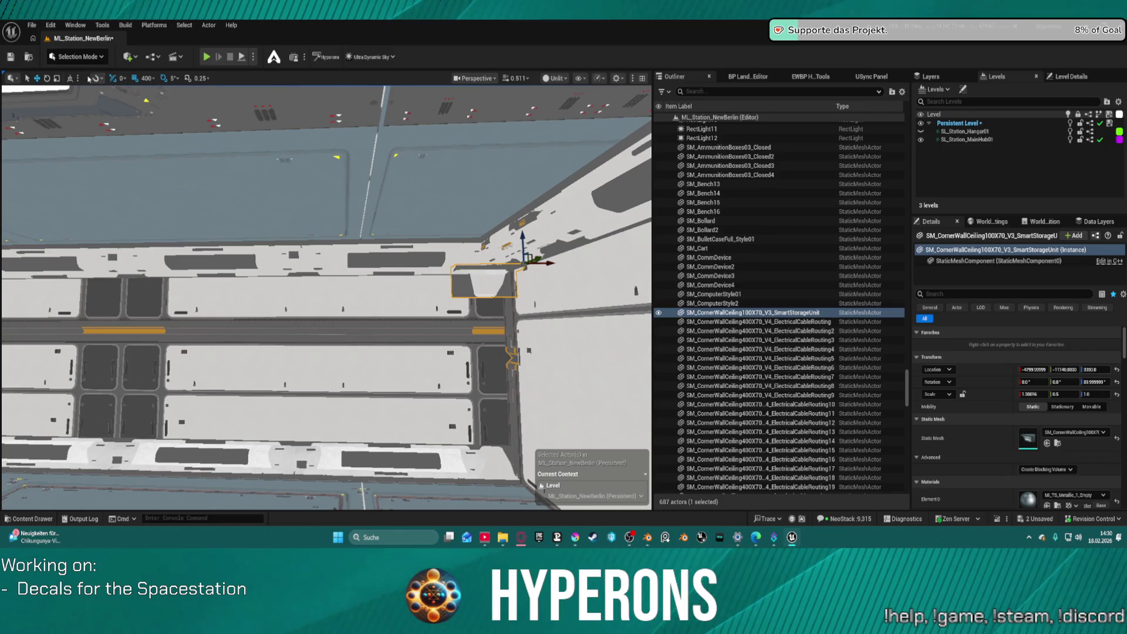
pyautogui.click(146, 78)
pyautogui.click(166, 136)
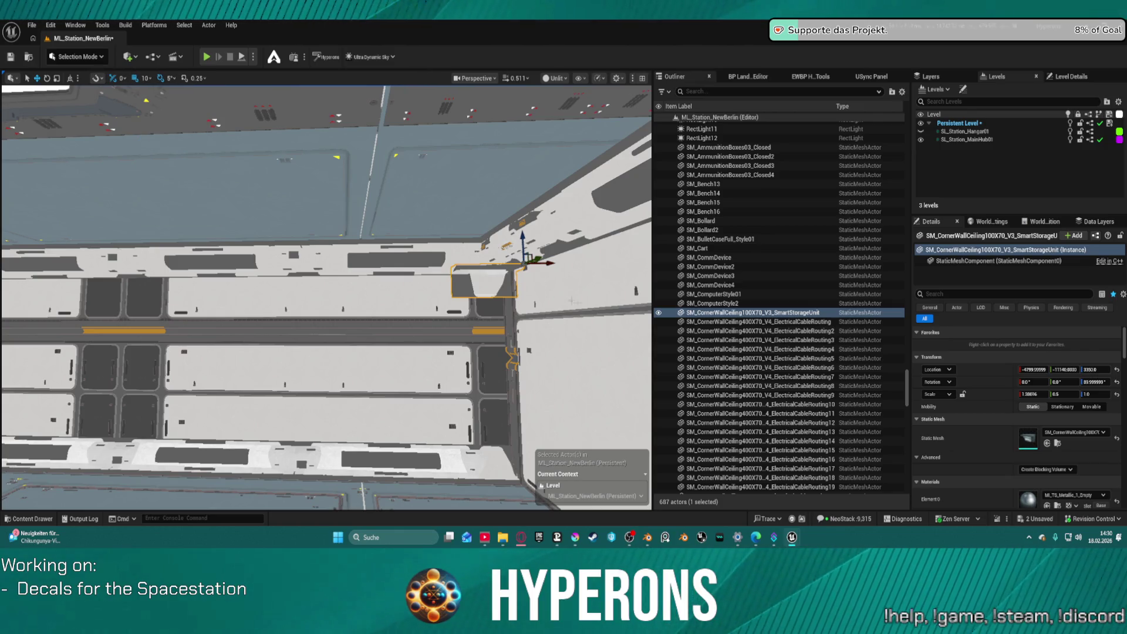
pyautogui.moveTo(522, 236); pyautogui.dragTo(533, 212)
pyautogui.press('f')
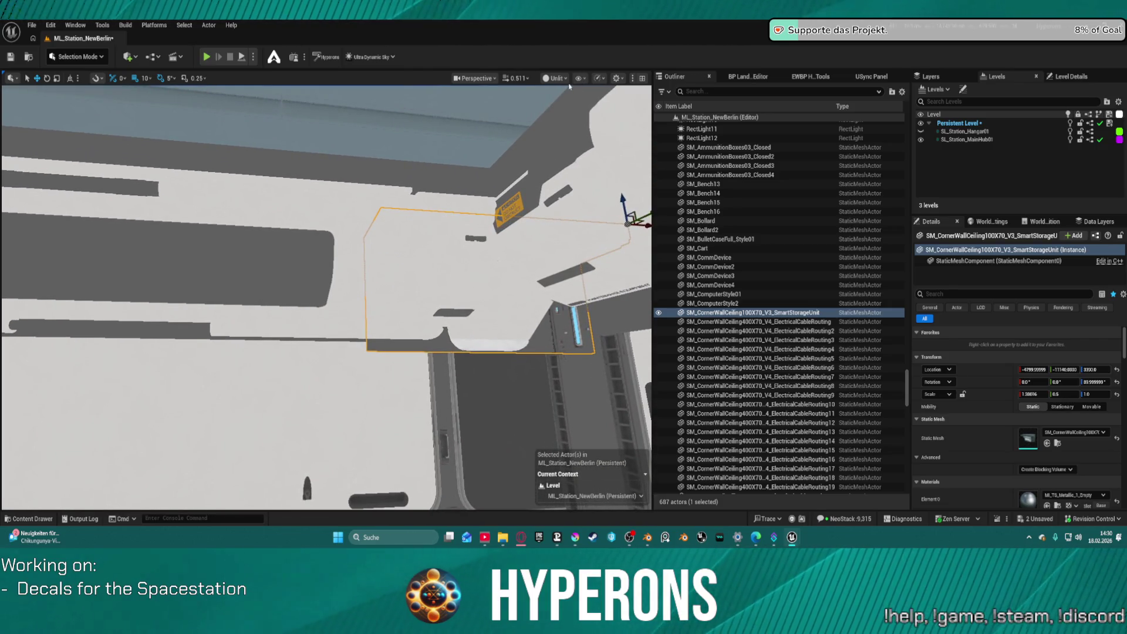
# Switch the viewport to Lit, set snap to 5 and raise the storage unit 5 units.
pyautogui.click(555, 78)
pyautogui.click(554, 113)
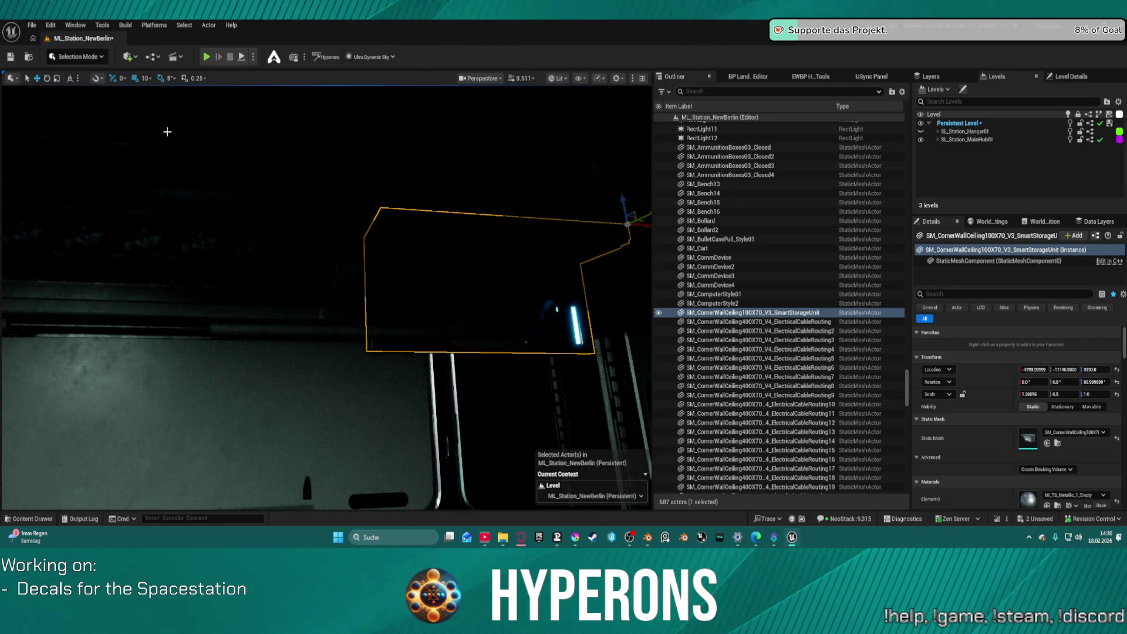
pyautogui.click(145, 78)
pyautogui.click(154, 122)
pyautogui.moveTo(623, 199); pyautogui.dragTo(616, 188)
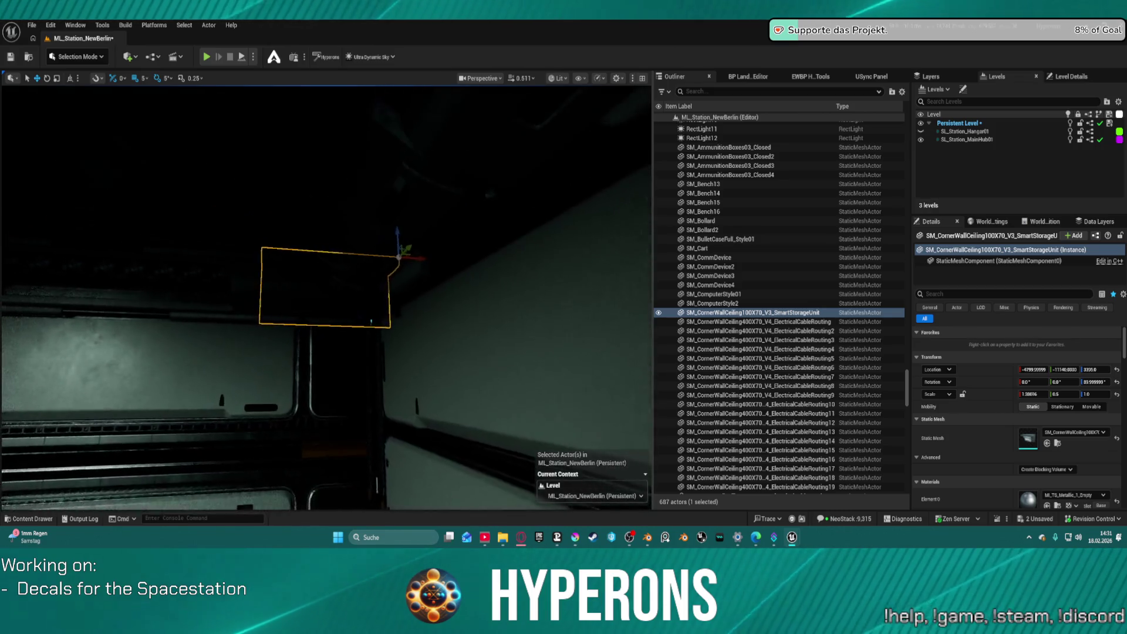
# Return the viewport to Unlit and shift the storage unit 6 units along the wall.
pyautogui.click(559, 78)
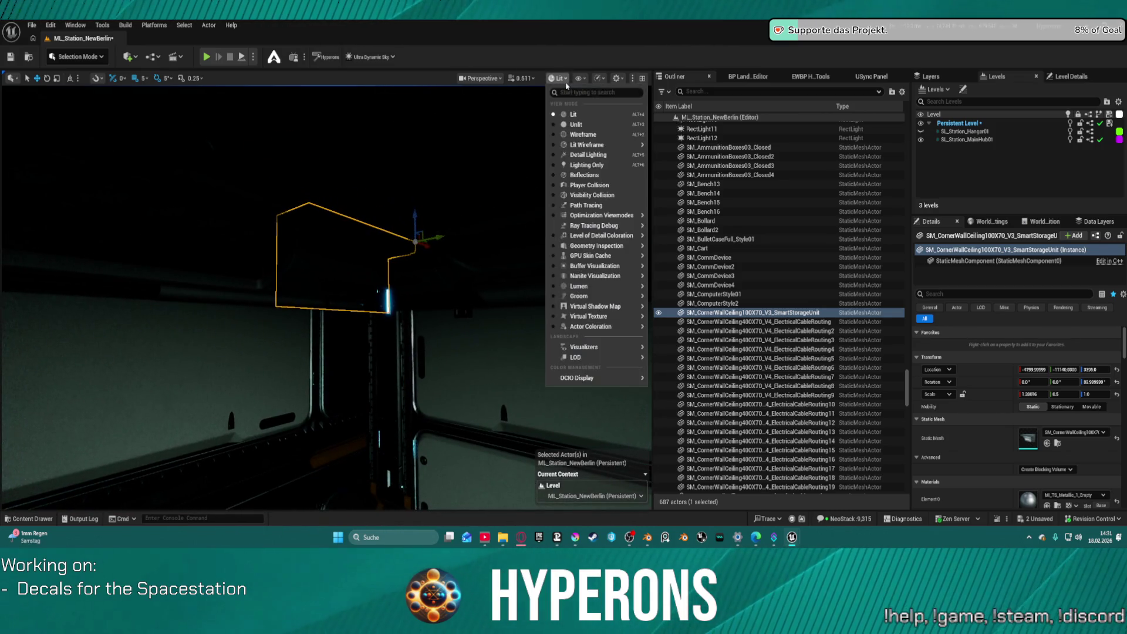
pyautogui.click(575, 124)
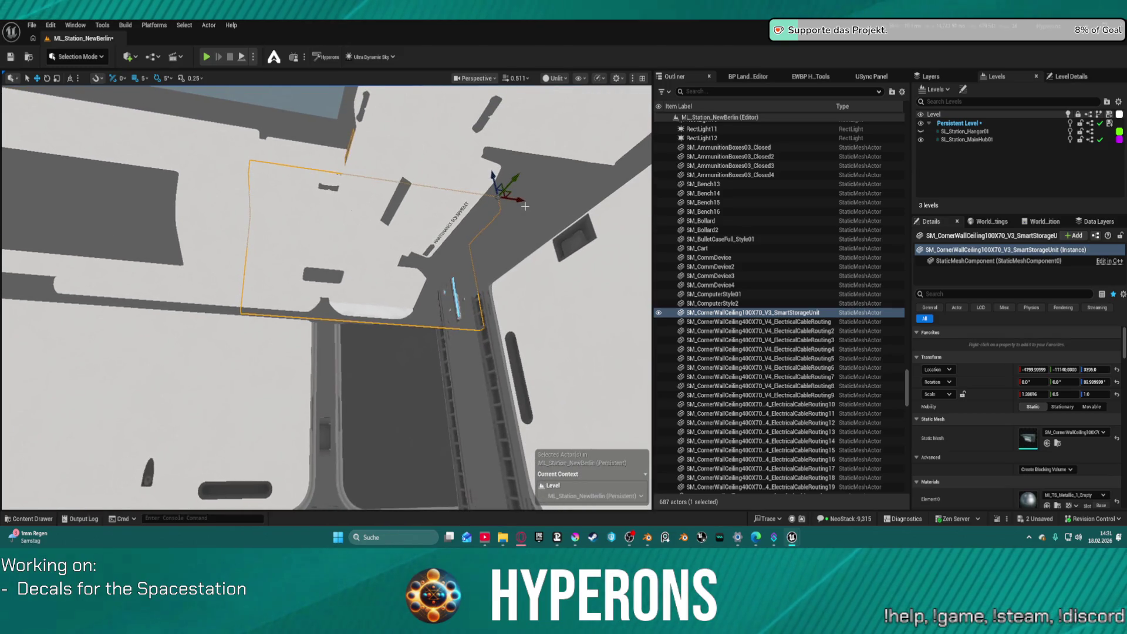
pyautogui.moveTo(521, 202)
pyautogui.mouseDown()
pyautogui.moveTo(470, 188)
pyautogui.moveTo(623, 209)
pyautogui.moveTo(528, 202)
pyautogui.moveTo(556, 208)
pyautogui.moveTo(188, 238)
pyautogui.moveTo(572, 216)
pyautogui.mouseUp()
pyautogui.scroll(-5, 469, 223)
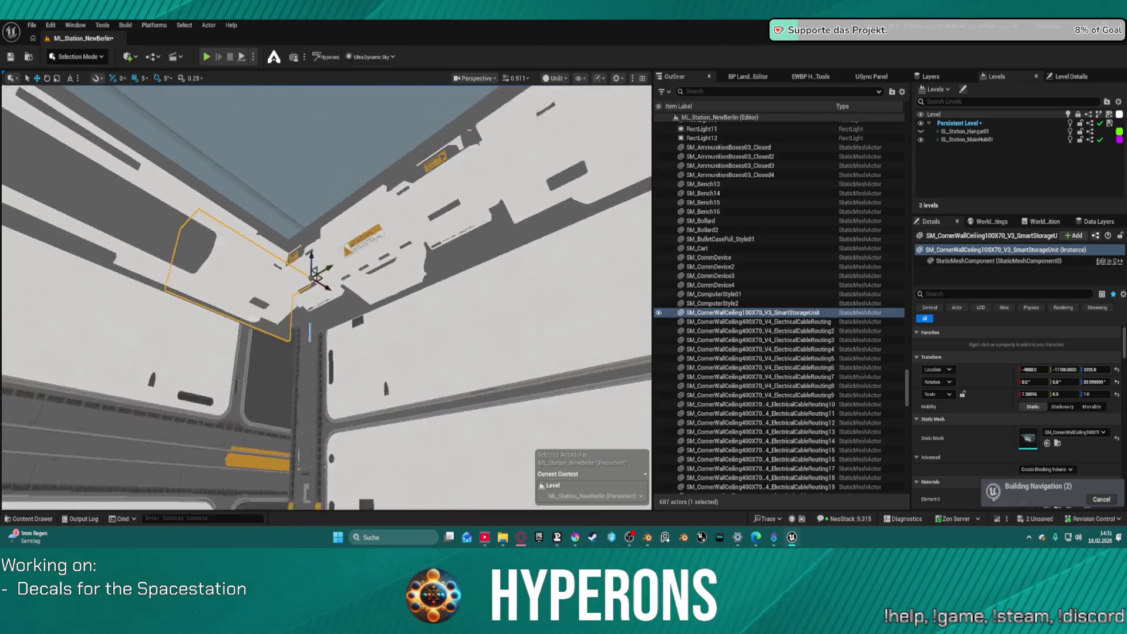
pyautogui.scroll(3, 389, 324)
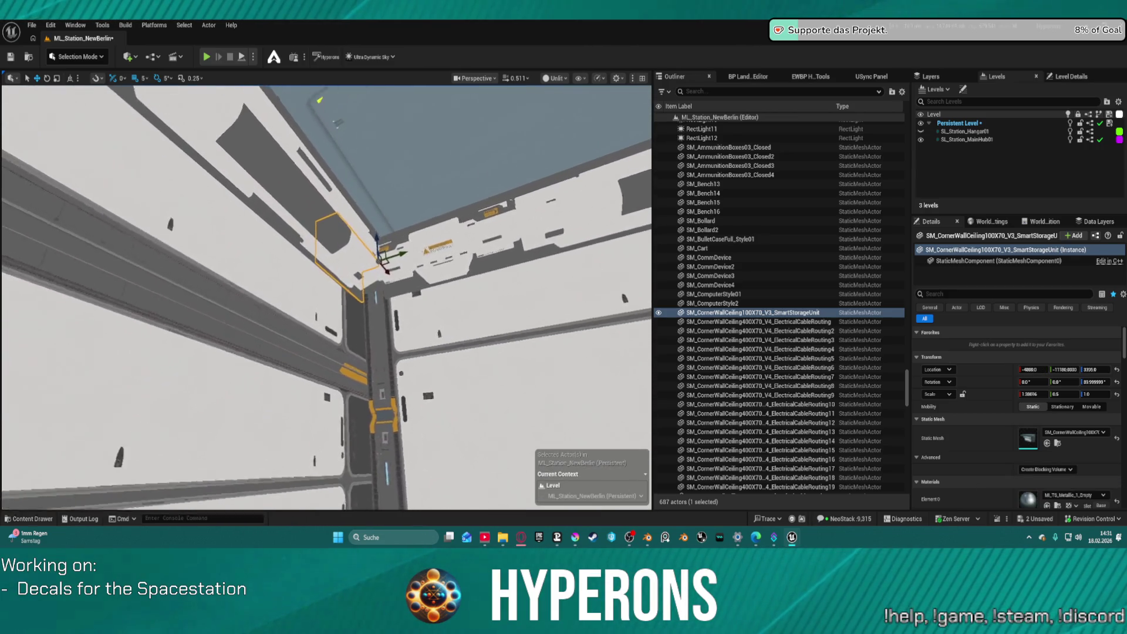
# From a top view, slide the storage unit right into the ceiling corner.
pyautogui.moveTo(389, 324)
pyautogui.mouseDown()
pyautogui.moveTo(353, 329)
pyautogui.moveTo(346, 287)
pyautogui.mouseUp()
pyautogui.moveTo(405, 272); pyautogui.dragTo(405, 271)
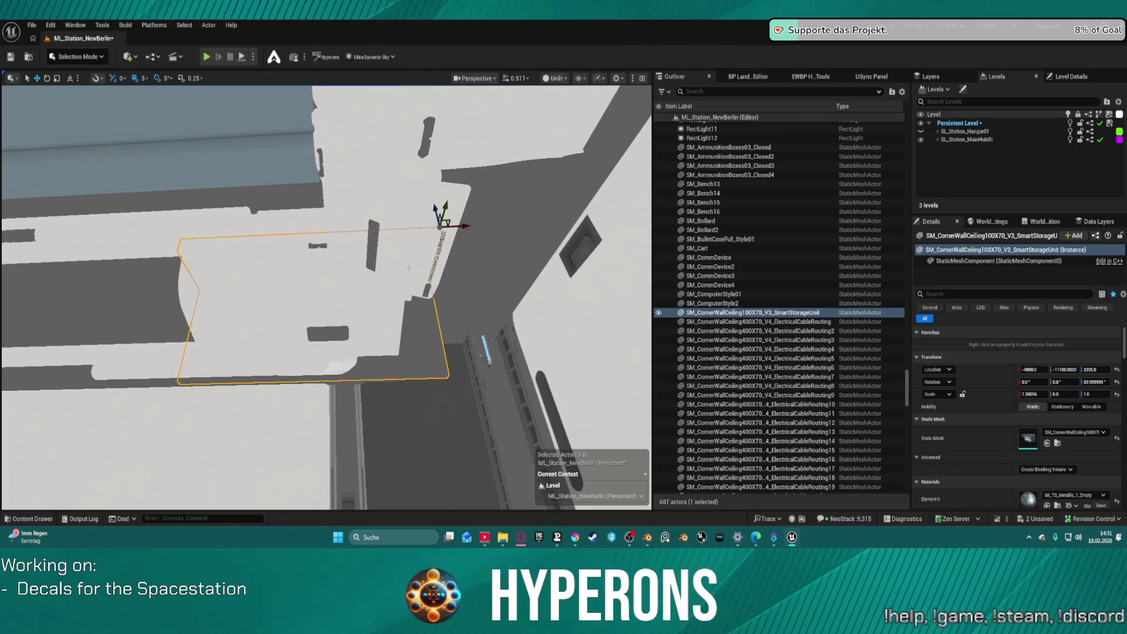
pyautogui.moveTo(461, 225)
pyautogui.mouseDown()
pyautogui.moveTo(643, 205)
pyautogui.moveTo(557, 189)
pyautogui.mouseUp()
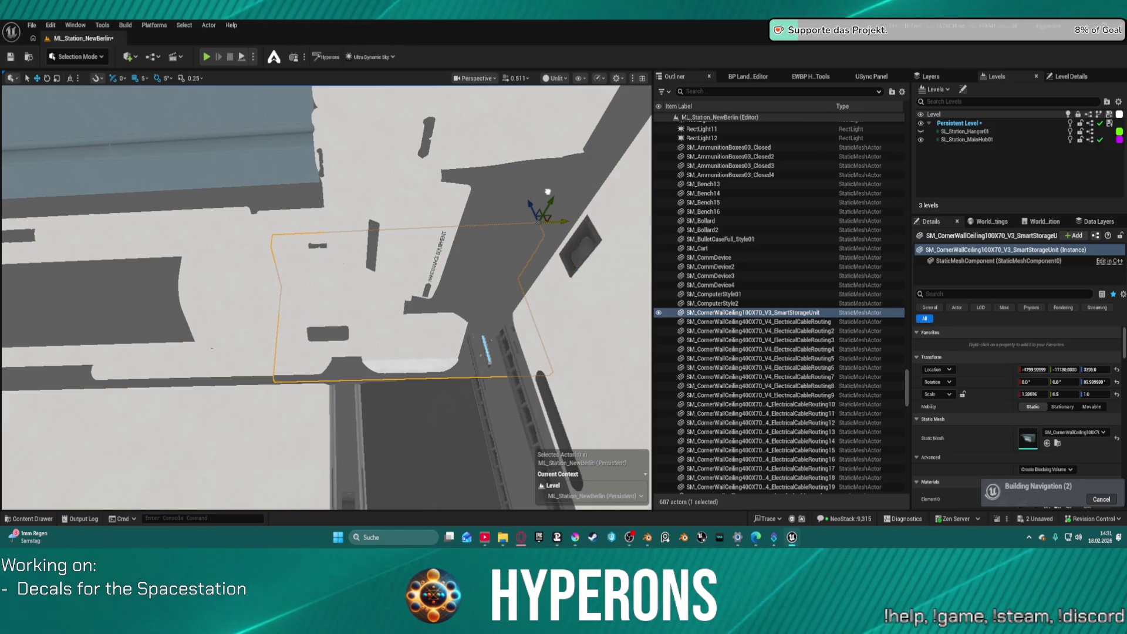
pyautogui.scroll(-5, 557, 190)
pyautogui.moveTo(558, 190); pyautogui.dragTo(473, 268)
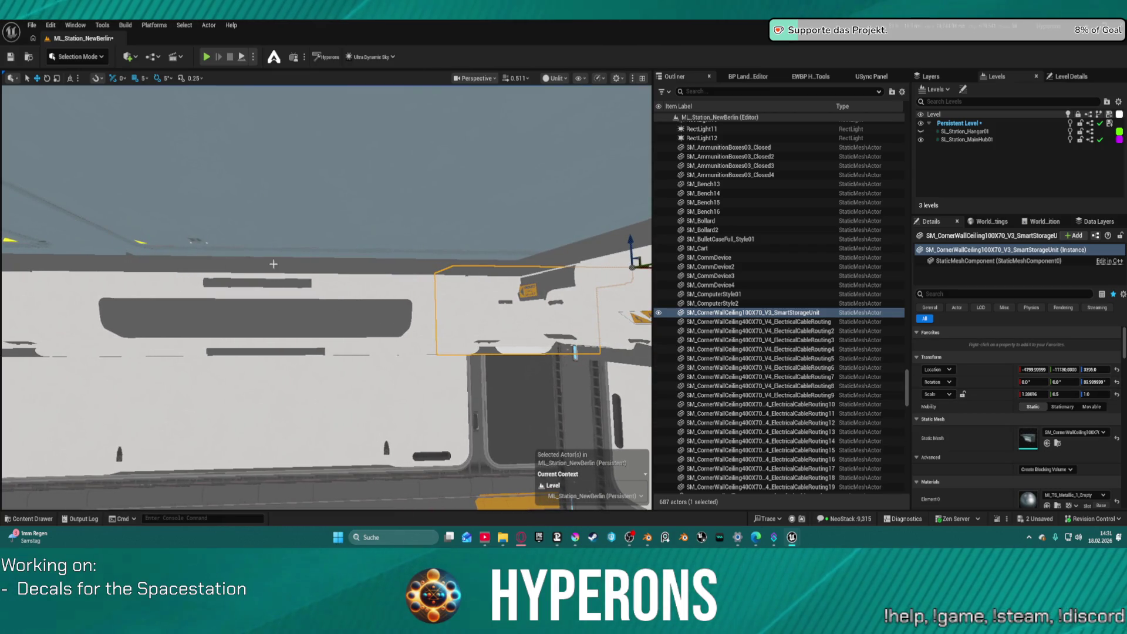
# Reselect the small corner storage unit and slide it 40 units along the wall.
pyautogui.click(373, 271)
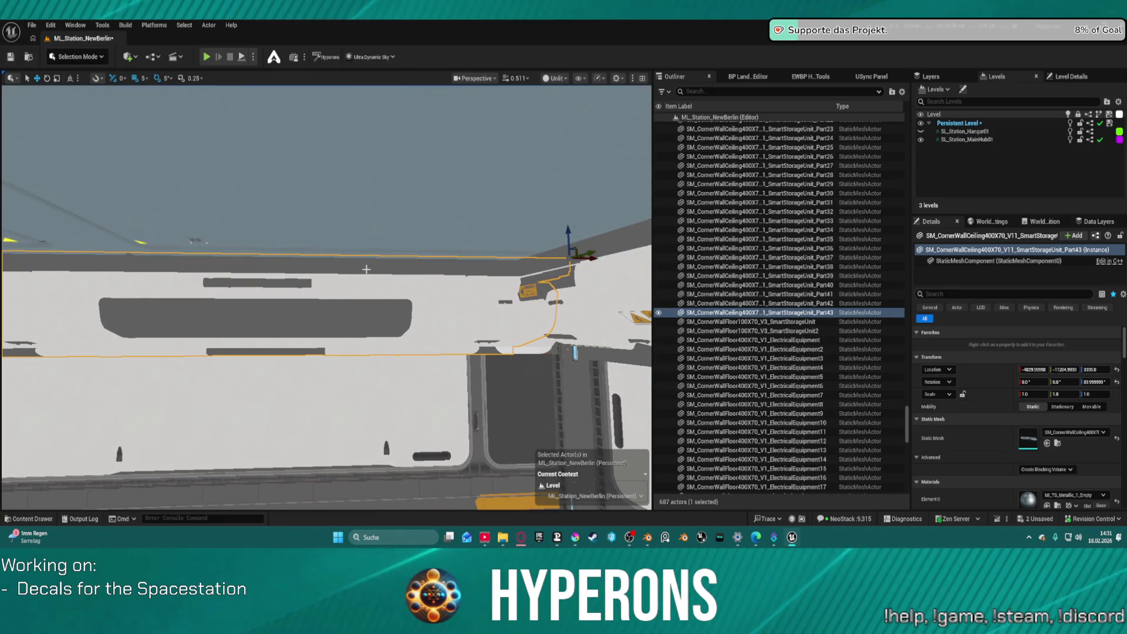
pyautogui.click(541, 344)
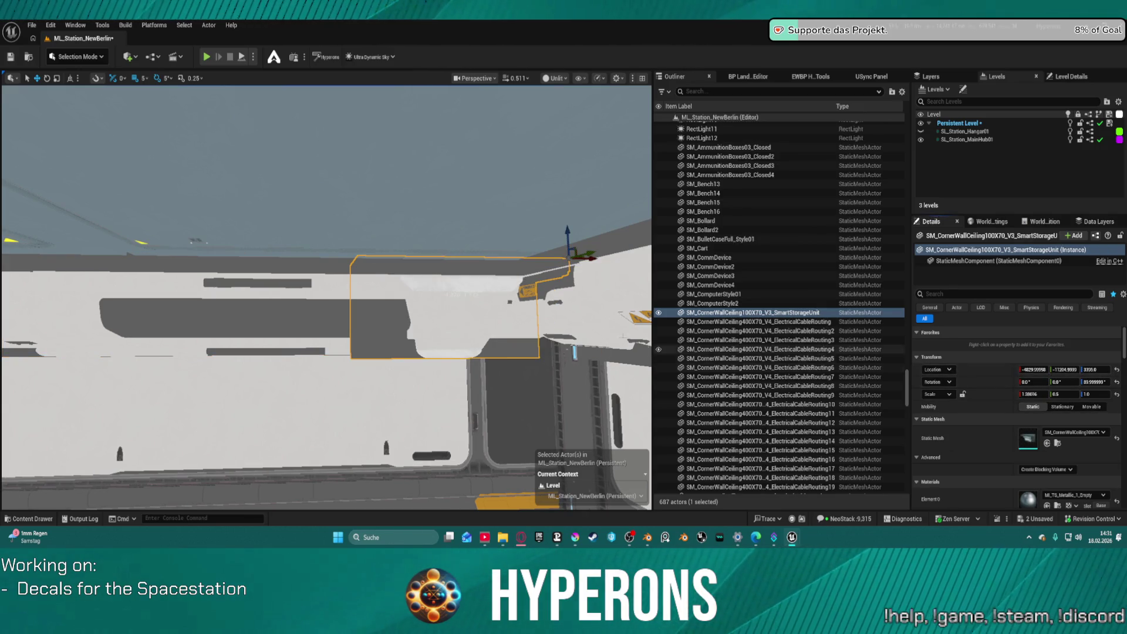
pyautogui.moveTo(581, 256)
pyautogui.mouseDown()
pyautogui.moveTo(639, 256)
pyautogui.moveTo(374, 252)
pyautogui.moveTo(453, 260)
pyautogui.moveTo(329, 269)
pyautogui.mouseUp()
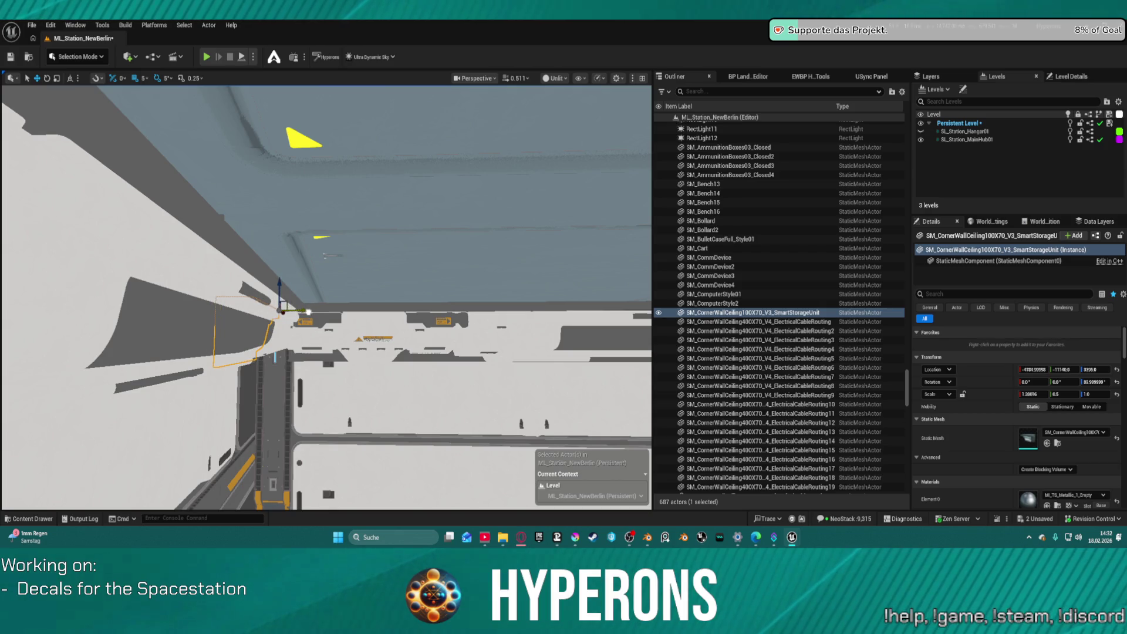
# Fly the camera close to the storage unit, then down to eye level in the hall.
pyautogui.moveTo(328, 269)
pyautogui.mouseDown()
pyautogui.moveTo(247, 297)
pyautogui.moveTo(330, 447)
pyautogui.moveTo(389, 453)
pyautogui.mouseUp()
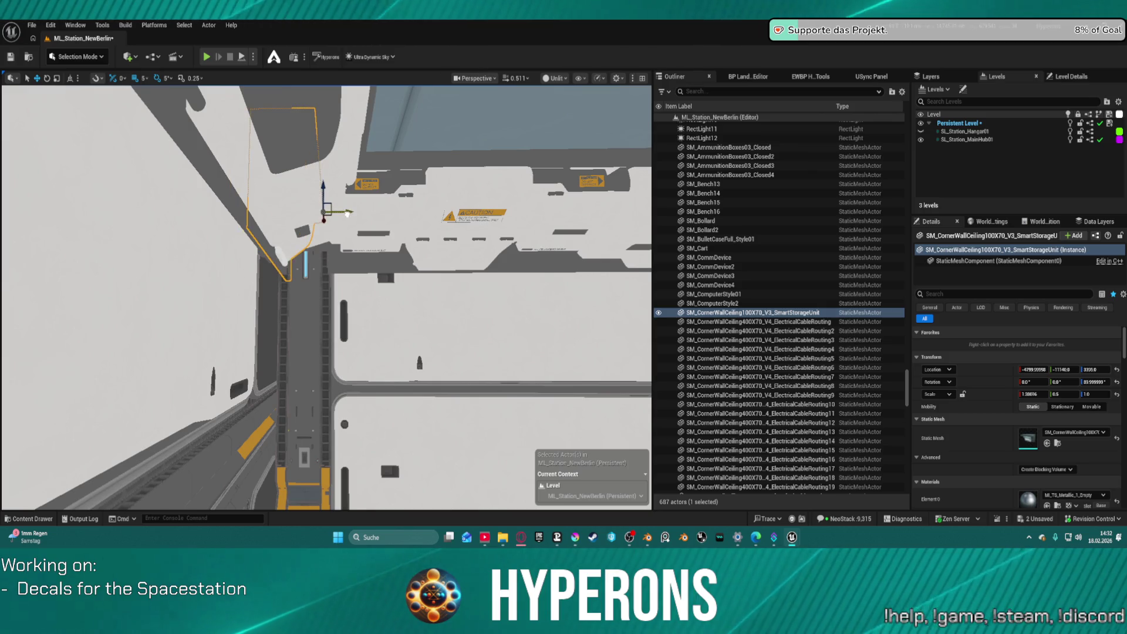
pyautogui.moveTo(388, 452); pyautogui.dragTo(364, 422)
pyautogui.moveTo(336, 222); pyautogui.dragTo(337, 222)
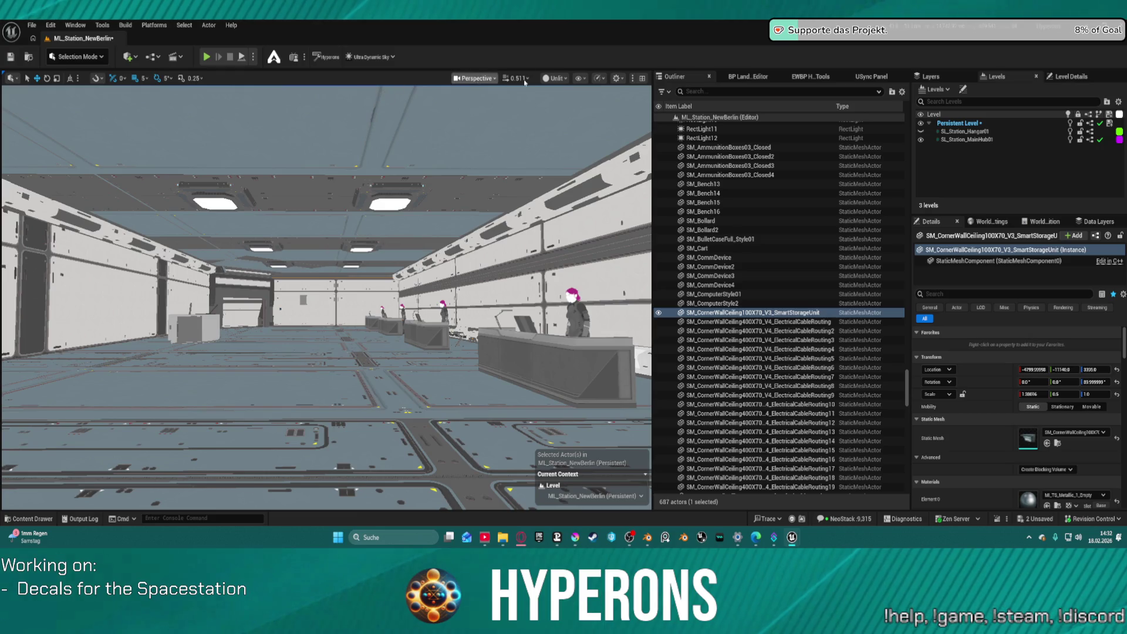
# Switch to Lit view, fly to the corridor and select floor panel SM_FloorPanel_Corridor_7x7m_1.24.
pyautogui.click(567, 114)
pyautogui.moveTo(329, 293); pyautogui.dragTo(328, 293)
pyautogui.moveTo(519, 290); pyautogui.dragTo(519, 290)
pyautogui.moveTo(391, 303); pyautogui.dragTo(397, 324)
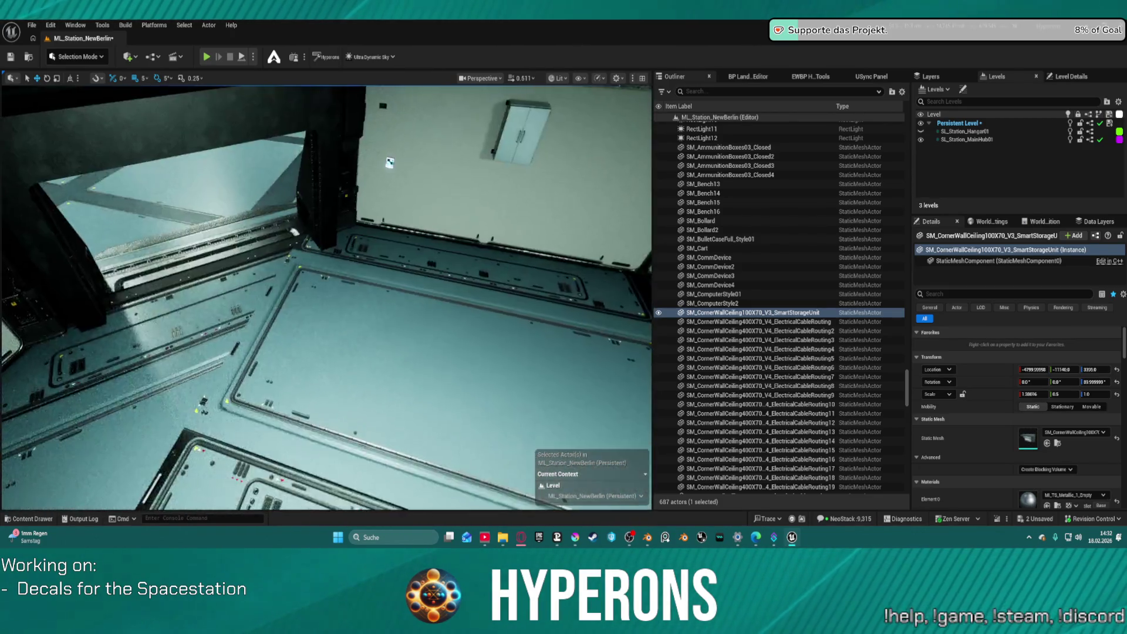
pyautogui.press('a')
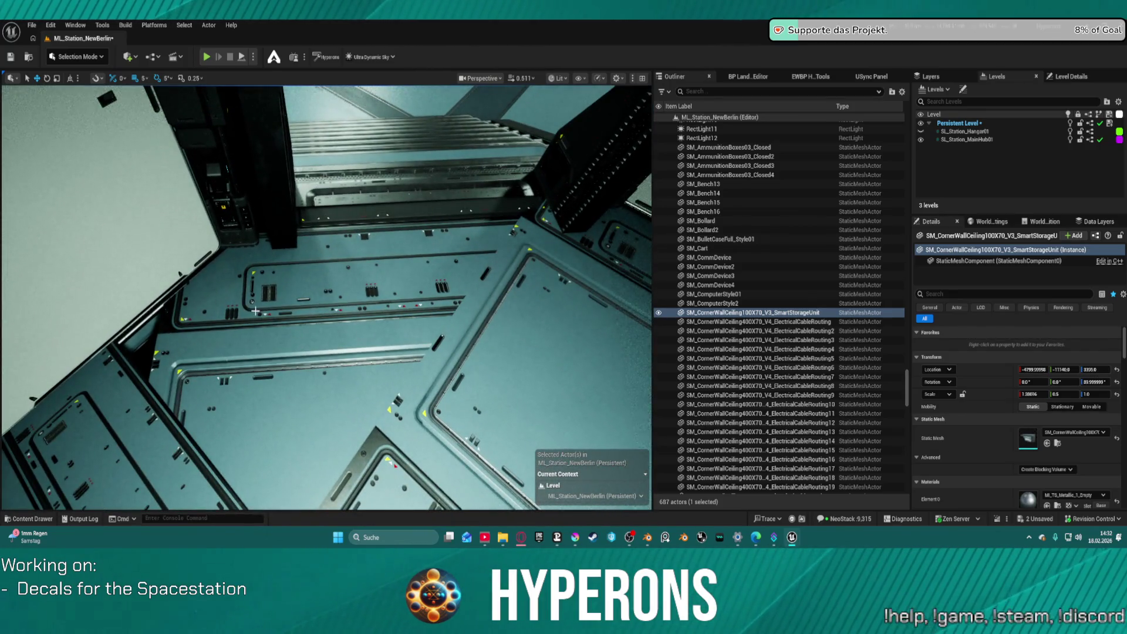
pyautogui.click(256, 310)
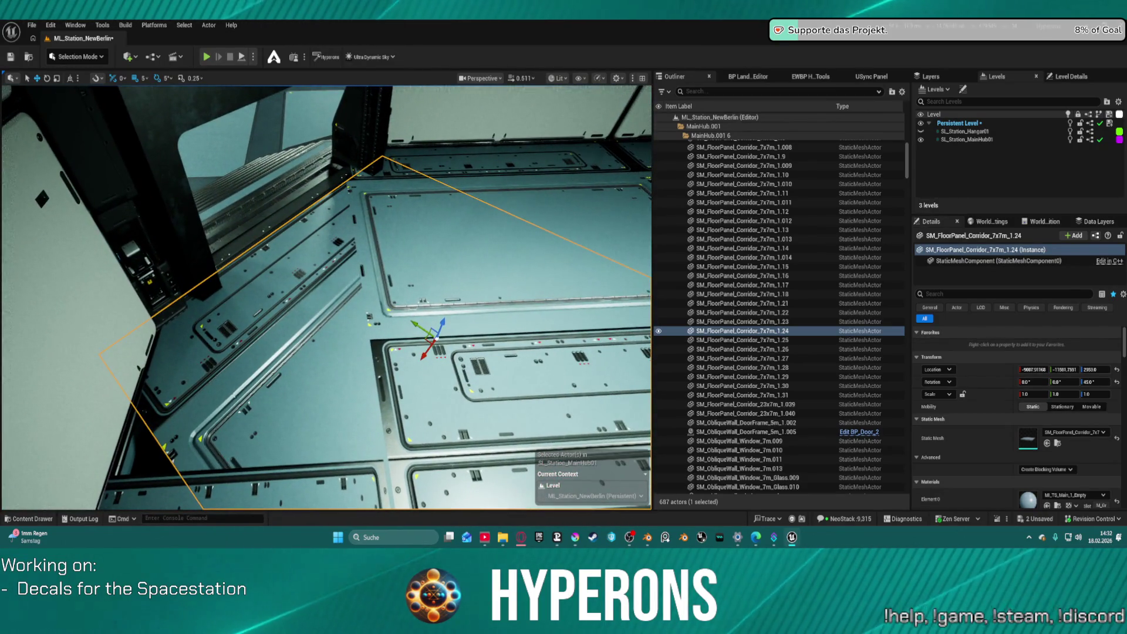
# Select and frame floor panel SM_FloorPanel_Corridor_7x7m_1.16, then undo its last move.
pyautogui.moveTo(327, 297); pyautogui.dragTo(338, 270)
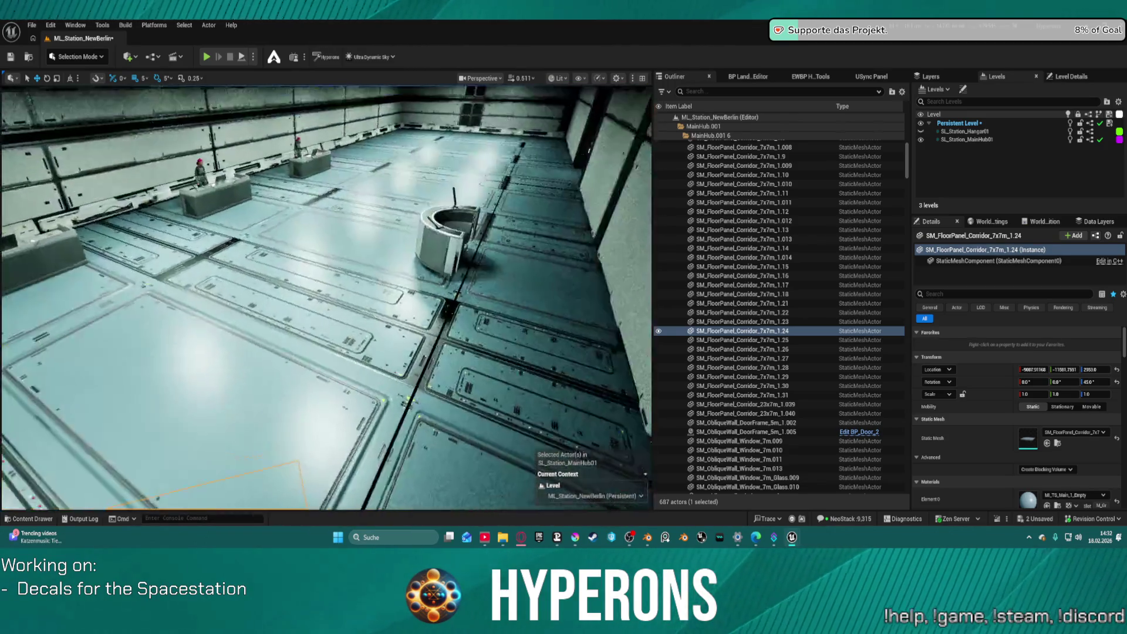
pyautogui.press('f')
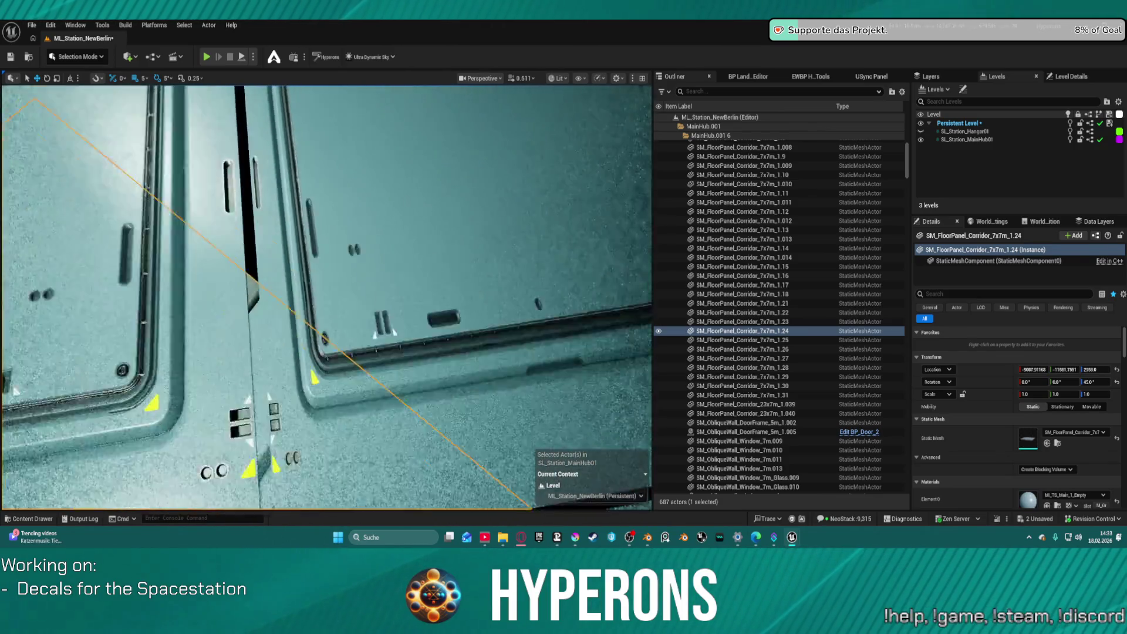
pyautogui.moveTo(327, 162); pyautogui.dragTo(326, 162)
pyautogui.click(293, 234)
pyautogui.press('f')
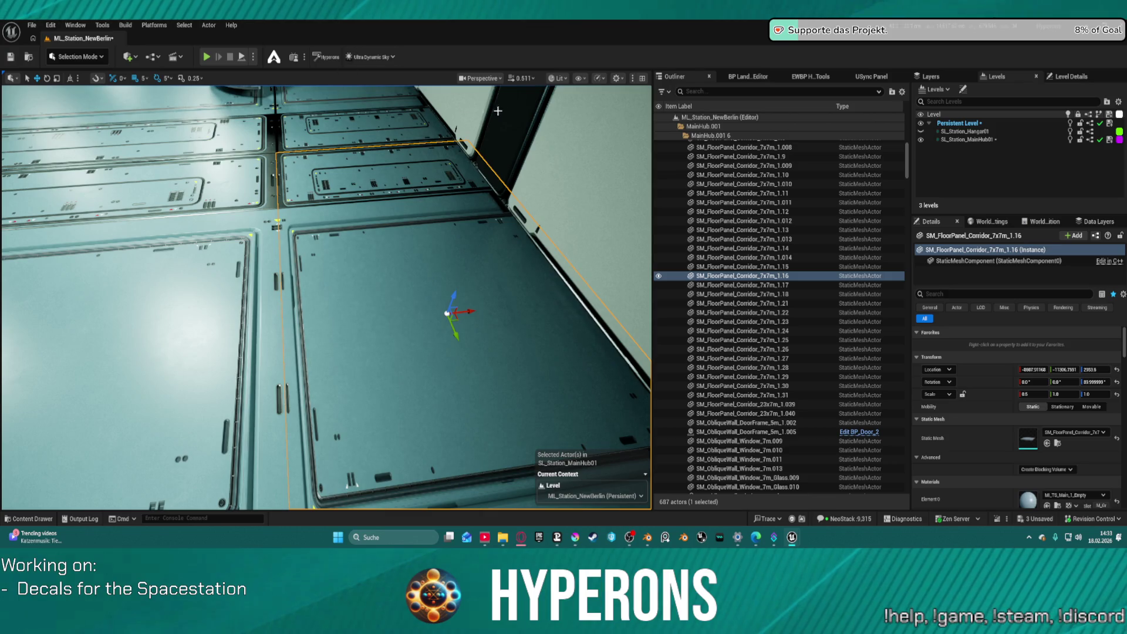
pyautogui.moveTo(332, 167)
pyautogui.mouseDown()
pyautogui.moveTo(332, 135)
pyautogui.moveTo(331, 182)
pyautogui.mouseUp()
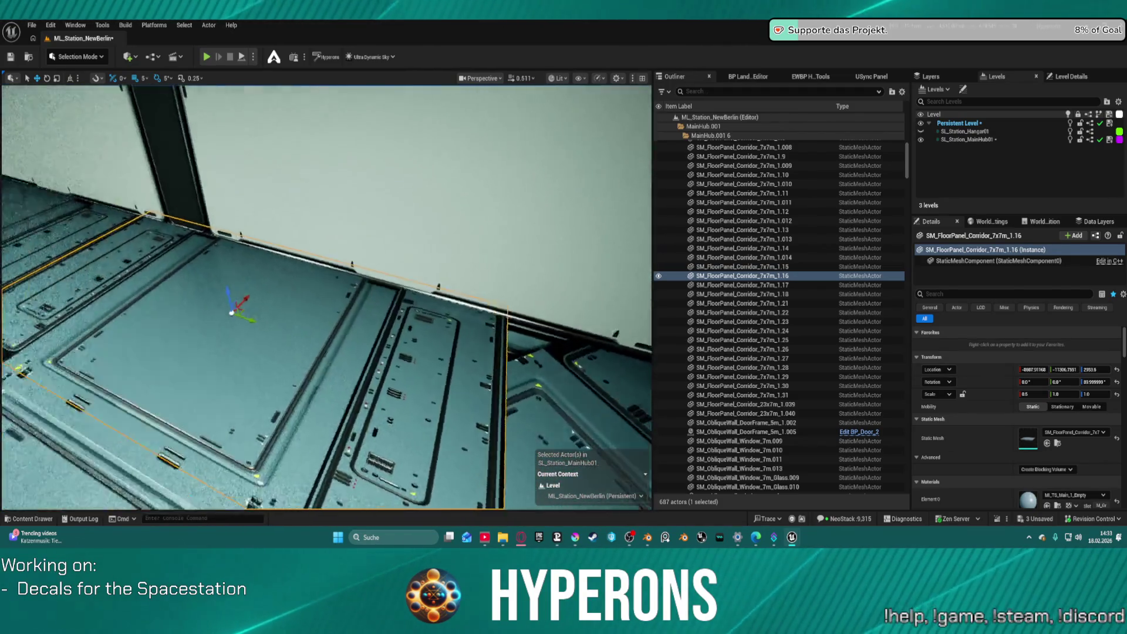
pyautogui.hotkey('ctrl', 'z')
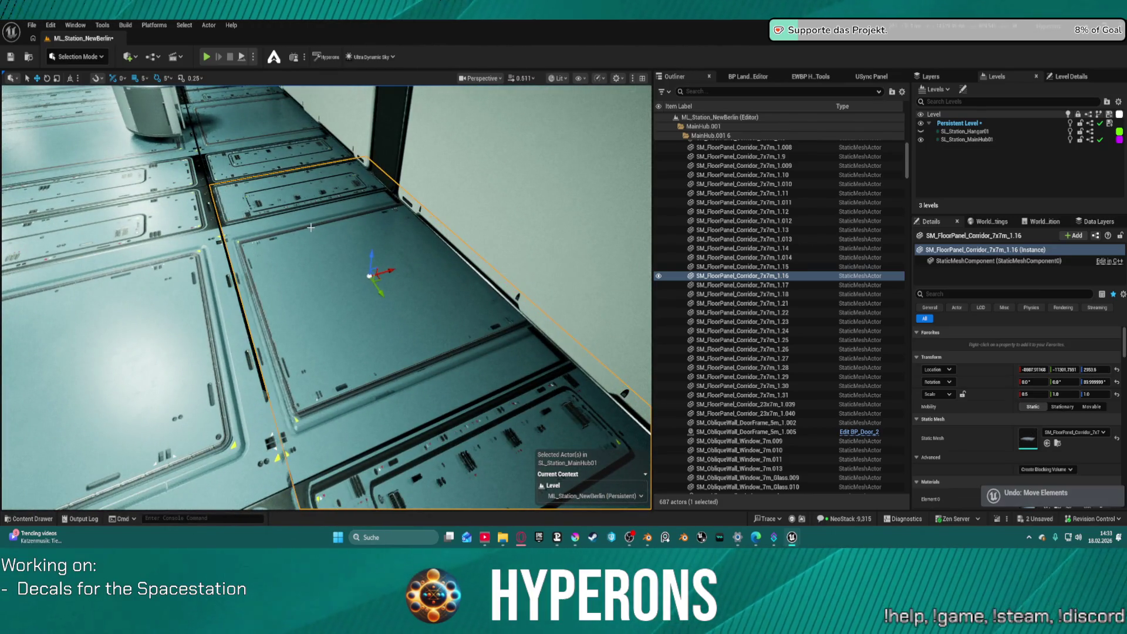